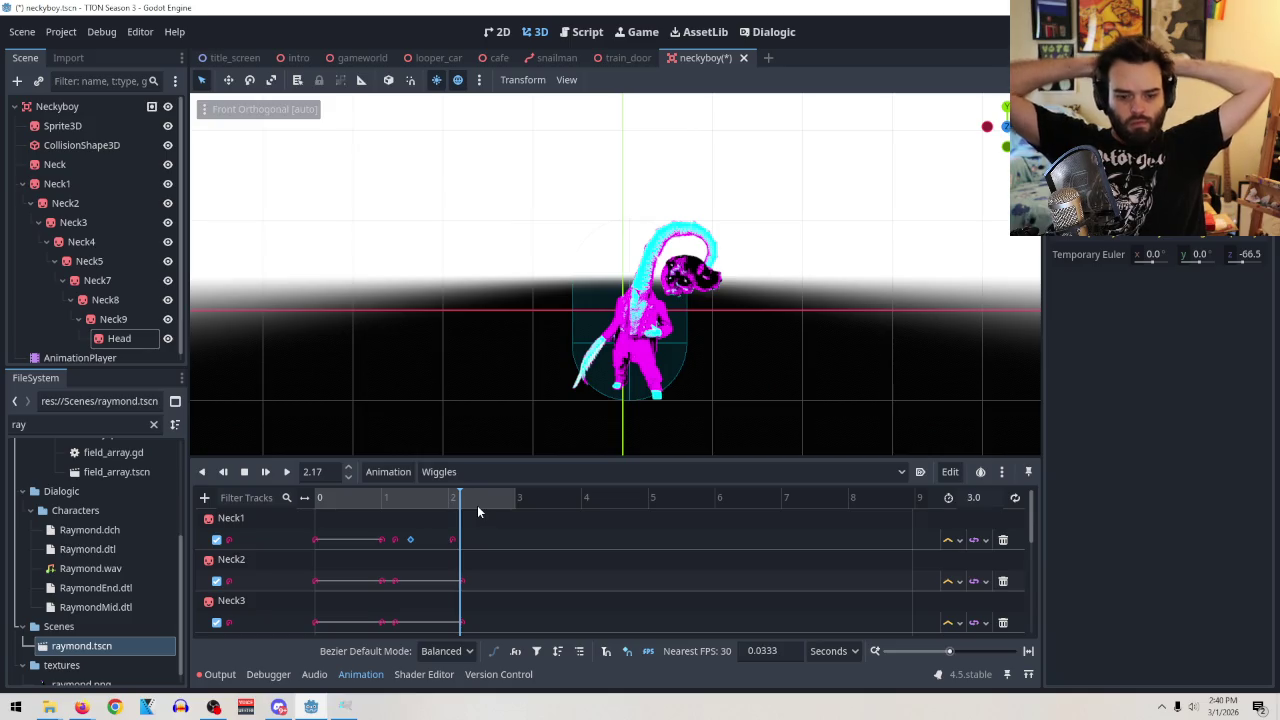
# Rewind the Wiggles animation to 0 and play it from the beginning.
pyautogui.click(329, 502)
pyautogui.click(317, 500)
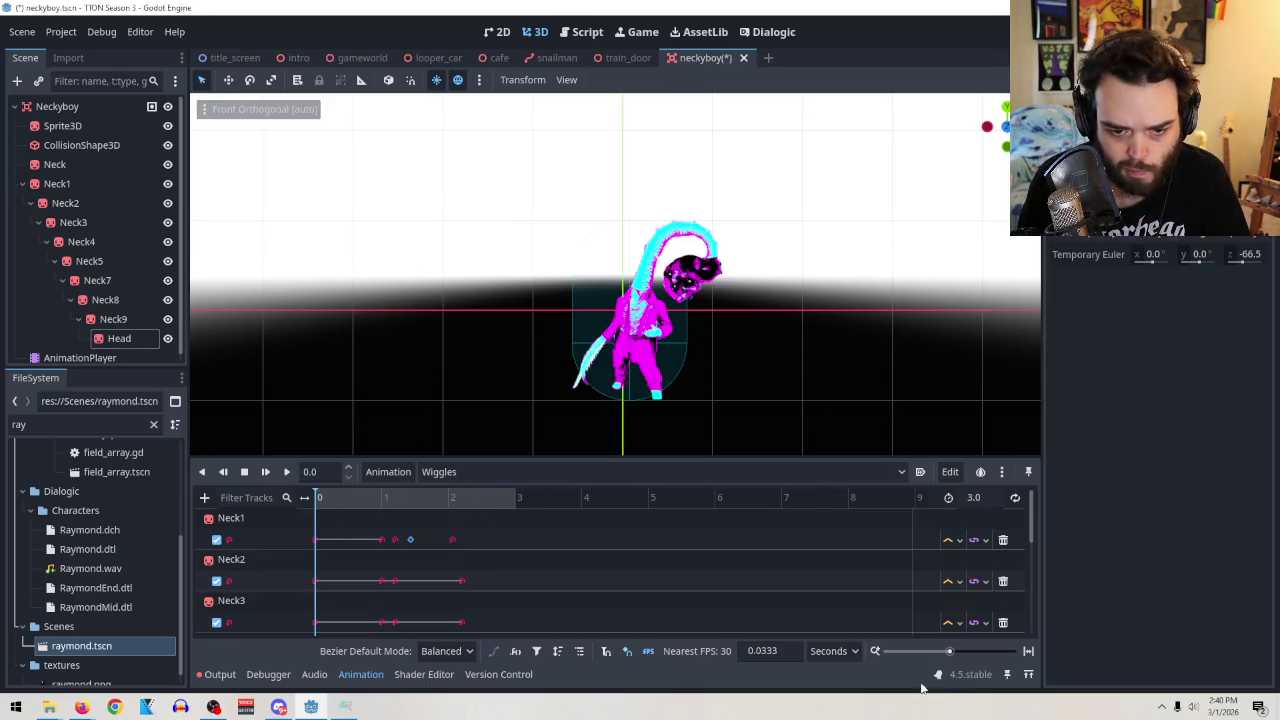
pyautogui.click(287, 472)
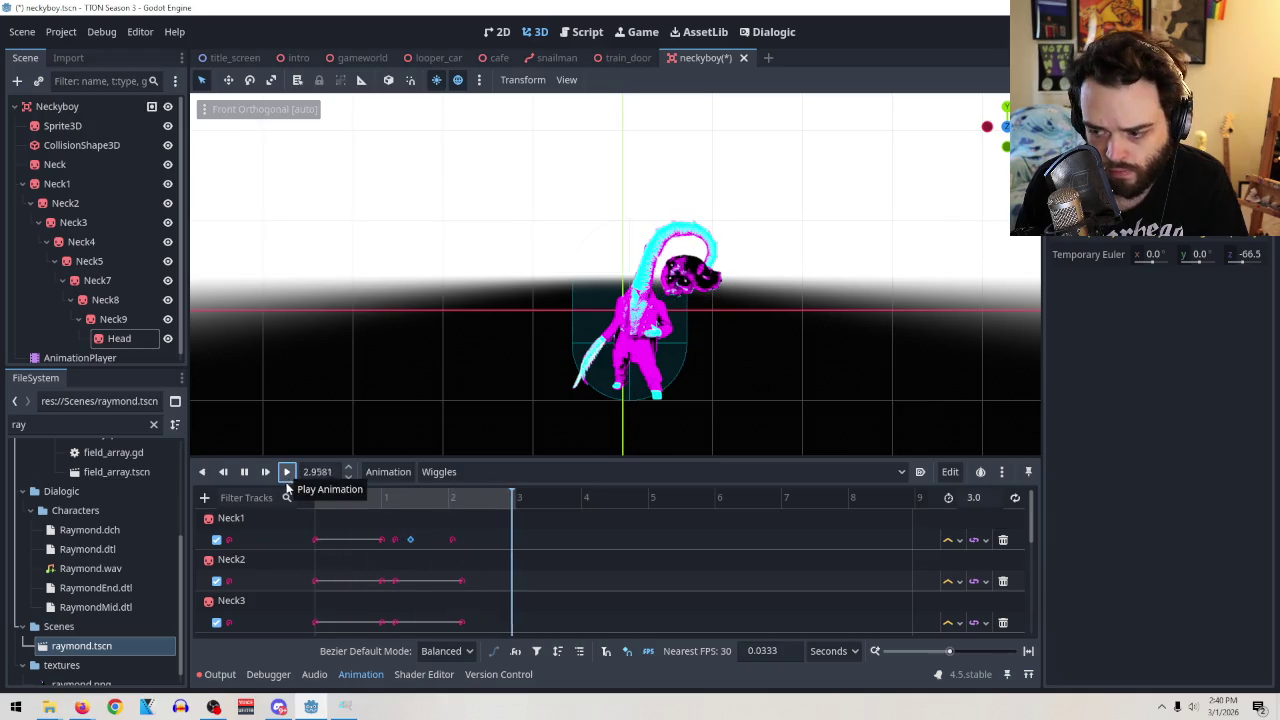
pyautogui.hotkey('shift', 'd')
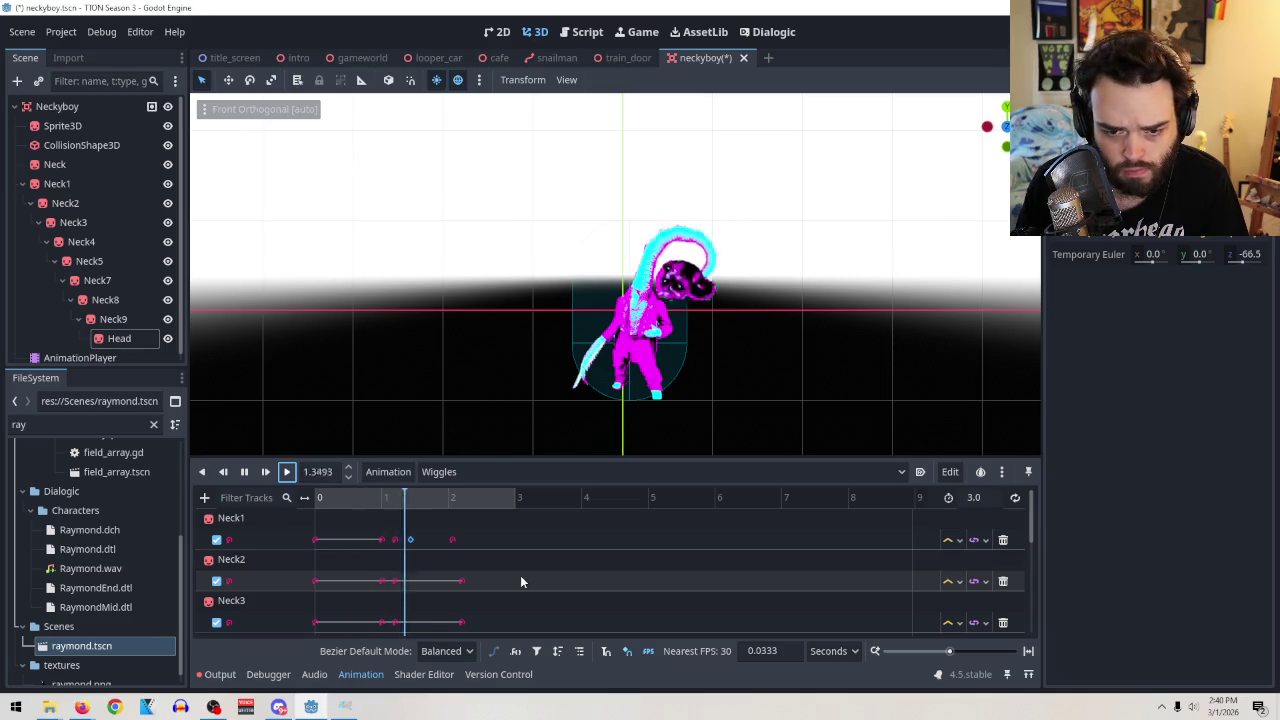
# Select a Neck1 keyframe and move the animation time to about 1.1 seconds.
pyautogui.click(410, 540)
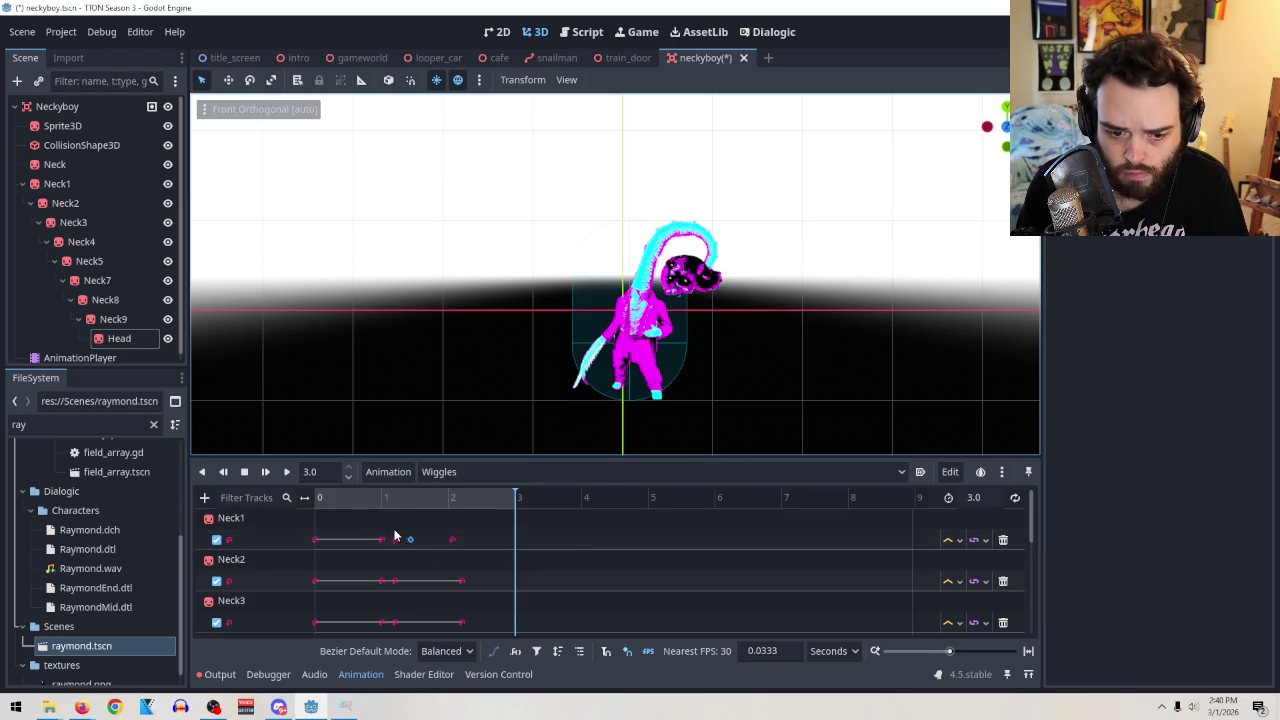
pyautogui.click(395, 540)
pyautogui.moveTo(401, 500)
pyautogui.mouseDown()
pyautogui.moveTo(382, 504)
pyautogui.moveTo(396, 502)
pyautogui.mouseUp()
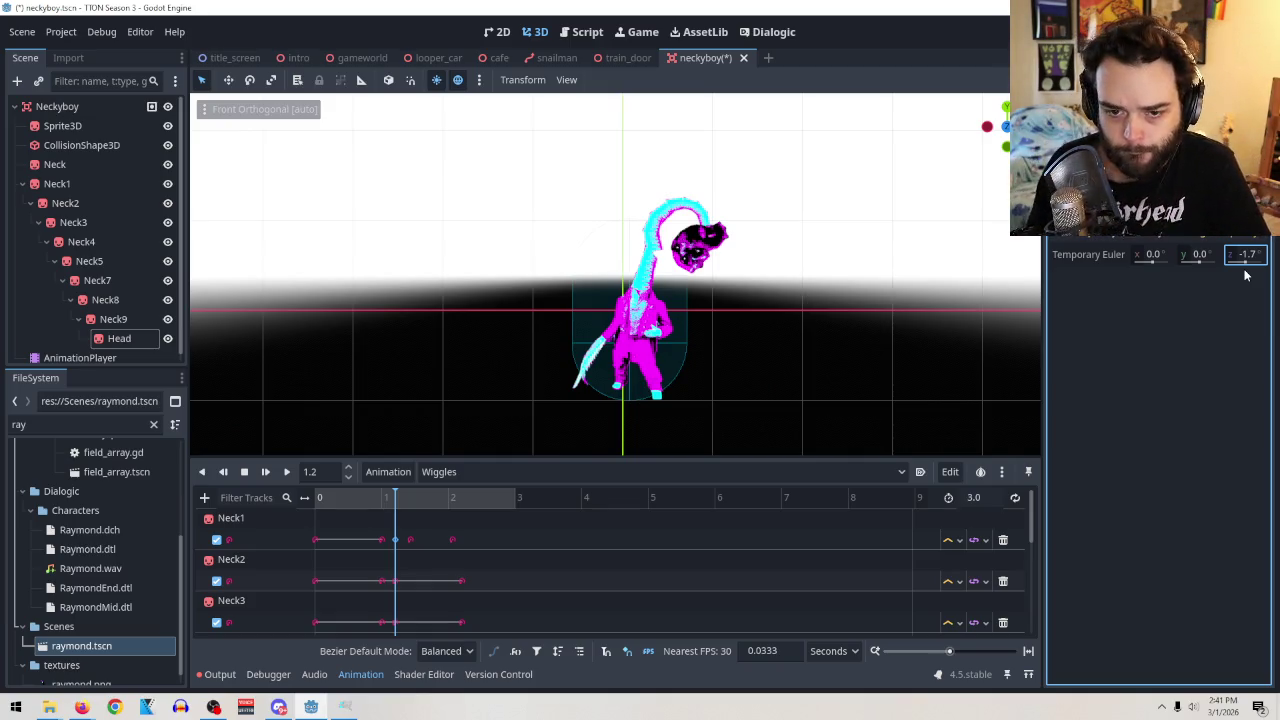
# Set the head's temporary Z rotation to 7.3° at the 1.2 s mark.
pyautogui.write('7.3')
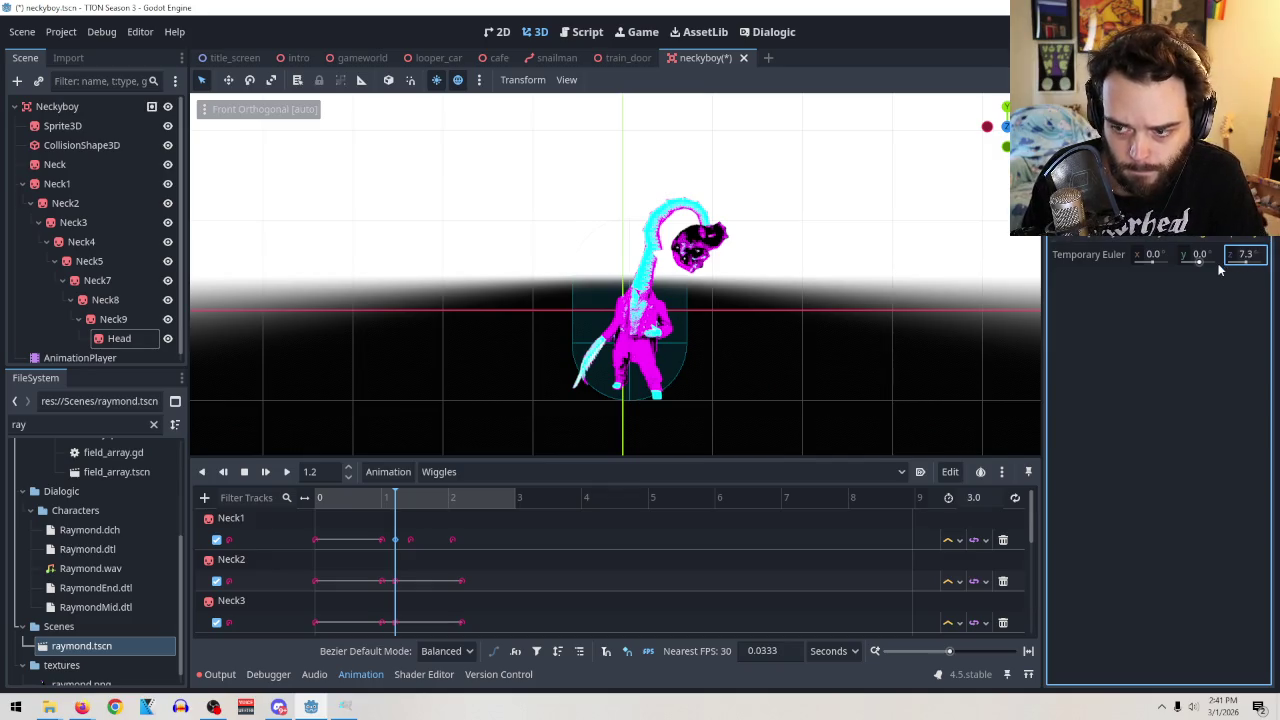
pyautogui.press('Return')
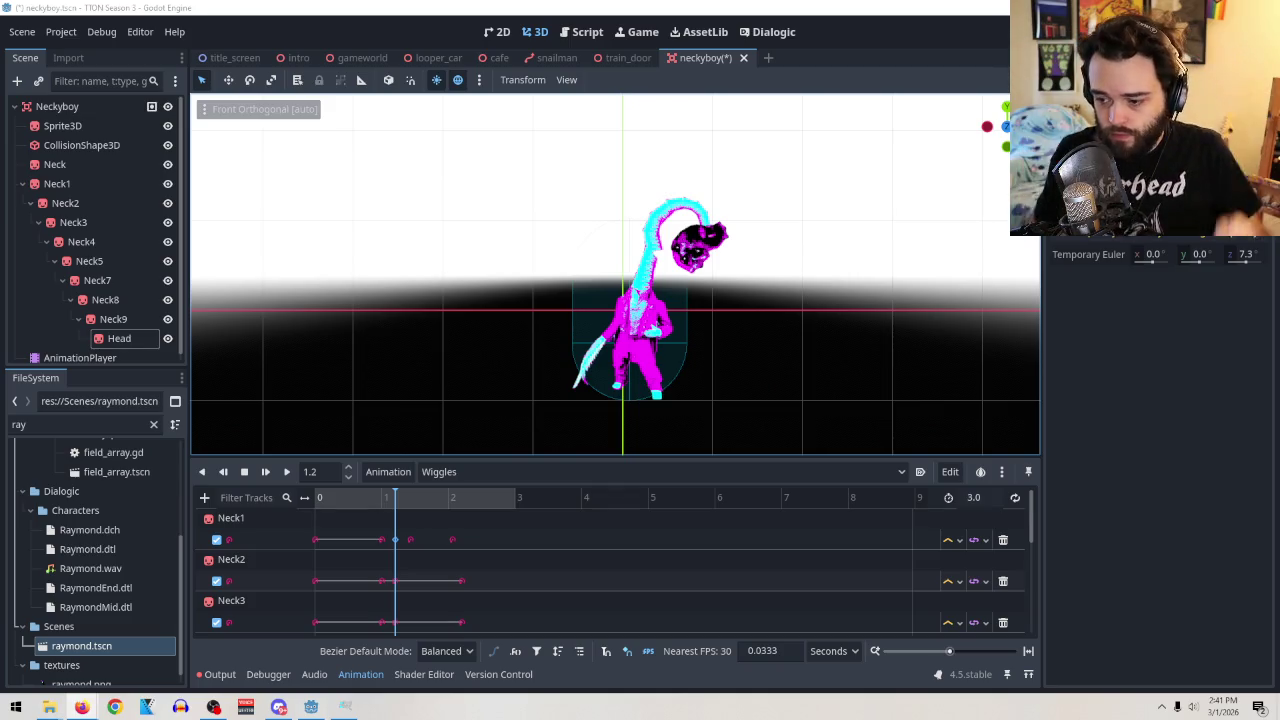
pyautogui.scroll(5, 840, 300)
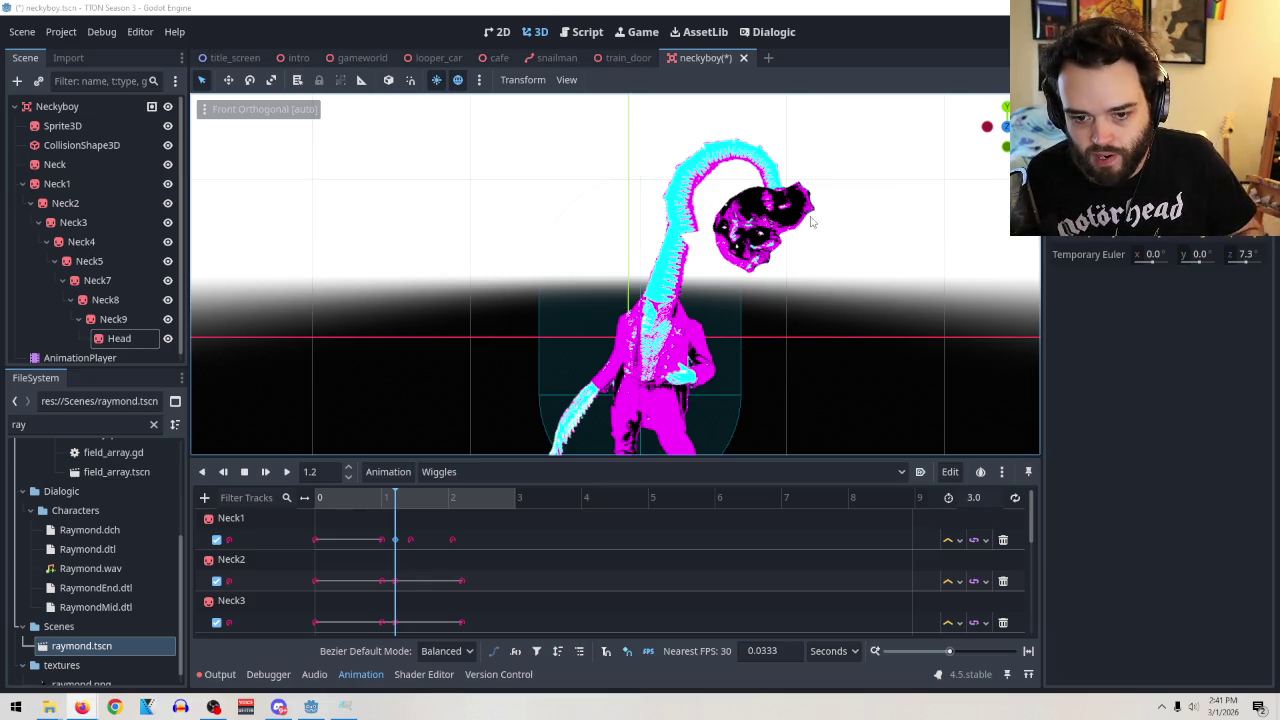
pyautogui.click(112, 319)
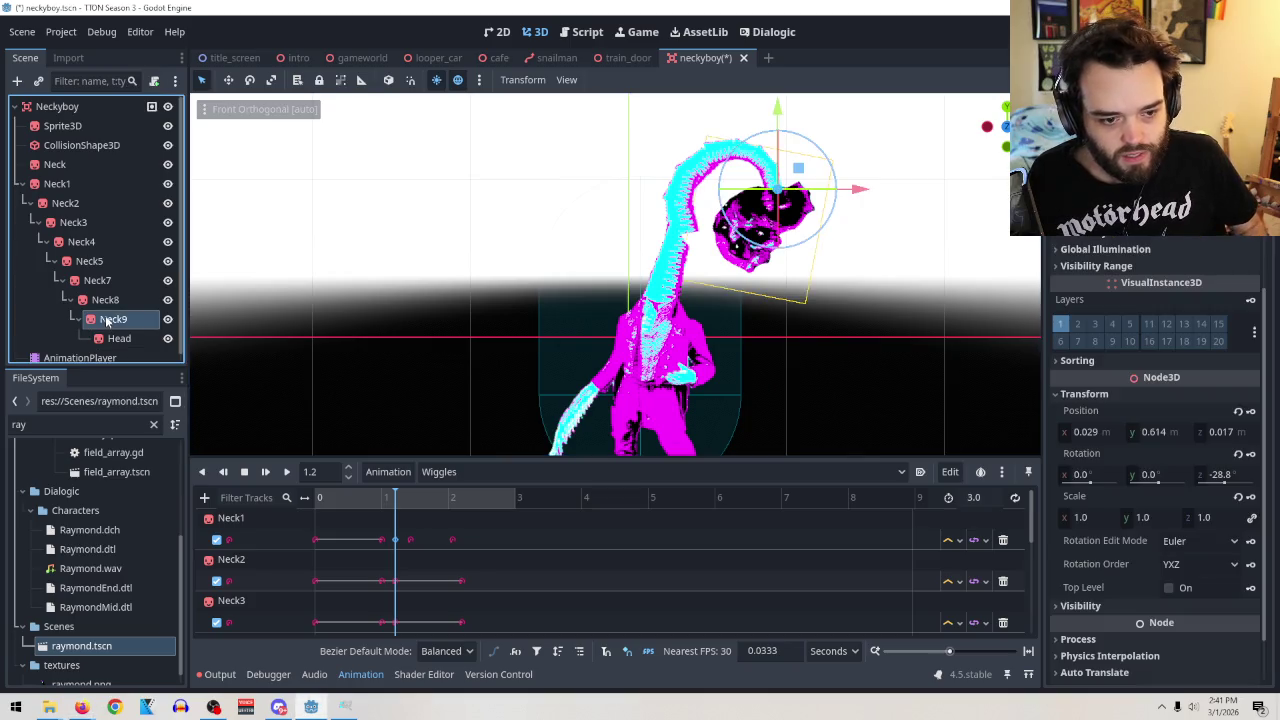
pyautogui.click(106, 300)
pyautogui.click(168, 203)
pyautogui.click(168, 203)
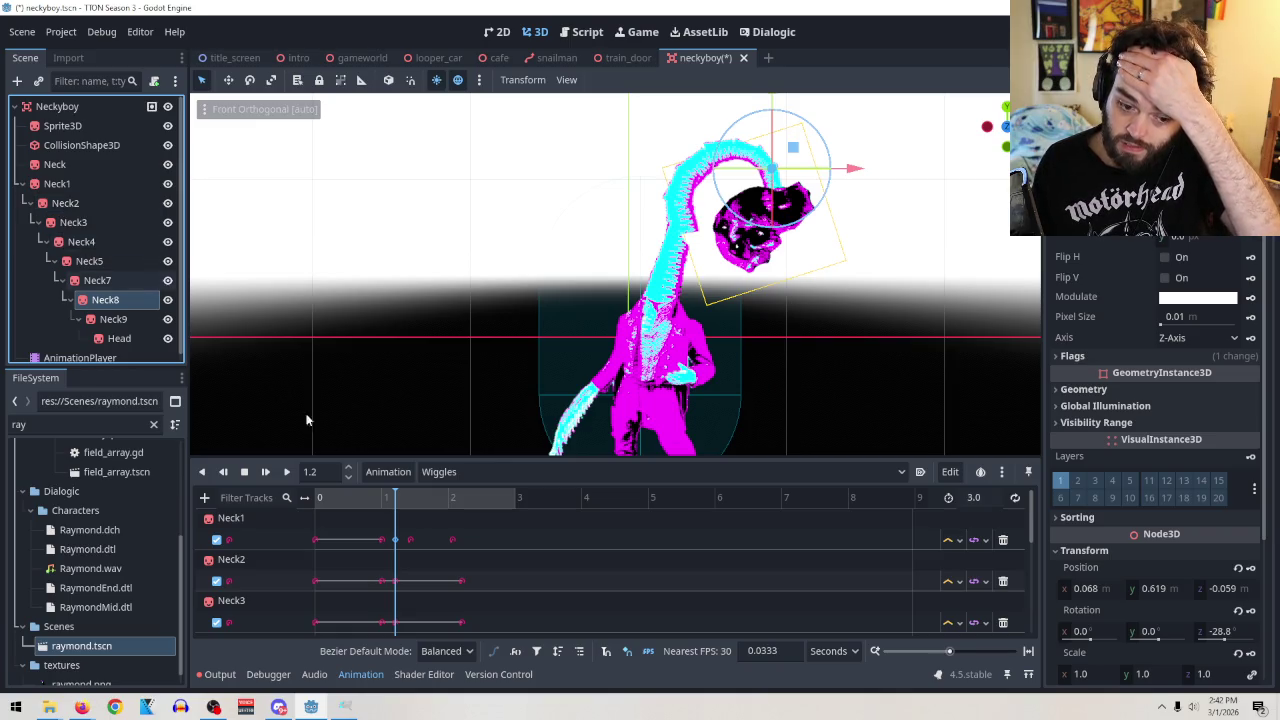
pyautogui.rightClick(83, 350)
# Delete the AnimationPlayer node from the neckyboy scene.
pyautogui.click(160, 684)
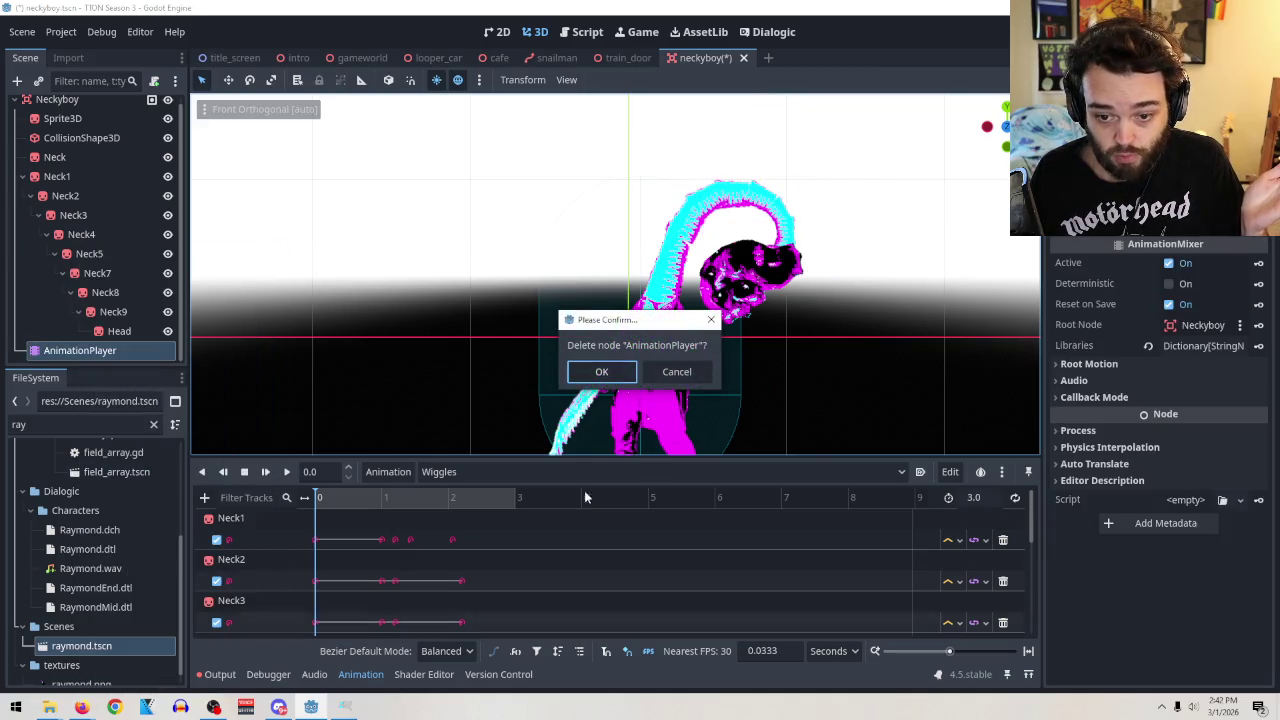
pyautogui.click(603, 374)
pyautogui.click(57, 184)
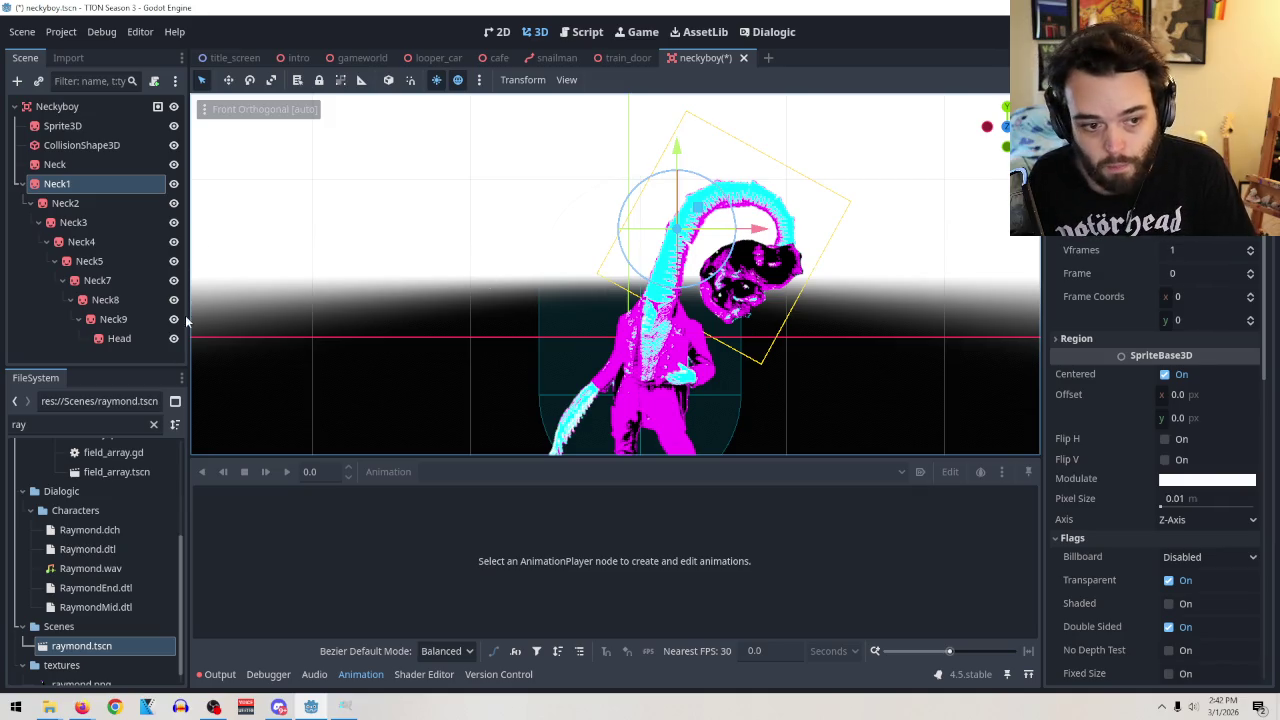
# Rotate the Head upright and move it out of the neck chain under Neckyboy.
pyautogui.click(135, 341)
pyautogui.moveTo(790, 226)
pyautogui.mouseDown()
pyautogui.moveTo(700, 140)
pyautogui.moveTo(523, 191)
pyautogui.moveTo(752, 363)
pyautogui.moveTo(775, 350)
pyautogui.moveTo(755, 340)
pyautogui.moveTo(745, 200)
pyautogui.moveTo(747, 291)
pyautogui.moveTo(765, 293)
pyautogui.mouseUp()
pyautogui.click(722, 195)
pyautogui.moveTo(158, 341)
pyautogui.mouseDown()
pyautogui.moveTo(135, 340)
pyautogui.moveTo(84, 178)
pyautogui.mouseUp()
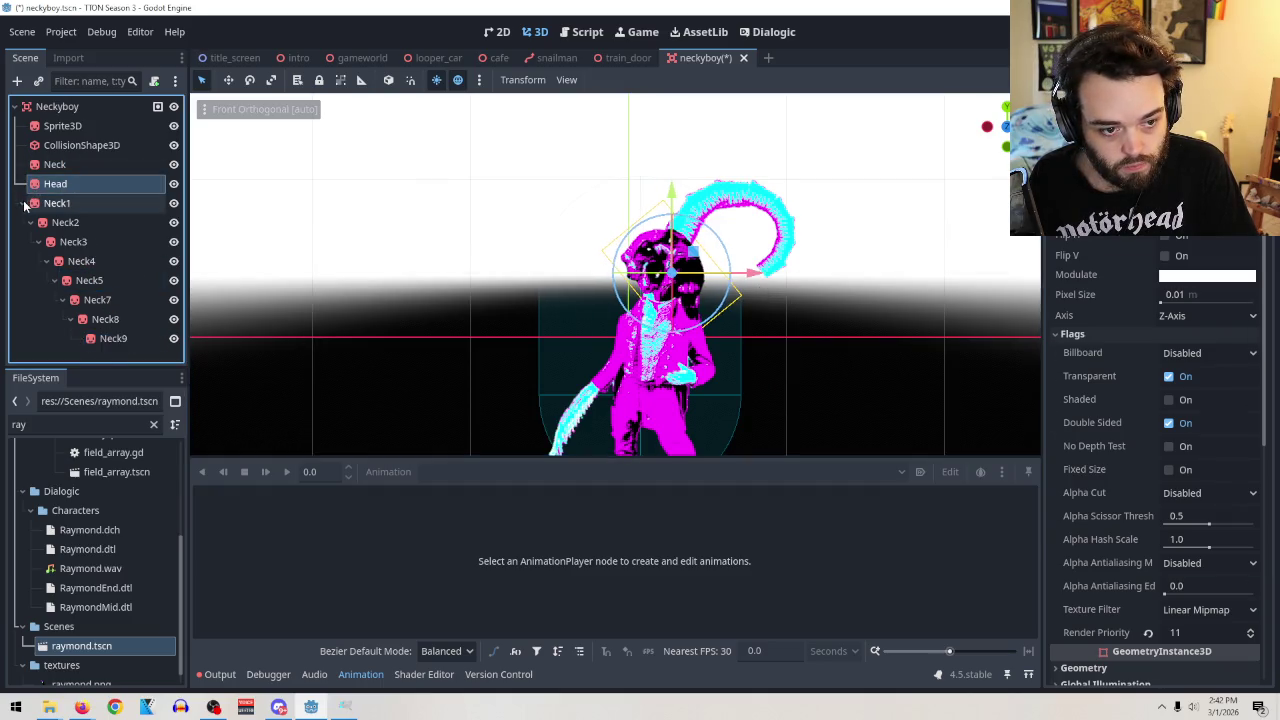
# Move the Head sprite up, right and slightly down to rest at 0.914, 1.466, -0.243 m.
pyautogui.click(22, 203)
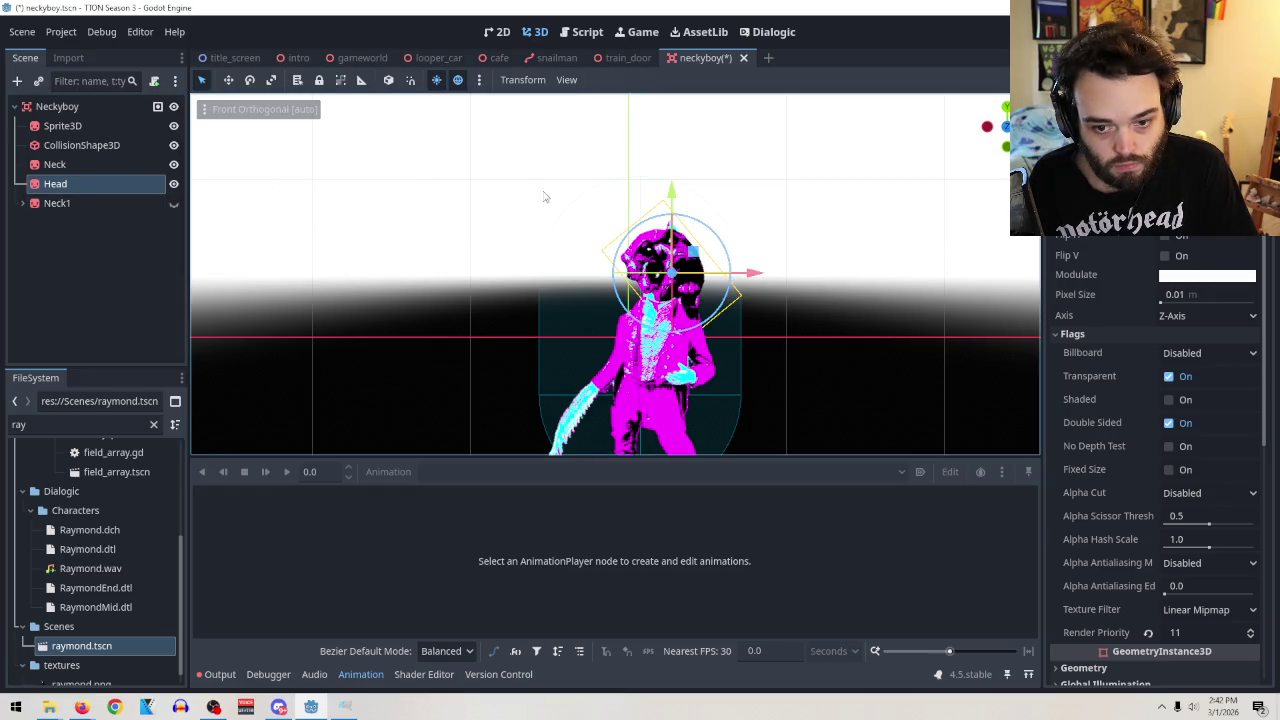
pyautogui.moveTo(670, 187)
pyautogui.mouseDown()
pyautogui.moveTo(676, 100)
pyautogui.moveTo(690, 130)
pyautogui.mouseUp()
pyautogui.moveTo(751, 230); pyautogui.dragTo(767, 223)
pyautogui.moveTo(688, 121); pyautogui.dragTo(696, 143)
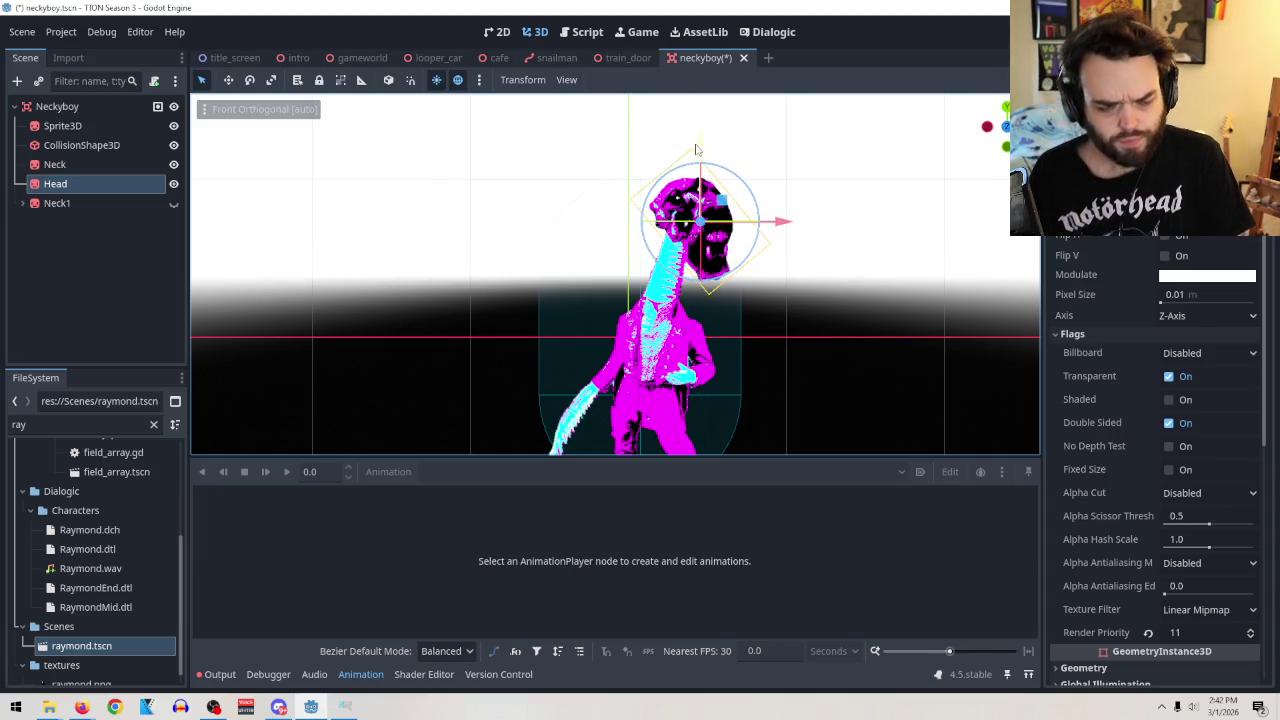
# Orbit the view to check the head's placement and open its Alpha Cut options.
pyautogui.scroll(-2, 851, 285)
pyautogui.moveTo(851, 285)
pyautogui.mouseDown()
pyautogui.moveTo(860, 348)
pyautogui.moveTo(892, 336)
pyautogui.moveTo(853, 329)
pyautogui.moveTo(844, 347)
pyautogui.moveTo(856, 429)
pyautogui.moveTo(783, 446)
pyautogui.moveTo(790, 420)
pyautogui.moveTo(737, 348)
pyautogui.moveTo(822, 343)
pyautogui.moveTo(860, 306)
pyautogui.mouseUp()
pyautogui.scroll(3, 862, 310)
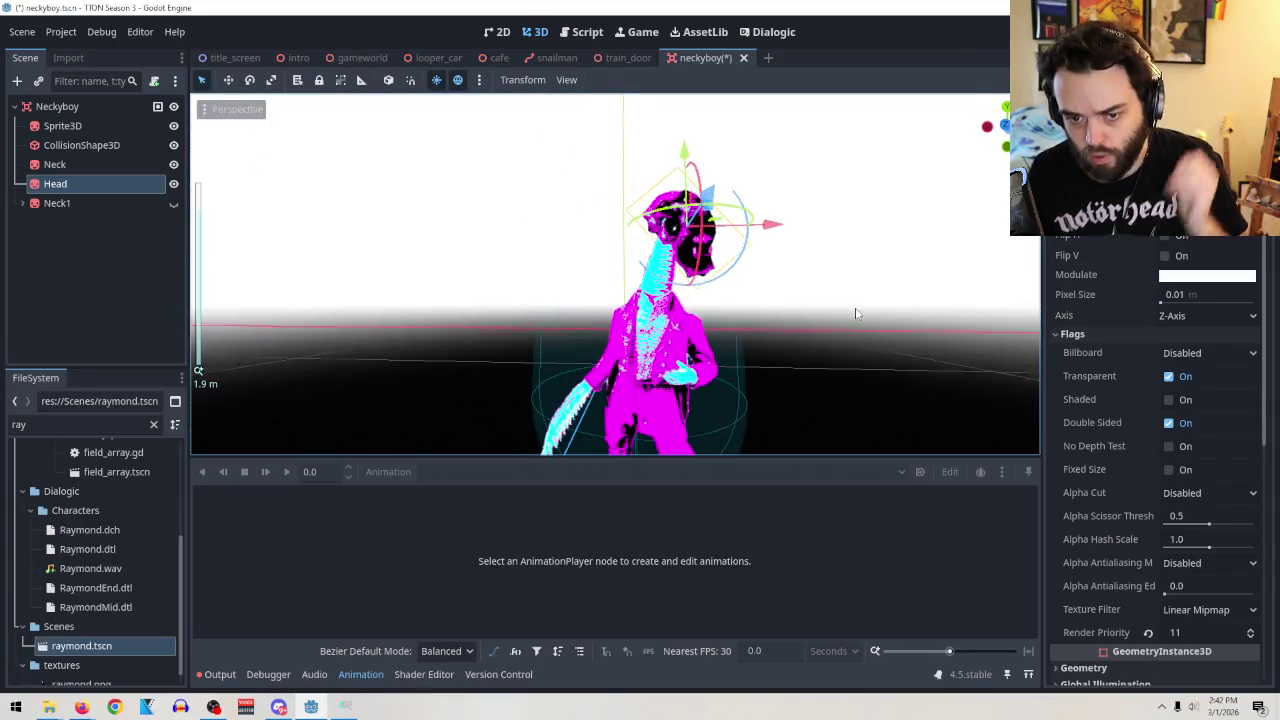
pyautogui.scroll(-4, 865, 312)
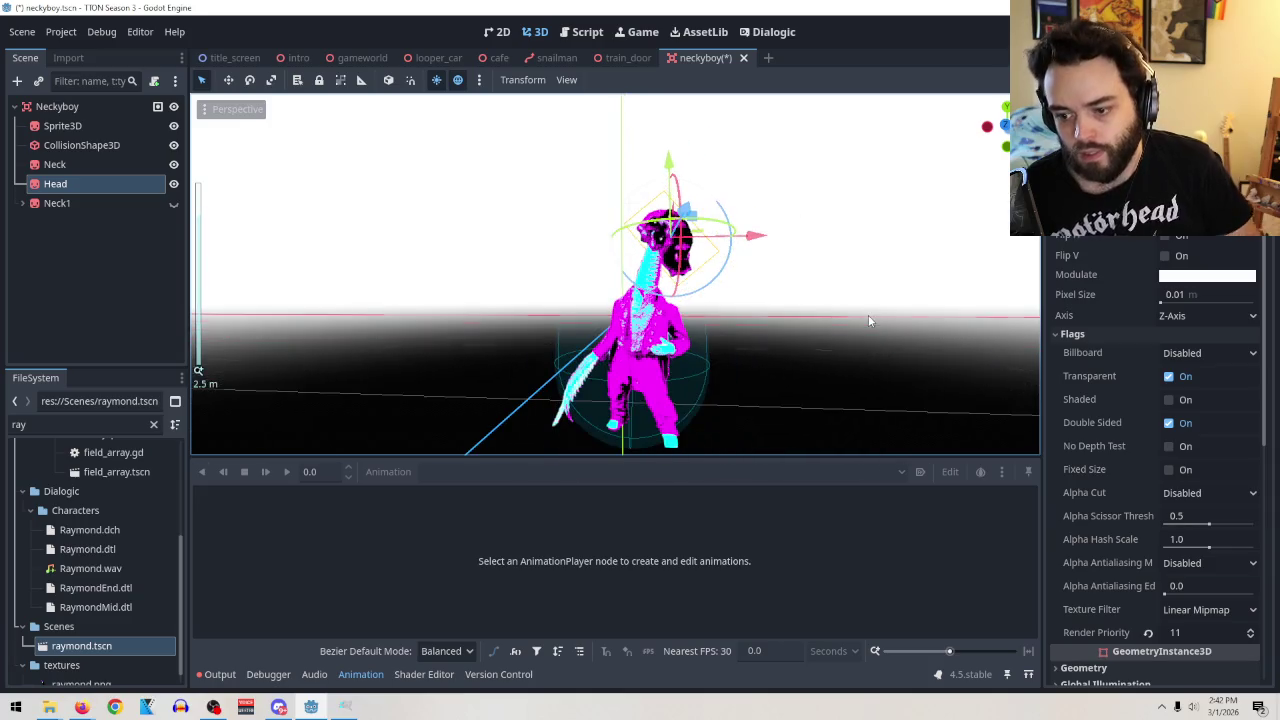
pyautogui.scroll(-5, 1088, 418)
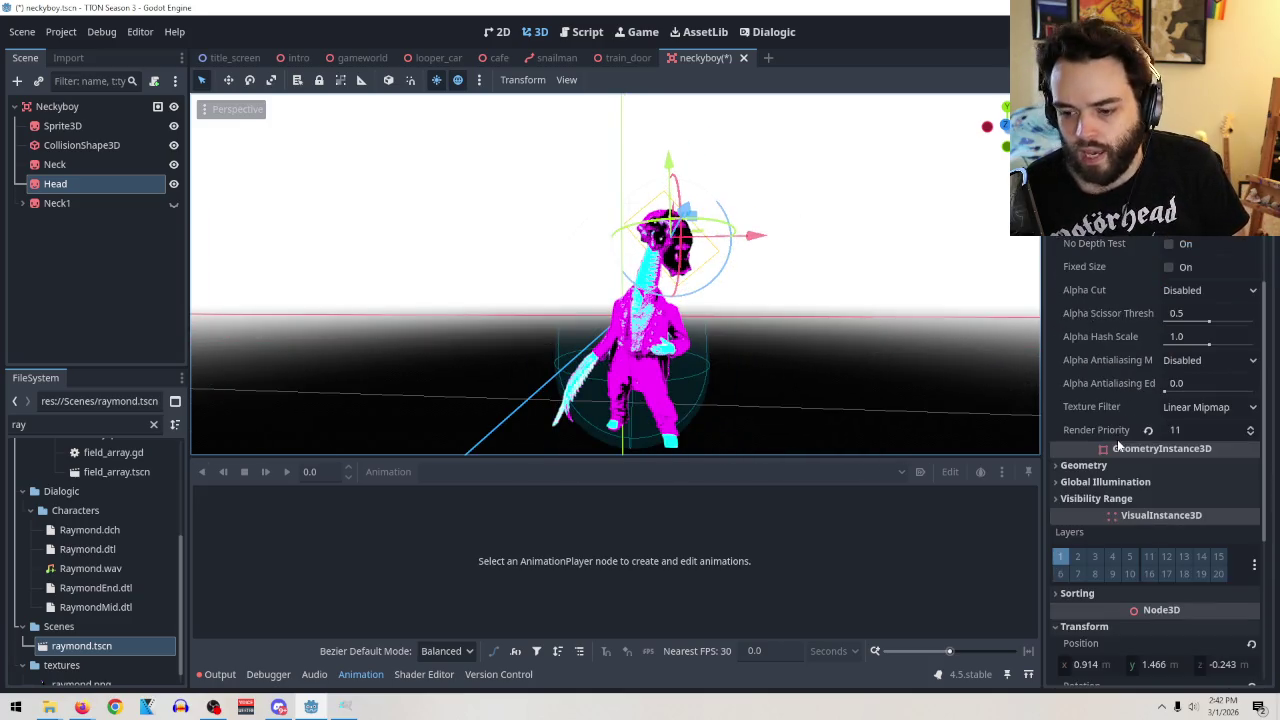
pyautogui.click(1166, 290)
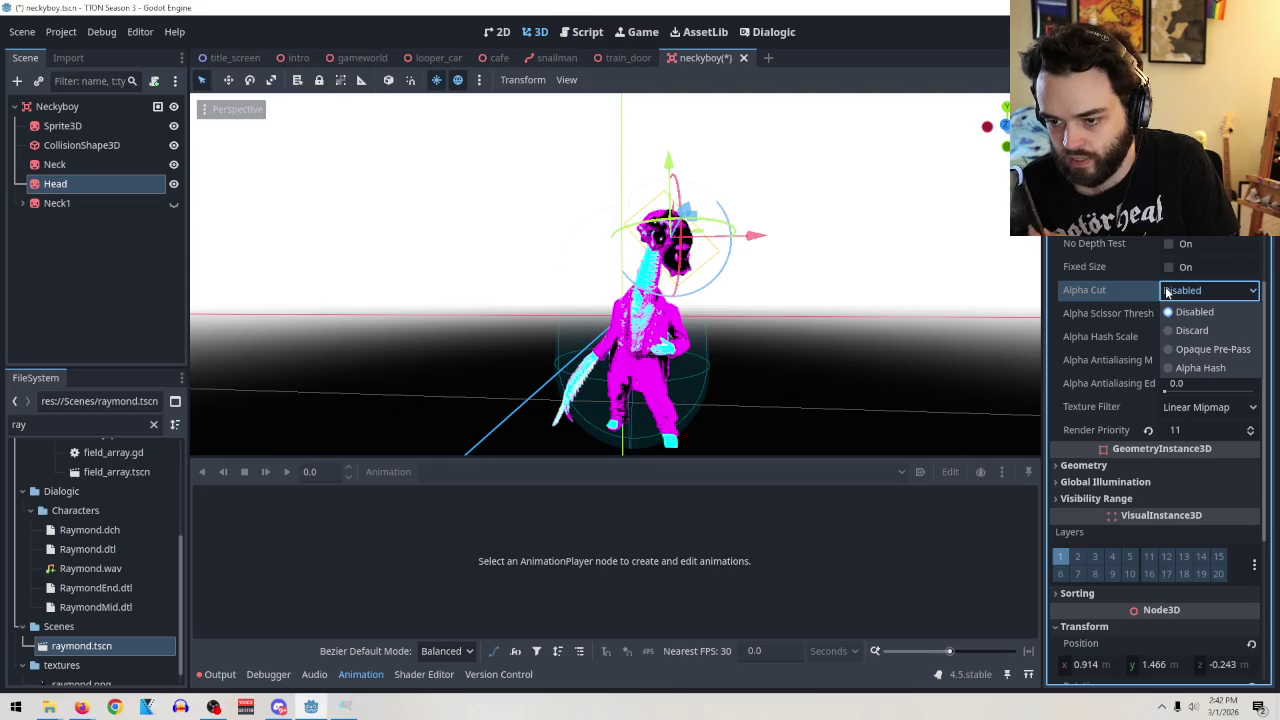
# Keep the head's Alpha Cut set to Disabled and switch back to the front view.
pyautogui.click(1194, 311)
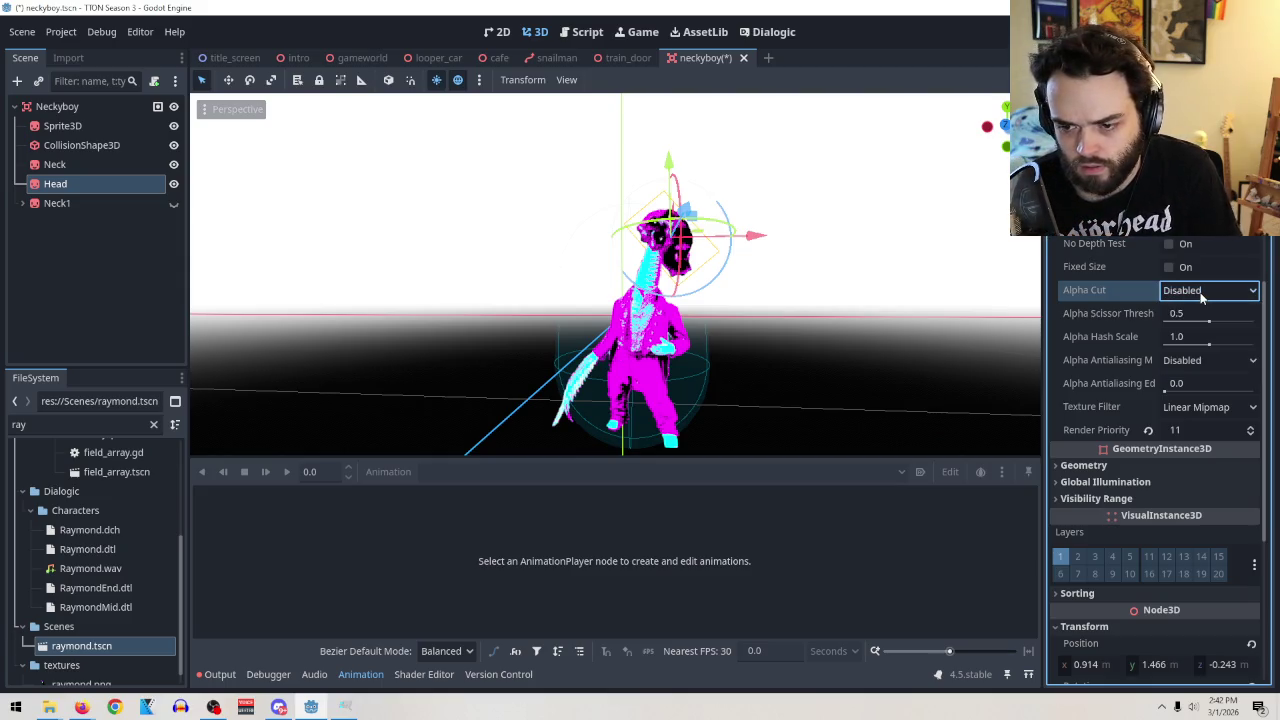
pyautogui.moveTo(841, 324); pyautogui.dragTo(824, 318)
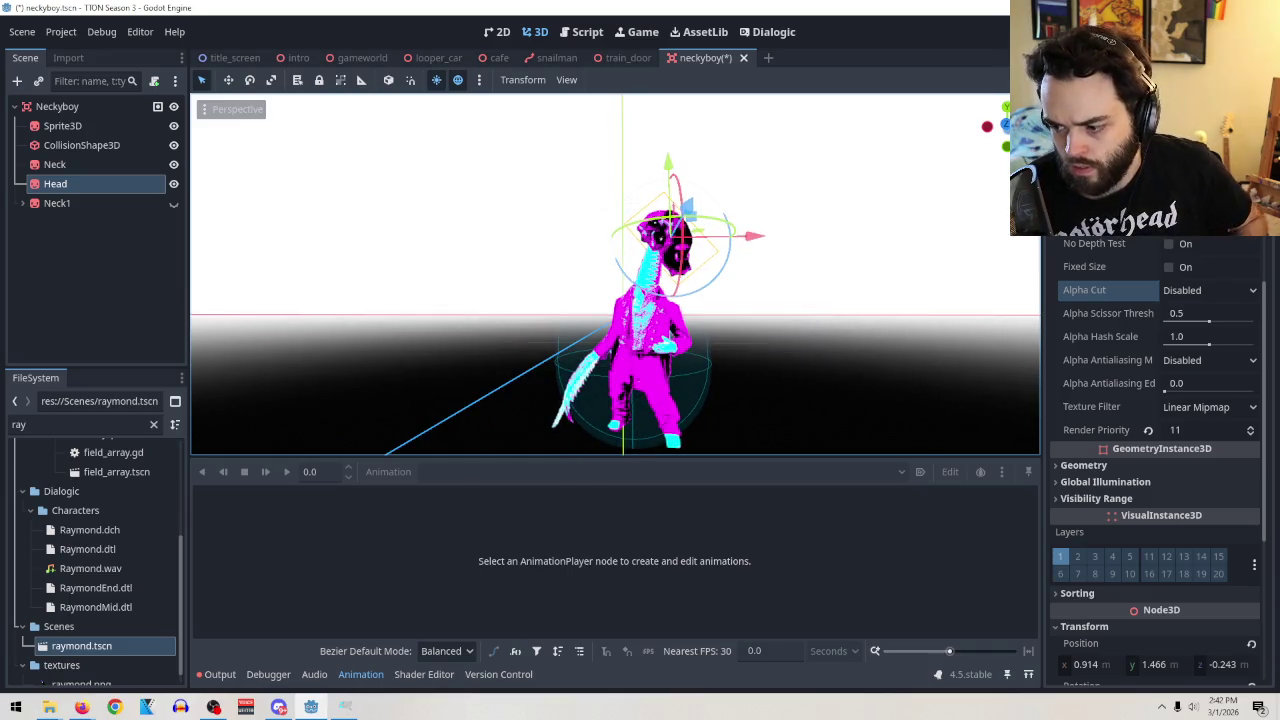
pyautogui.click(995, 128)
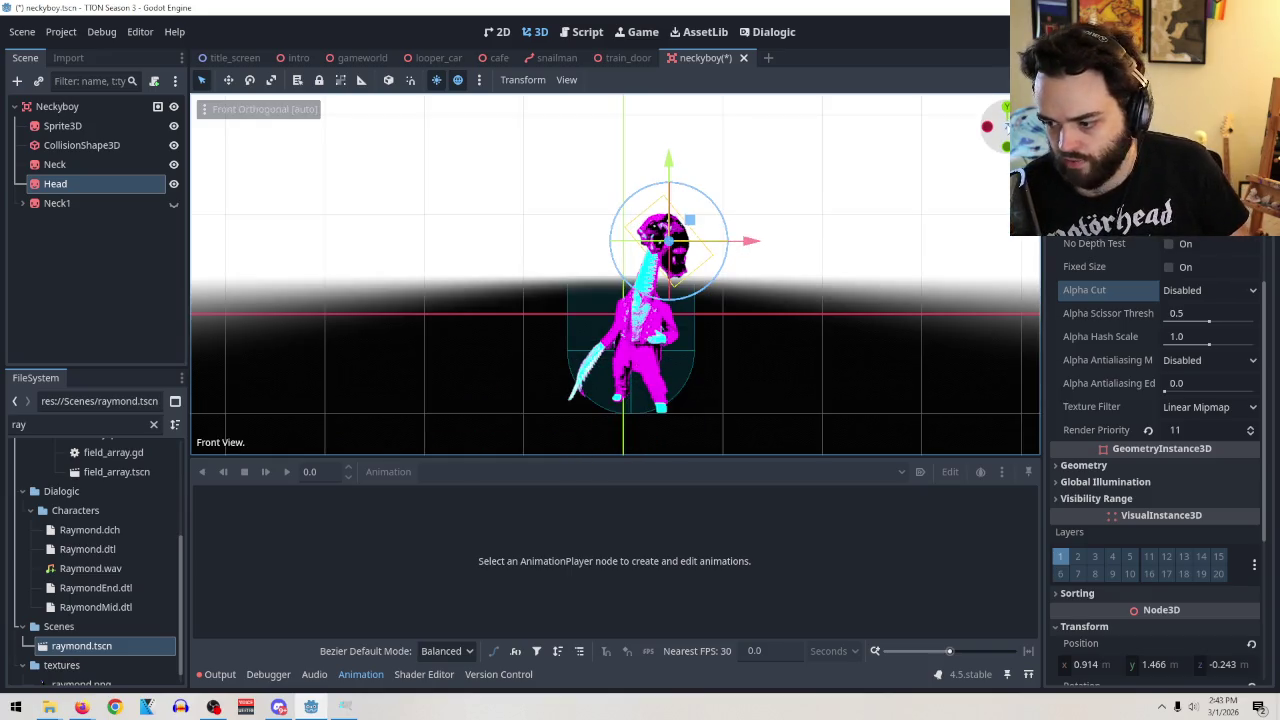
pyautogui.click(923, 288)
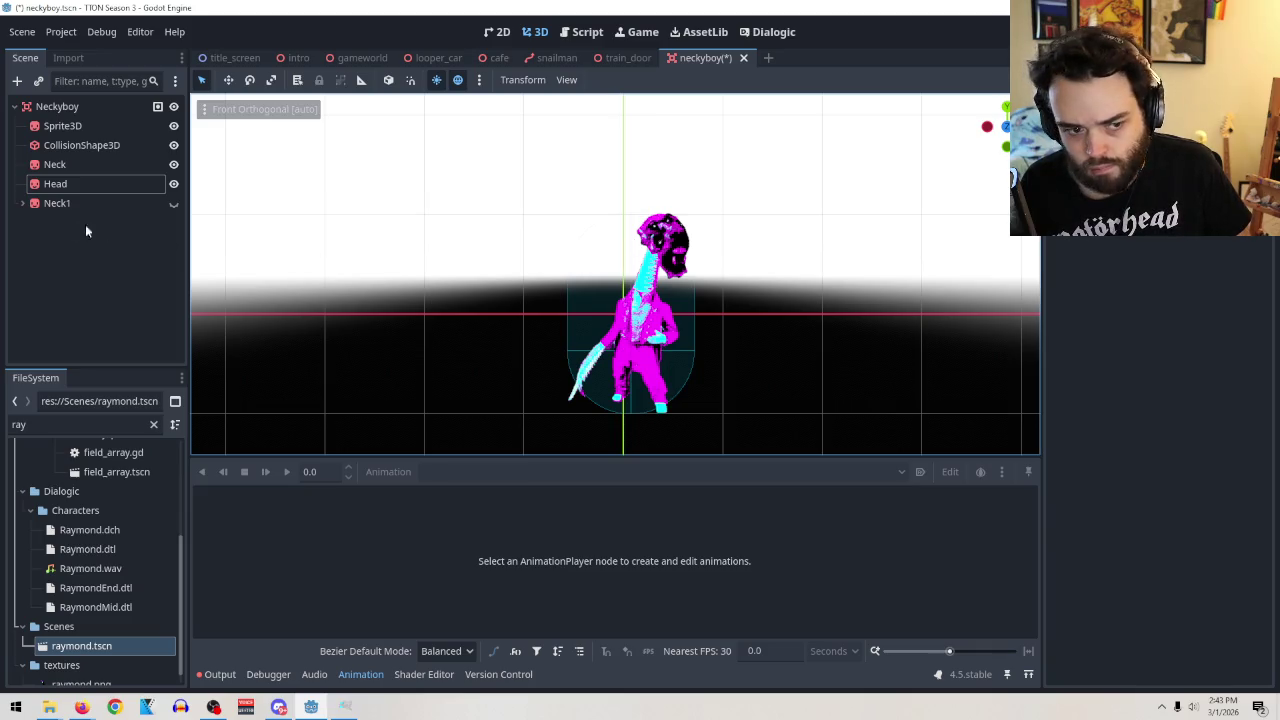
pyautogui.click(68, 185)
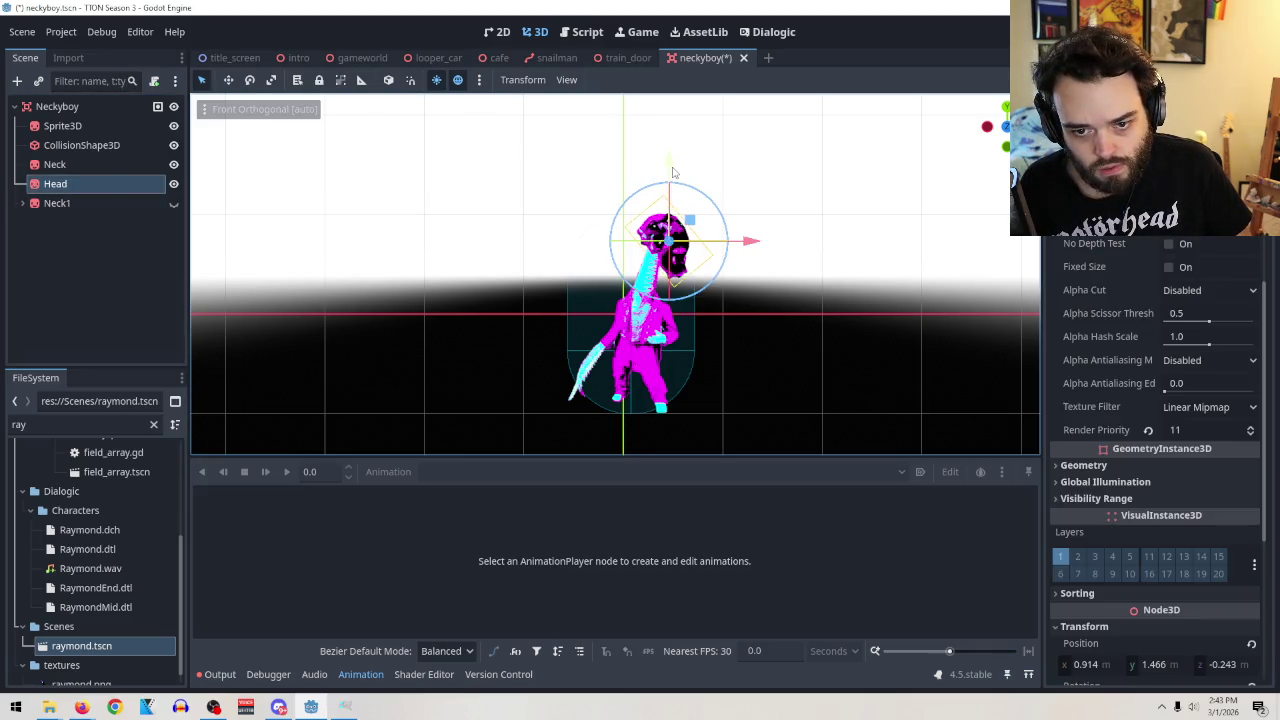
# Make Neck1 visible, then delete it along with its Neck2–Neck9 children.
pyautogui.click(92, 202)
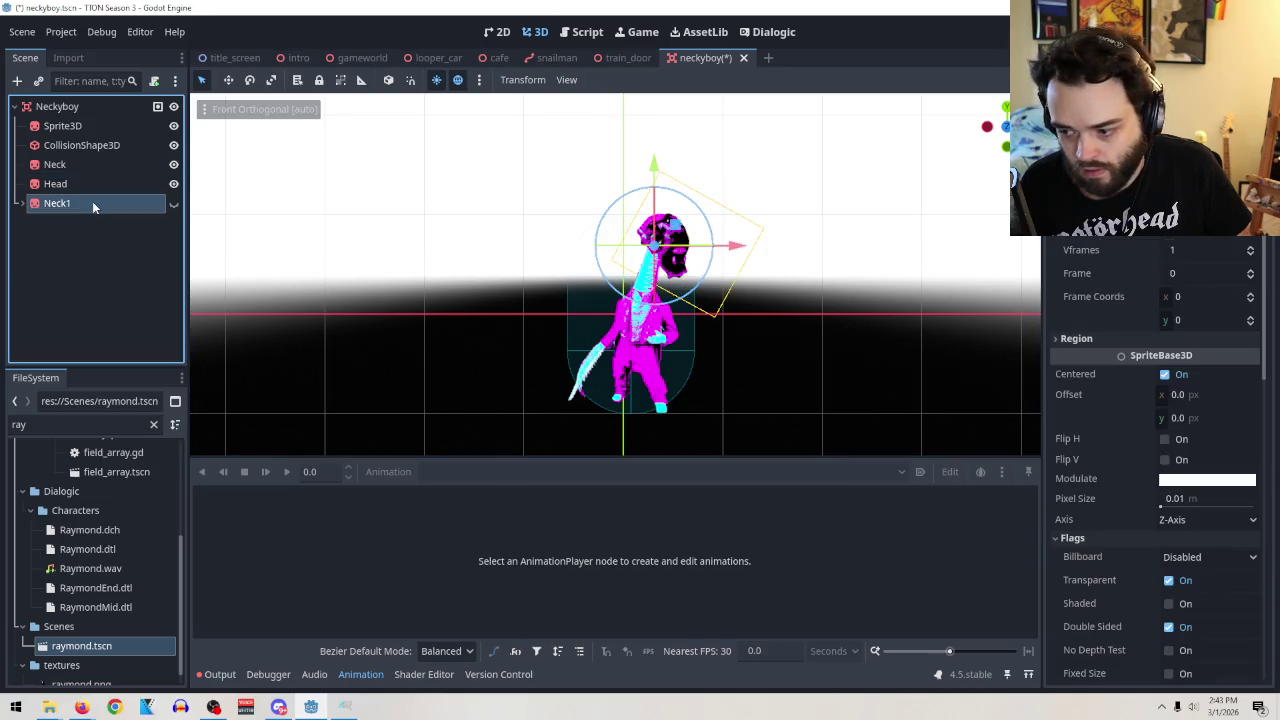
pyautogui.click(172, 204)
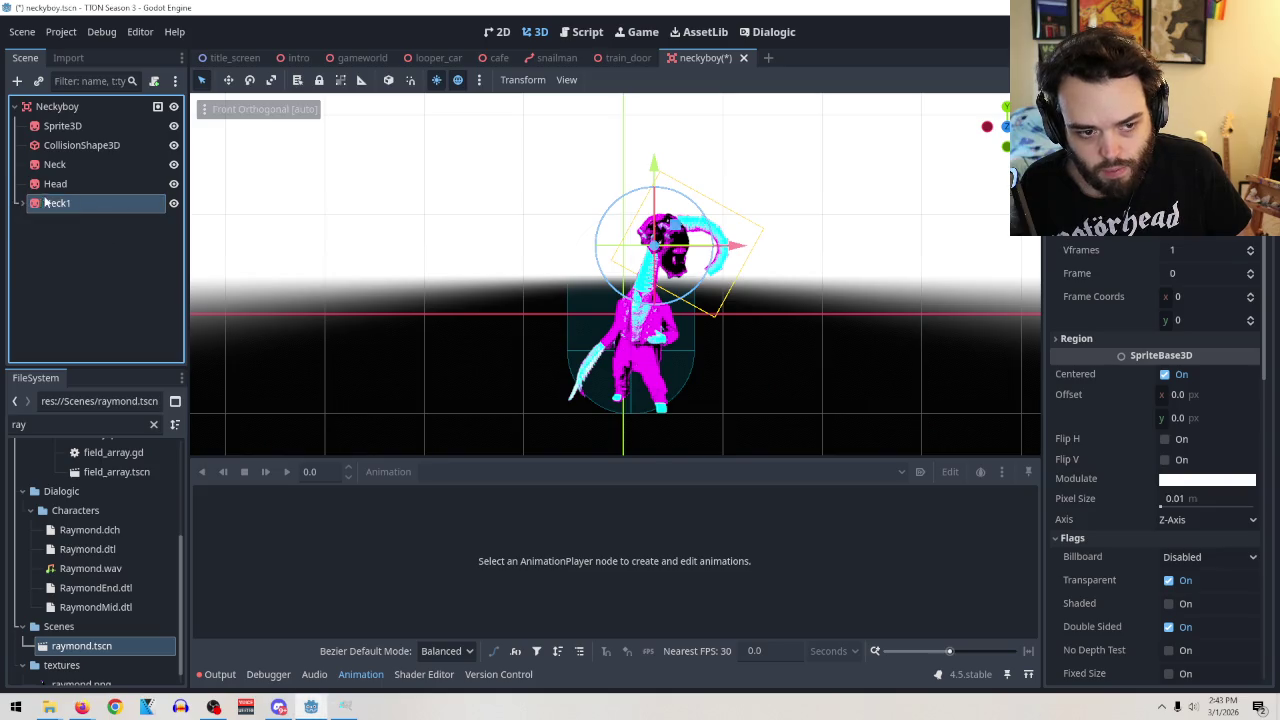
pyautogui.click(24, 204)
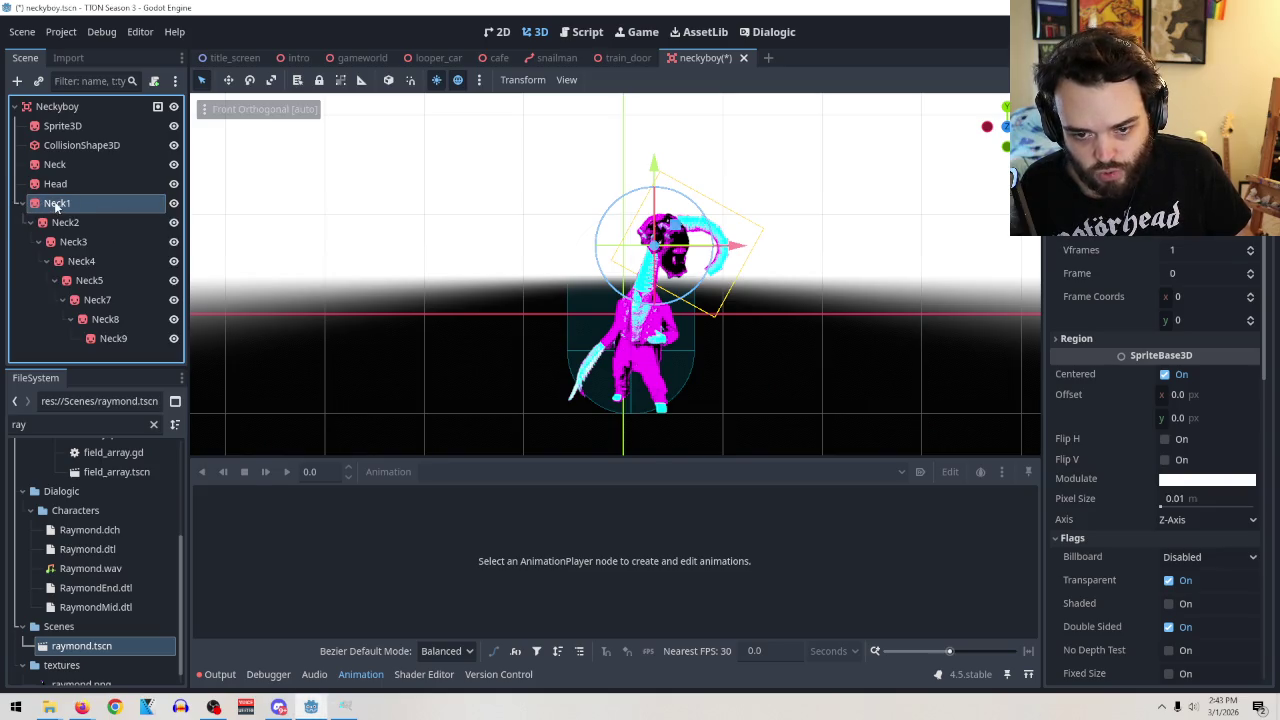
pyautogui.rightClick(56, 207)
pyautogui.click(182, 676)
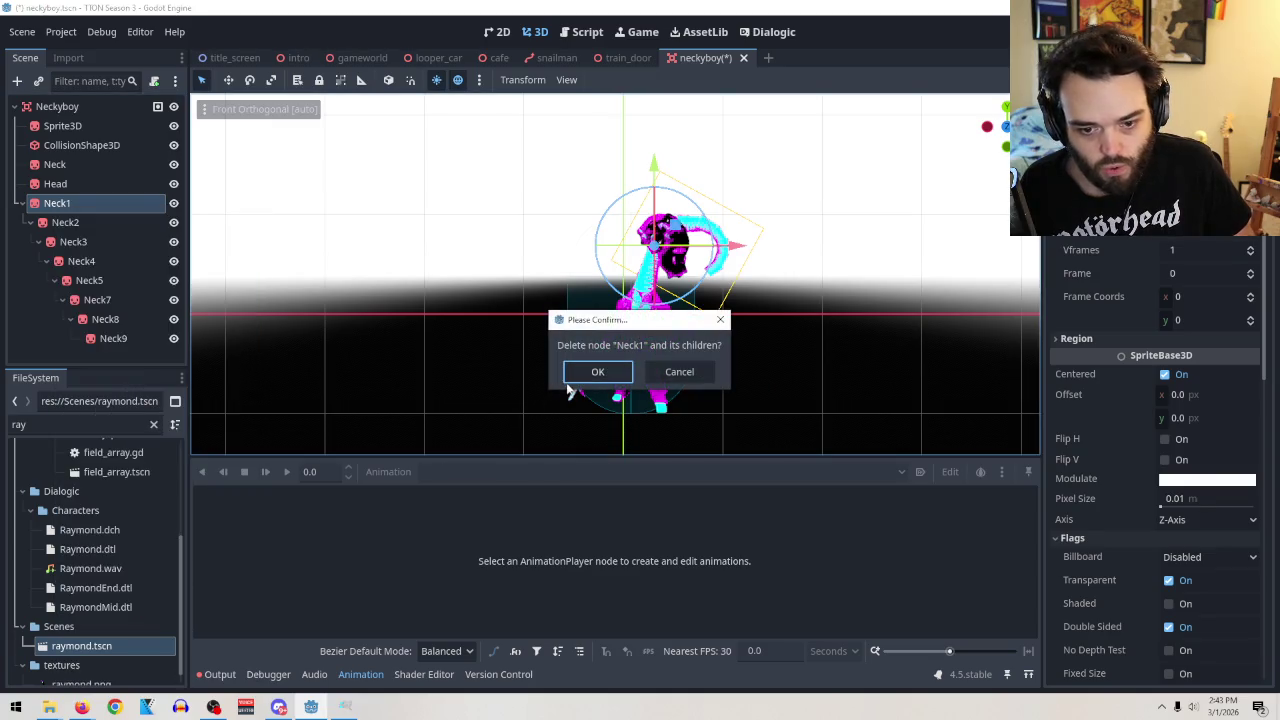
pyautogui.click(578, 374)
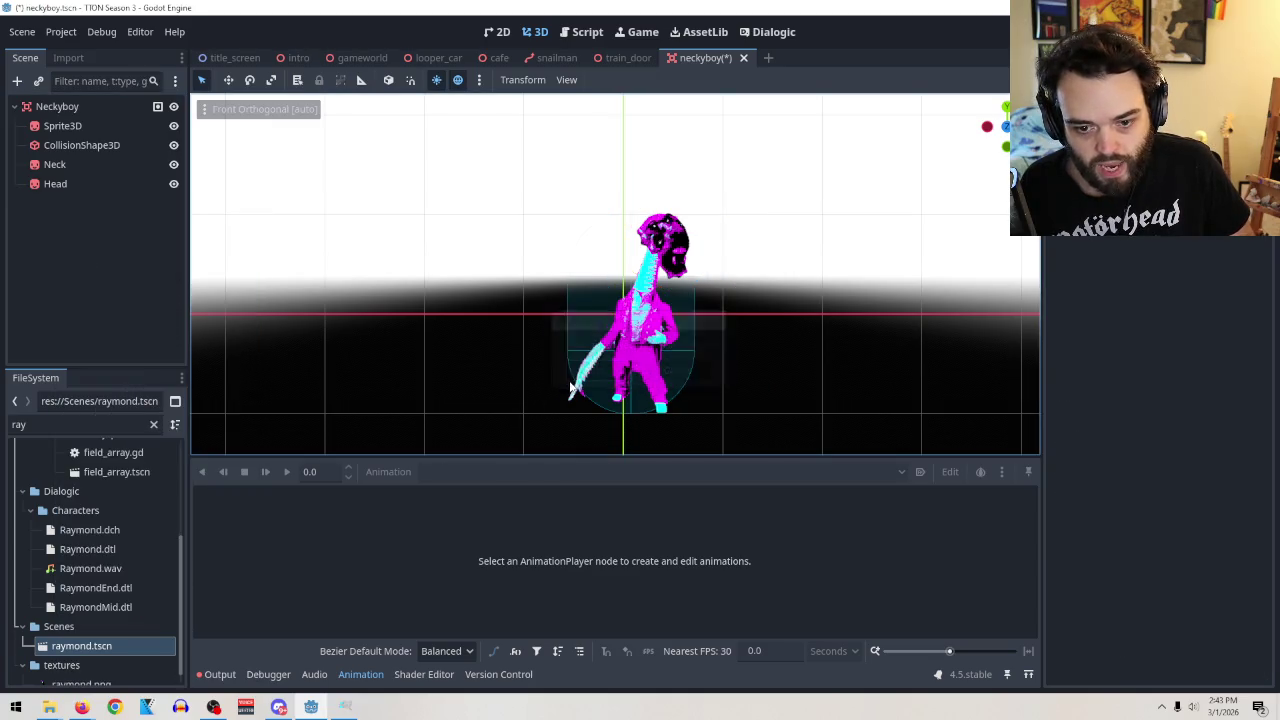
pyautogui.rightClick(62, 167)
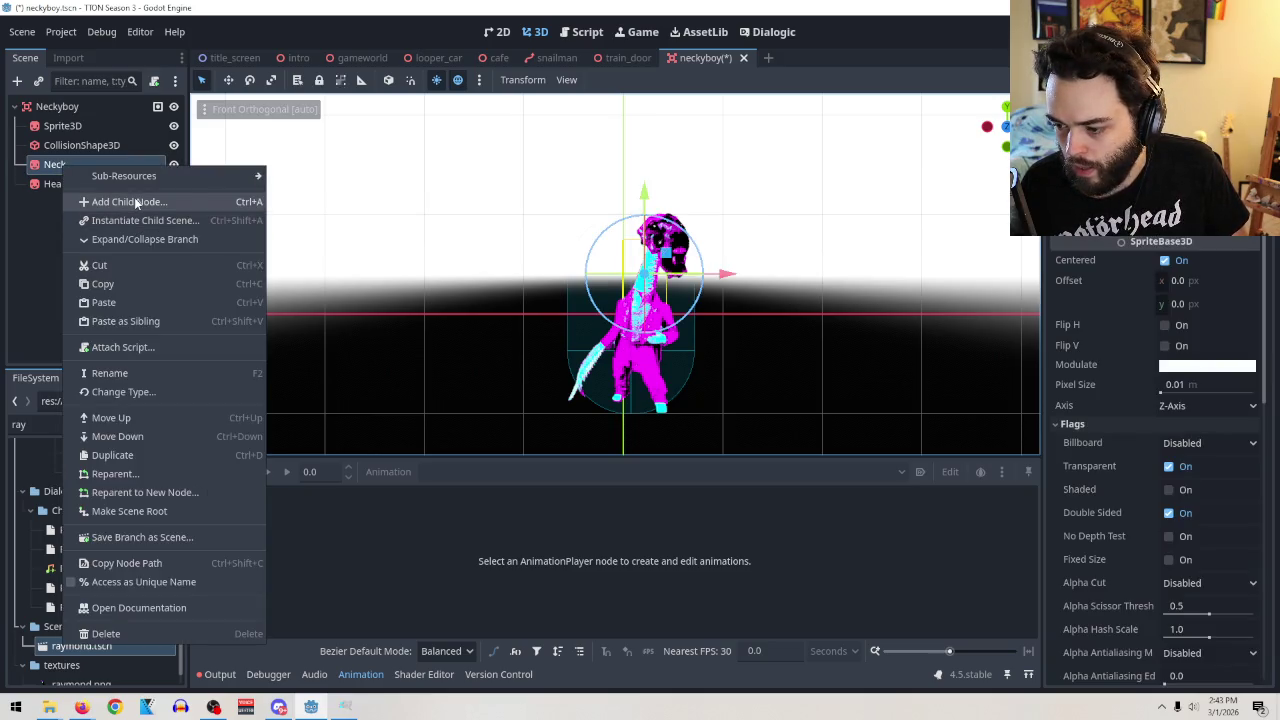
pyautogui.click(41, 327)
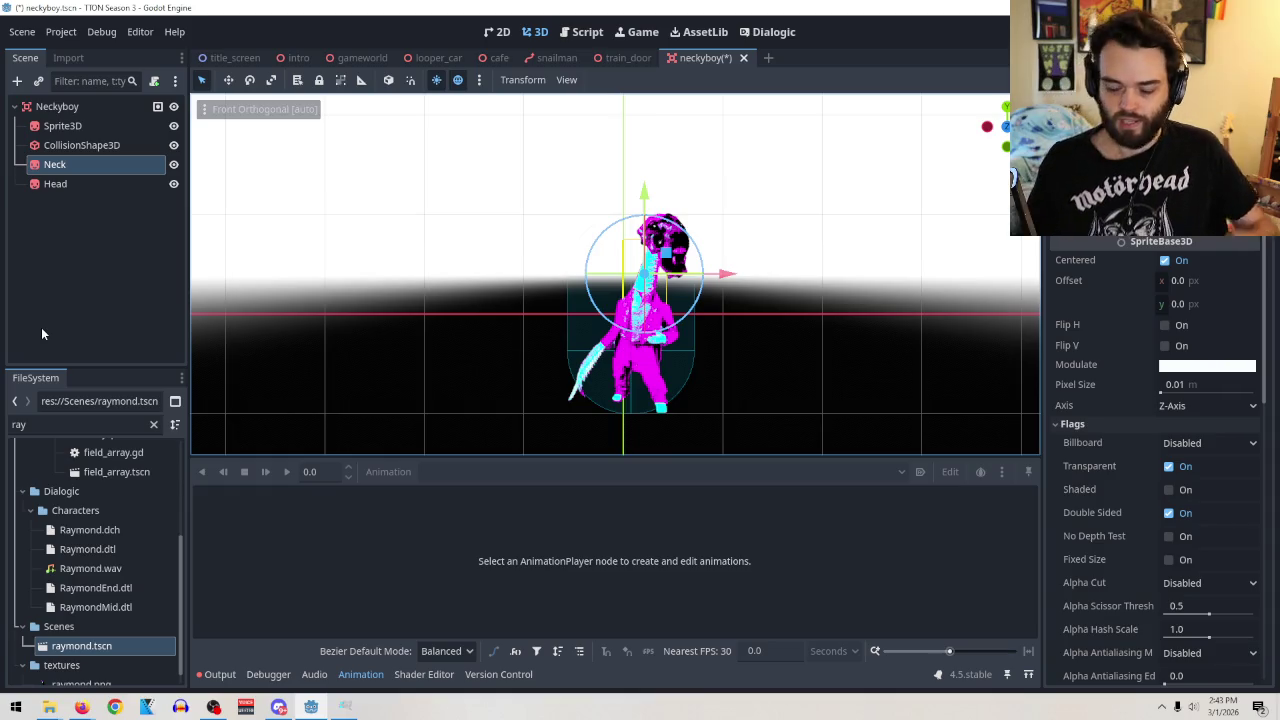
pyautogui.click(450, 383)
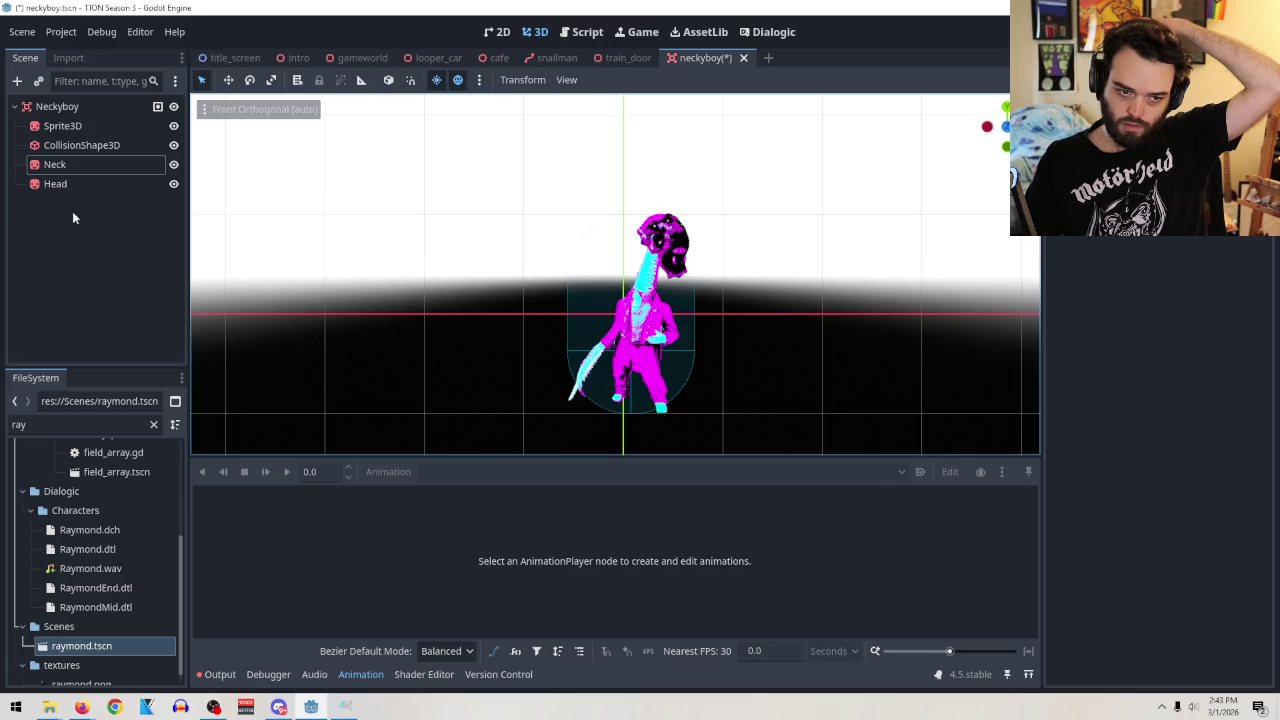
pyautogui.click(75, 185)
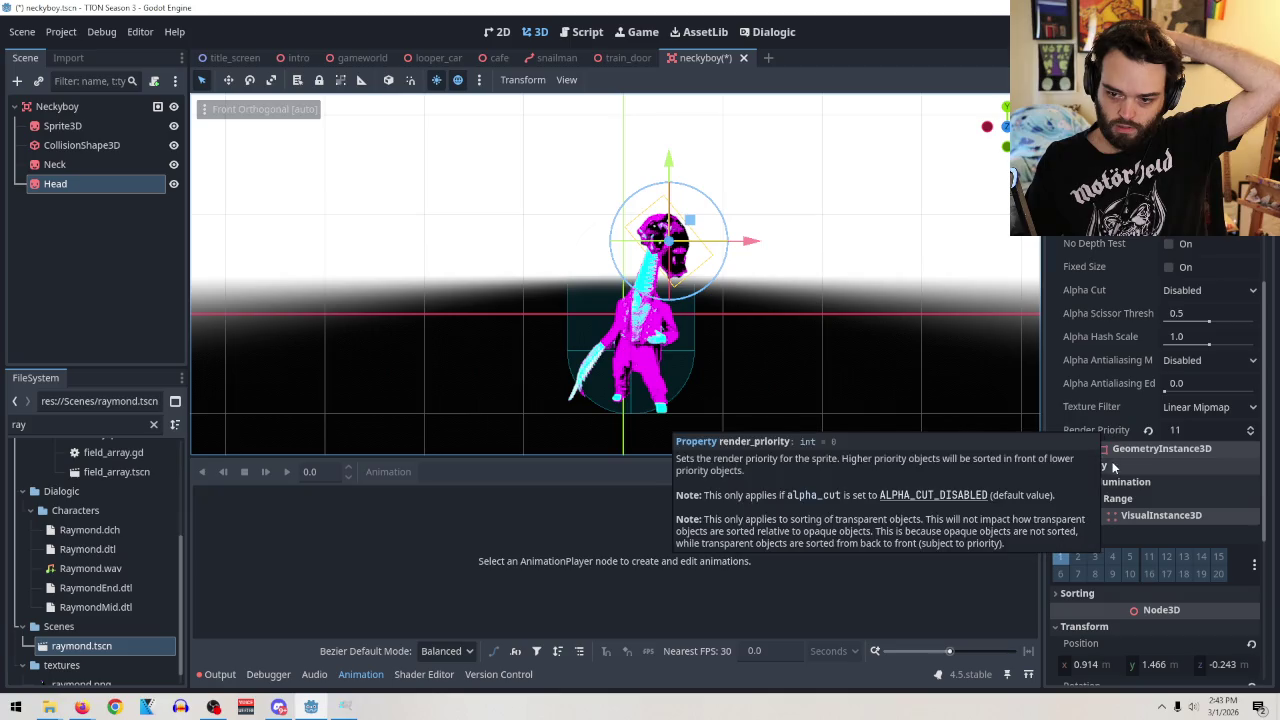
pyautogui.scroll(5, 1106, 368)
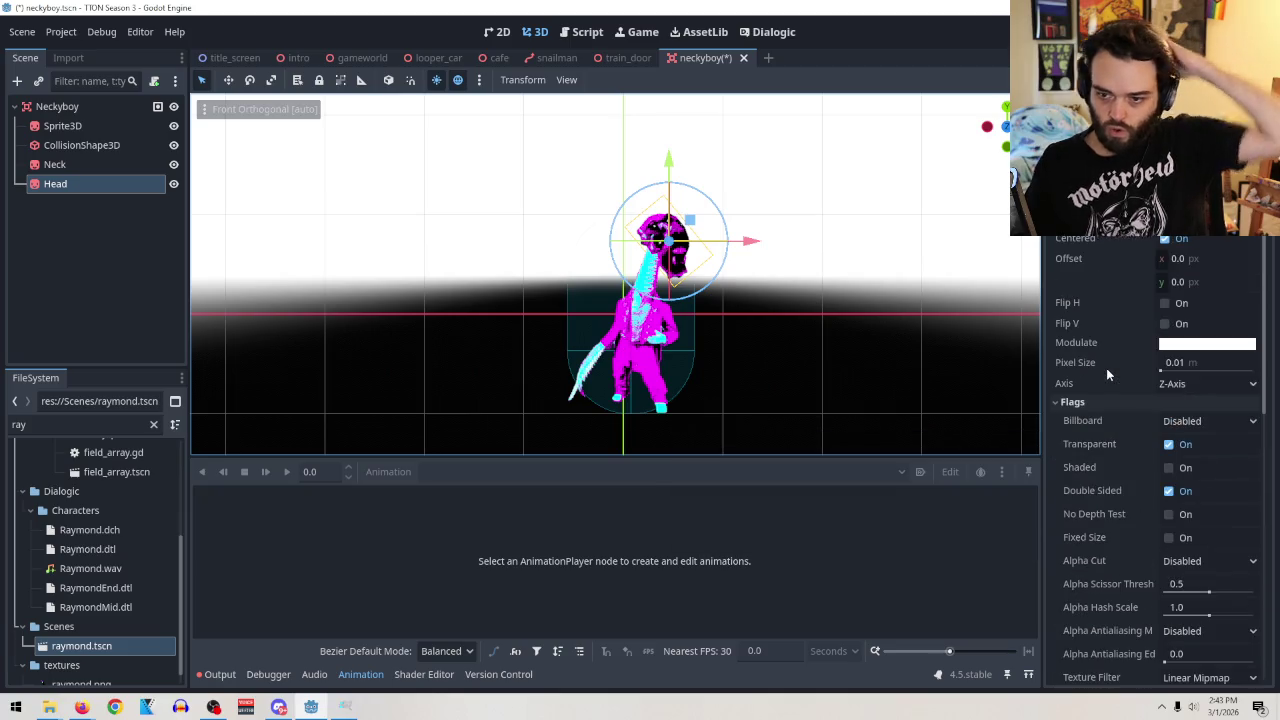
pyautogui.click(1162, 305)
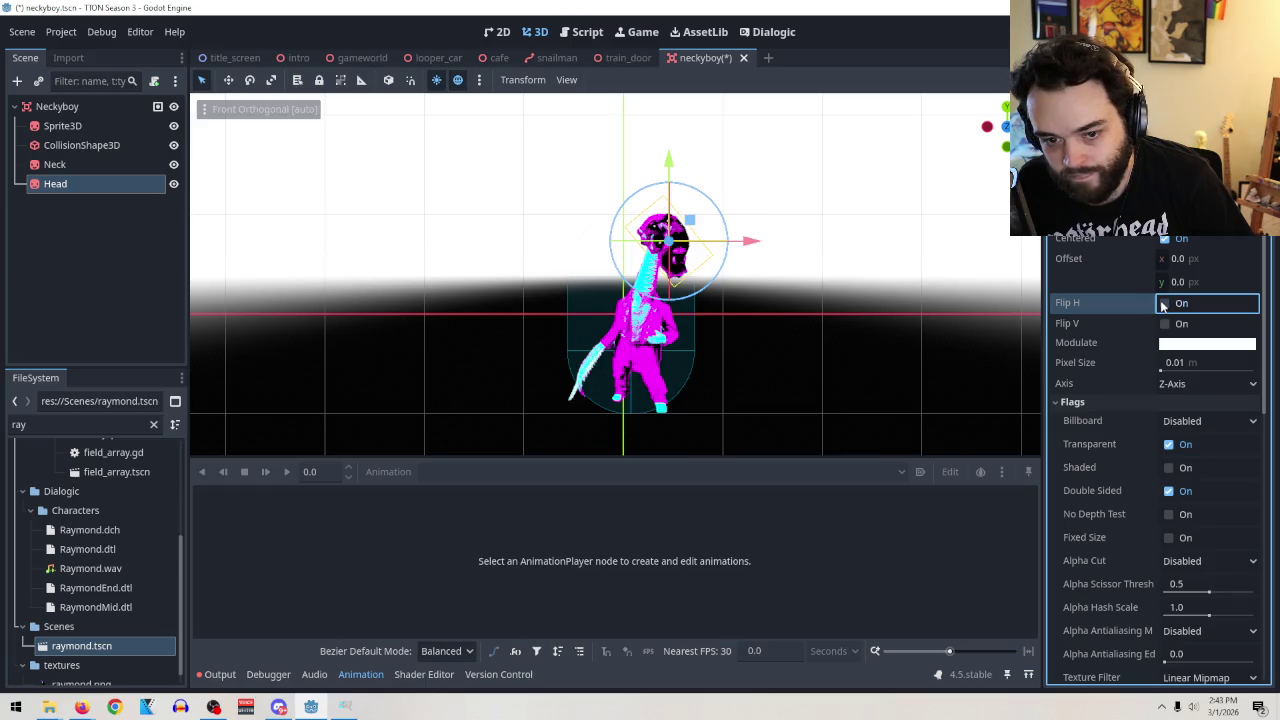
pyautogui.click(1163, 326)
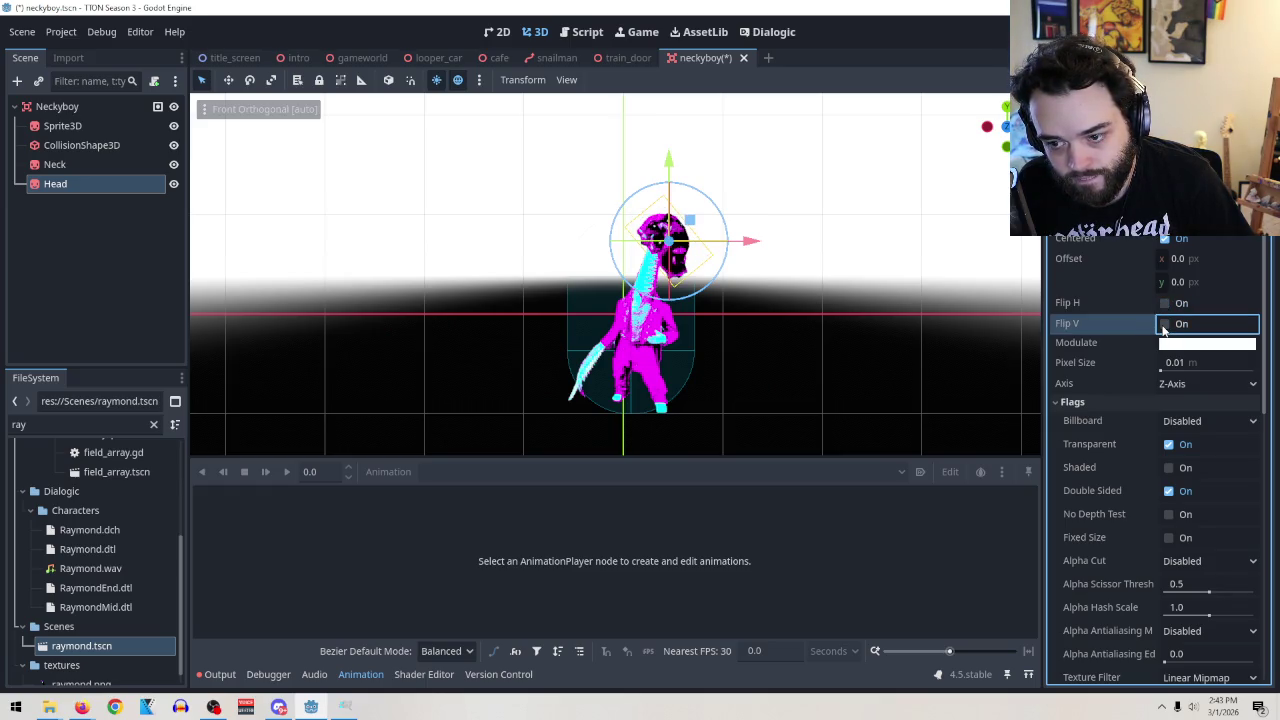
pyautogui.click(1163, 326)
pyautogui.click(1163, 326)
pyautogui.click(1166, 305)
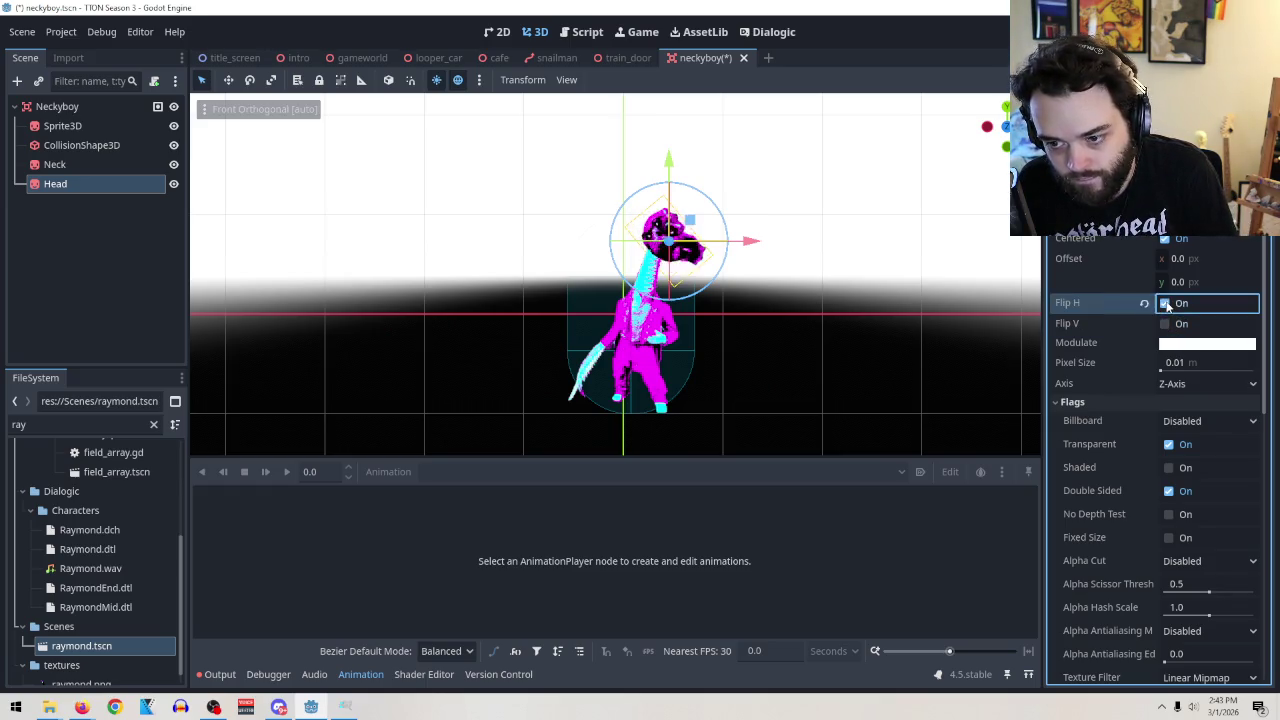
pyautogui.click(1165, 305)
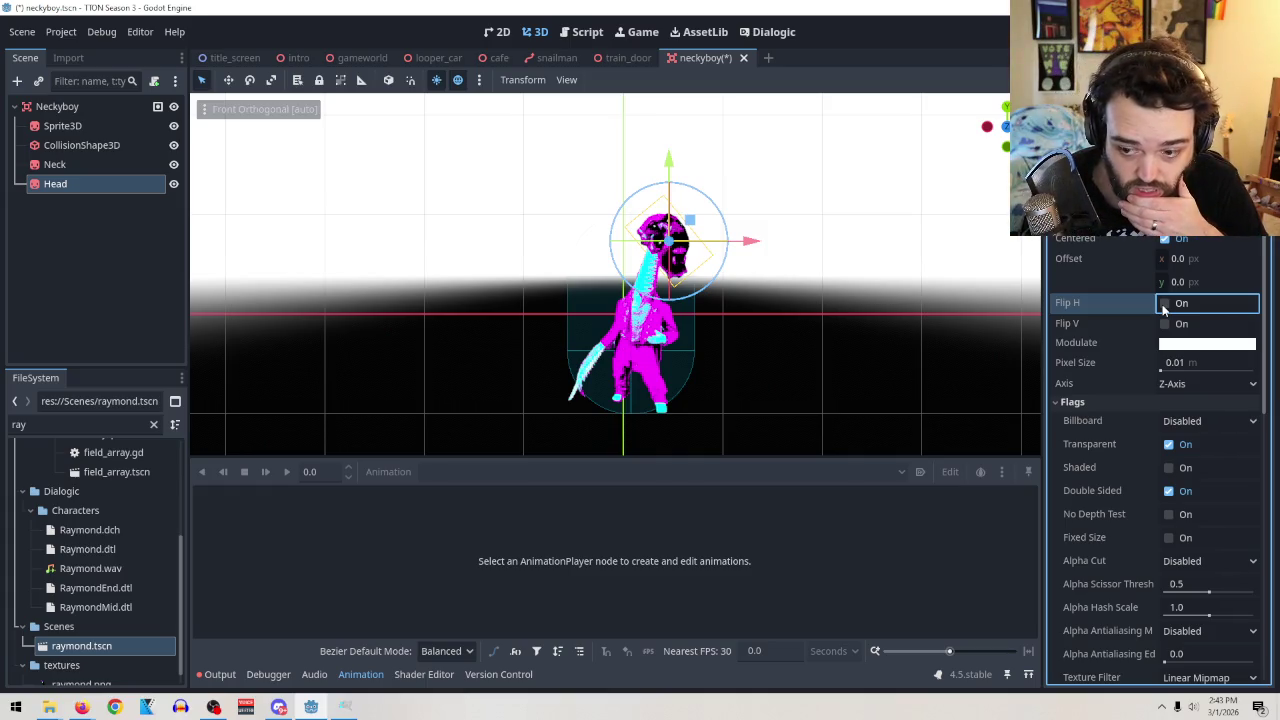
pyautogui.click(1199, 424)
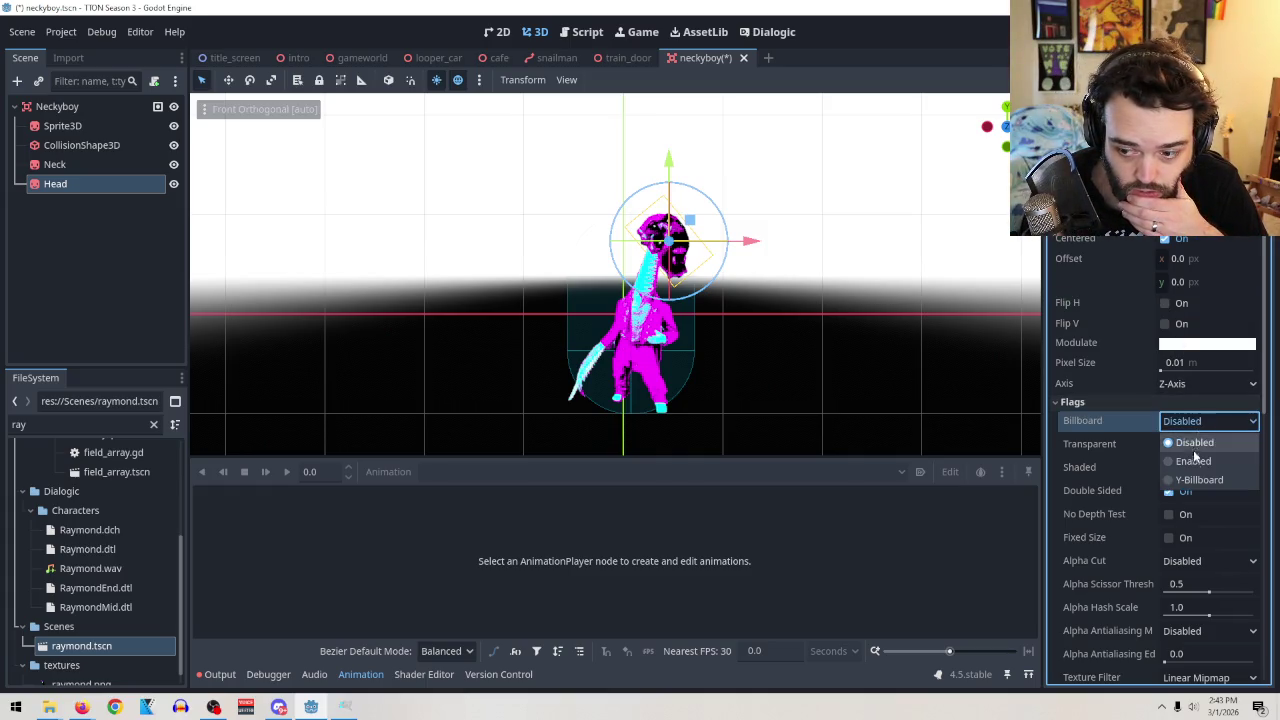
pyautogui.click(1193, 481)
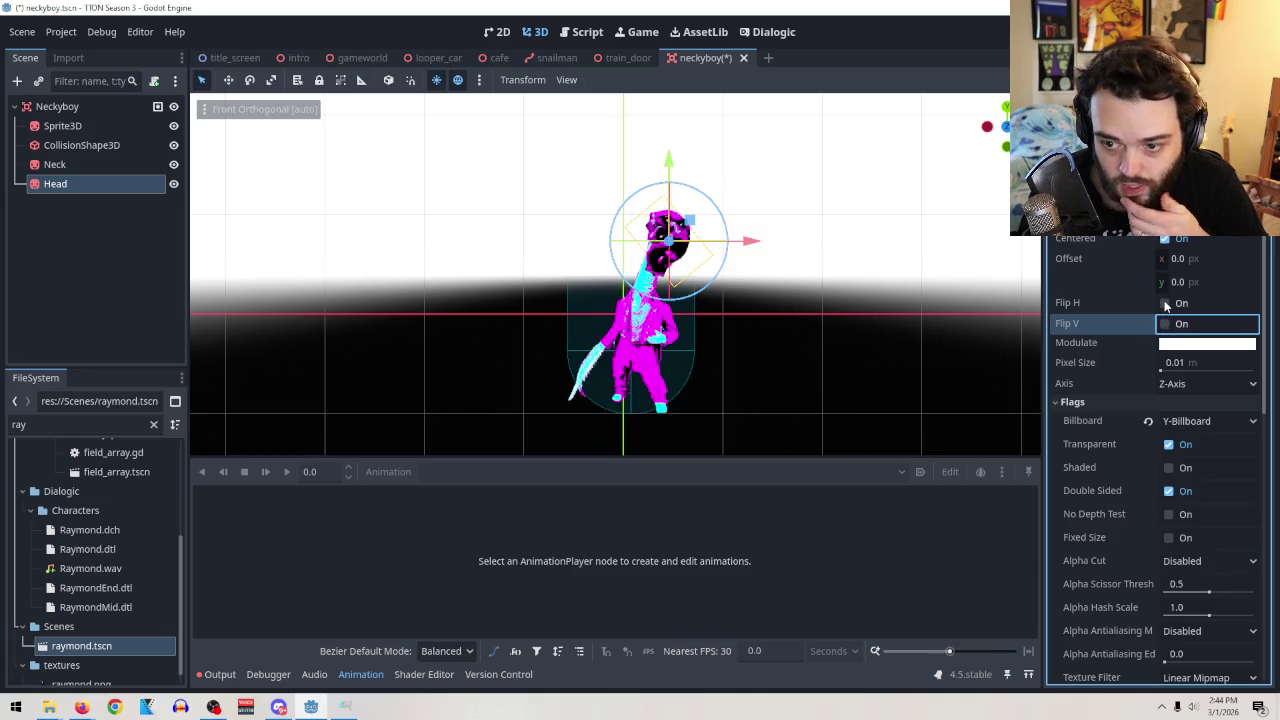
pyautogui.moveTo(670, 182); pyautogui.dragTo(703, 185)
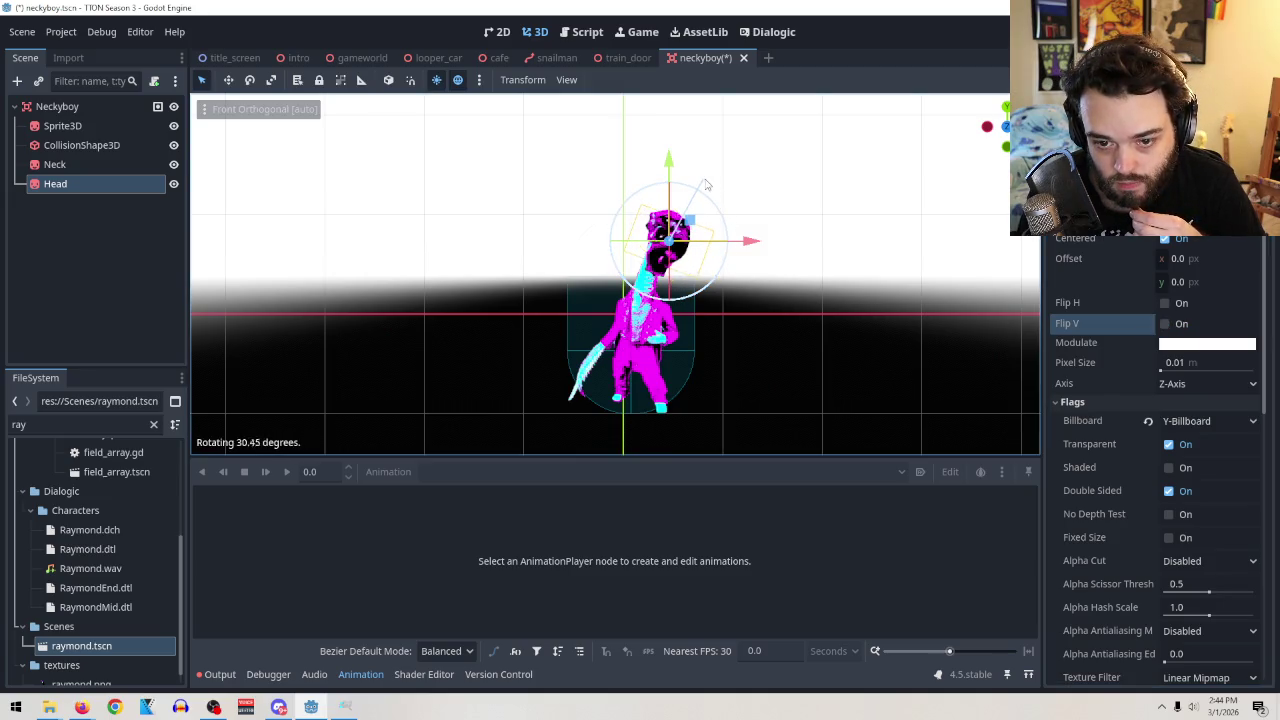
pyautogui.click(1148, 421)
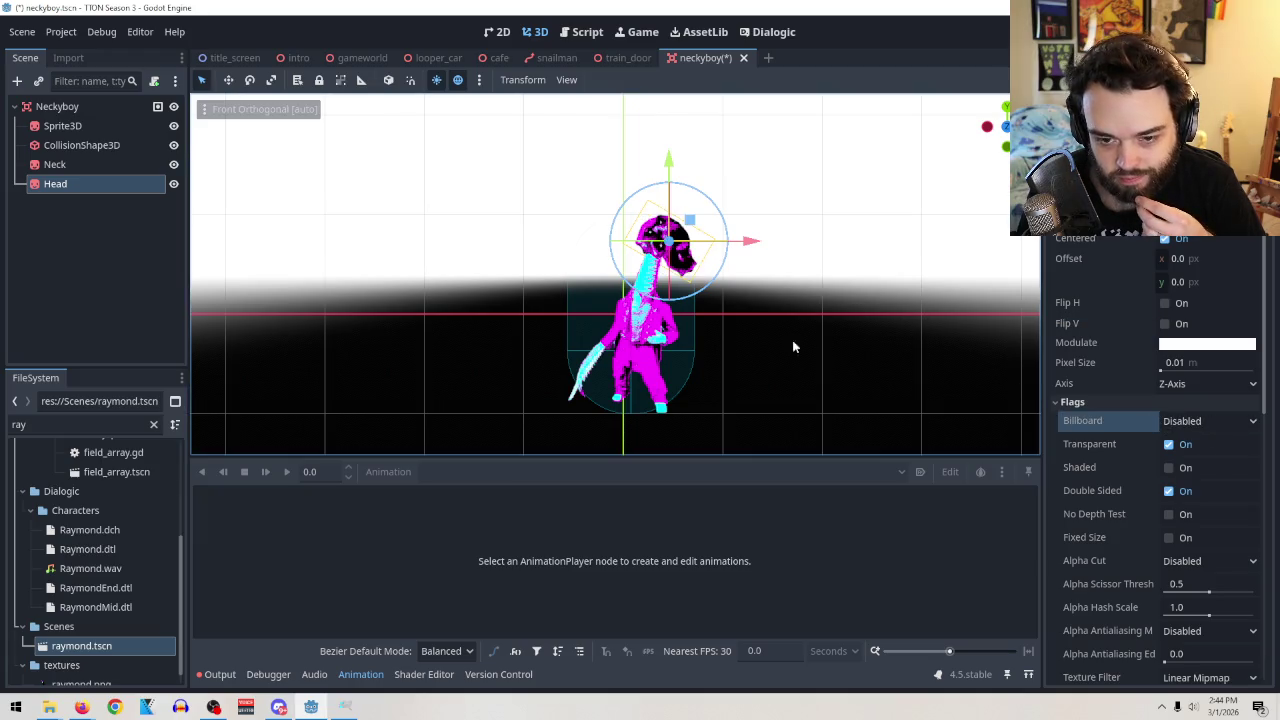
pyautogui.moveTo(713, 208); pyautogui.dragTo(700, 192)
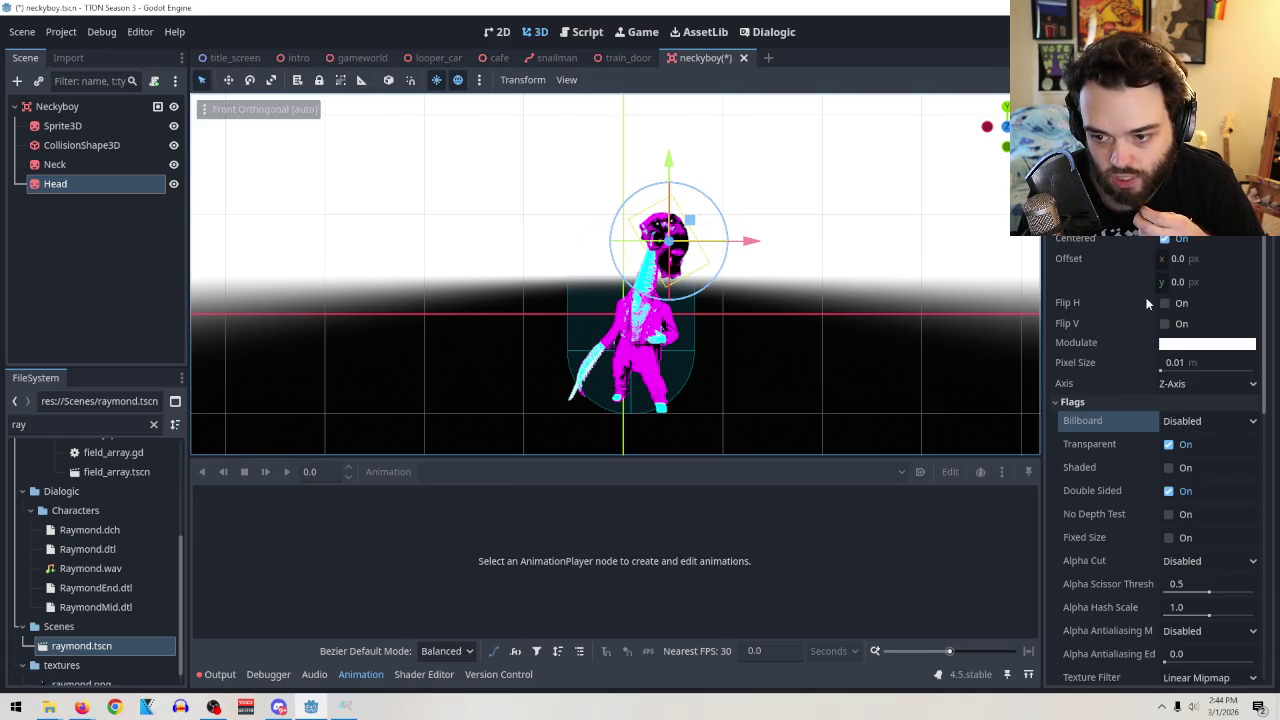
pyautogui.click(1166, 304)
pyautogui.click(1166, 304)
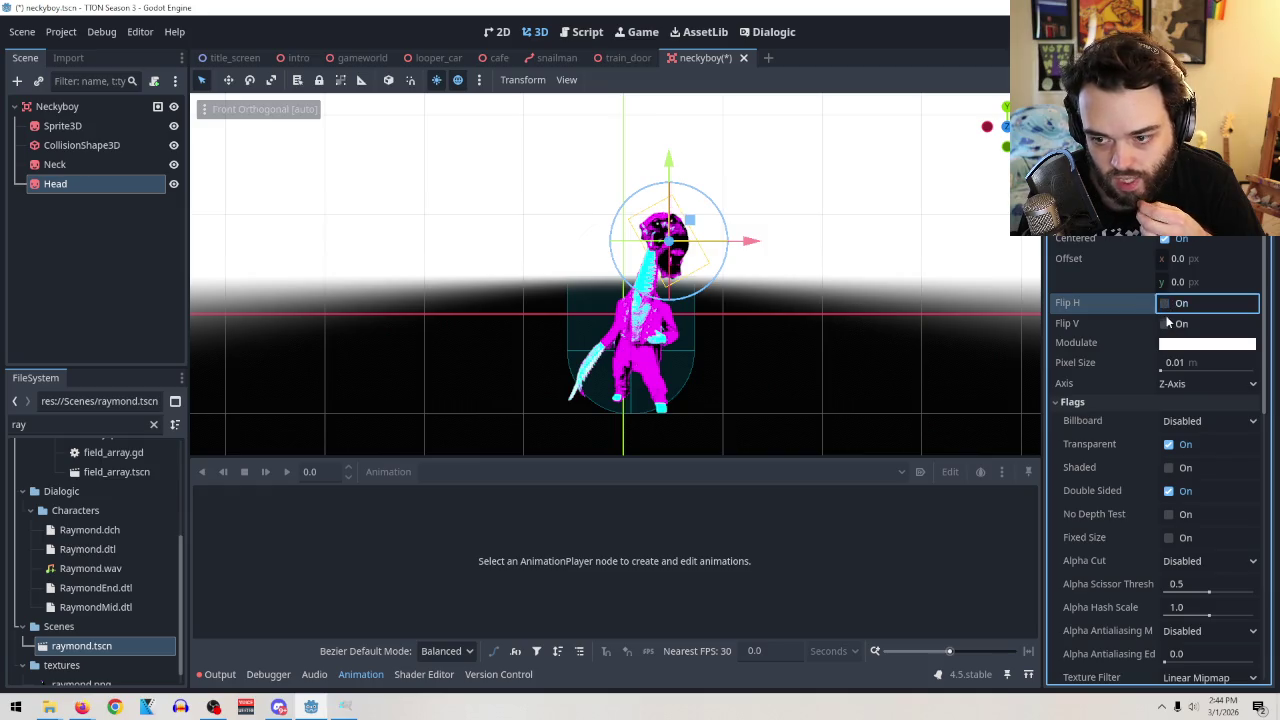
pyautogui.click(1167, 324)
pyautogui.click(1167, 324)
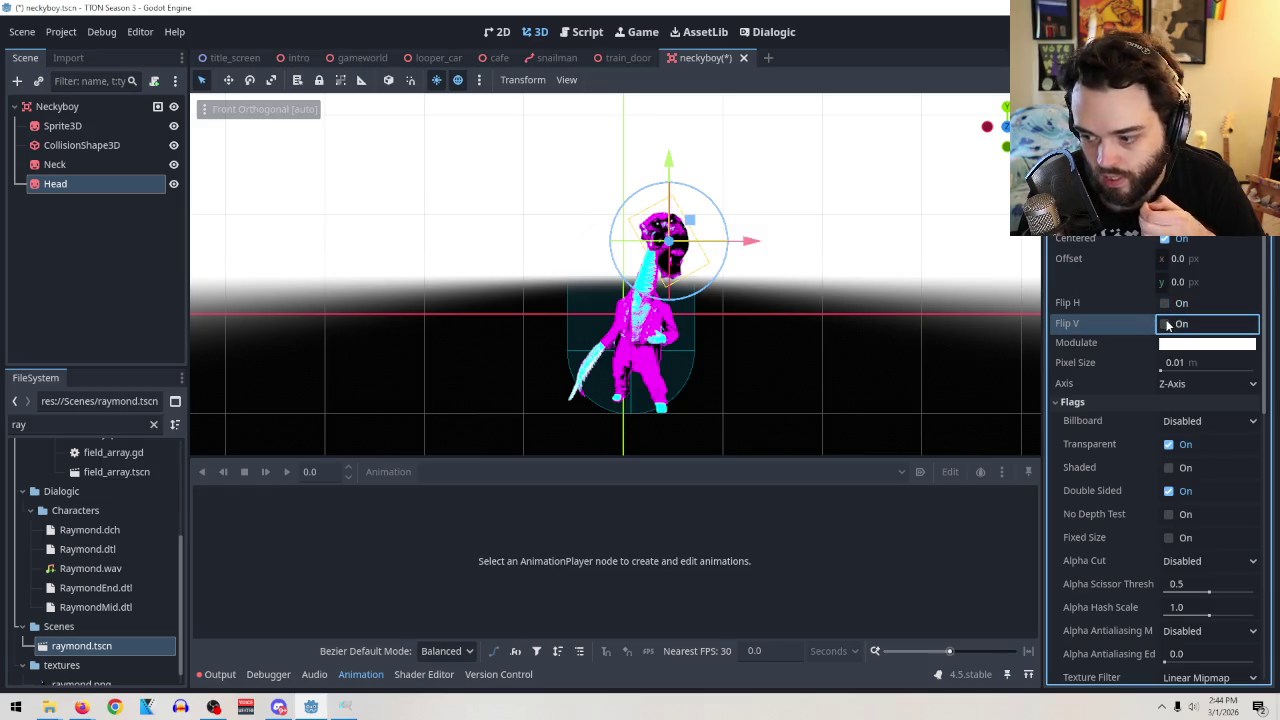
pyautogui.rightClick(1069, 308)
pyautogui.click(1058, 306)
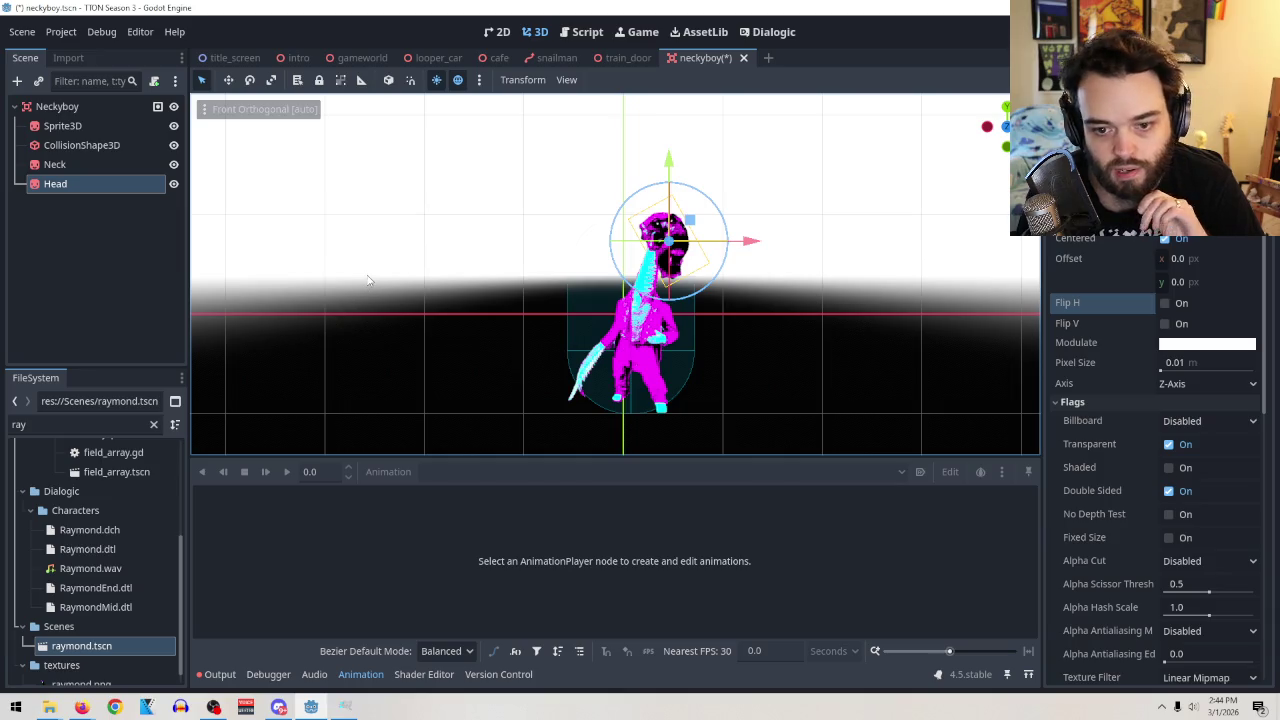
pyautogui.click(89, 168)
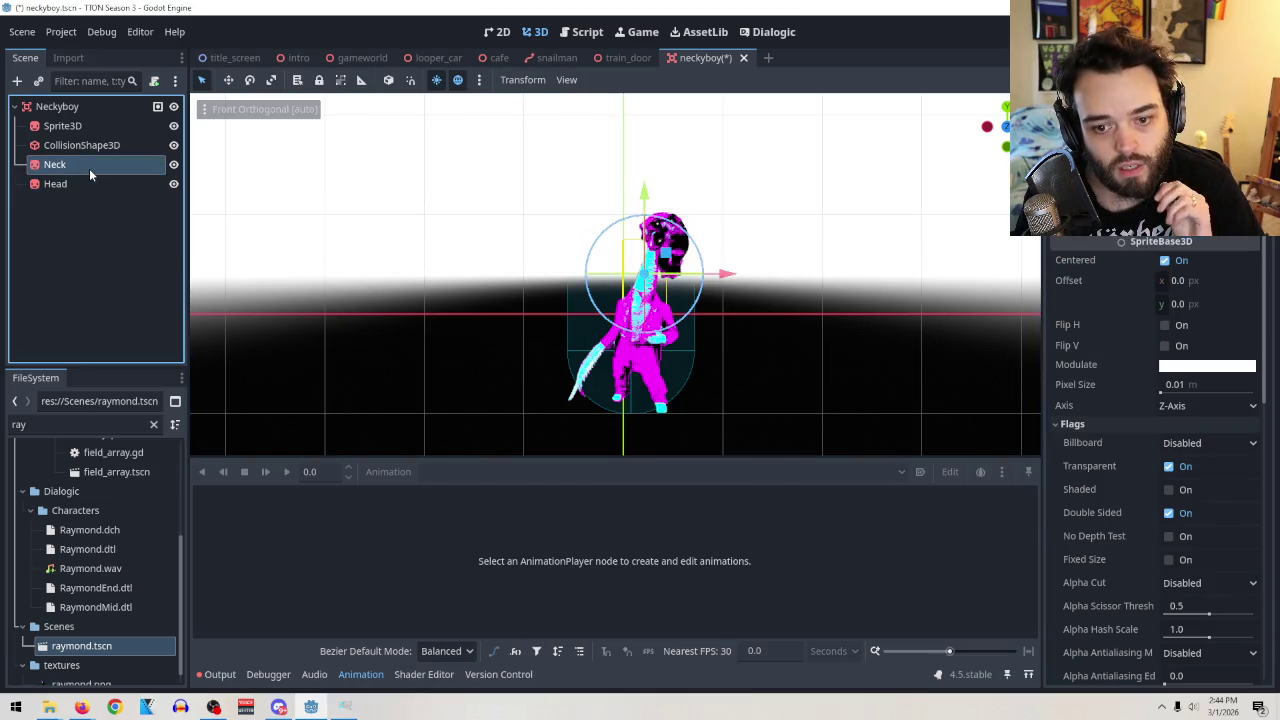
pyautogui.click(1165, 327)
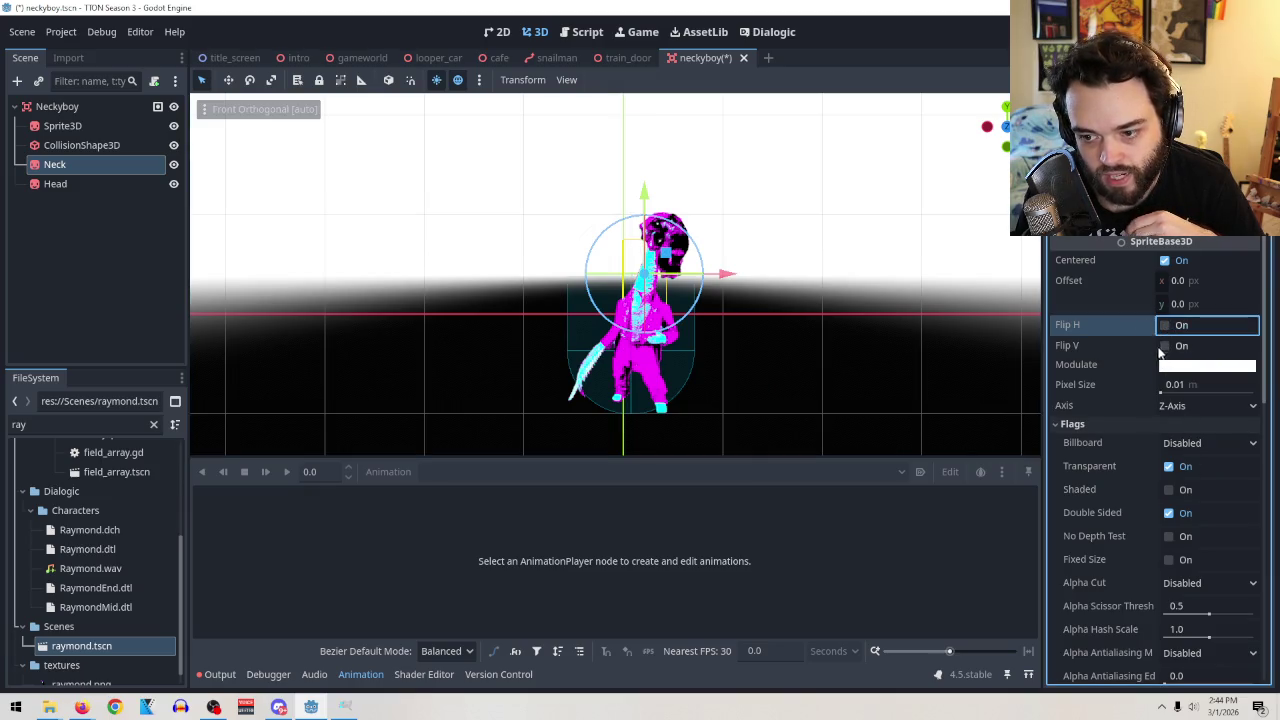
pyautogui.click(1163, 333)
pyautogui.click(1163, 333)
pyautogui.click(1165, 345)
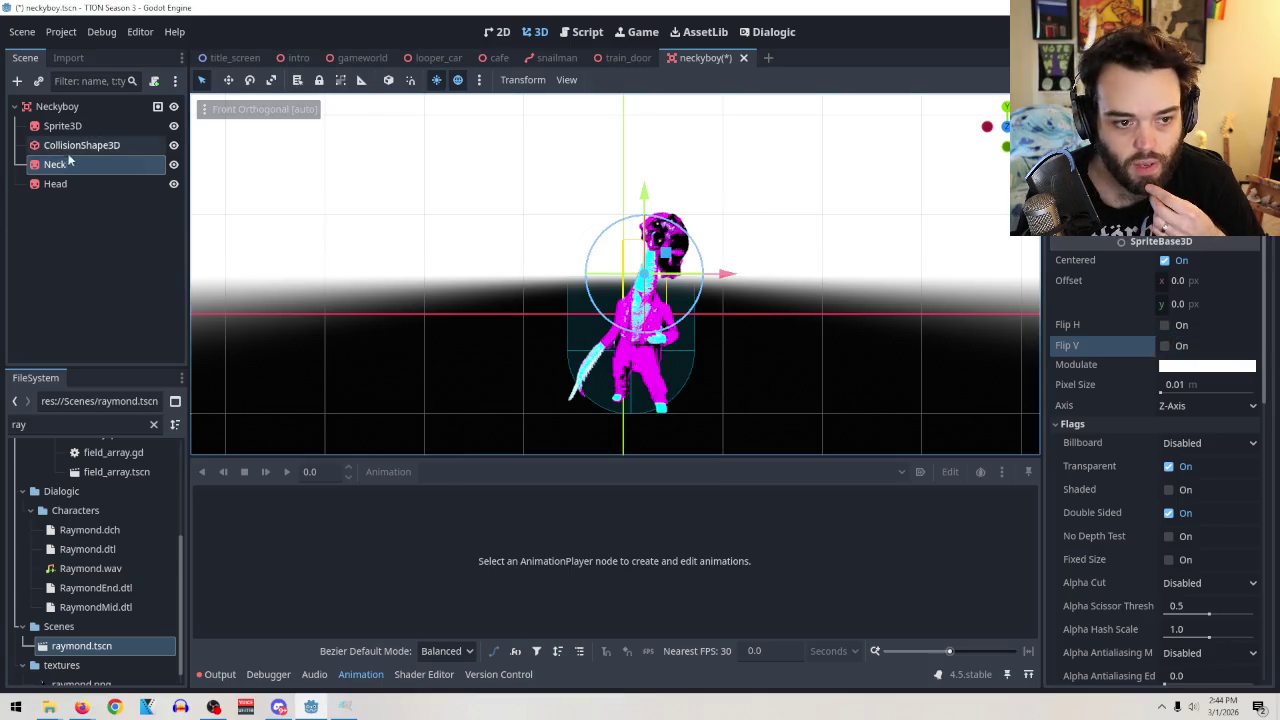
pyautogui.click(56, 183)
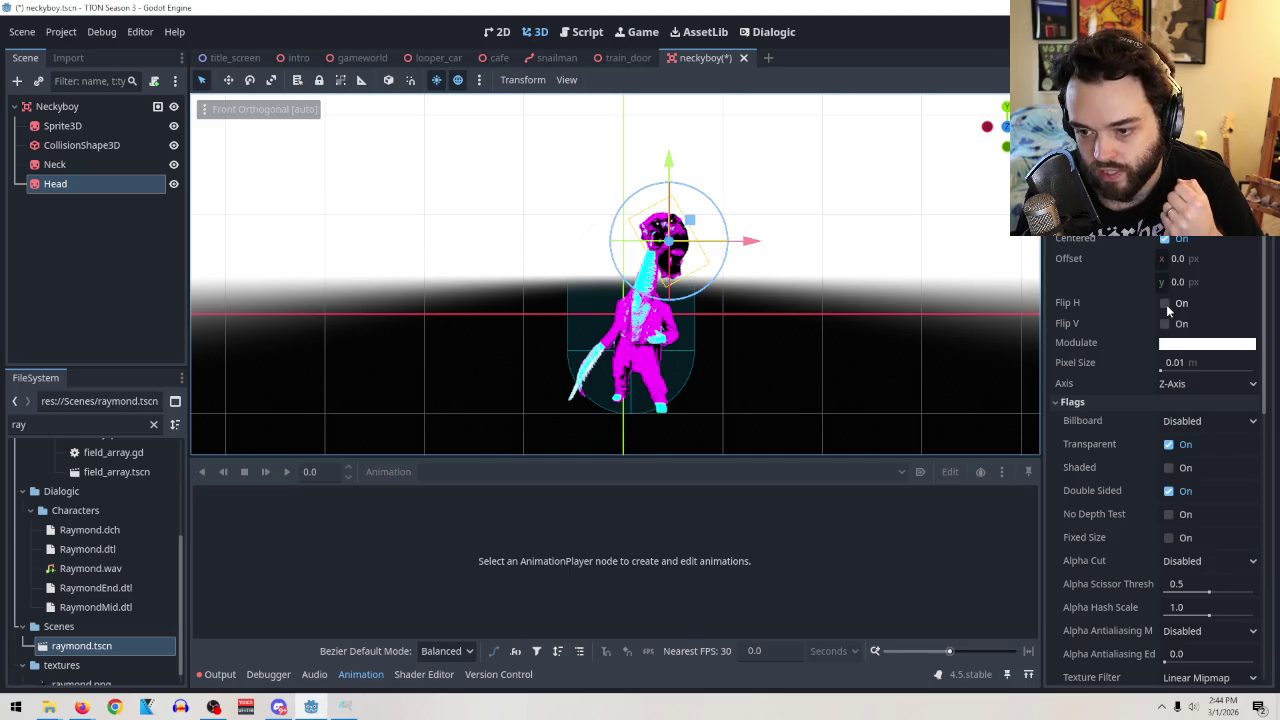
pyautogui.click(1166, 304)
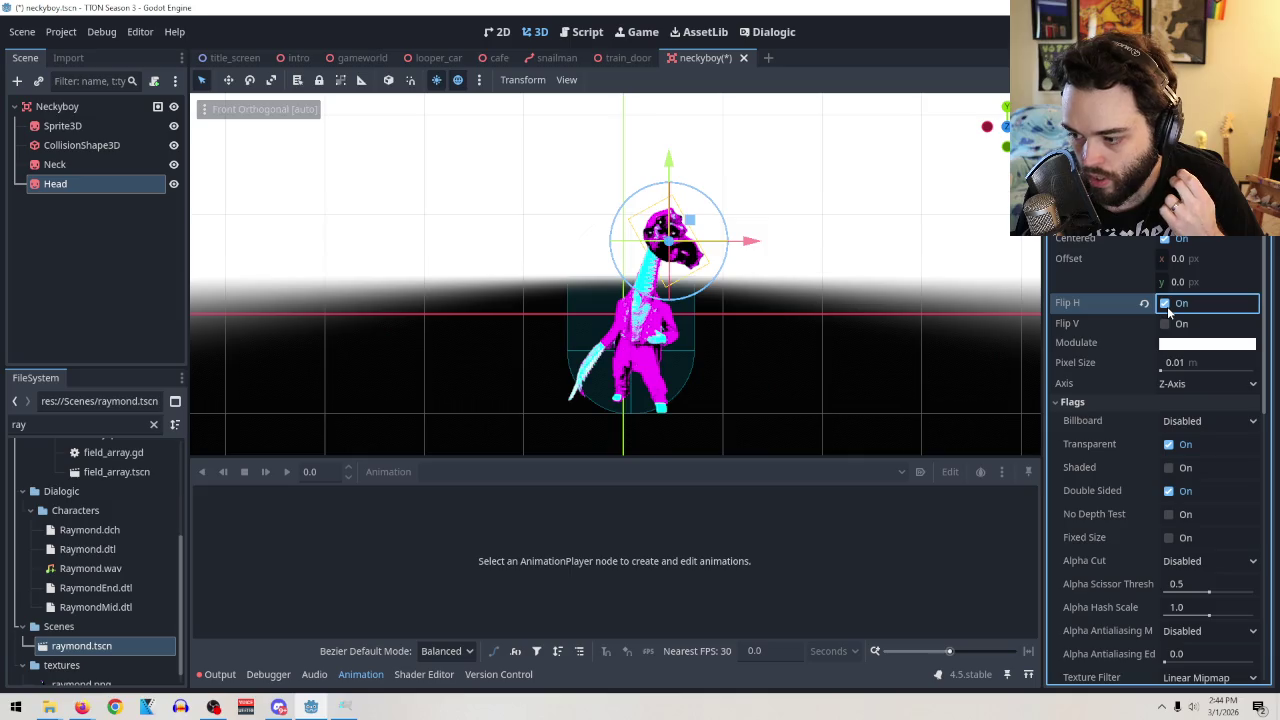
pyautogui.click(1178, 308)
pyautogui.click(1169, 328)
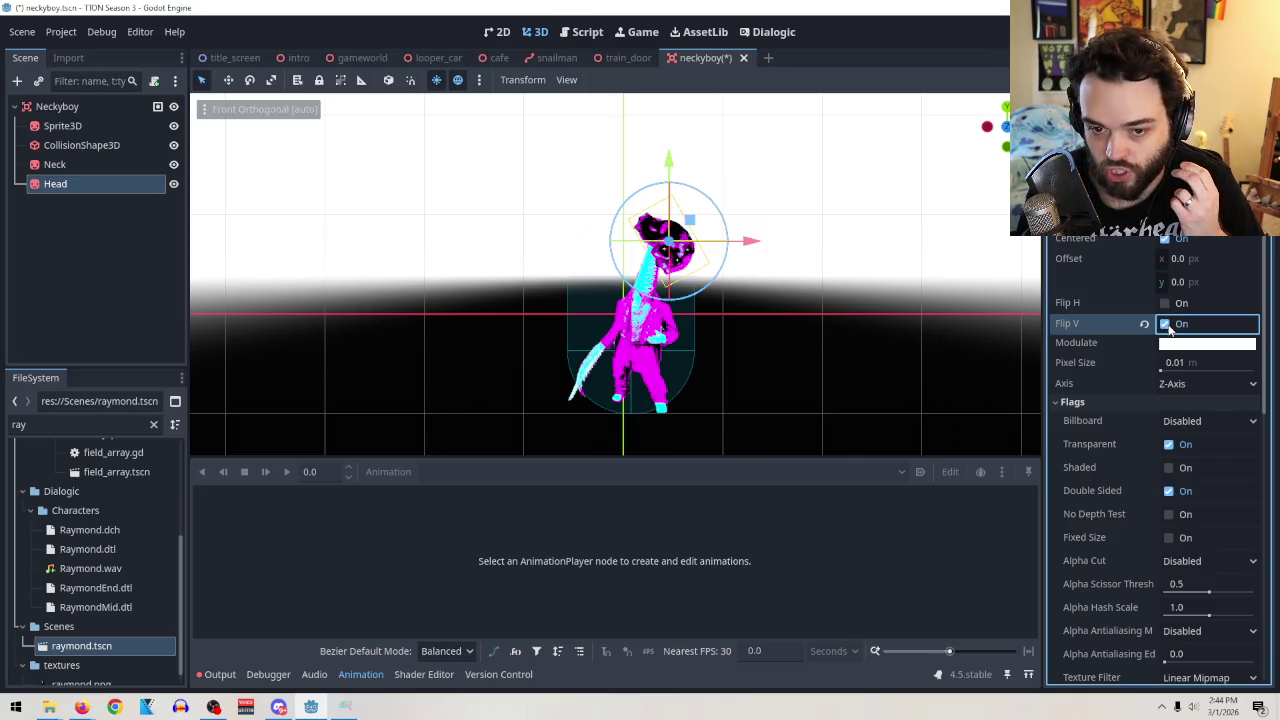
pyautogui.click(1165, 328)
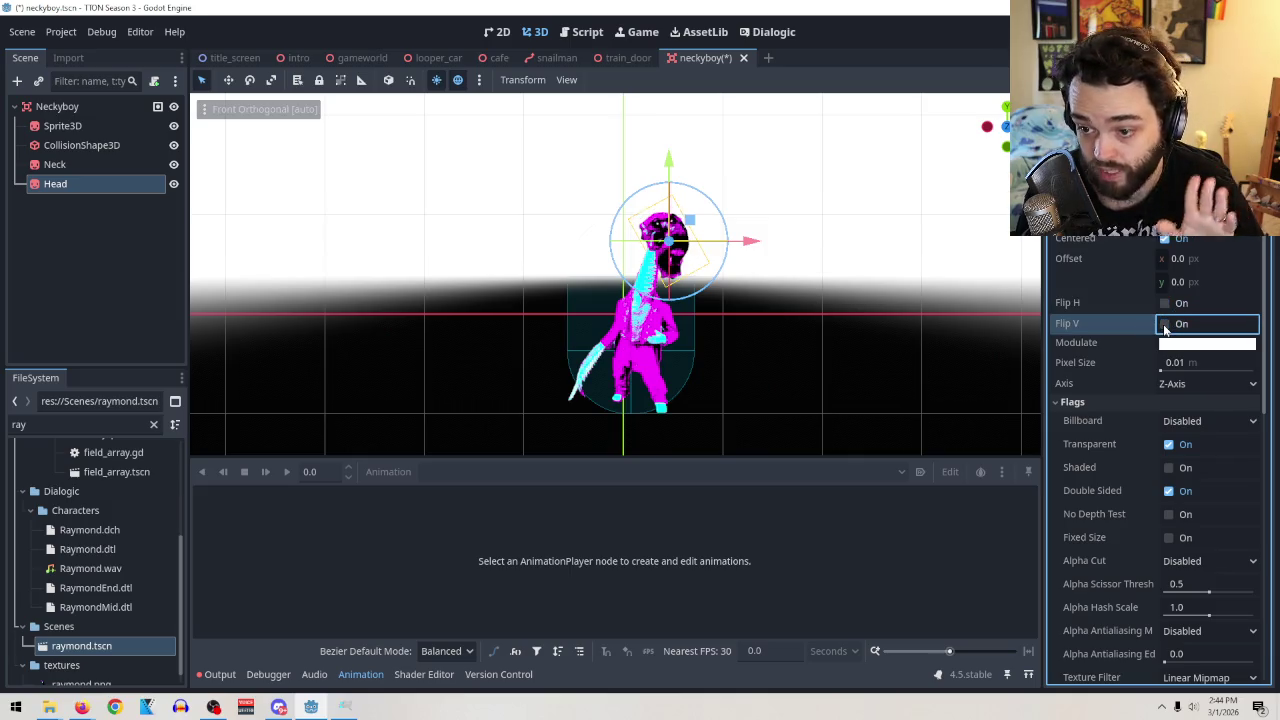
pyautogui.click(1165, 328)
pyautogui.click(1166, 328)
pyautogui.click(1165, 328)
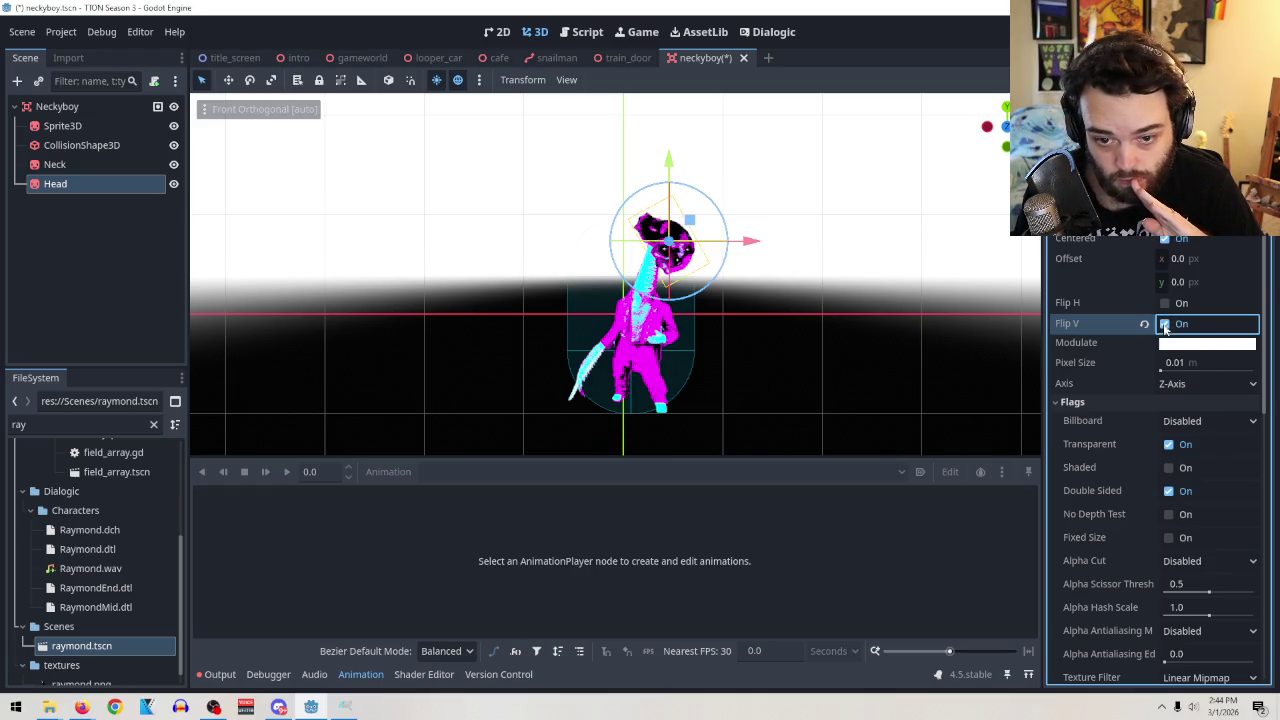
pyautogui.click(1165, 323)
pyautogui.click(1165, 323)
pyautogui.click(1166, 323)
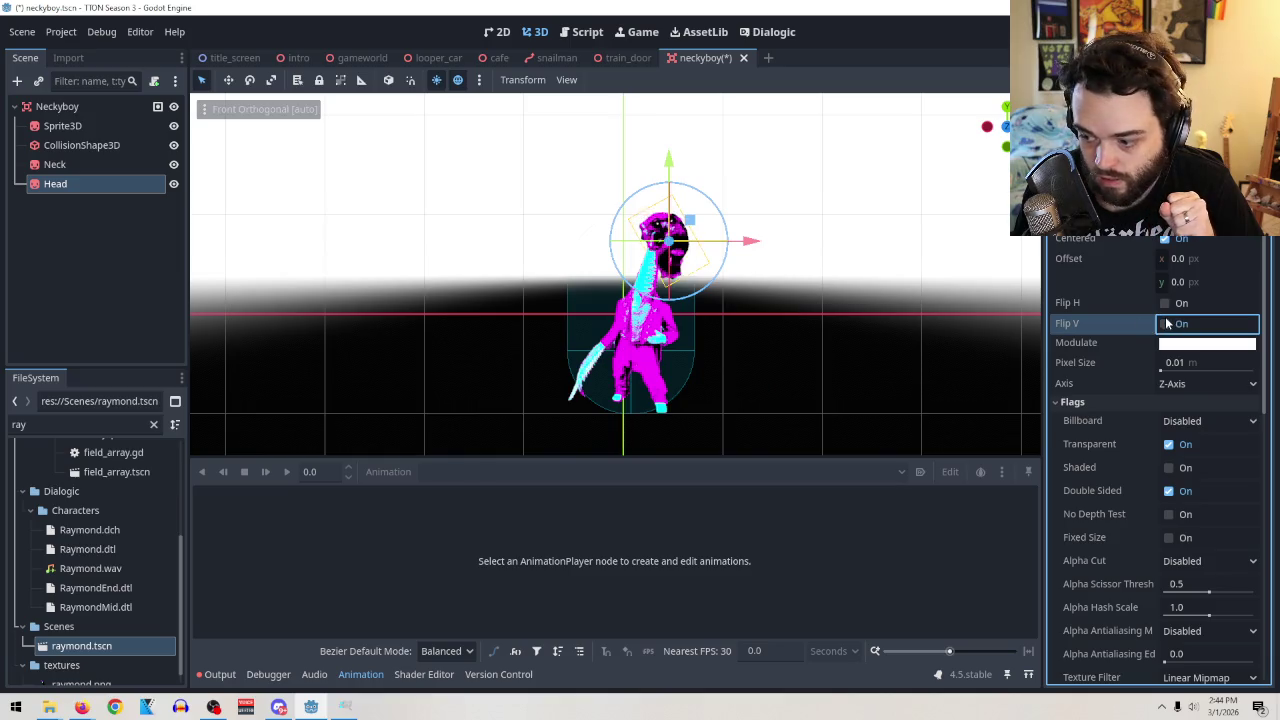
pyautogui.click(1166, 323)
pyautogui.click(1166, 323)
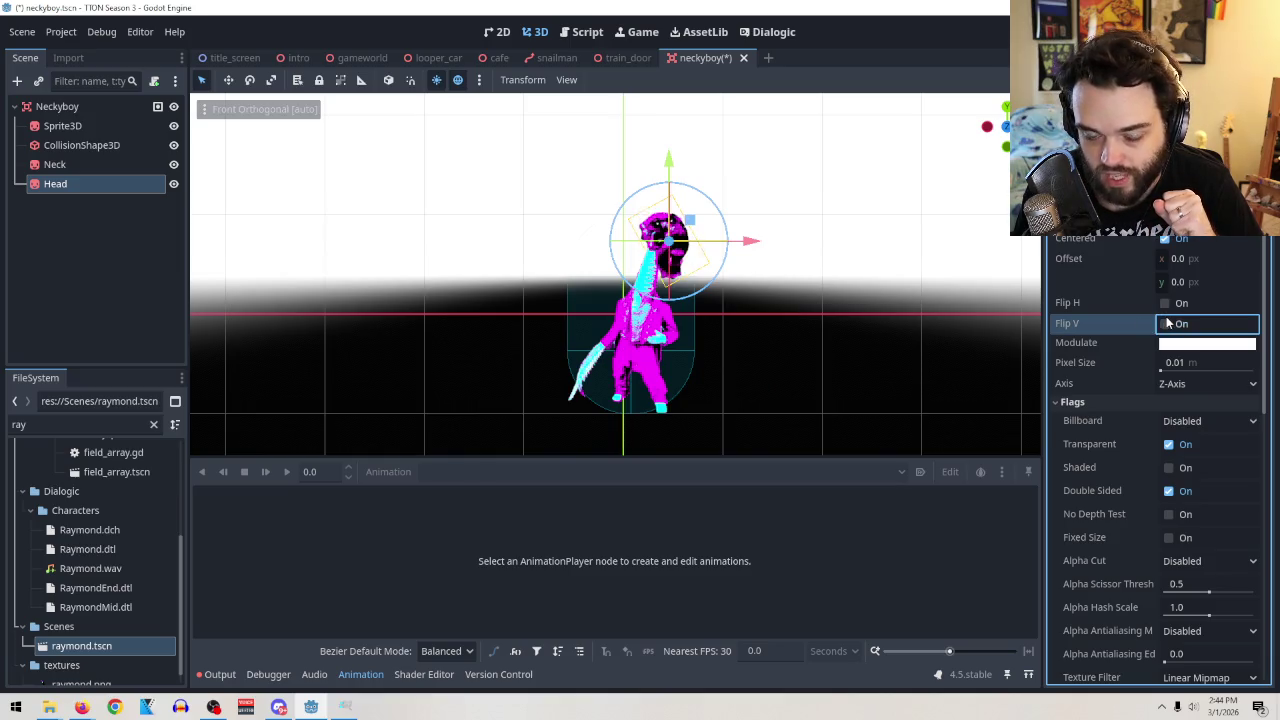
pyautogui.click(1166, 323)
pyautogui.click(1166, 323)
pyautogui.click(1166, 323)
pyautogui.click(1166, 323)
pyautogui.click(1166, 323)
pyautogui.click(1166, 323)
pyautogui.click(1166, 323)
pyautogui.click(1166, 323)
pyautogui.click(1166, 323)
pyautogui.click(1166, 323)
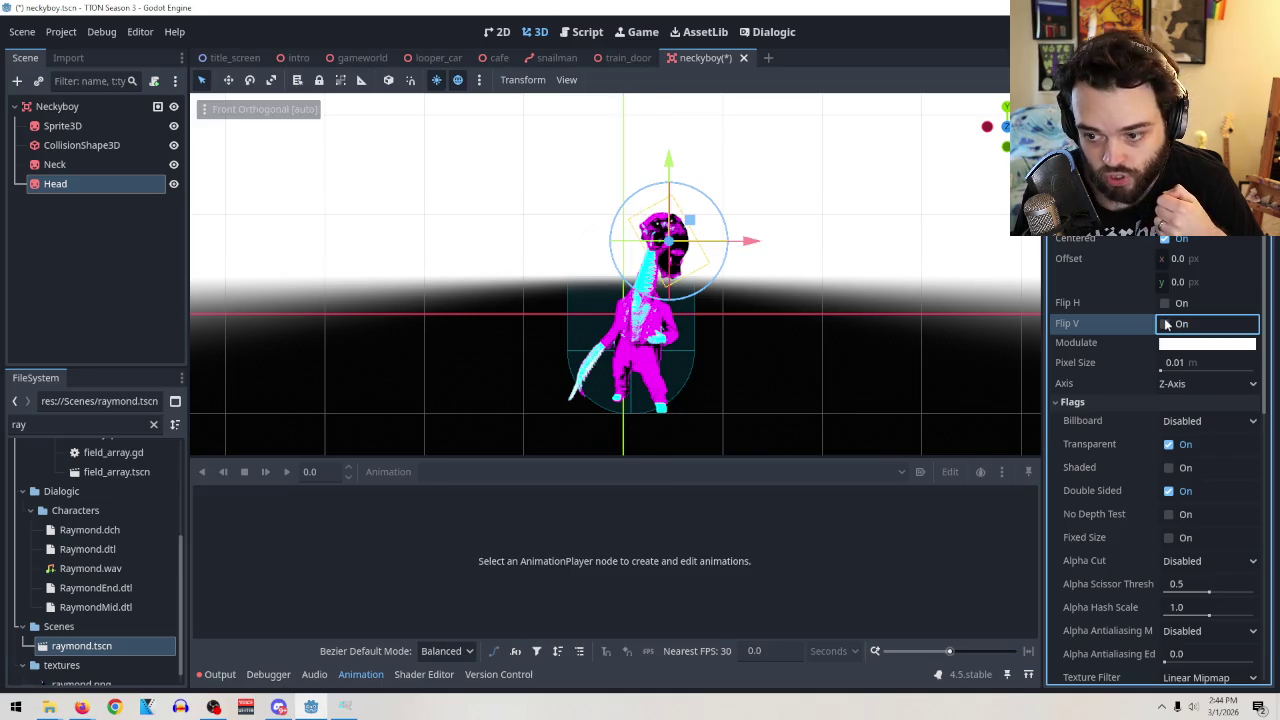
pyautogui.click(1166, 324)
pyautogui.click(1166, 324)
pyautogui.click(1166, 324)
pyautogui.click(1166, 324)
pyautogui.click(1166, 324)
pyautogui.click(1165, 324)
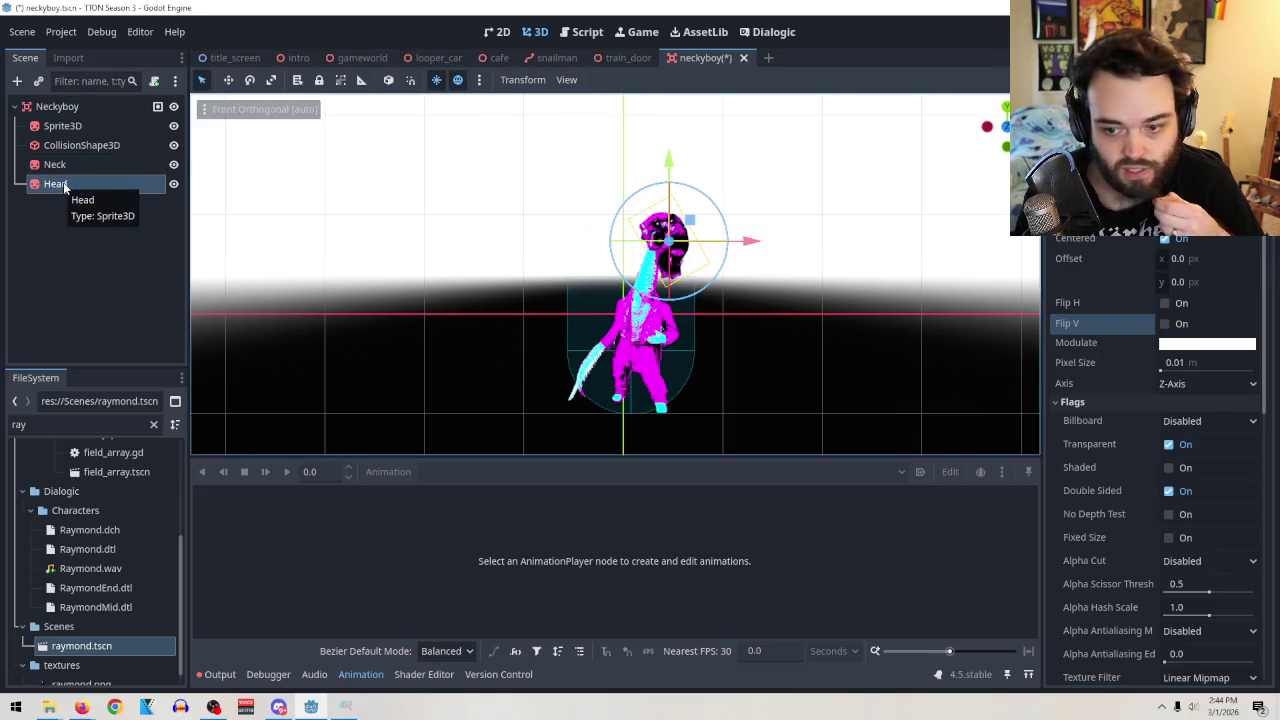
# Attach a new neckyboy.gd script to the Neckyboy root node.
pyautogui.rightClick(72, 105)
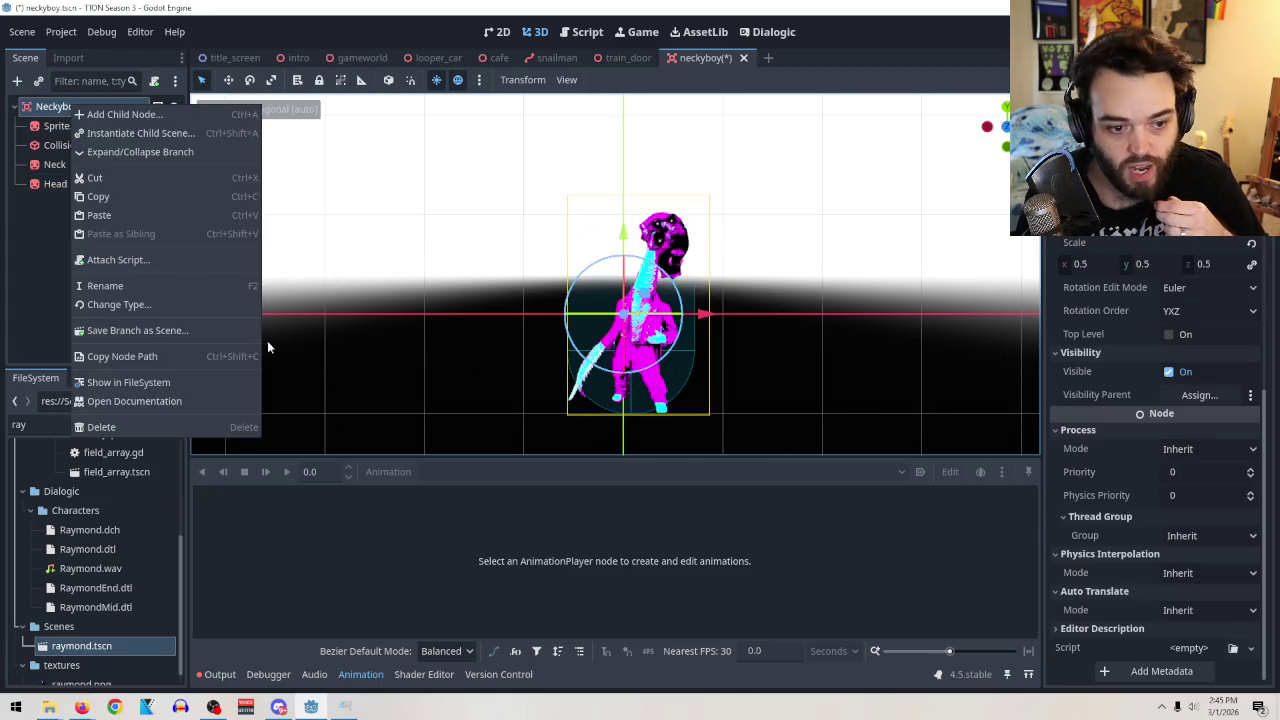
pyautogui.click(149, 260)
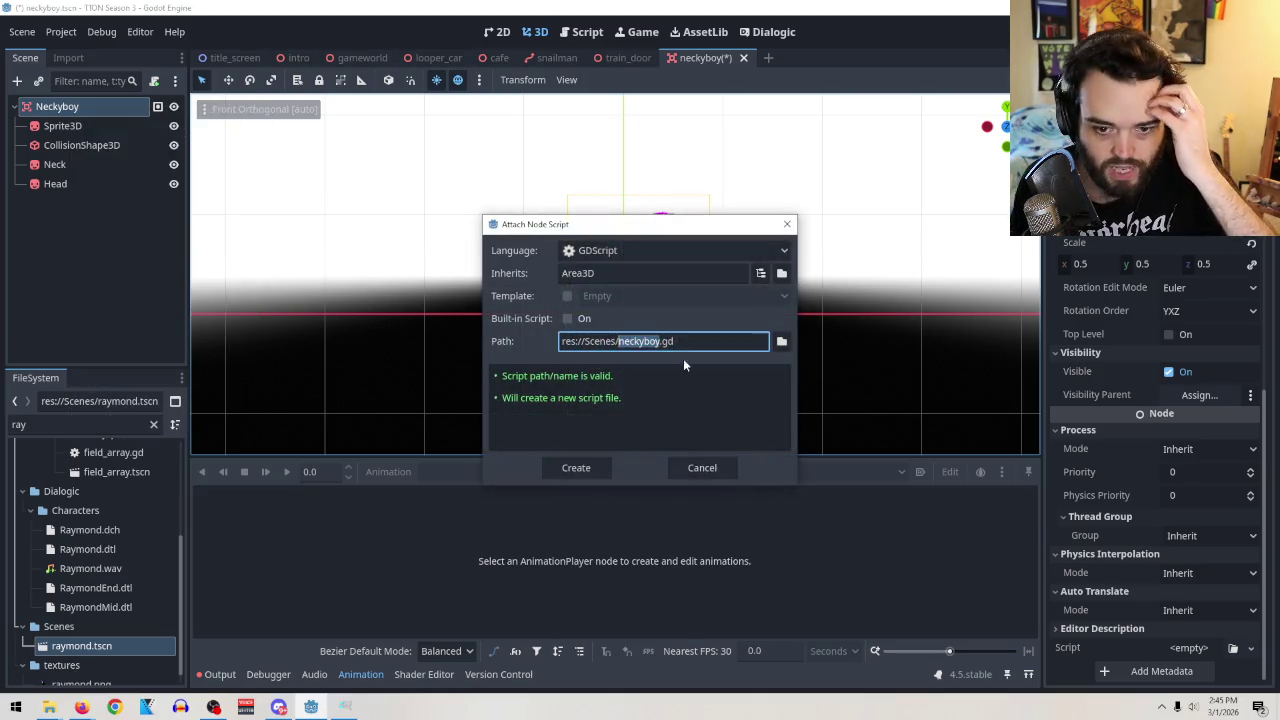
pyautogui.click(587, 464)
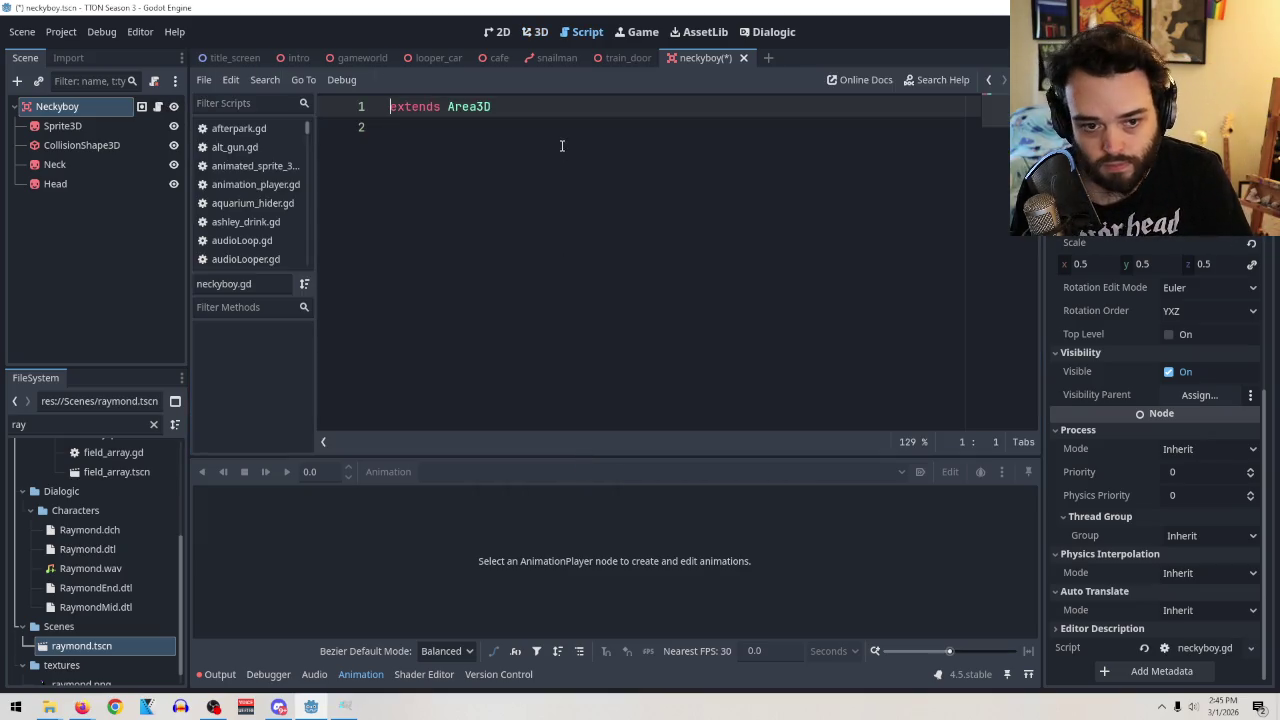
# Write the freaky() function header below the extends line.
pyautogui.click(561, 146)
pyautogui.press('Return')
pyautogui.press('Return')
pyautogui.write('fyu')
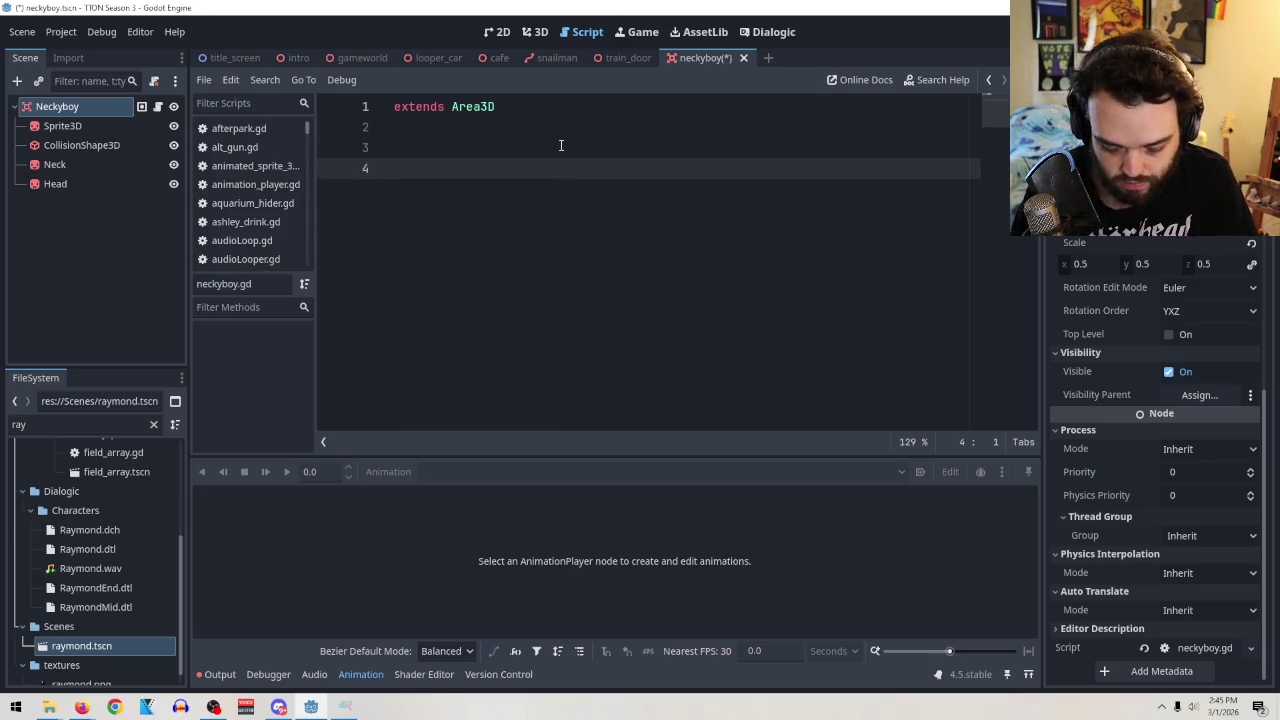
pyautogui.press('BackSpace')
pyautogui.press('BackSpace')
pyautogui.write('u')
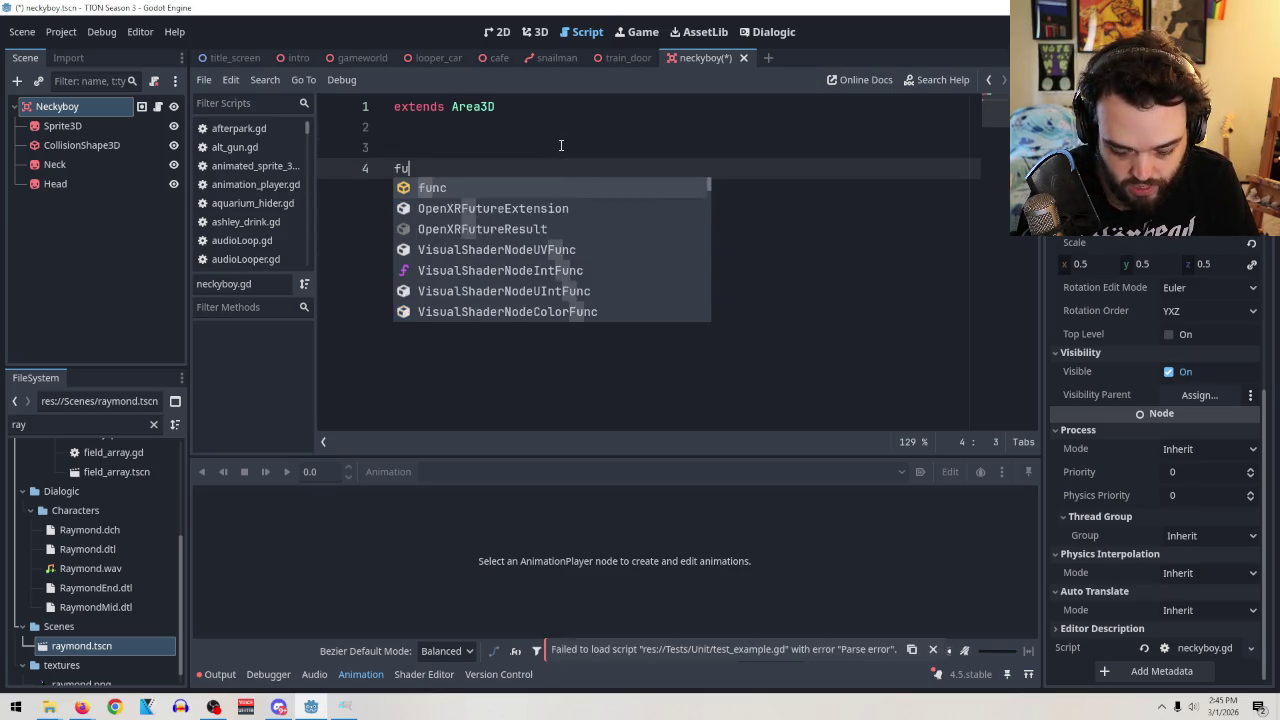
pyautogui.write('nc freak')
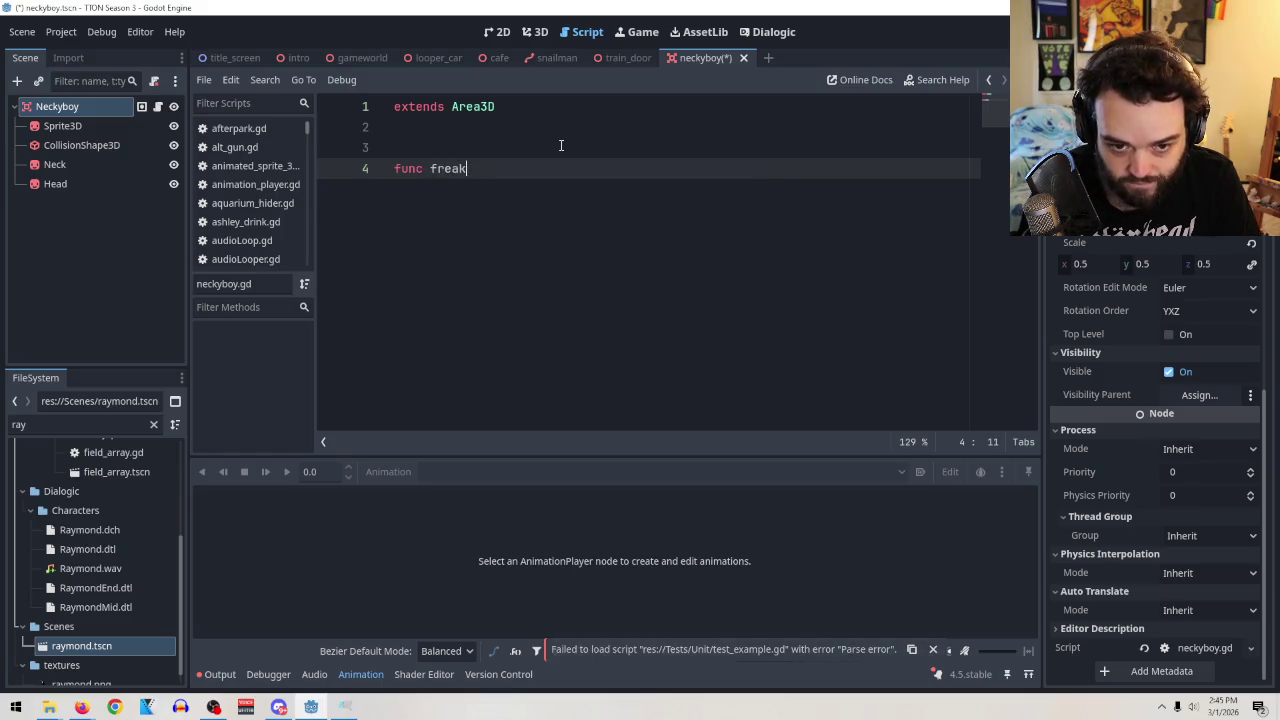
pyautogui.write('(y')
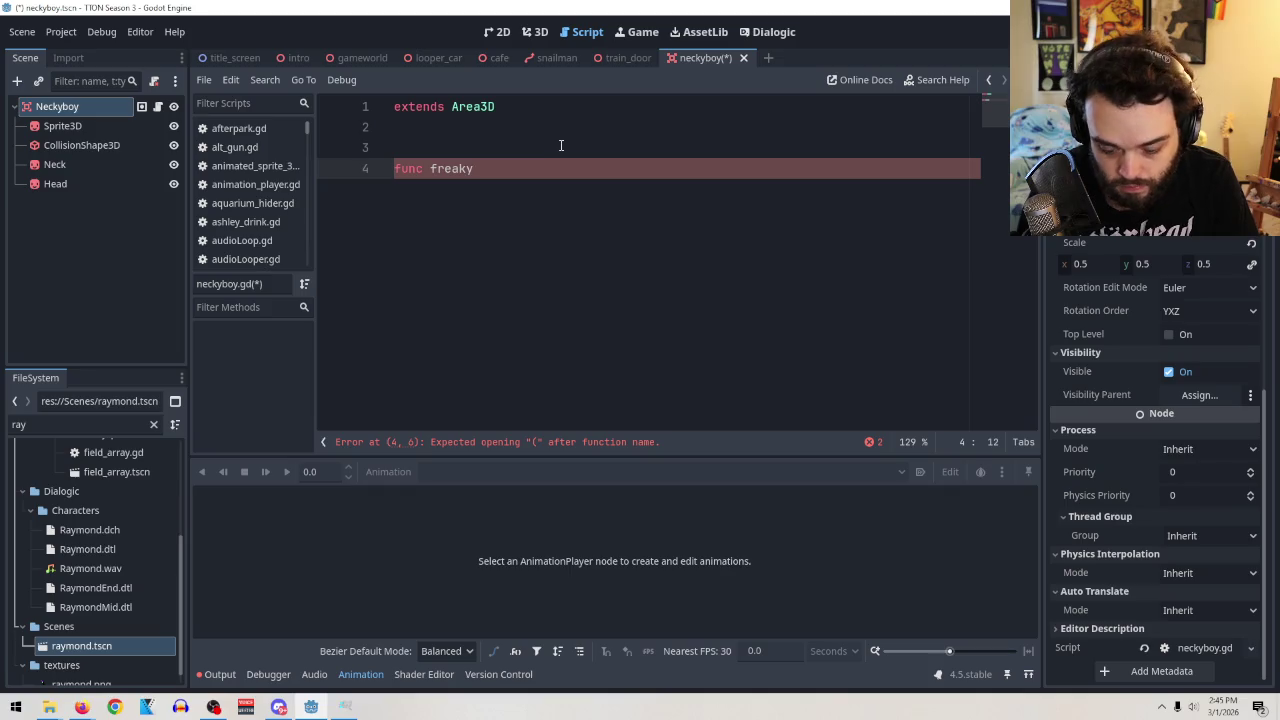
pyautogui.write(')')
pyautogui.press('Return')
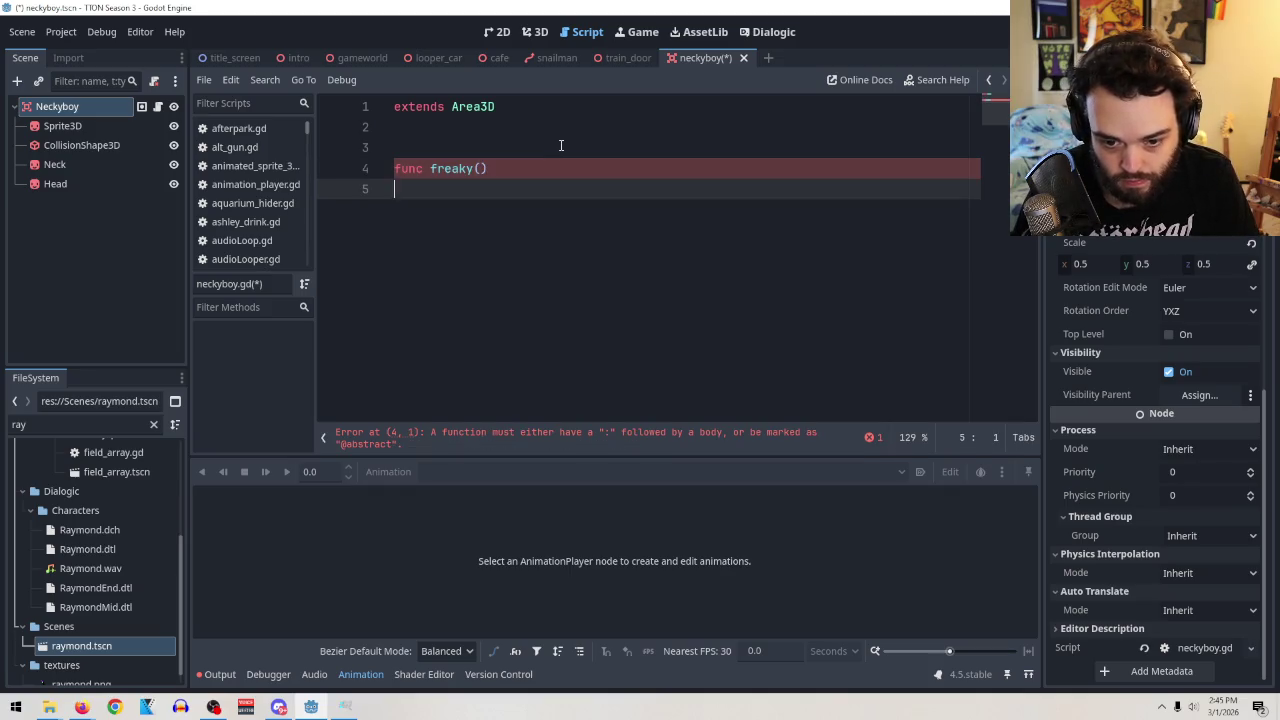
pyautogui.press('BackSpace')
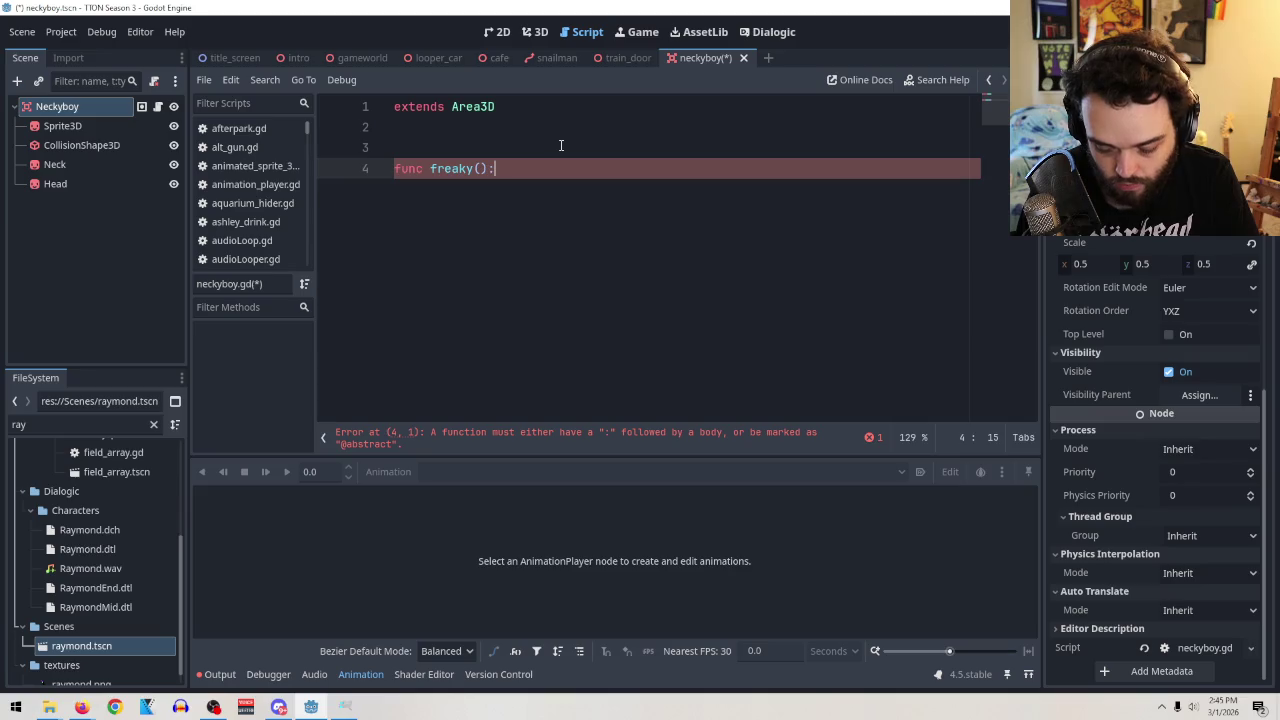
pyautogui.press('Return')
# Drag the Head node into freaky()'s body to insert $Head on line 5.
pyautogui.moveTo(70, 186)
pyautogui.mouseDown()
pyautogui.moveTo(257, 200)
pyautogui.moveTo(500, 193)
pyautogui.mouseUp()
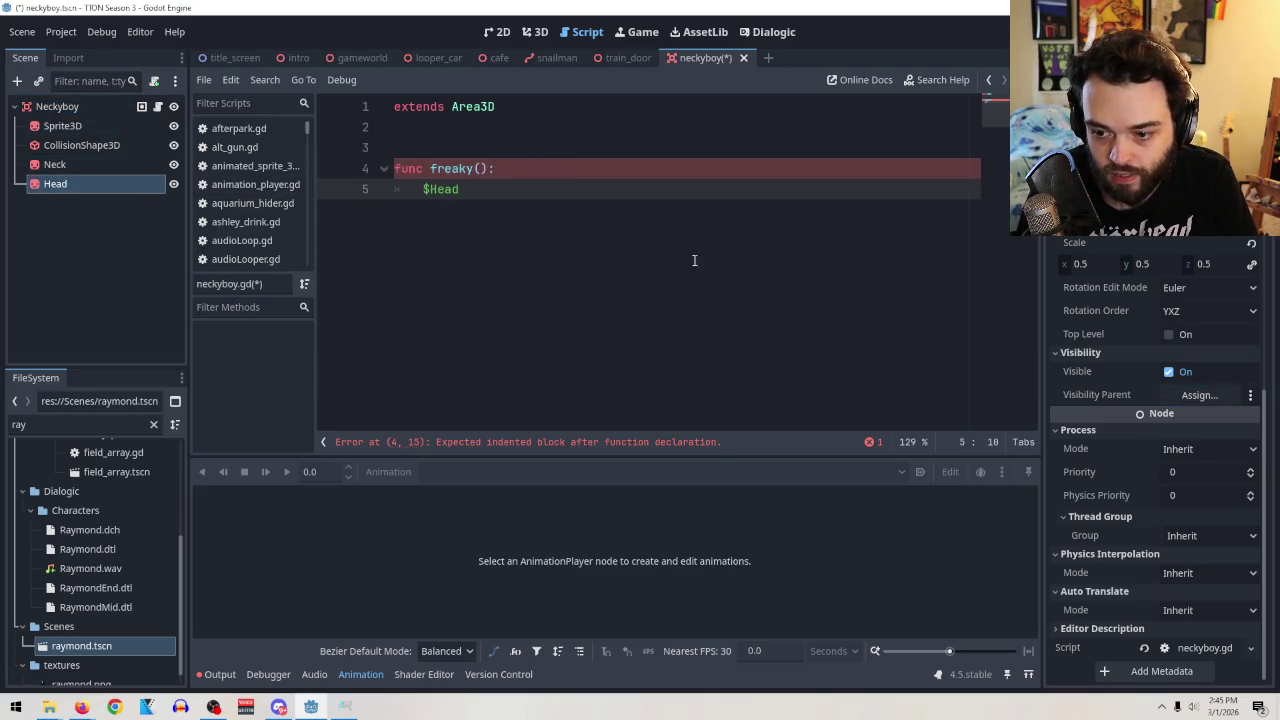
pyautogui.scroll(5, 1128, 417)
pyautogui.scroll(-3, 1134, 388)
pyautogui.scroll(3, 1134, 388)
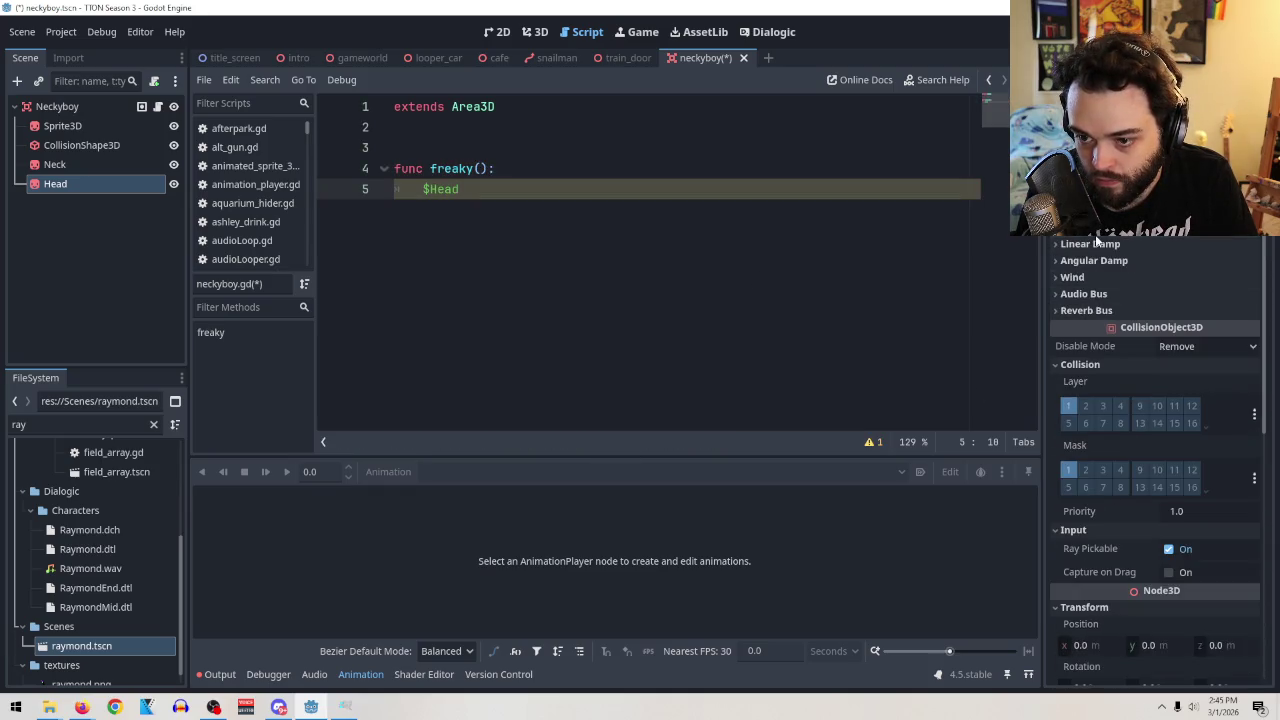
pyautogui.click(92, 193)
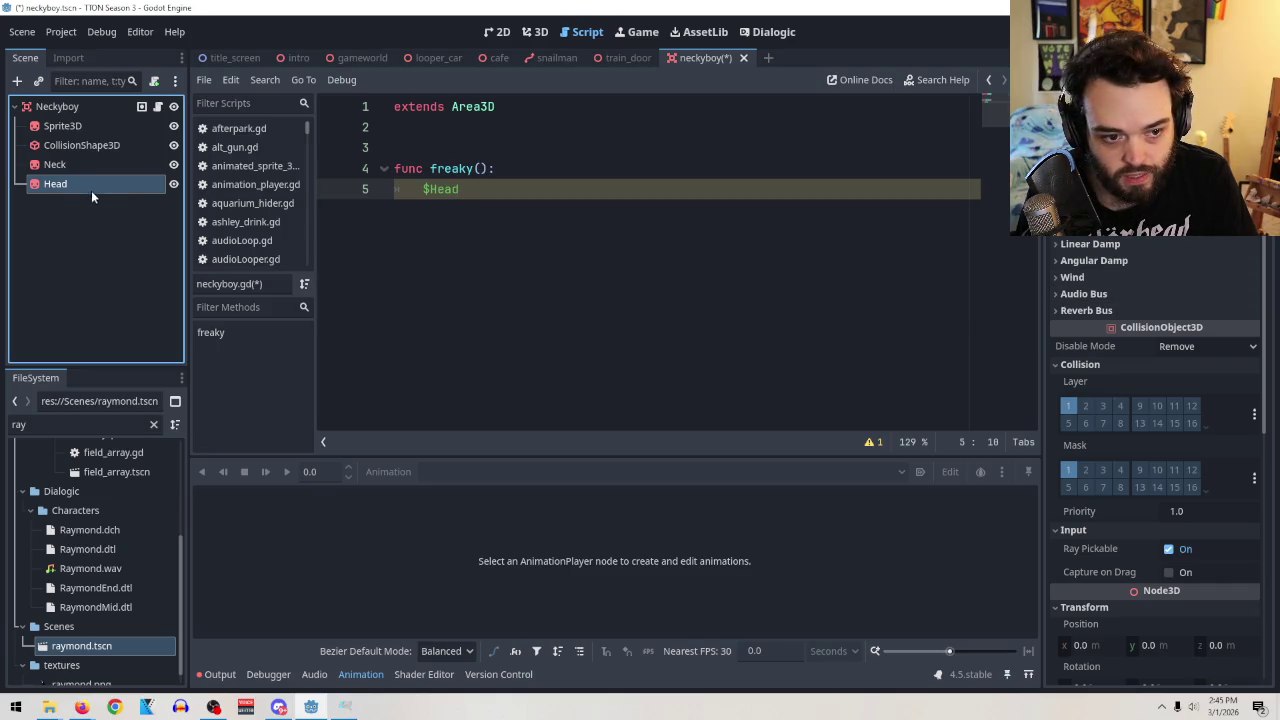
pyautogui.click(36, 184)
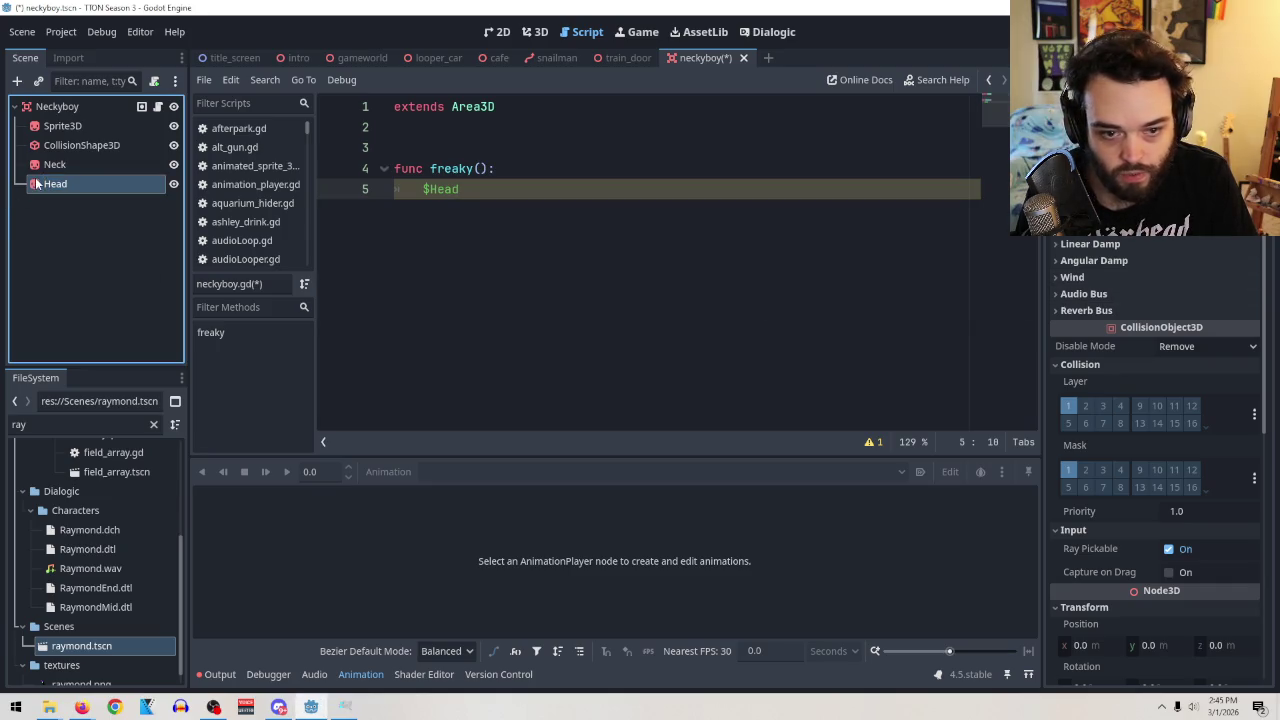
pyautogui.click(535, 32)
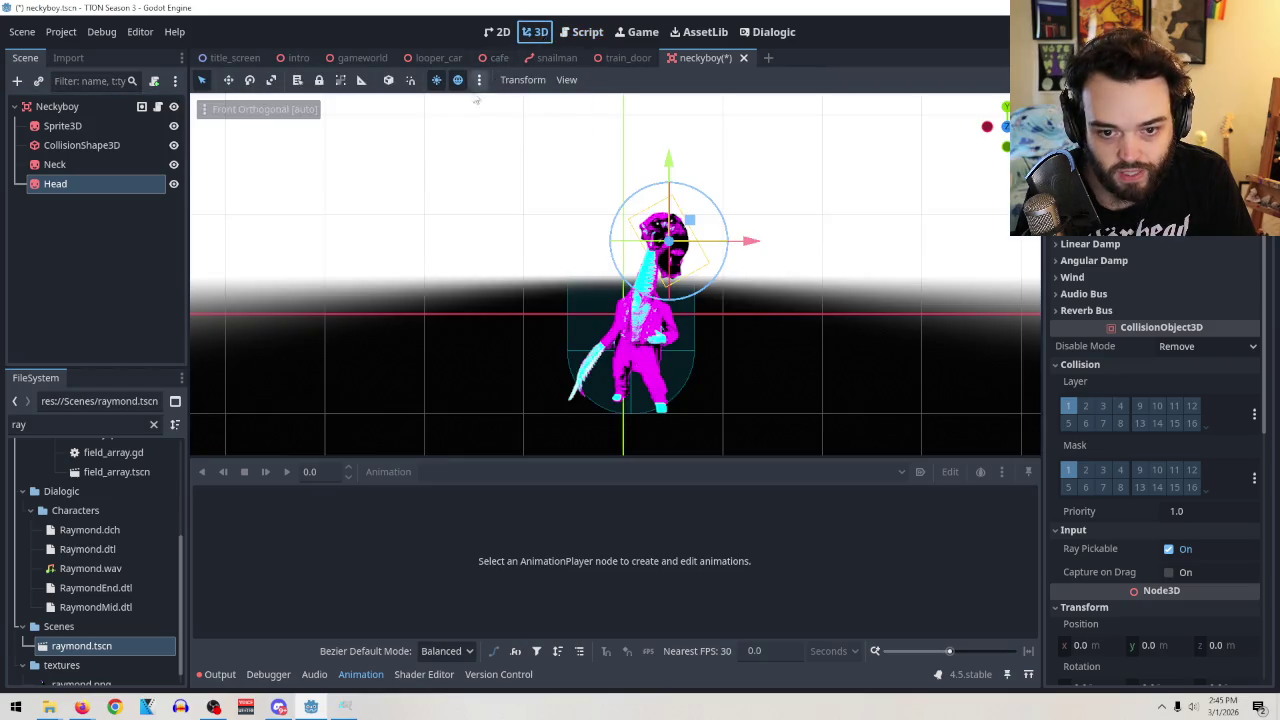
# Select Head and toggle its Flip V and Flip H checkboxes on and off.
pyautogui.click(60, 147)
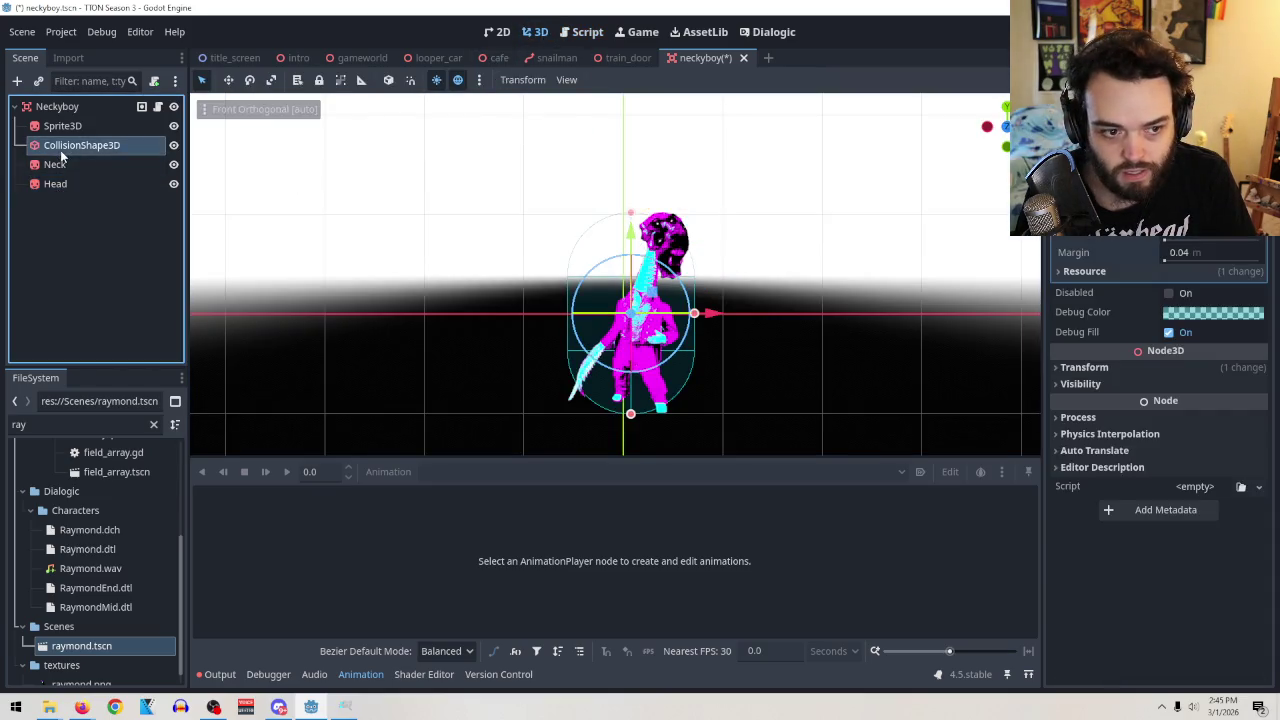
pyautogui.click(57, 162)
pyautogui.click(53, 184)
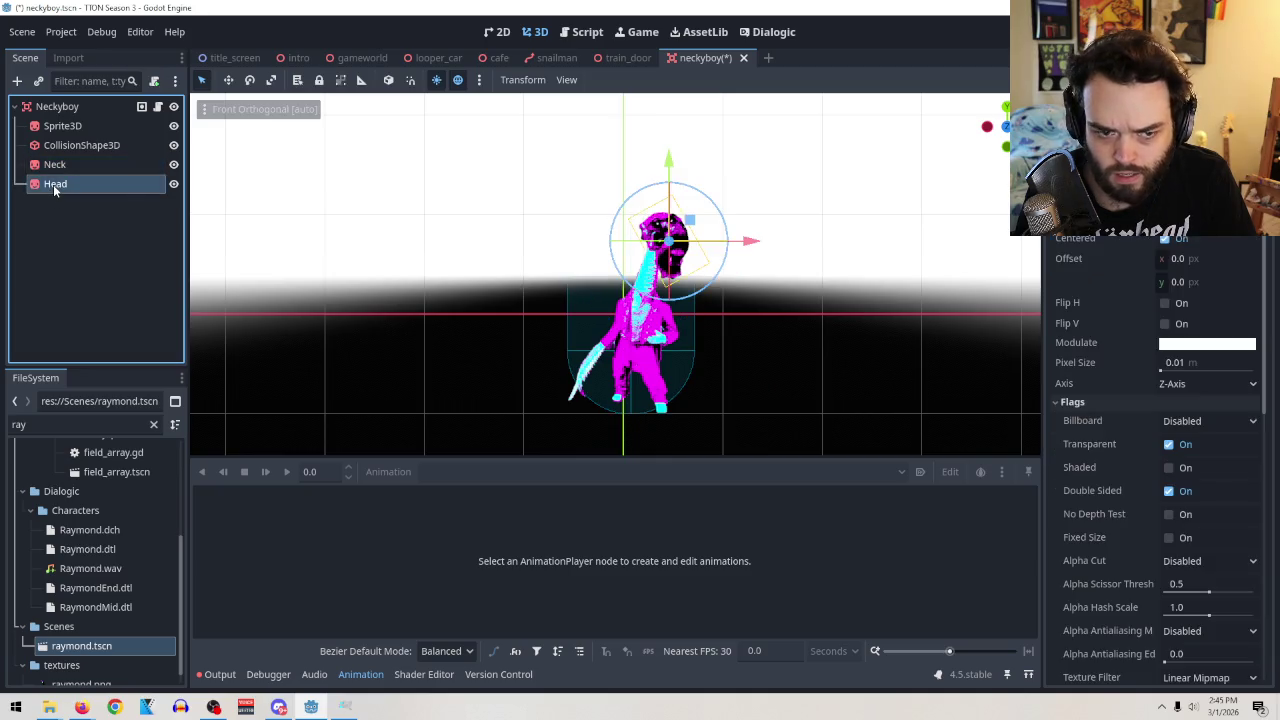
pyautogui.click(588, 32)
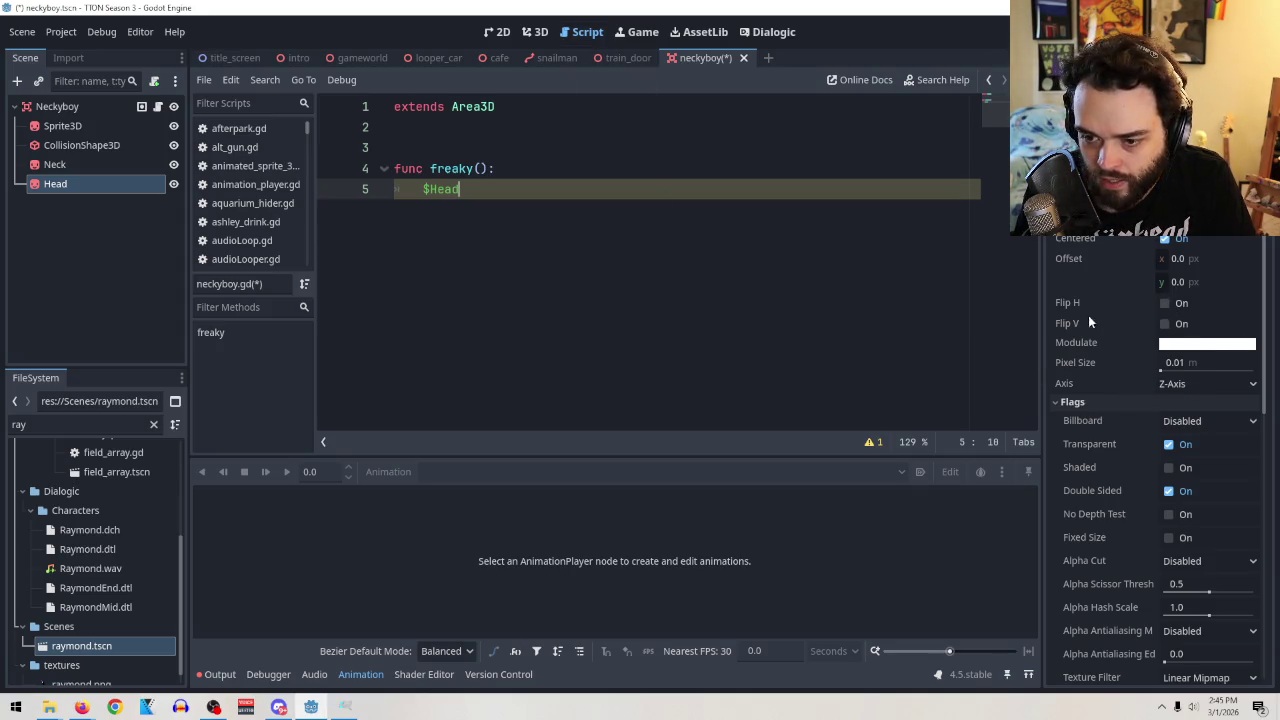
pyautogui.click(530, 32)
pyautogui.click(1166, 325)
pyautogui.click(1166, 325)
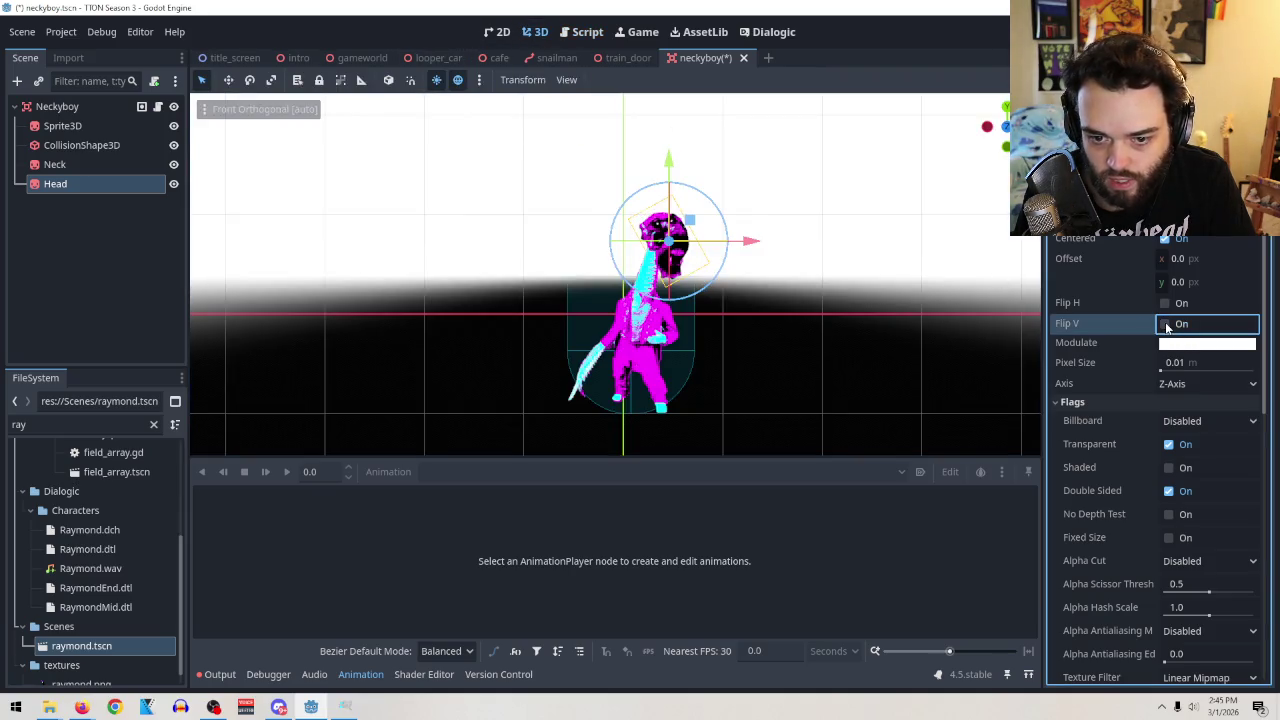
pyautogui.click(1168, 304)
pyautogui.click(1168, 304)
pyautogui.click(1165, 304)
pyautogui.click(1165, 304)
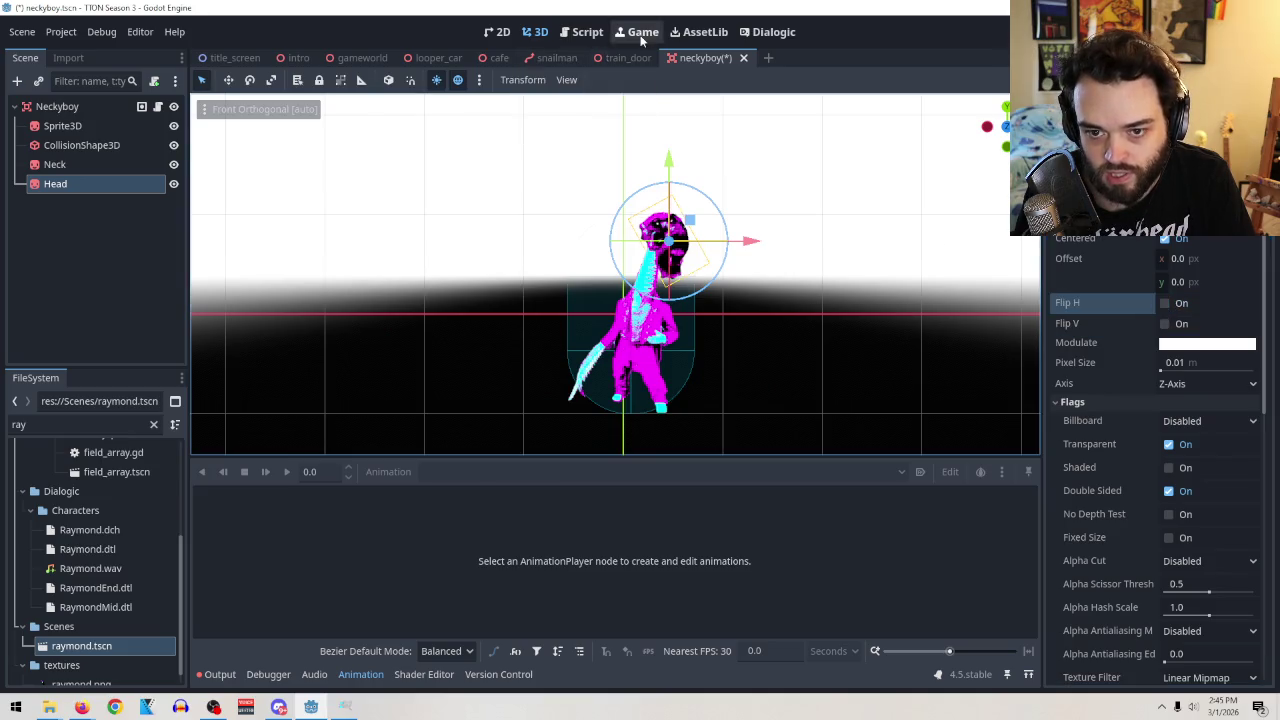
# Drag the Flip V property into the script after $Head on line 5.
pyautogui.click(583, 38)
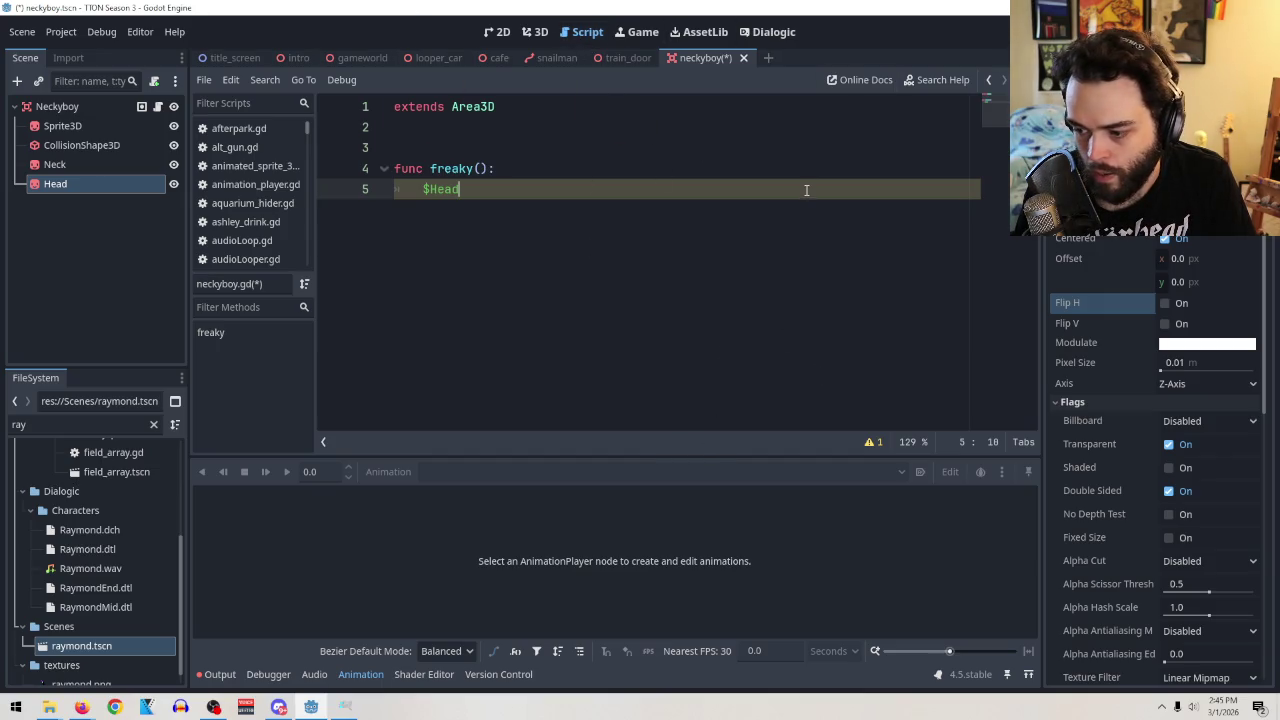
pyautogui.moveTo(1103, 332)
pyautogui.mouseDown()
pyautogui.moveTo(509, 173)
pyautogui.moveTo(515, 189)
pyautogui.mouseUp()
pyautogui.click(461, 190)
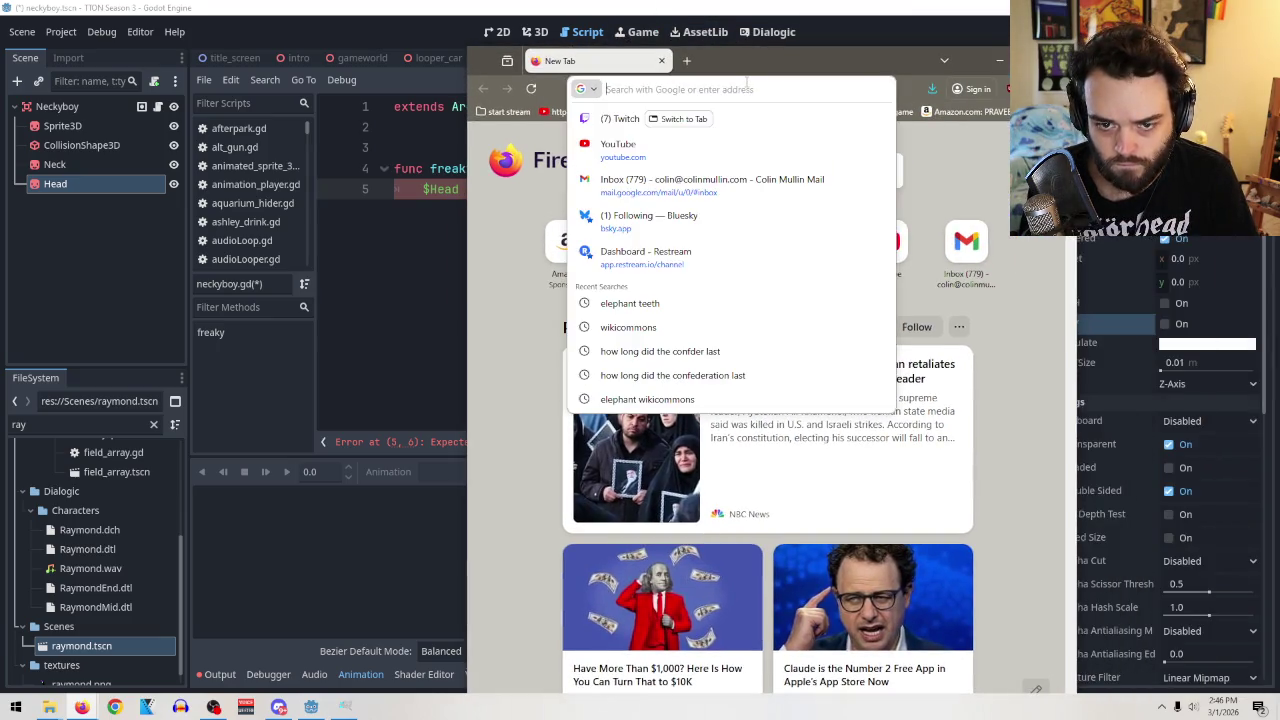
# Search Google for 'sprite 3d godot' and read the Godot Docs Sprite3D page.
pyautogui.write('spir')
pyautogui.press('BackSpace')
pyautogui.press('BackSpace')
pyautogui.write('rite 3')
pyautogui.write('d ')
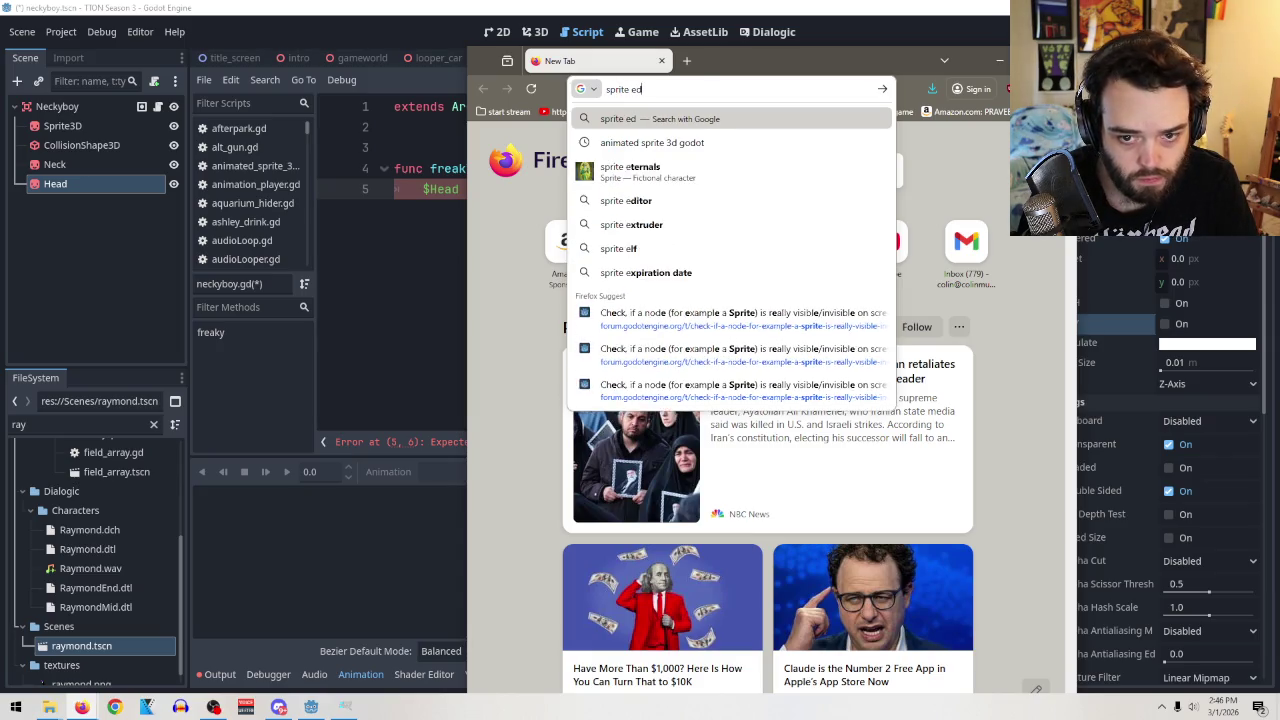
pyautogui.write('godot')
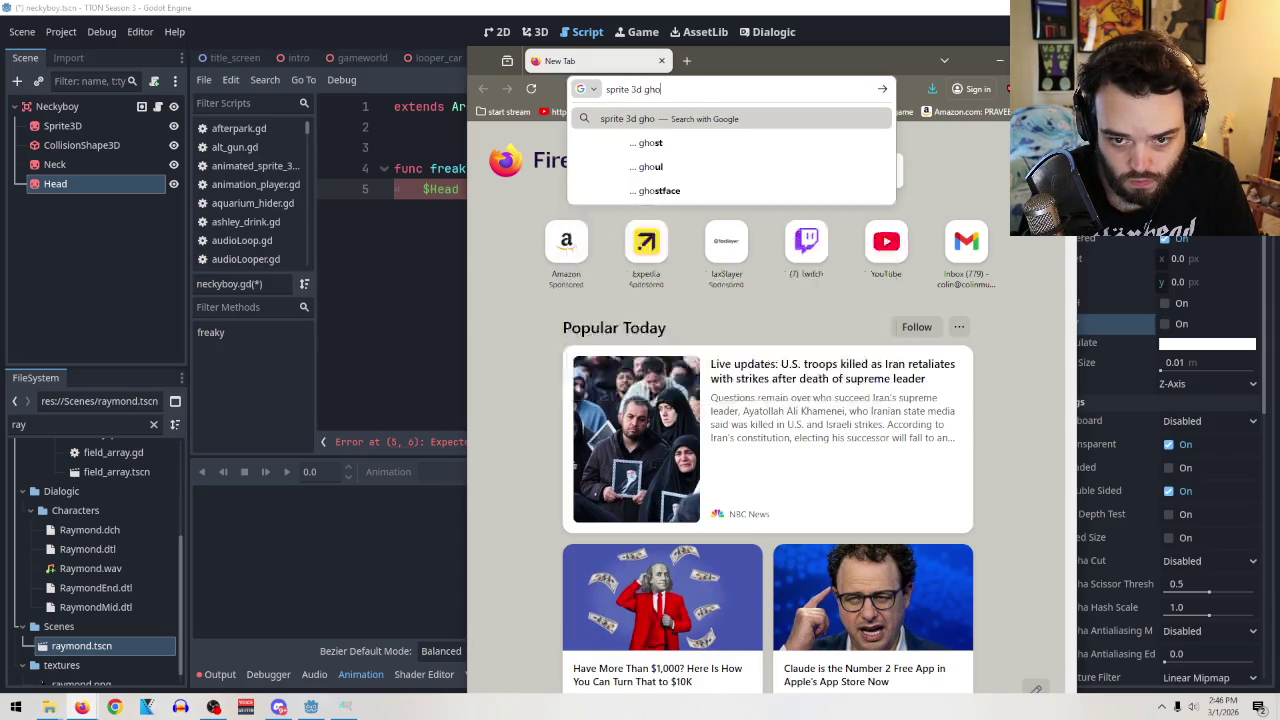
pyautogui.press('Return')
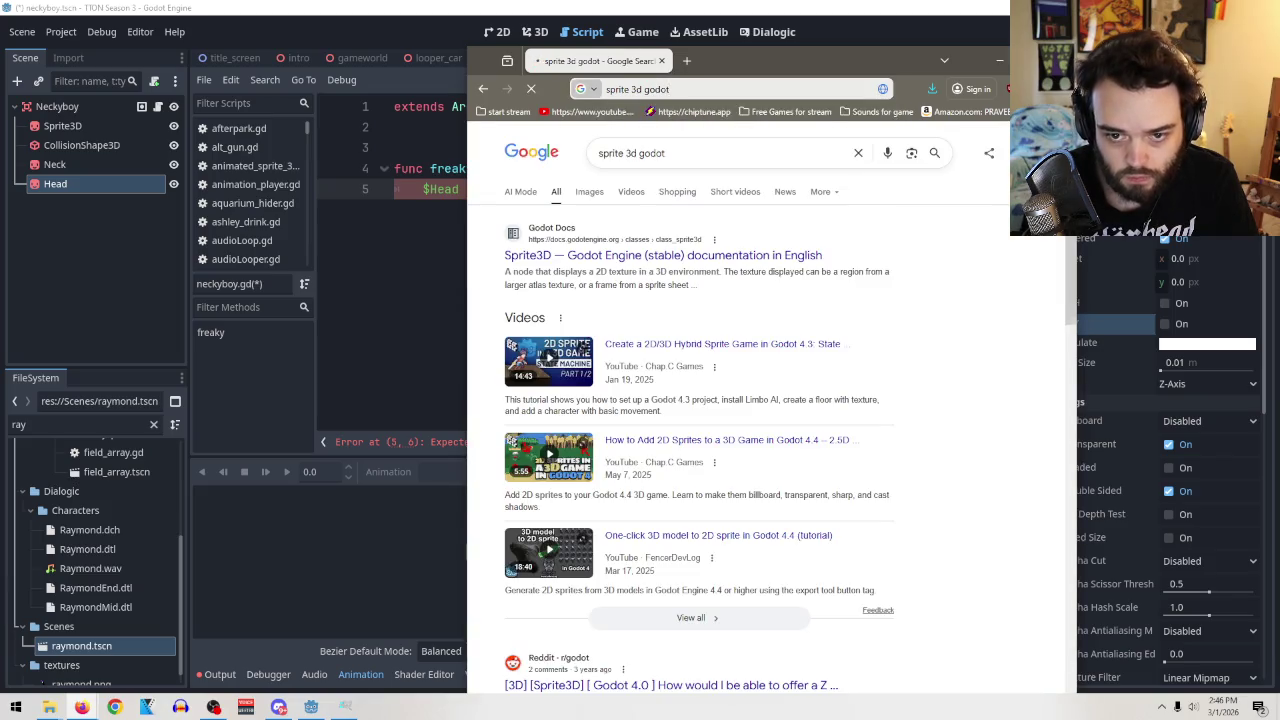
pyautogui.click(655, 257)
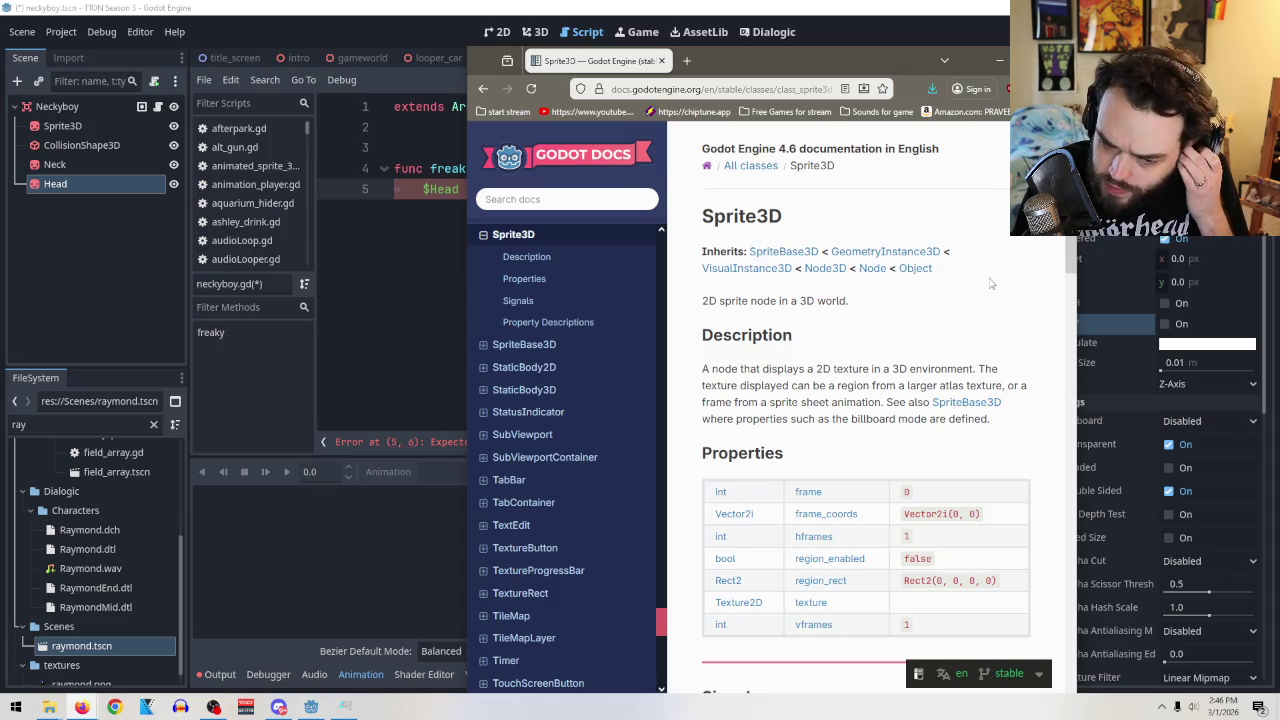
pyautogui.scroll(-5, 991, 284)
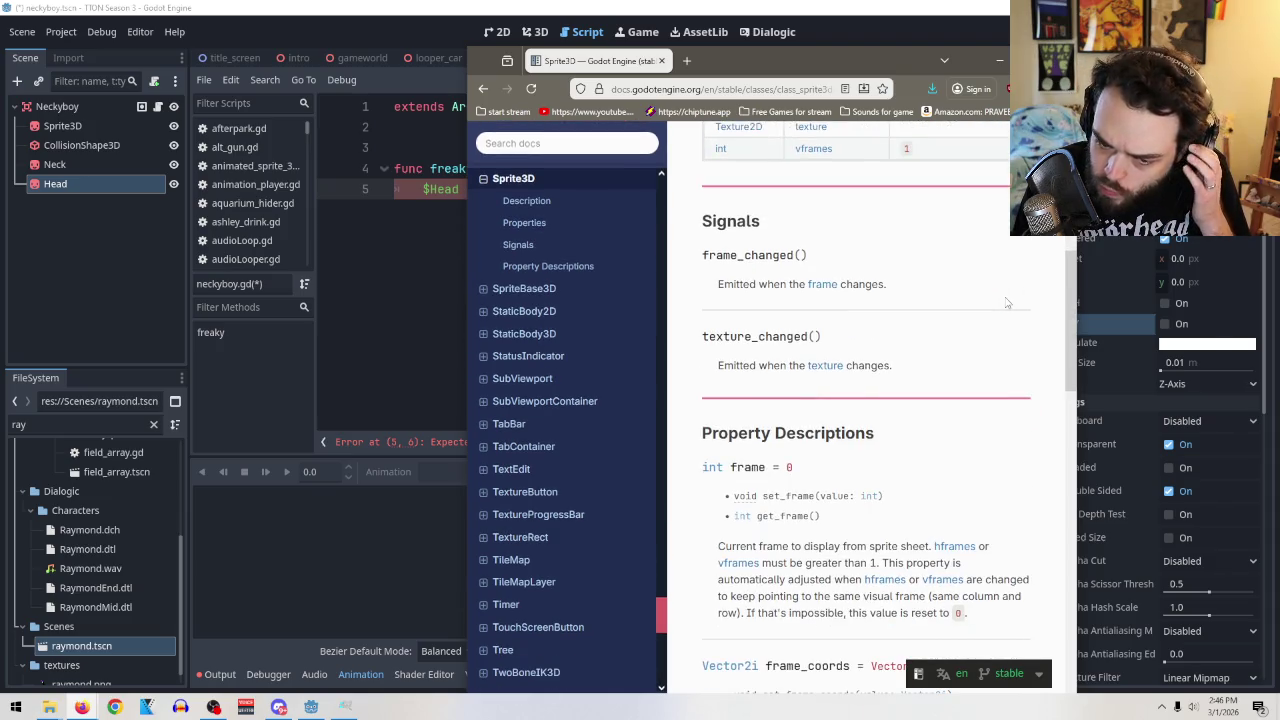
pyautogui.scroll(-4, 1007, 303)
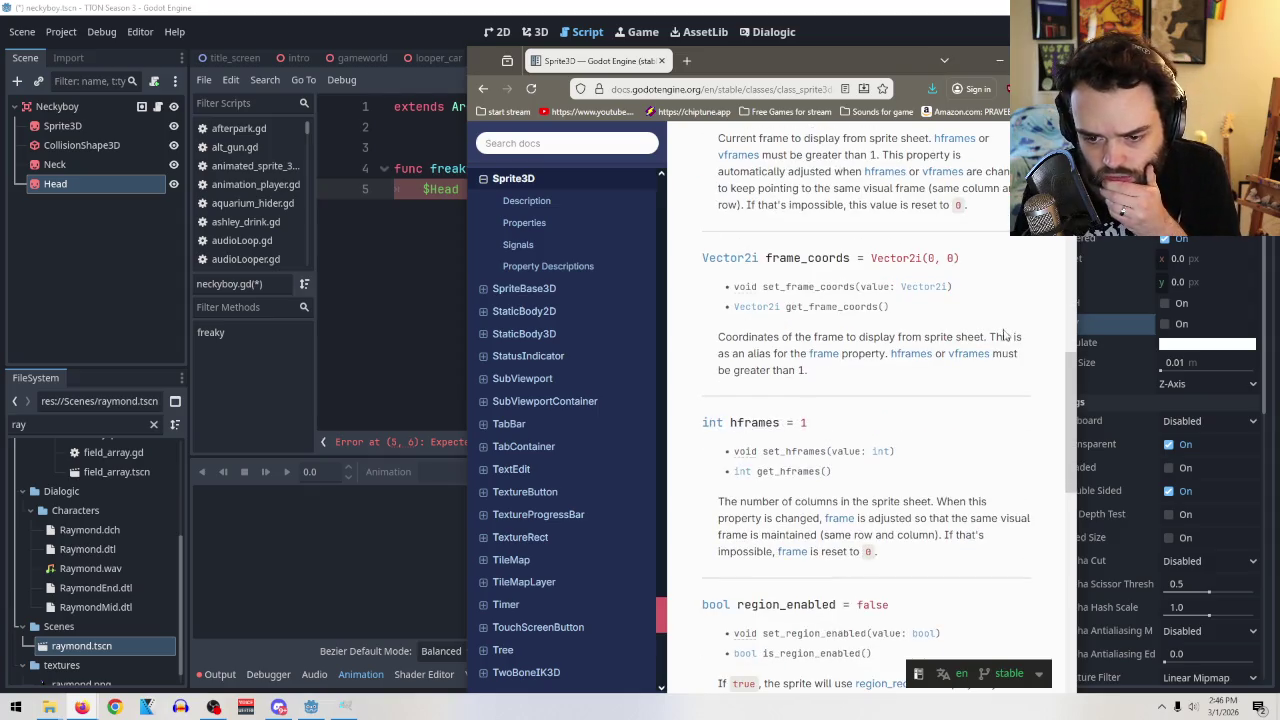
pyautogui.scroll(-5, 1008, 336)
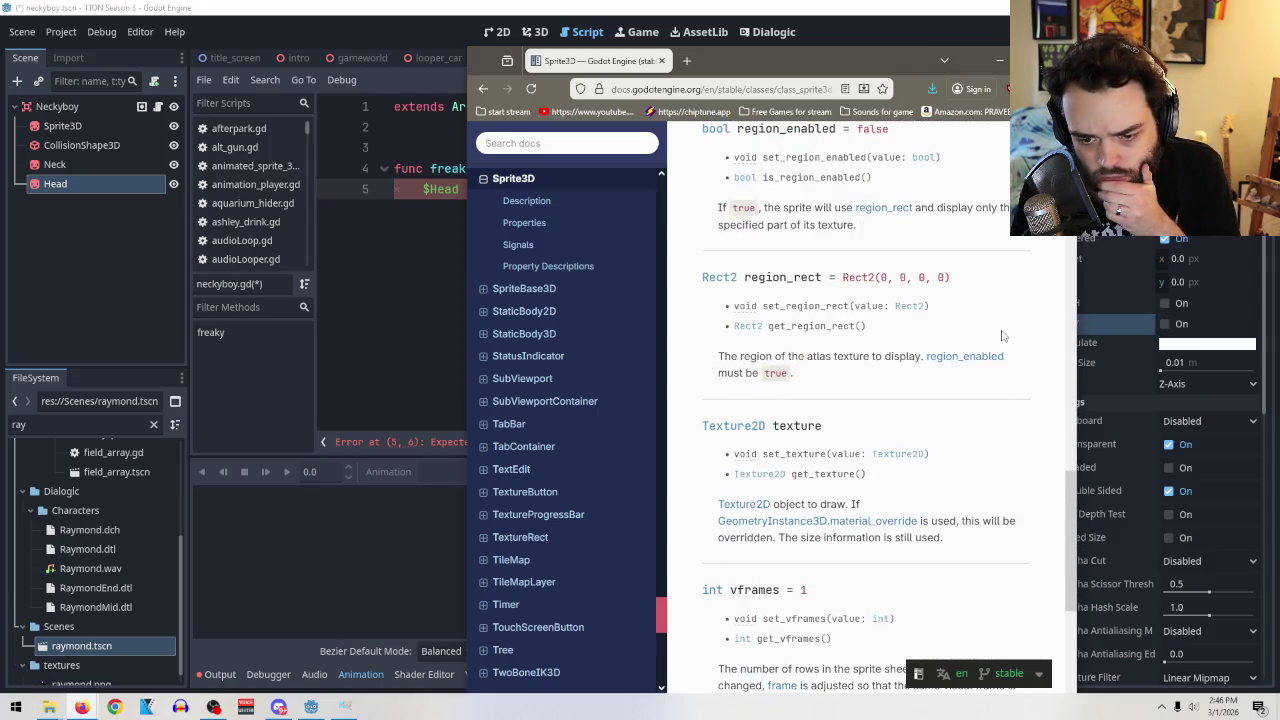
pyautogui.scroll(-5, 1003, 336)
pyautogui.scroll(6, 1003, 336)
pyautogui.scroll(10, 1003, 336)
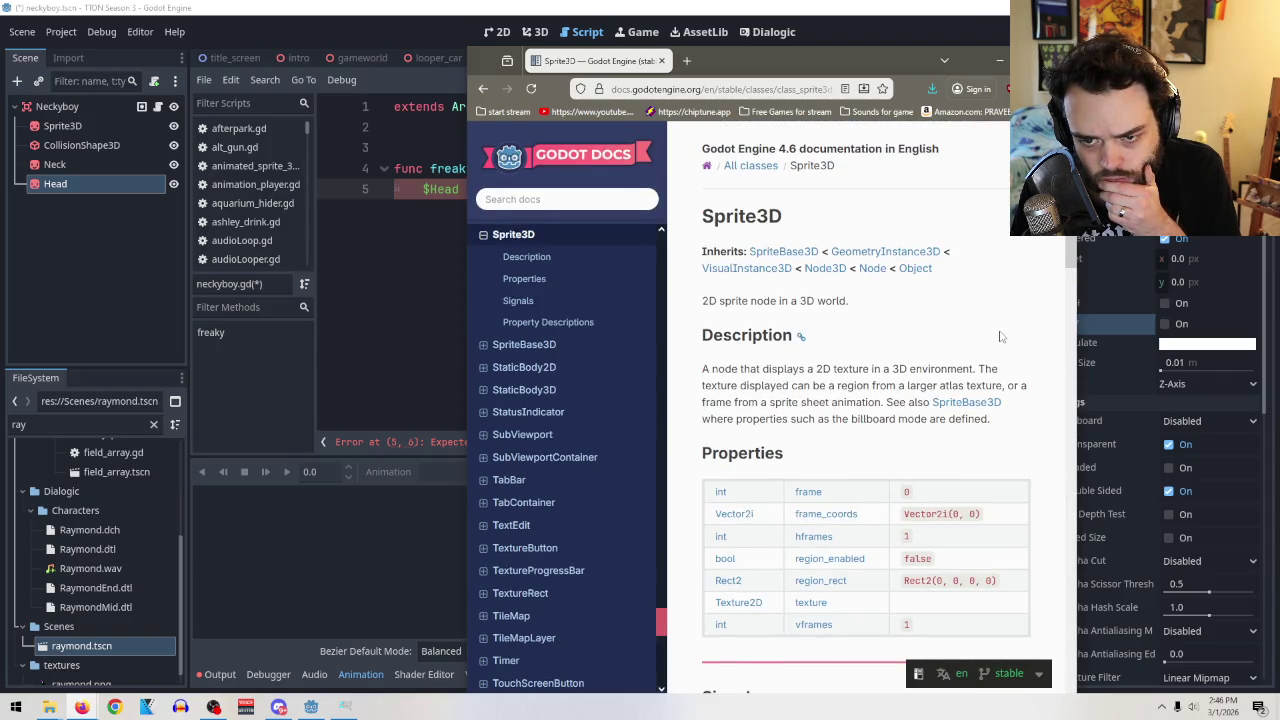
pyautogui.moveTo(884, 78); pyautogui.dragTo(680, 84)
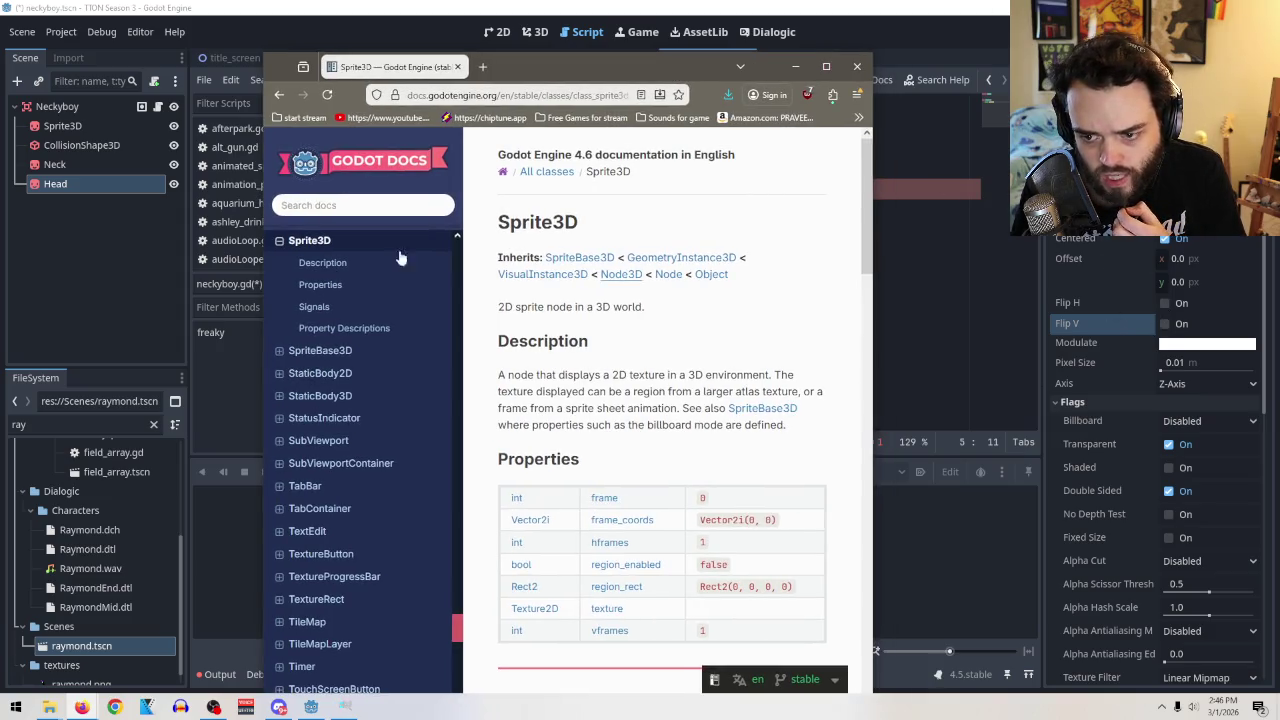
# Refine the search to 'sprite 3d godot flip v' and open the Reddit 'How to Flip a sprite?' thread.
pyautogui.click(279, 95)
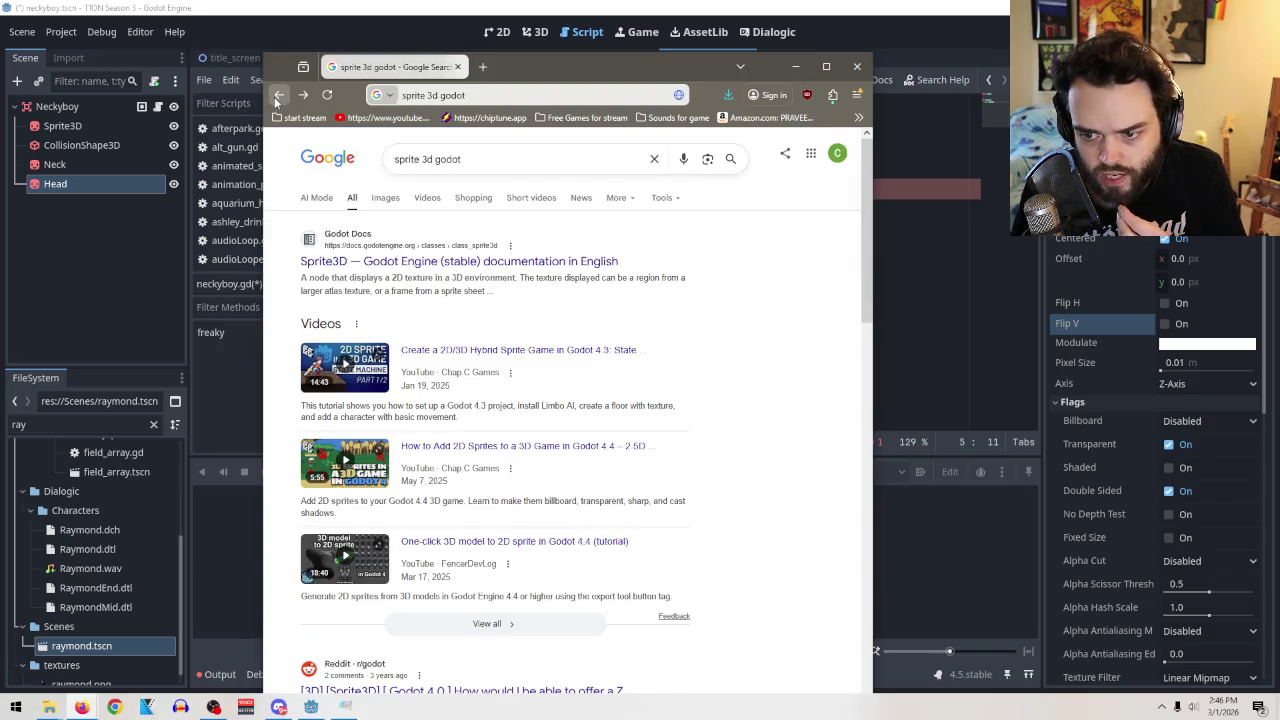
pyautogui.click(497, 158)
pyautogui.write('flip v')
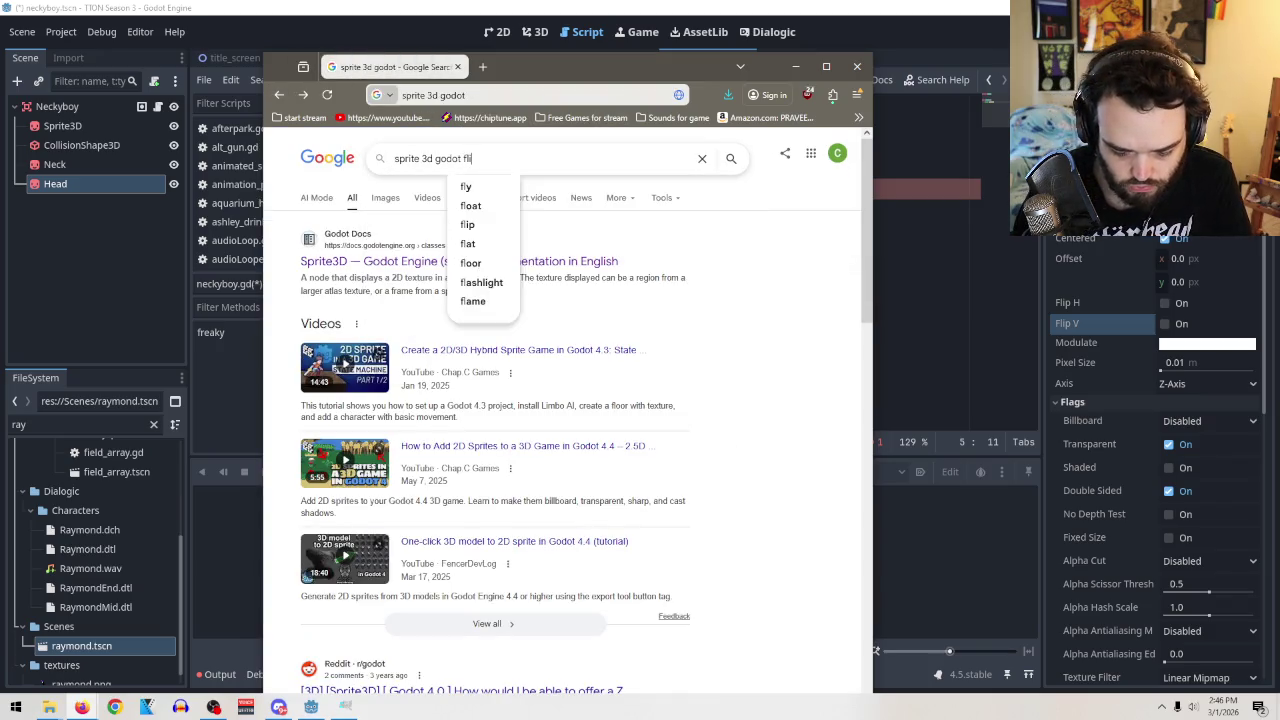
pyautogui.press('Return')
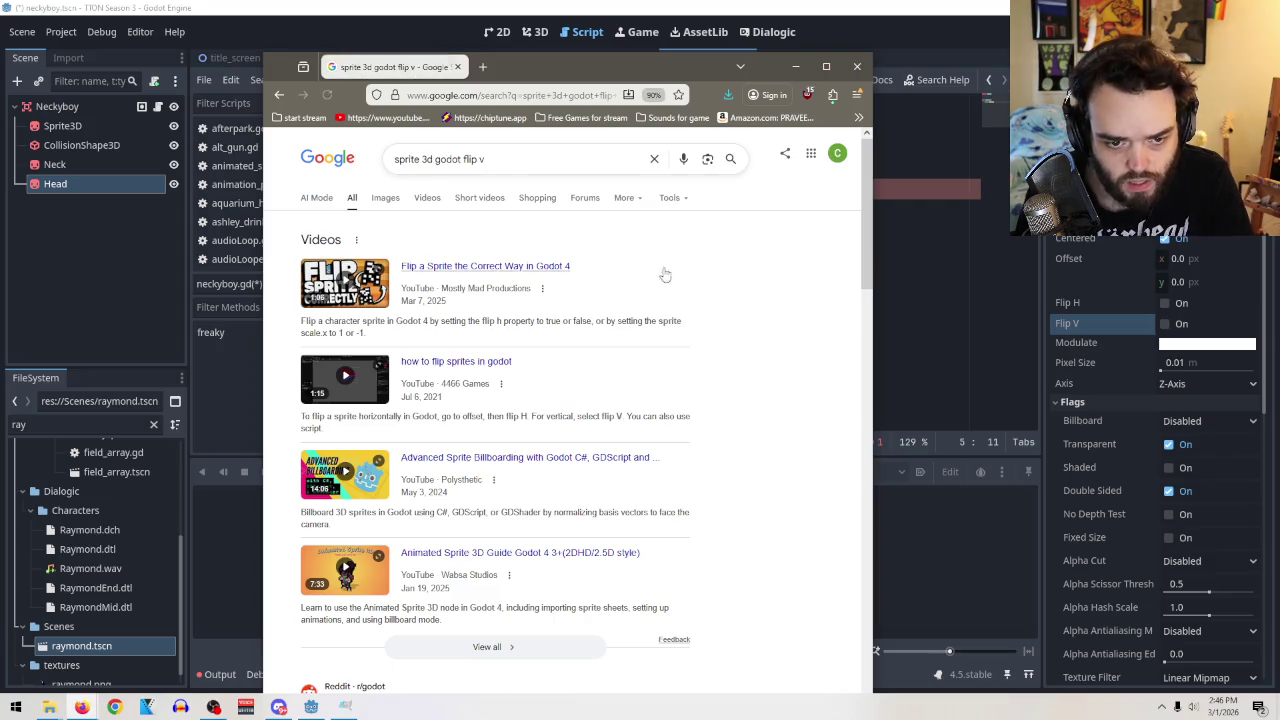
pyautogui.scroll(-2, 757, 305)
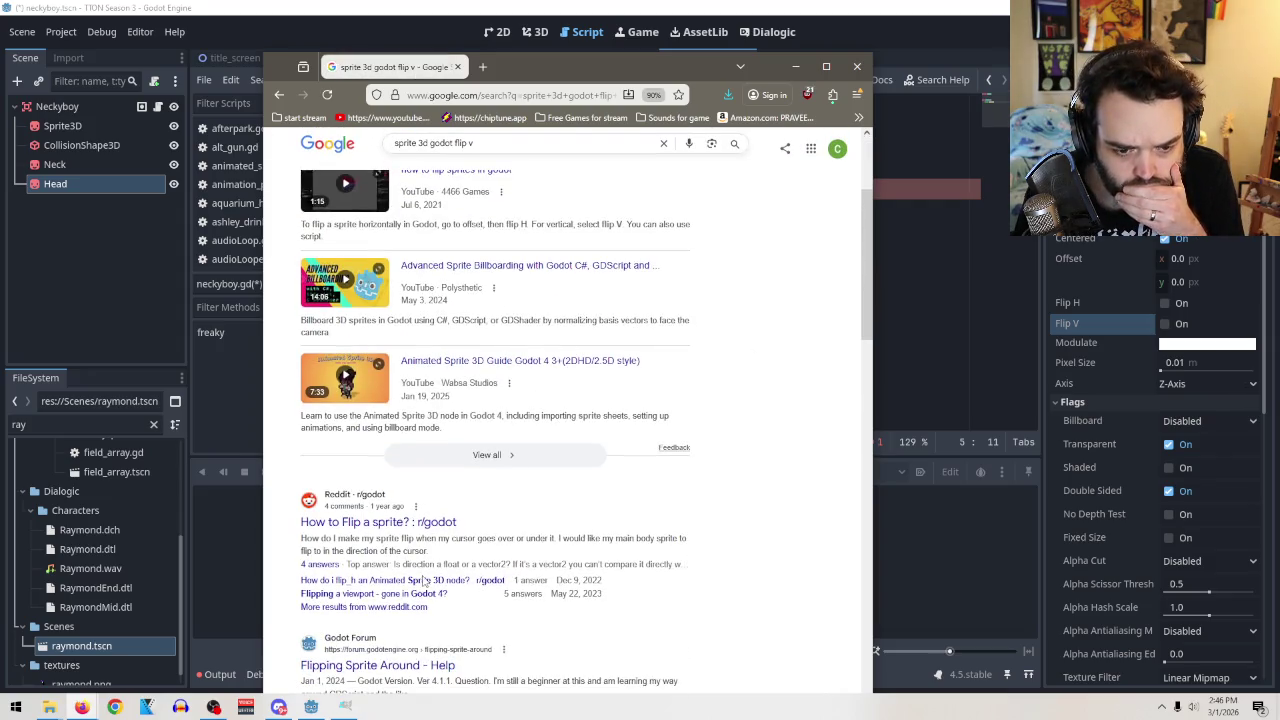
pyautogui.click(366, 526)
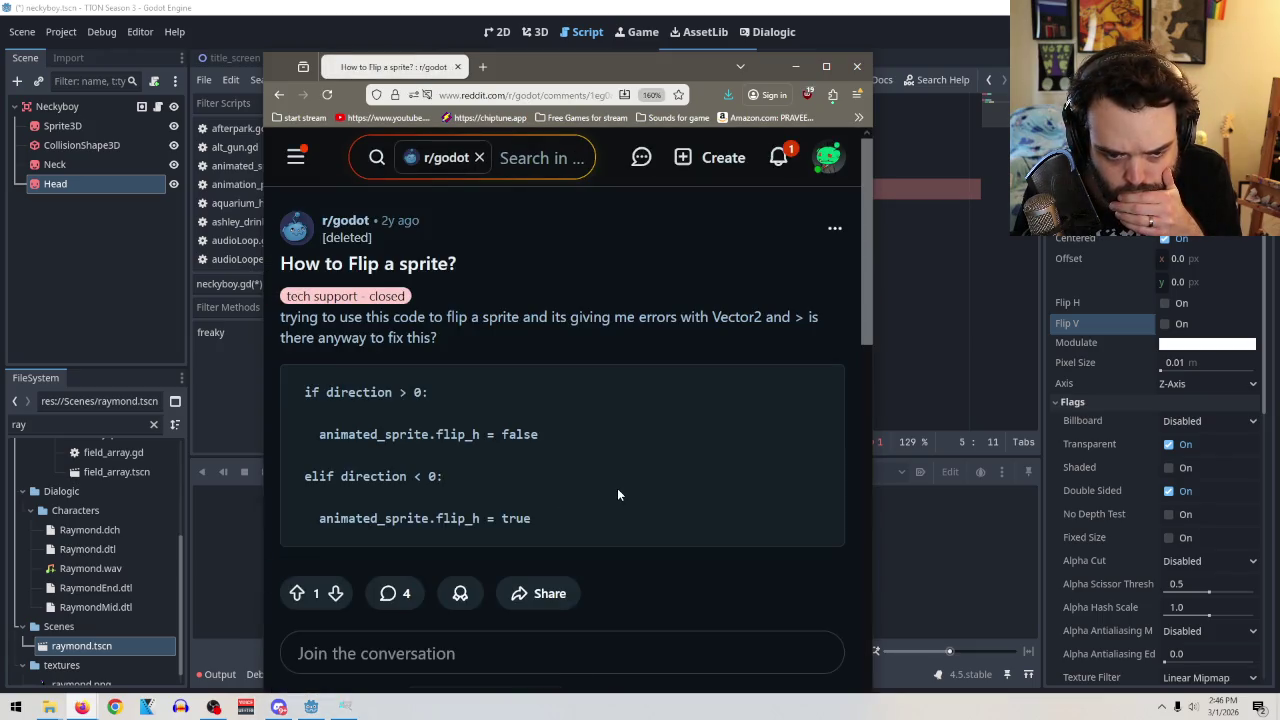
# Read the Reddit thread's answers, then minimise Firefox.
pyautogui.scroll(-2, 620, 494)
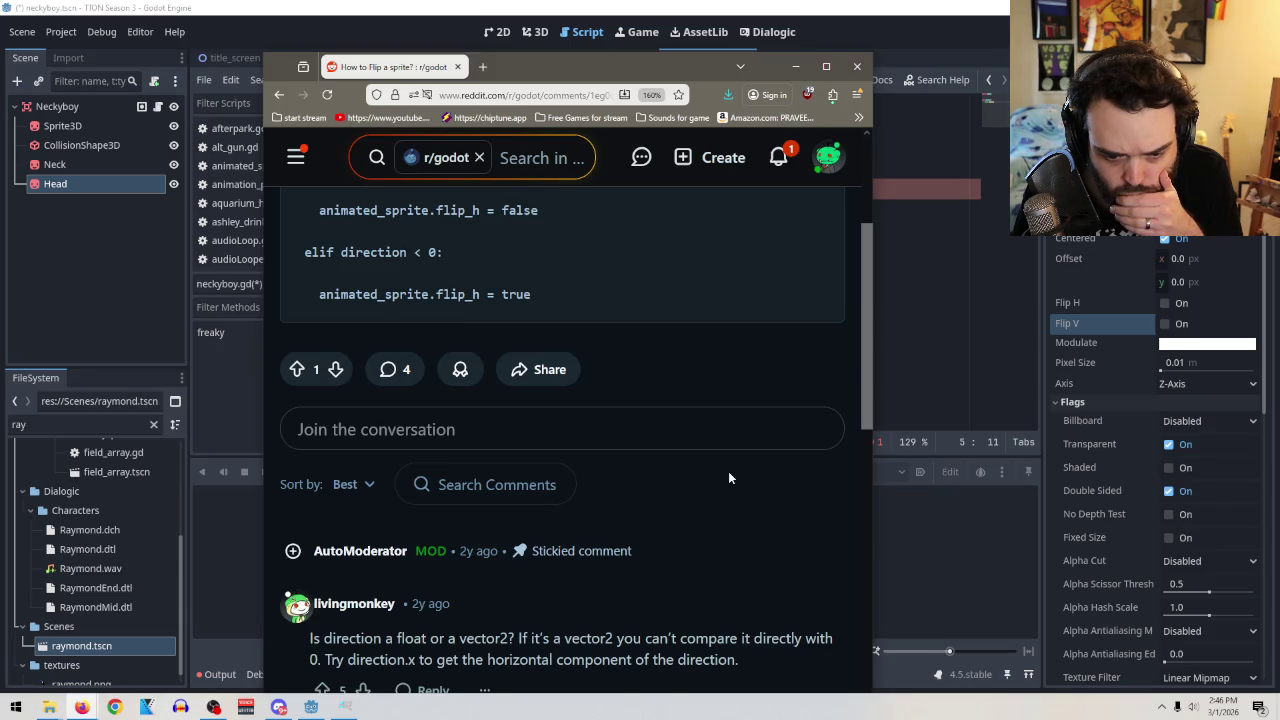
pyautogui.scroll(2, 728, 471)
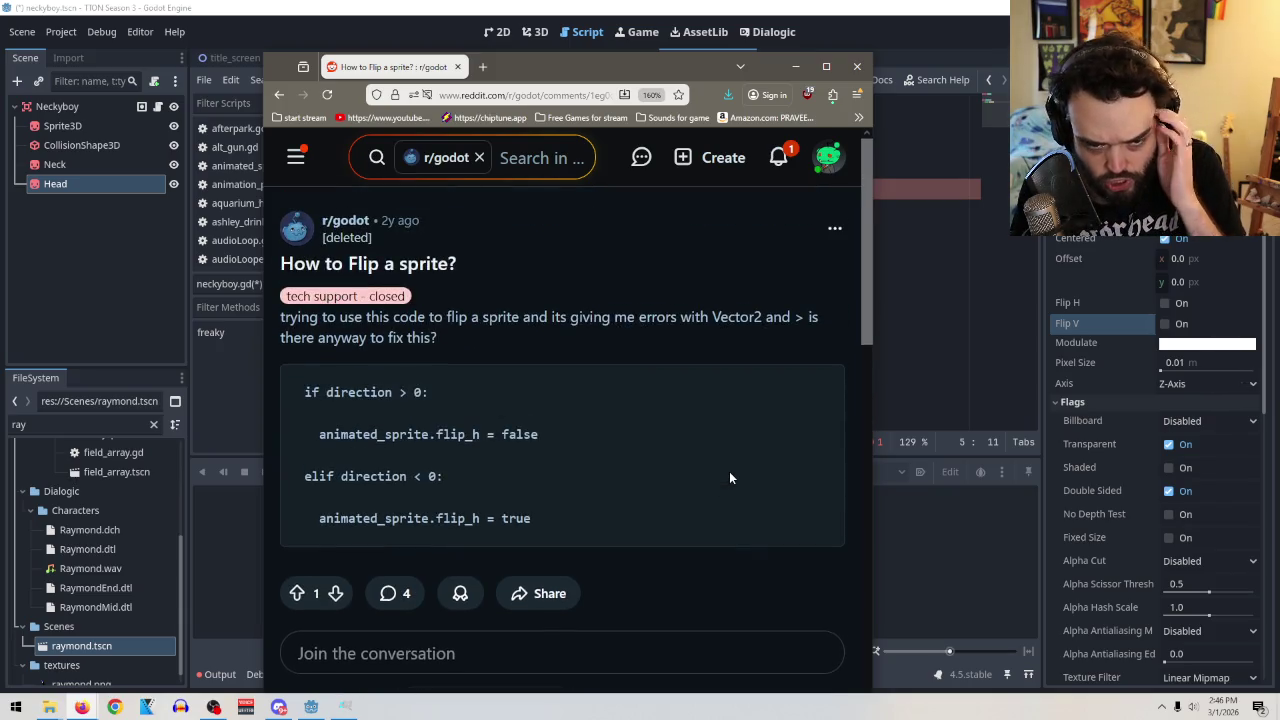
pyautogui.scroll(-2, 729, 468)
pyautogui.scroll(1, 728, 470)
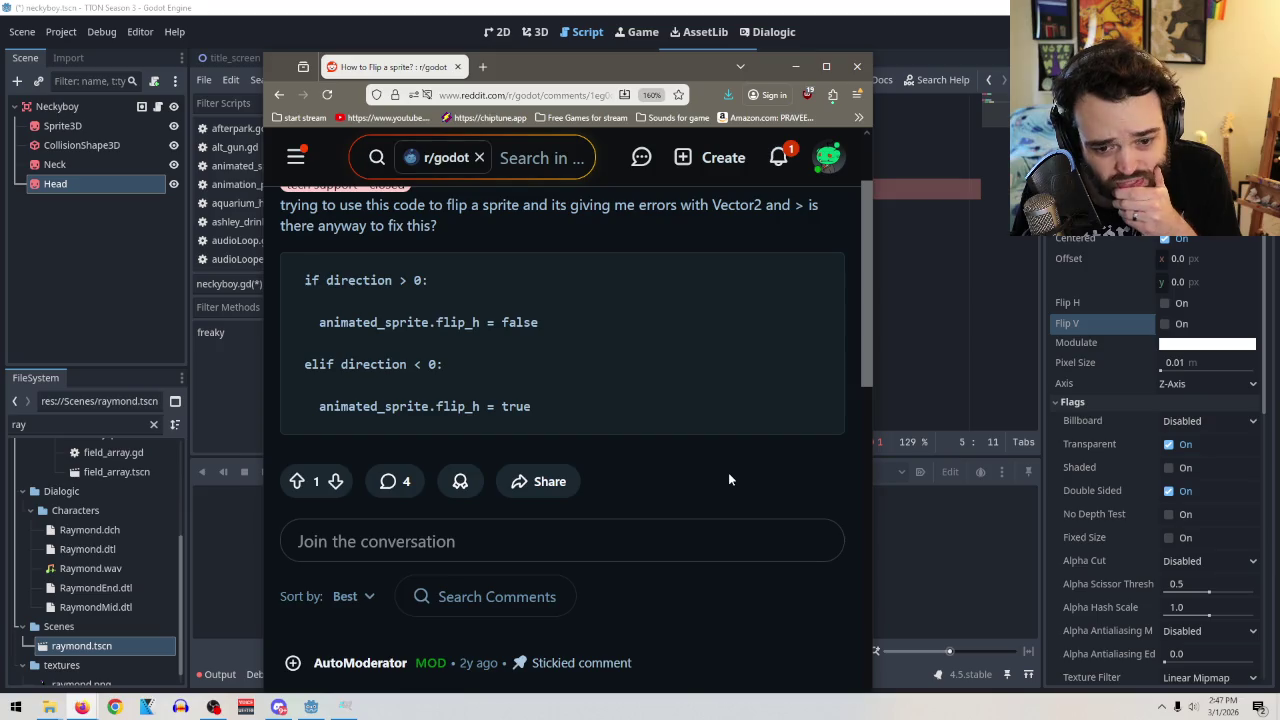
pyautogui.scroll(-4, 728, 473)
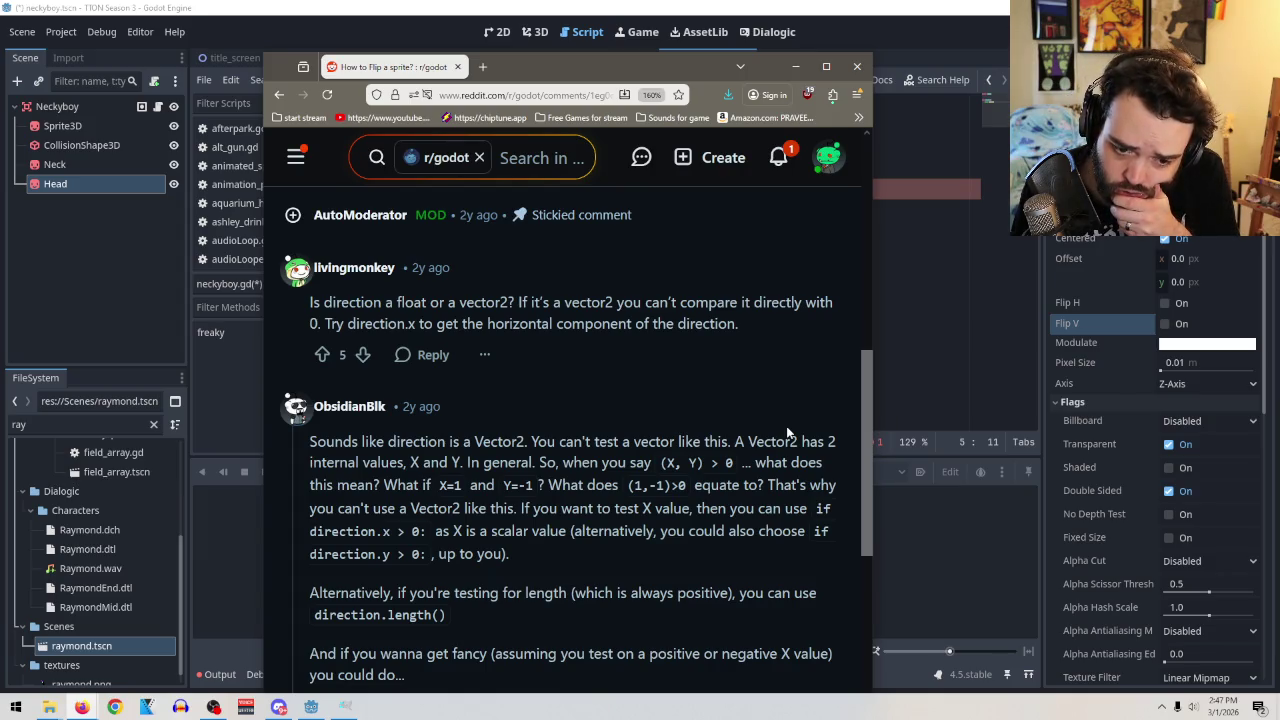
pyautogui.click(794, 68)
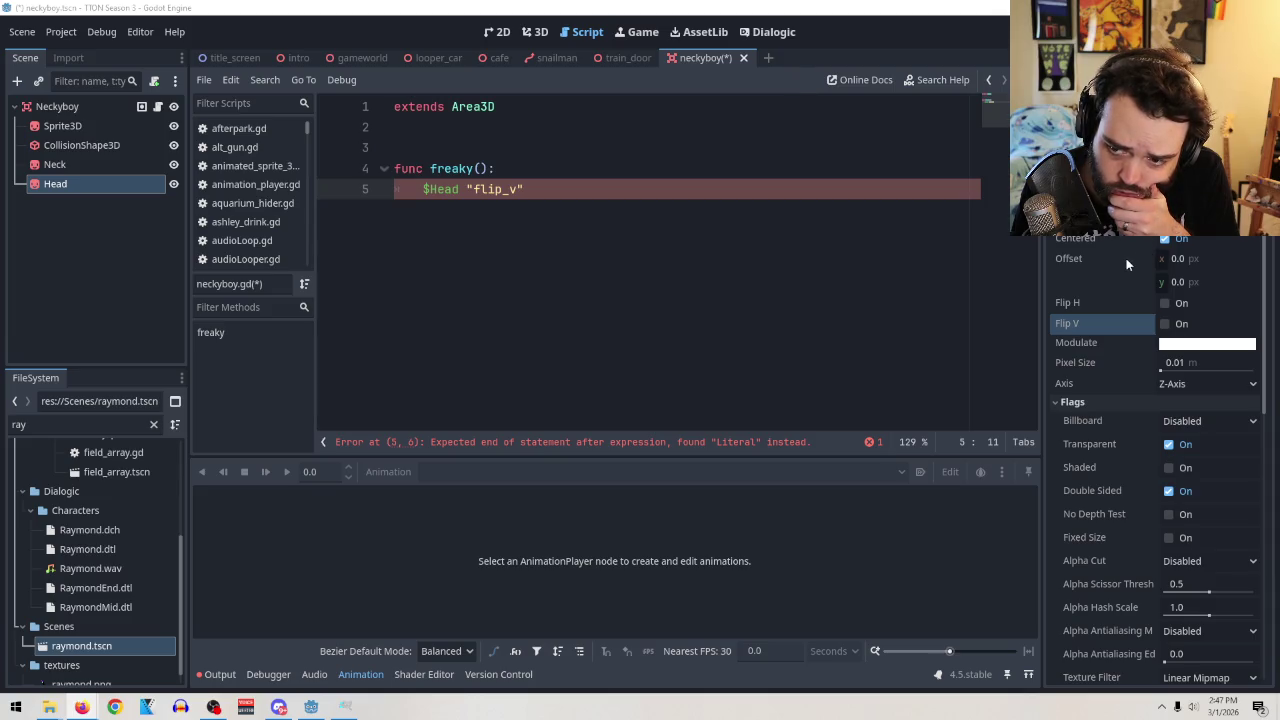
pyautogui.scroll(-5, 1126, 258)
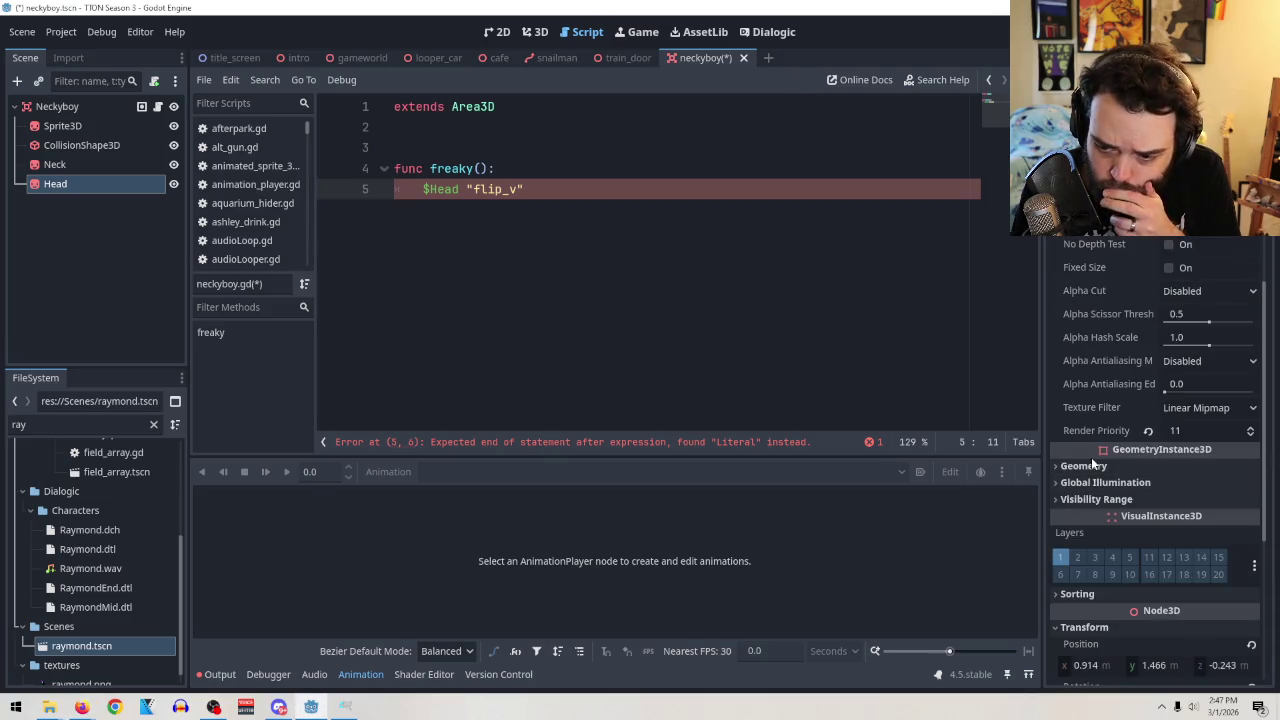
pyautogui.click(1091, 457)
pyautogui.click(1091, 457)
pyautogui.scroll(-5, 1099, 490)
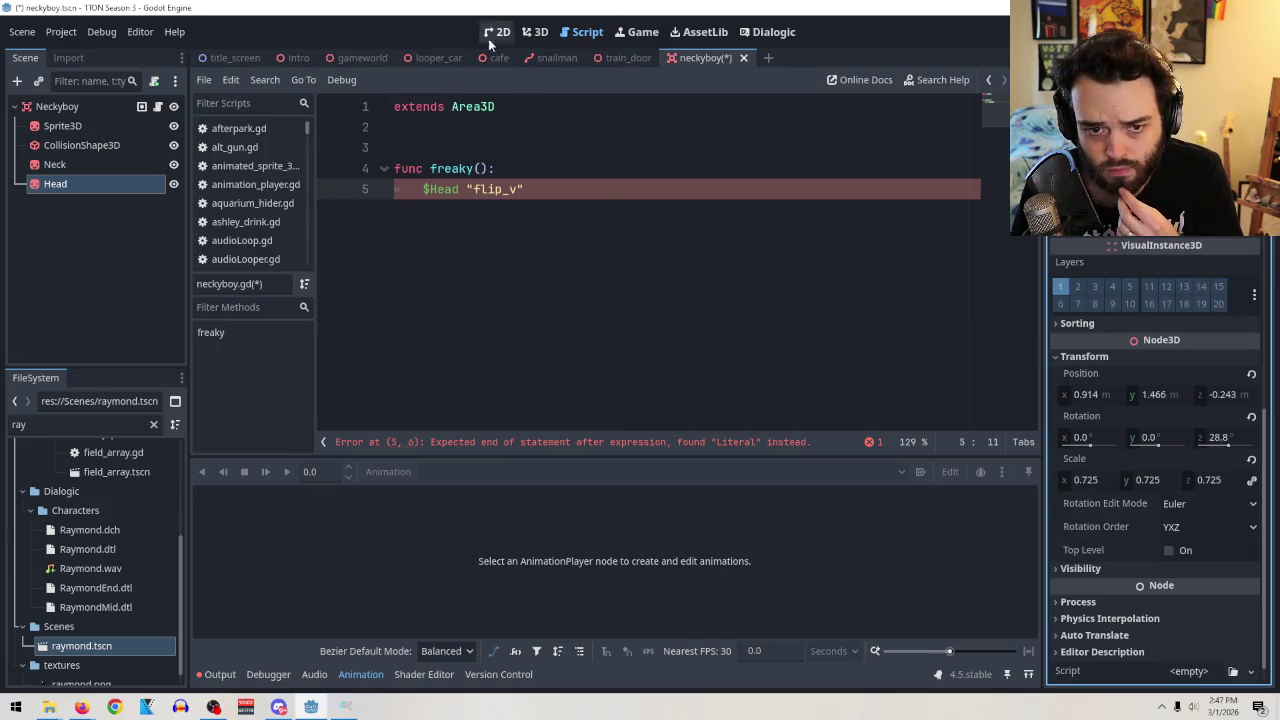
pyautogui.click(535, 32)
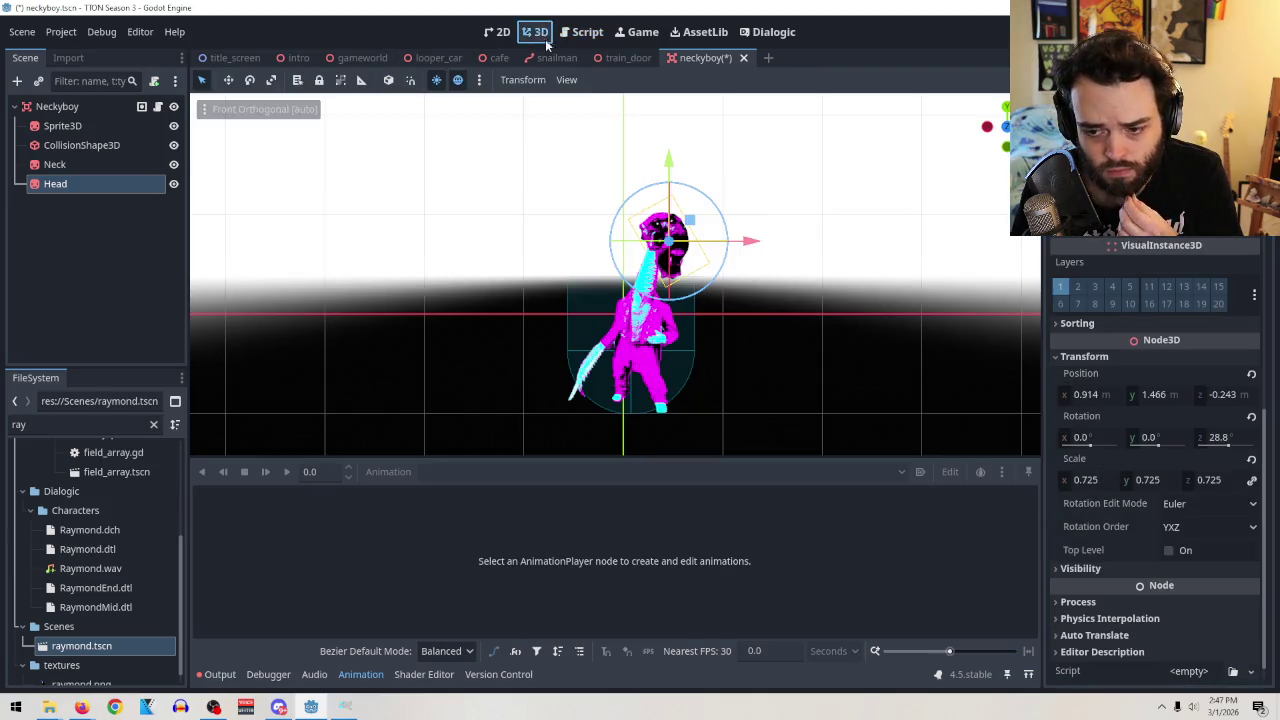
pyautogui.click(1155, 395)
pyautogui.click(1143, 395)
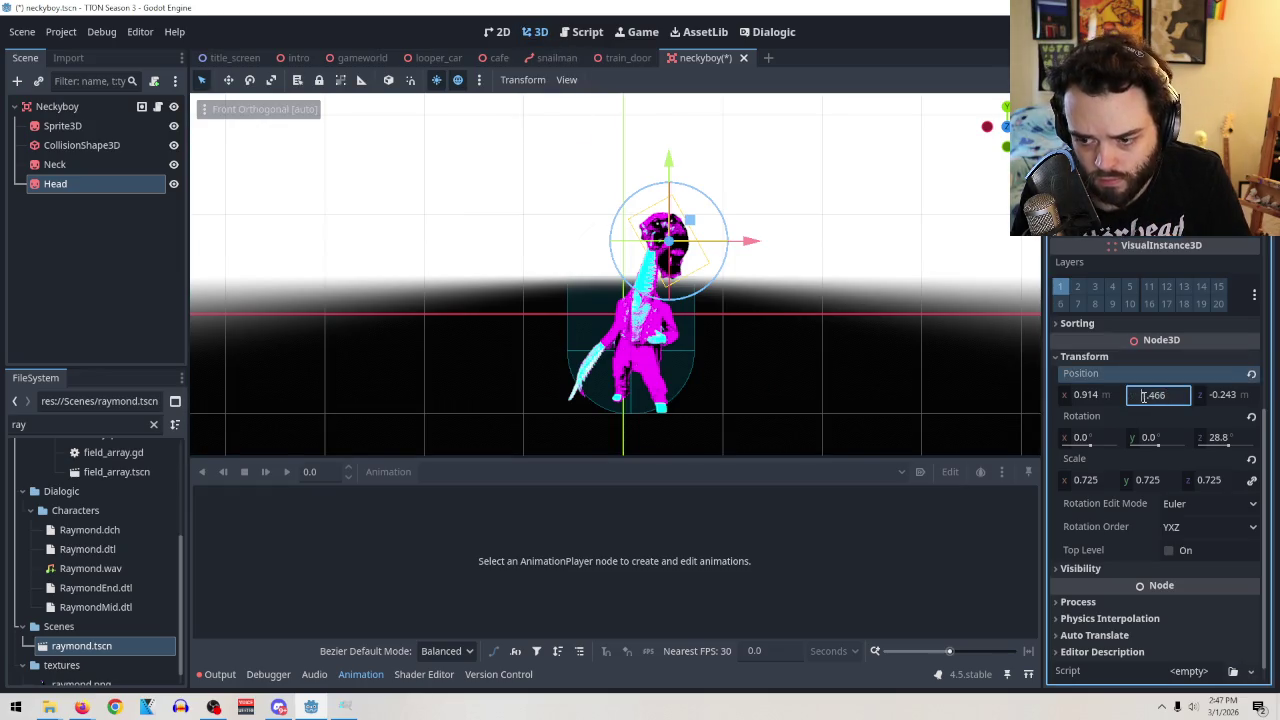
pyautogui.write('-')
pyautogui.press('Return')
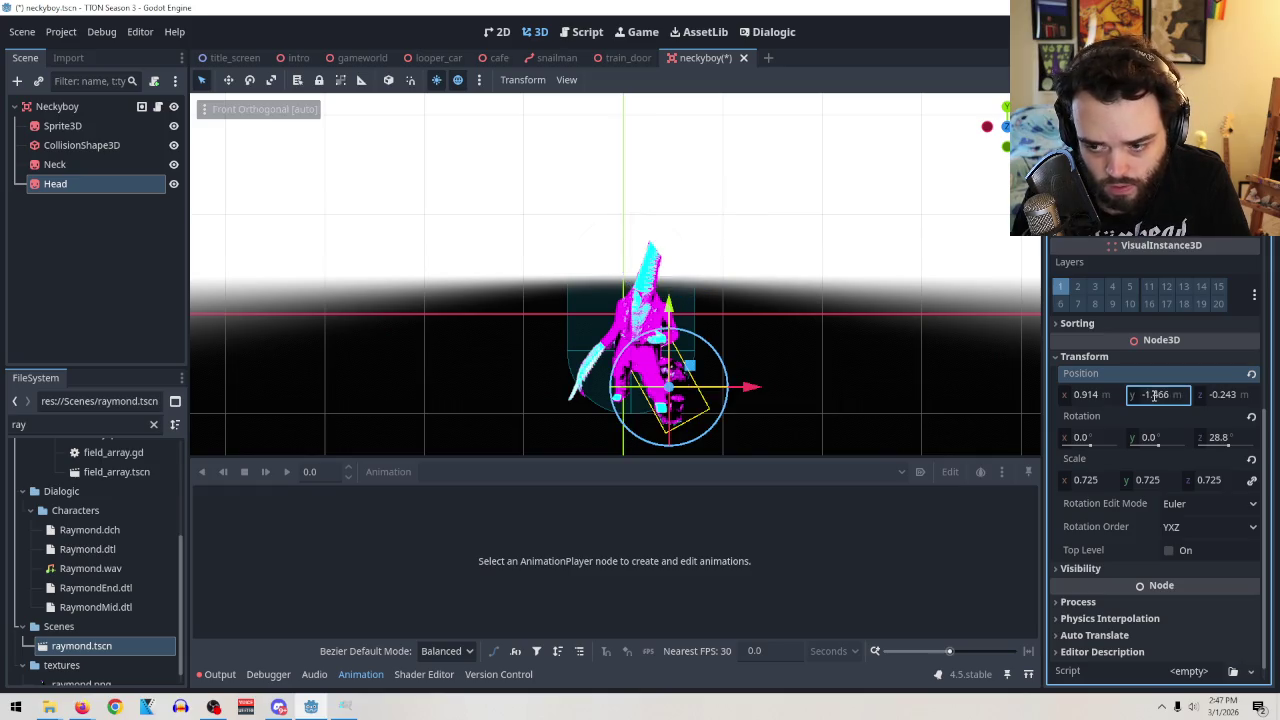
pyautogui.press('BackSpace')
pyautogui.click(1214, 396)
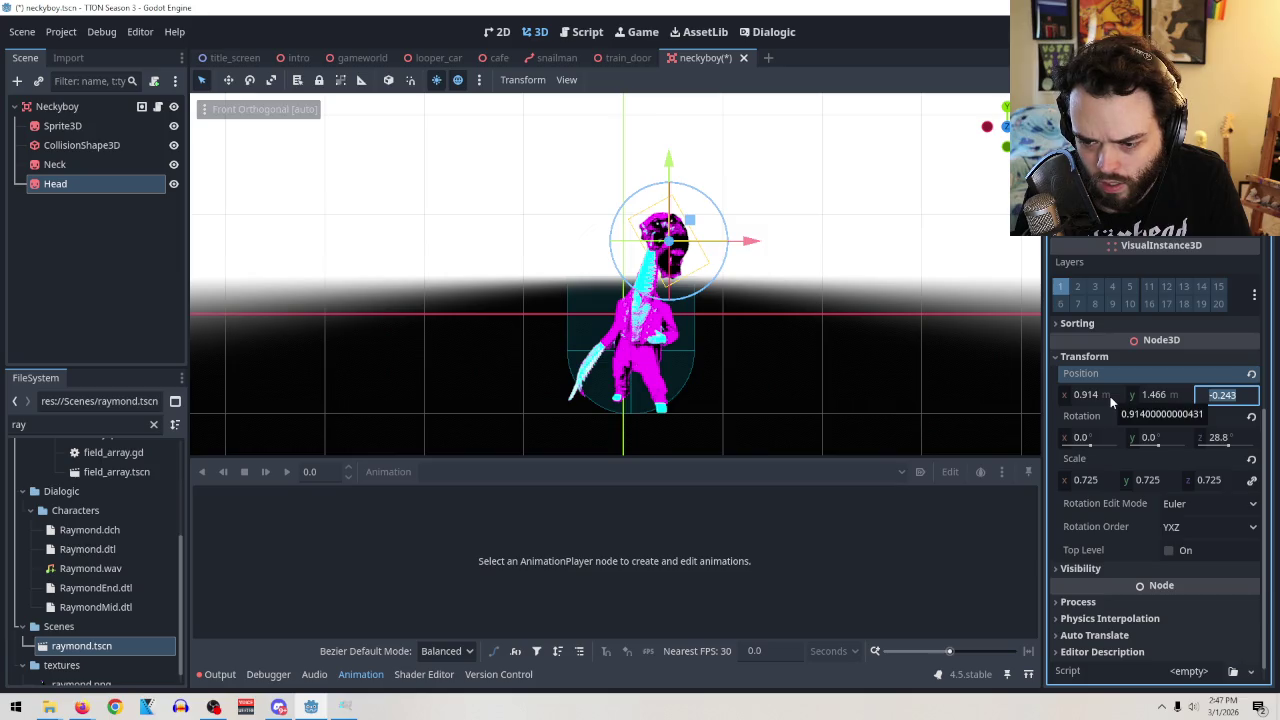
pyautogui.moveTo(610, 240)
pyautogui.mouseDown()
pyautogui.moveTo(552, 250)
pyautogui.moveTo(599, 252)
pyautogui.mouseUp()
pyautogui.hotkey('ctrl', 'z')
pyautogui.moveTo(1160, 440)
pyautogui.mouseDown()
pyautogui.moveTo(1123, 443)
pyautogui.moveTo(1155, 447)
pyautogui.moveTo(1141, 440)
pyautogui.mouseUp()
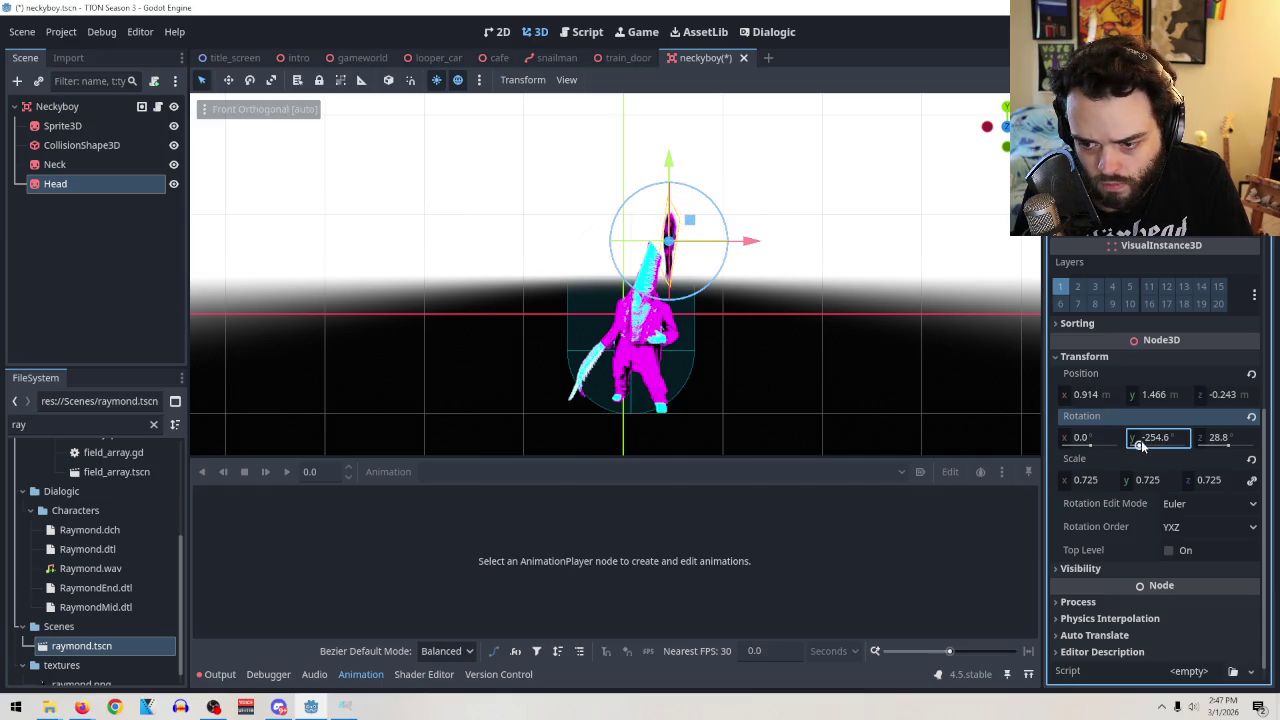
pyautogui.hotkey('ctrl', 'z')
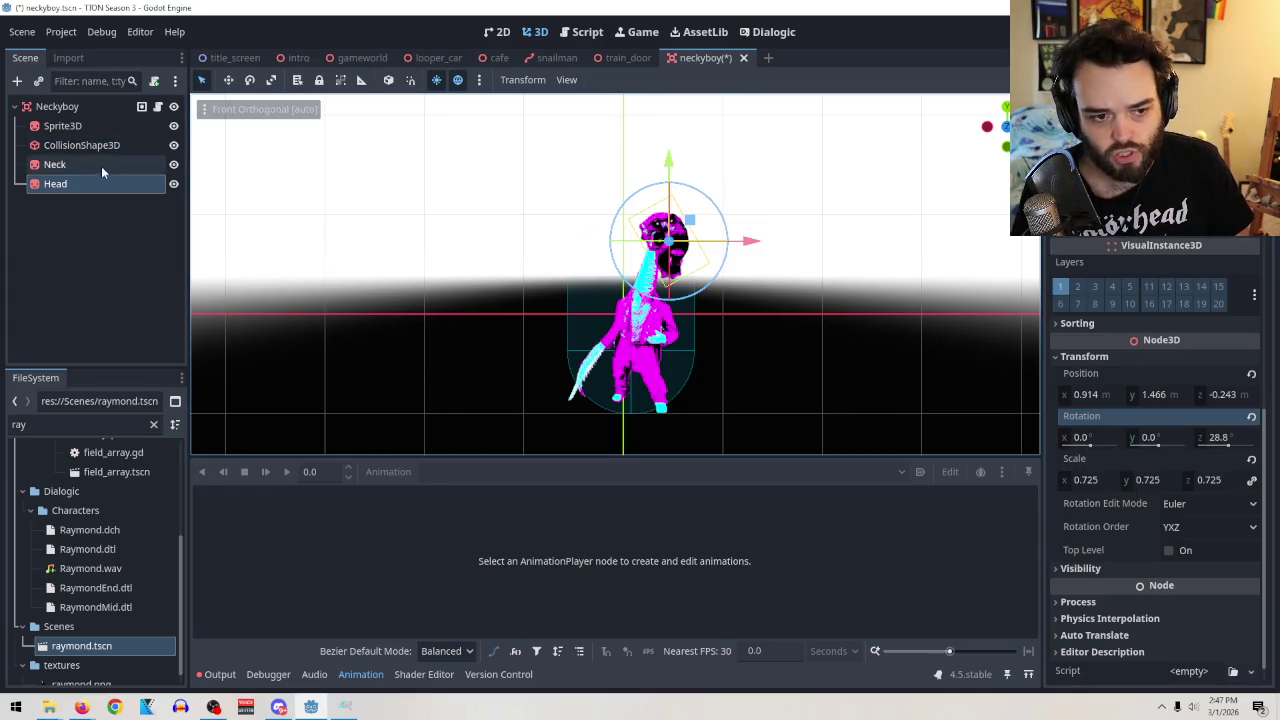
pyautogui.click(157, 106)
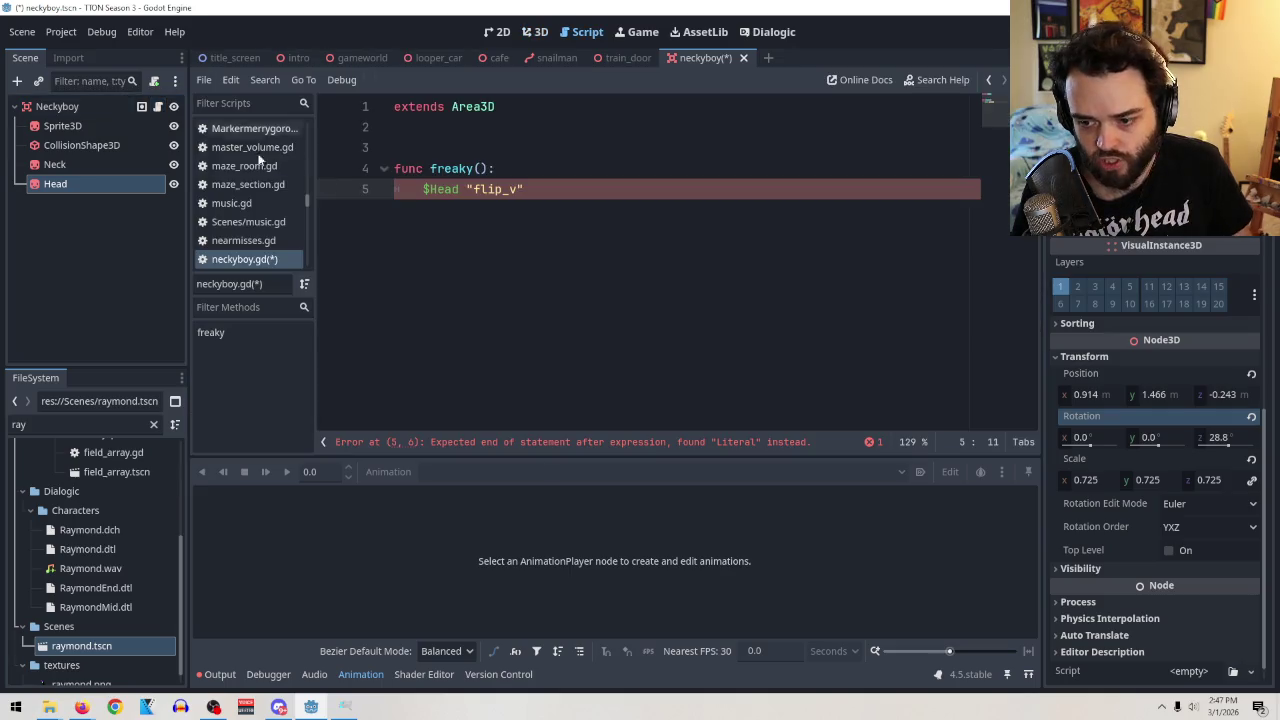
# Replace "flip_v" after $Head on line 5 with .y = -360.
pyautogui.hotkey('shift', 'End')
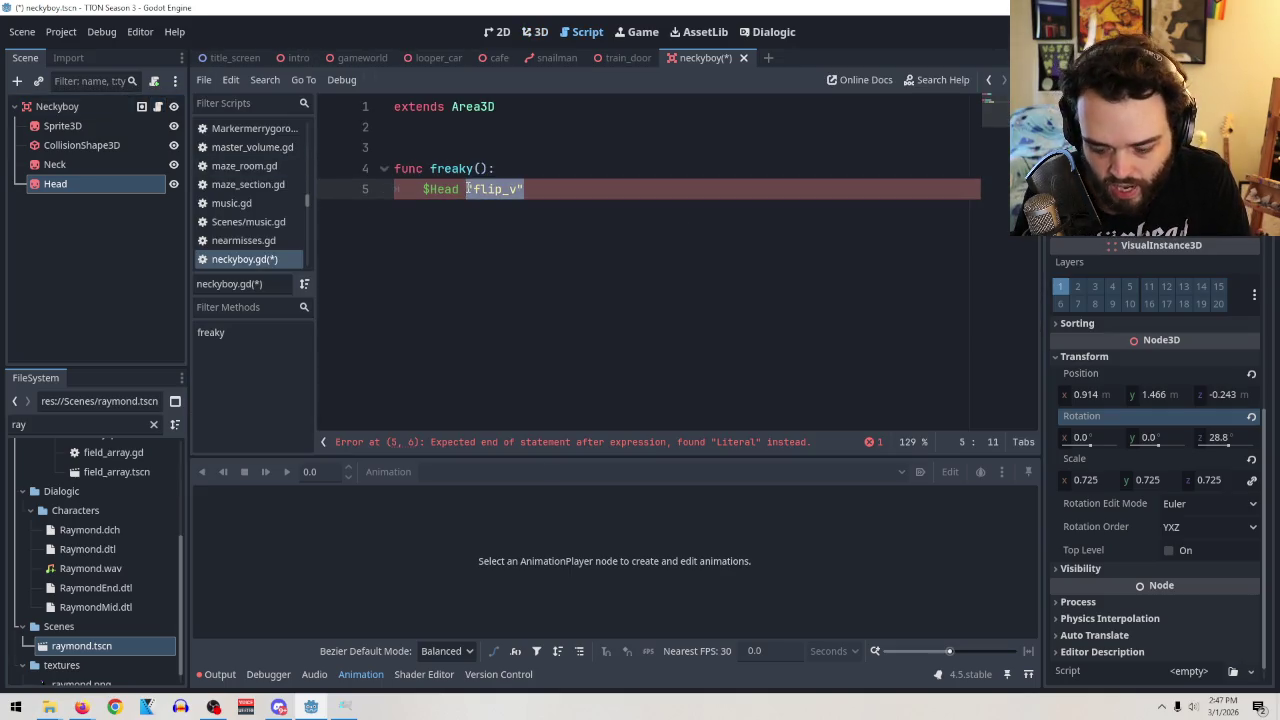
pyautogui.press('BackSpace')
pyautogui.press('BackSpace')
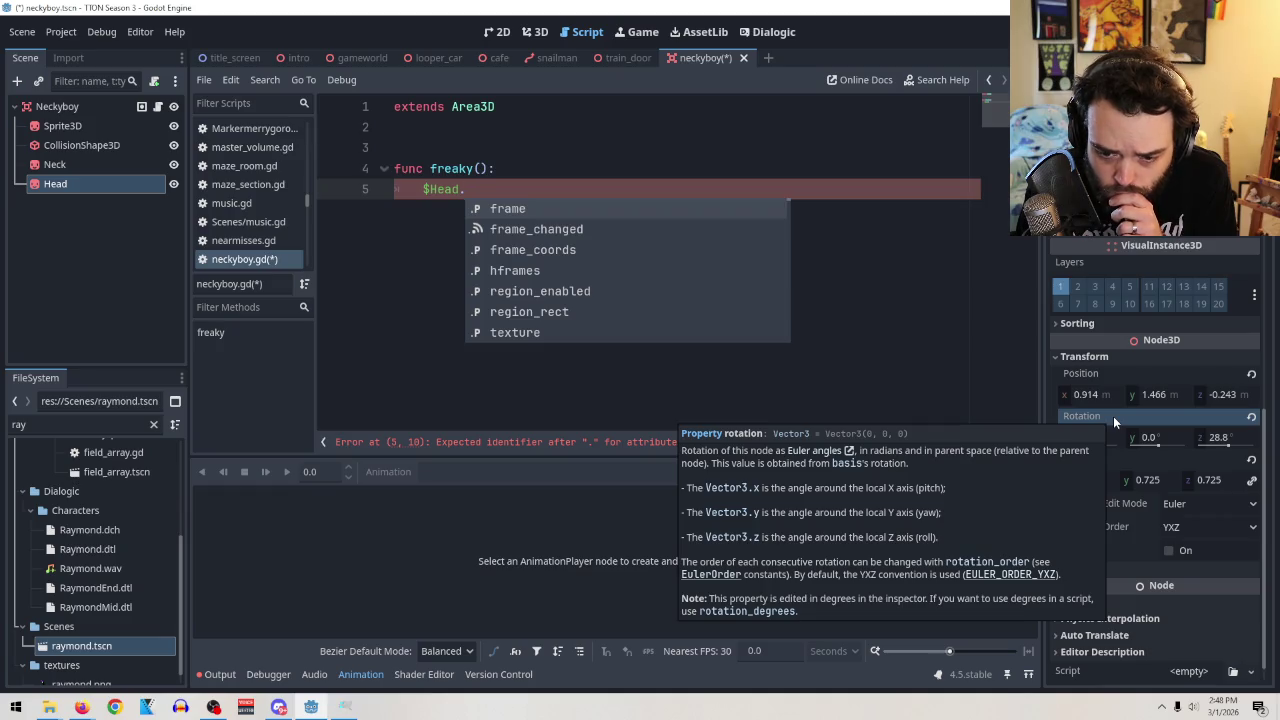
pyautogui.press('Escape')
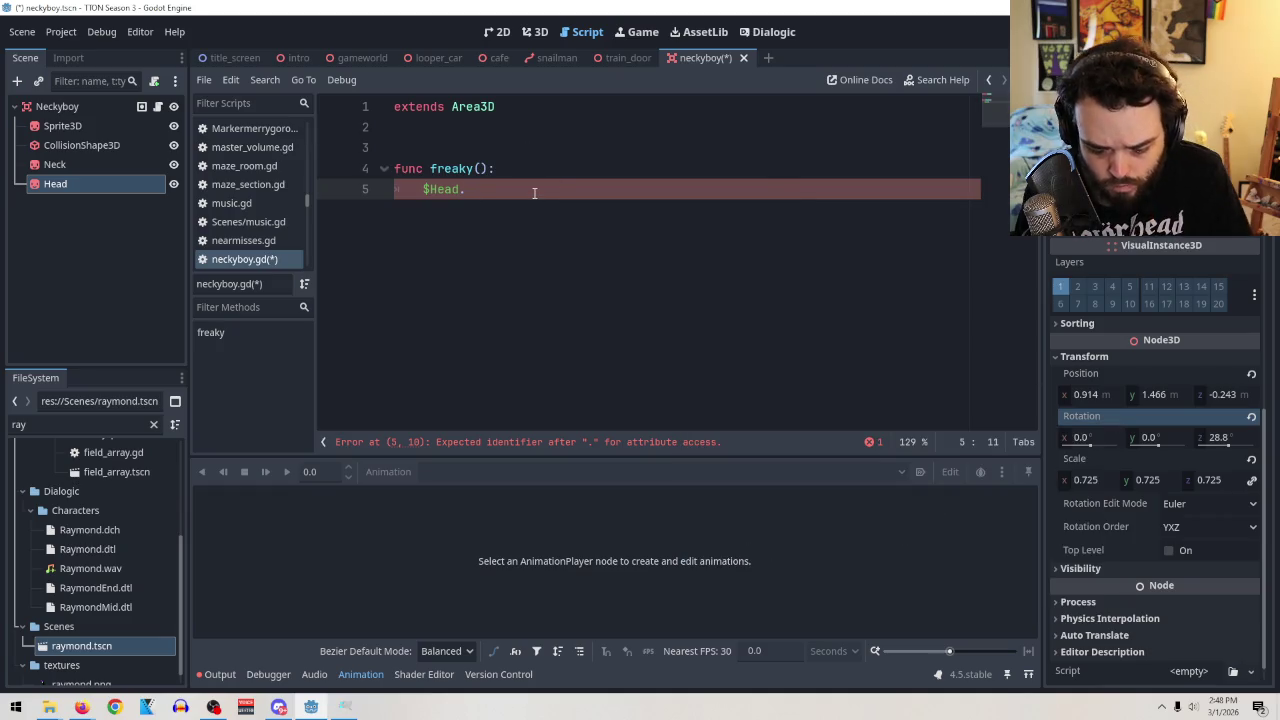
pyautogui.write('y')
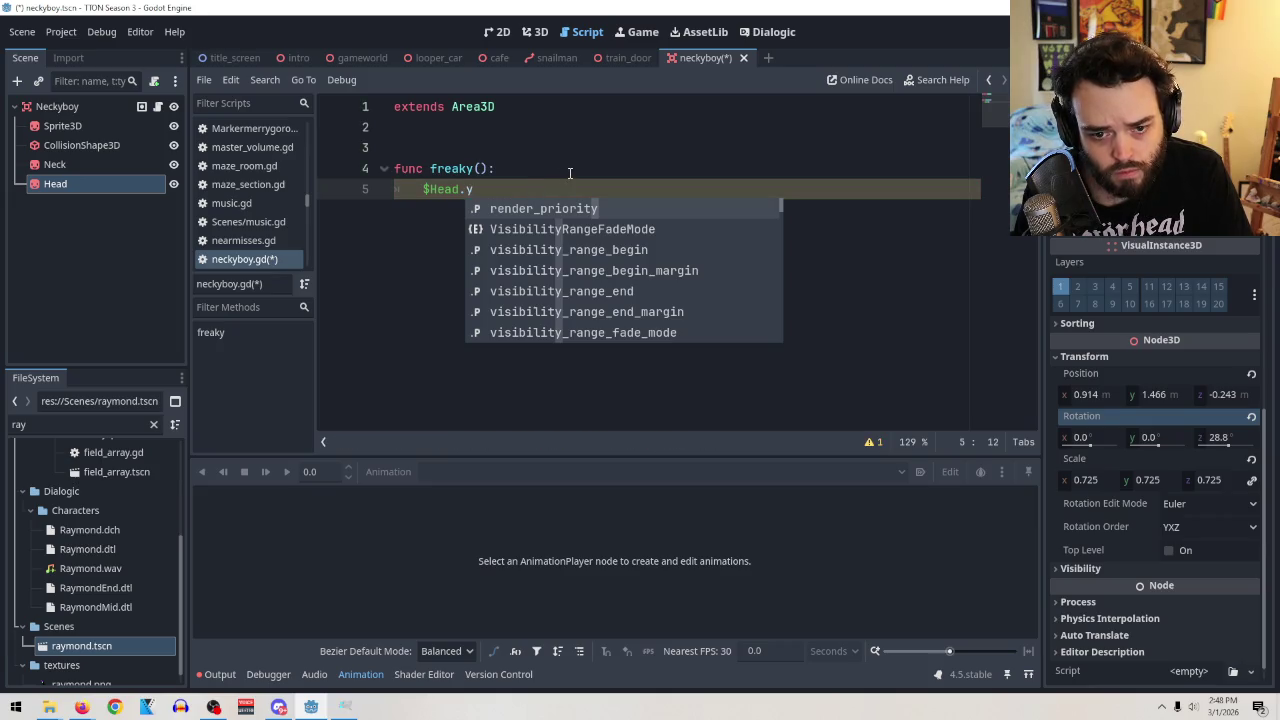
pyautogui.write('r')
pyautogui.press('BackSpace')
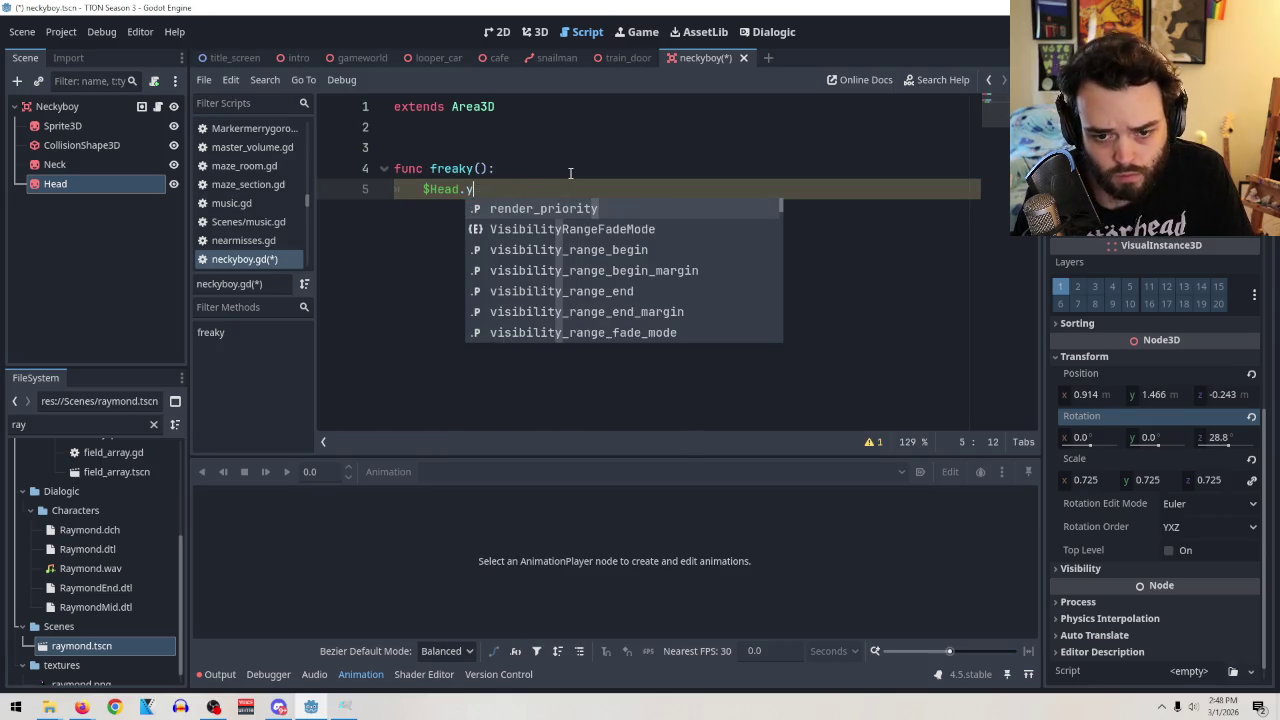
pyautogui.write('_rot')
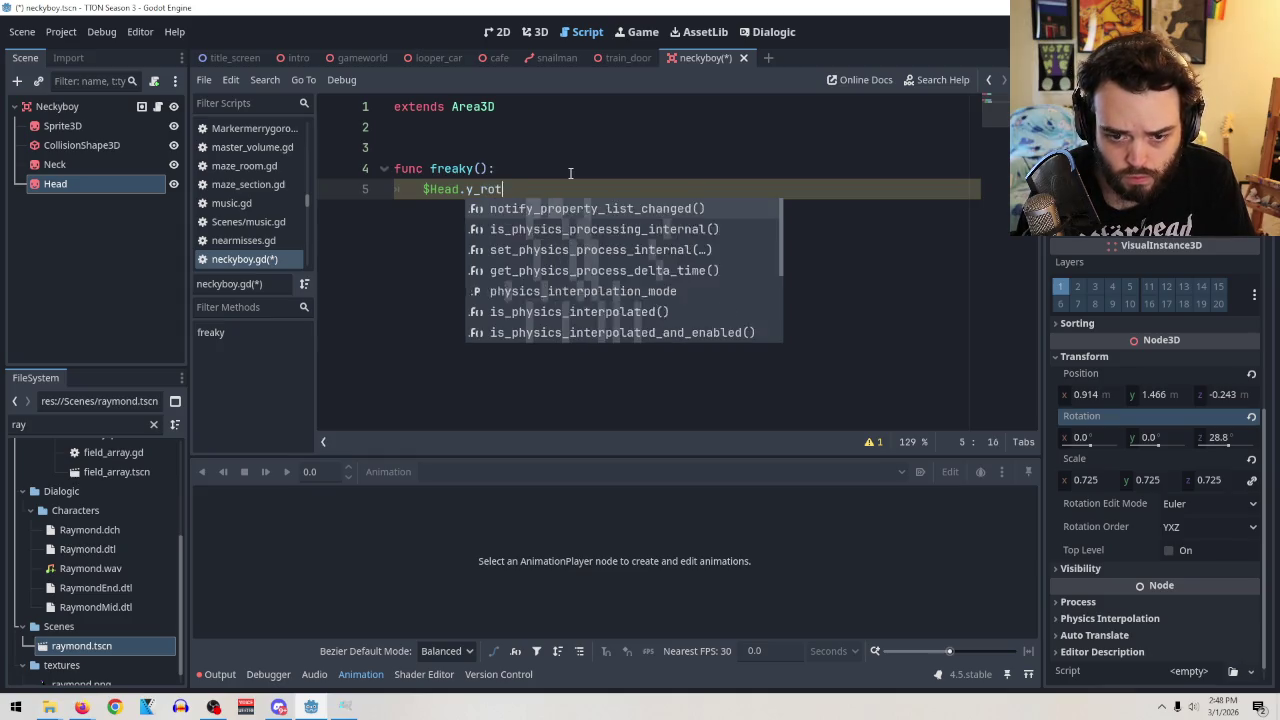
pyautogui.write('a')
pyautogui.press('BackSpace')
pyautogui.press('BackSpace')
pyautogui.press('BackSpace')
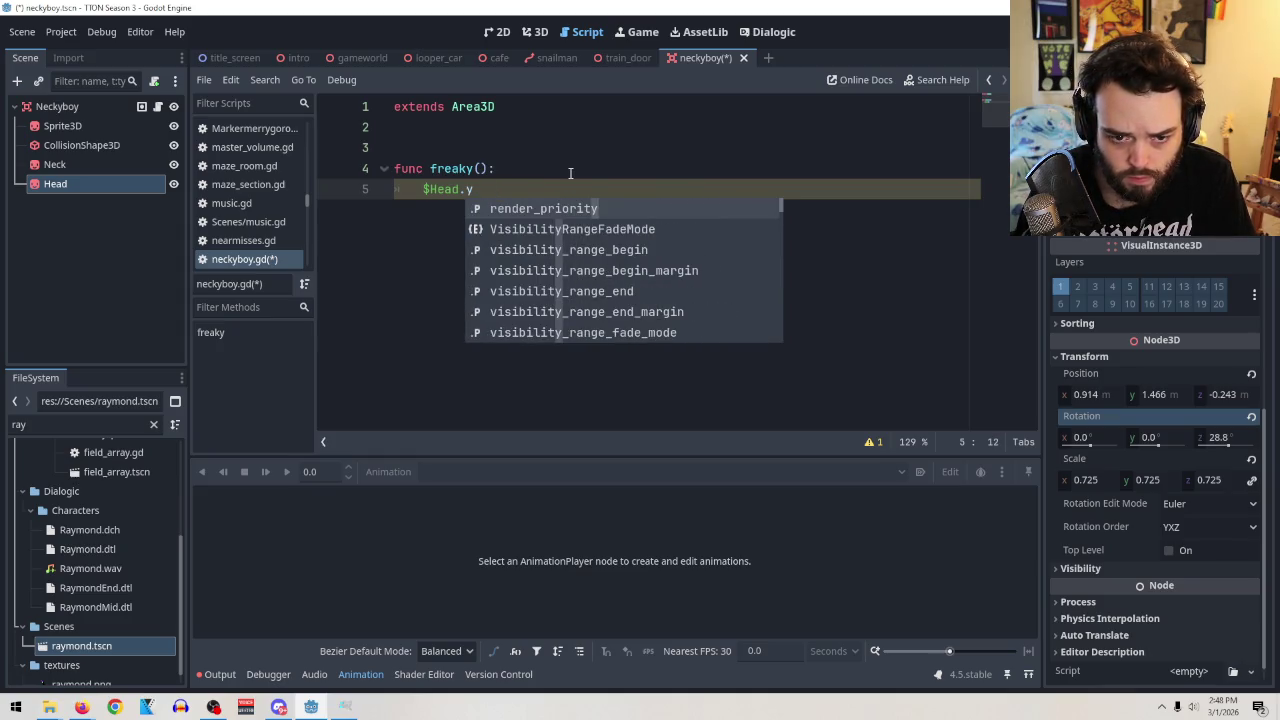
pyautogui.write(' = -')
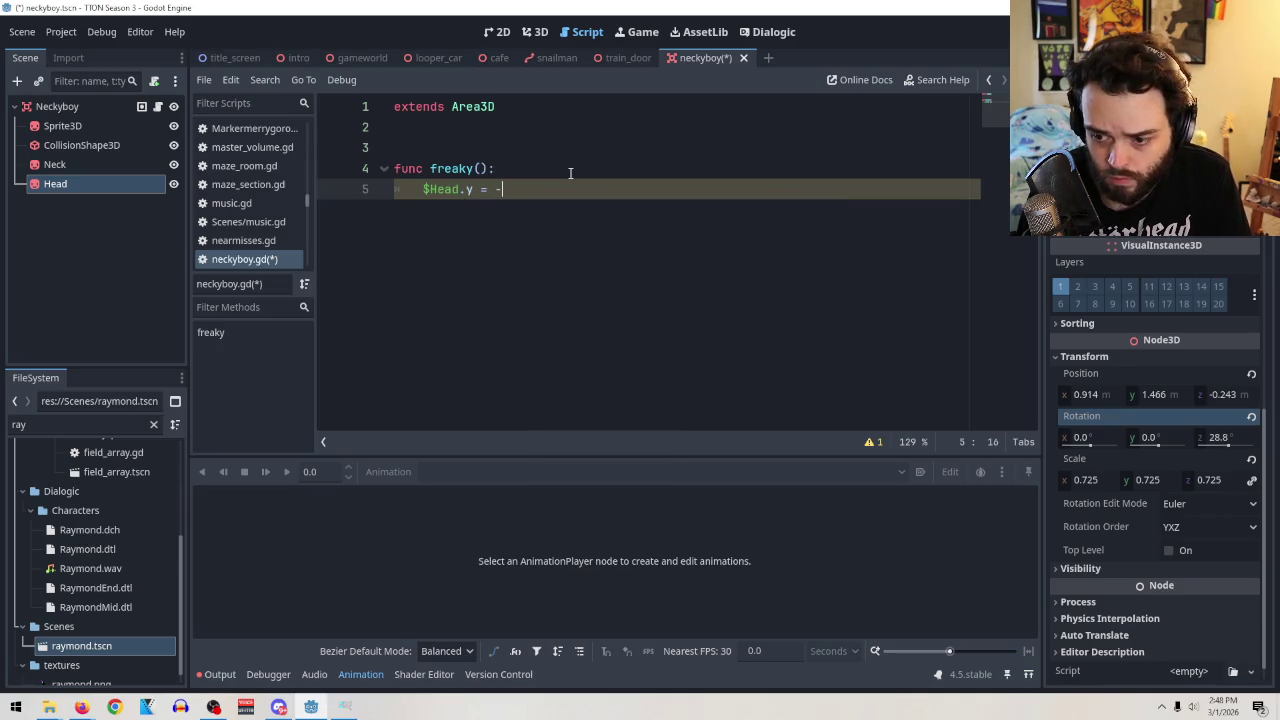
pyautogui.write('360')
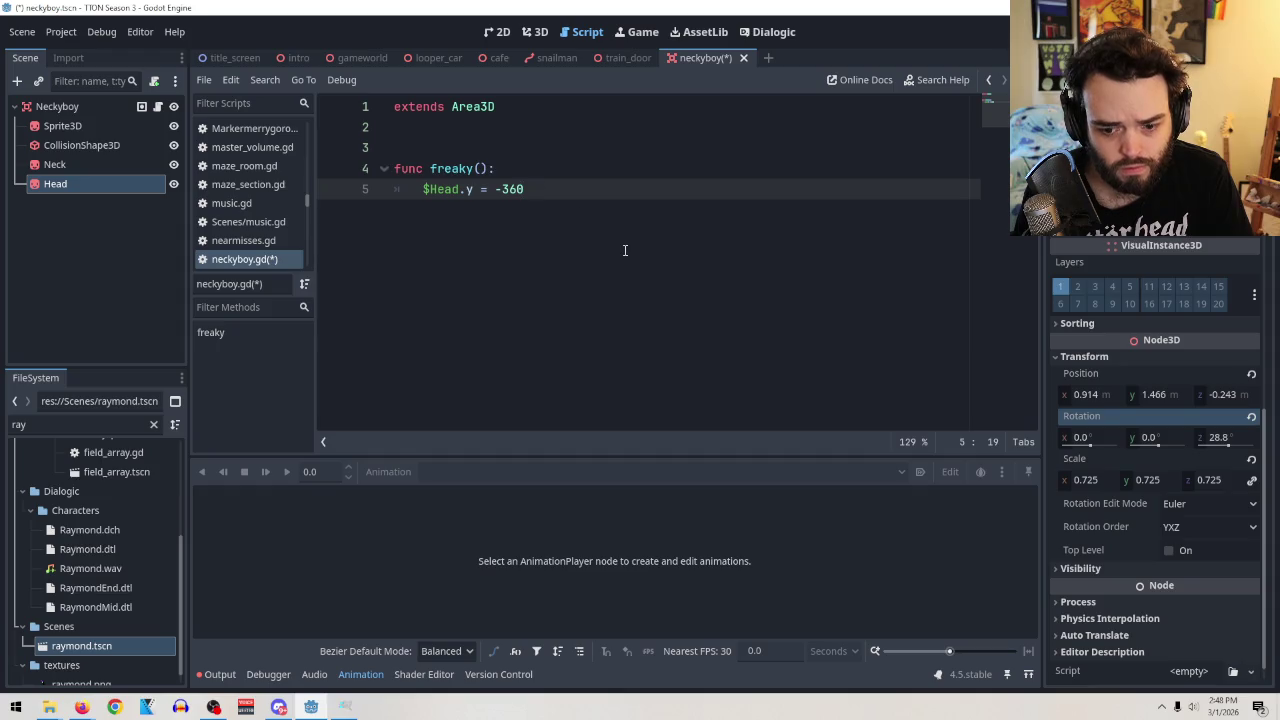
pyautogui.click(496, 148)
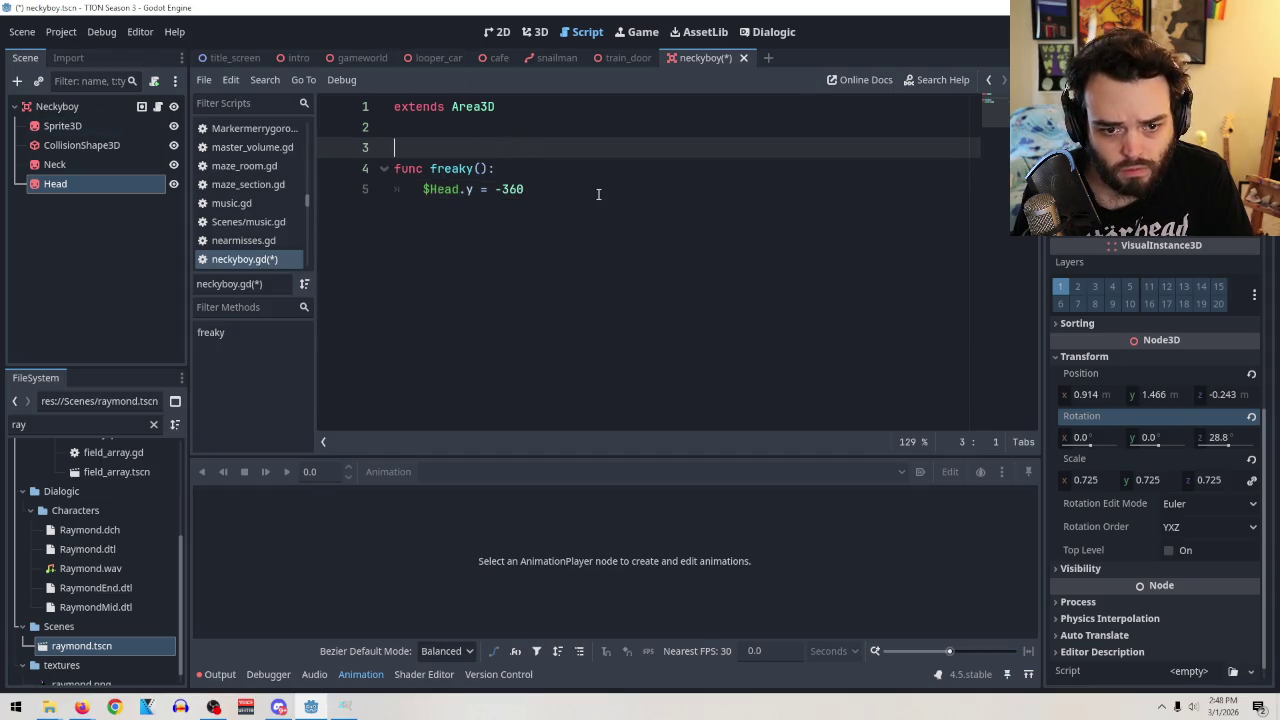
# Declare an empty _process(delta: float) -> void function on line 3, above freaky().
pyautogui.press('Return')
pyautogui.press('Up')
pyautogui.write('roce')
pyautogui.press('BackSpace')
pyautogui.press('BackSpace')
pyautogui.press('BackSpace')
pyautogui.write('func process')
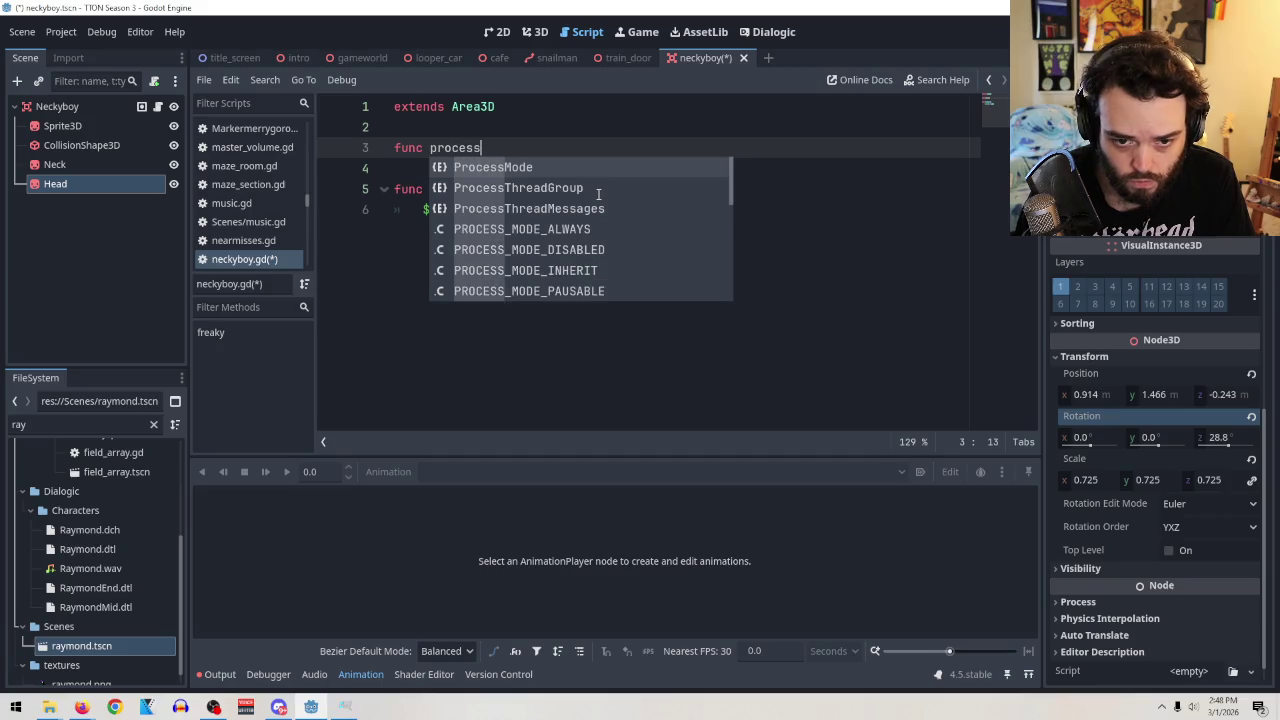
pyautogui.press('BackSpace')
pyautogui.press('BackSpace')
pyautogui.press('BackSpace')
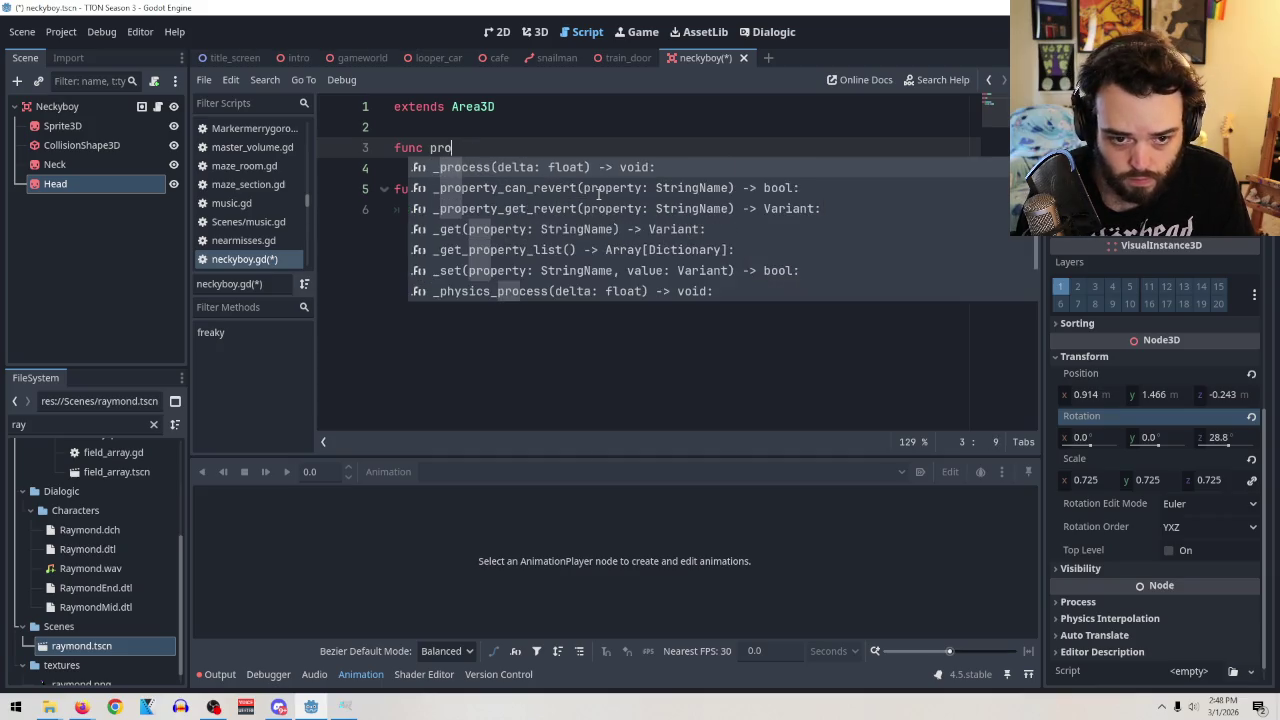
pyautogui.write('_proce')
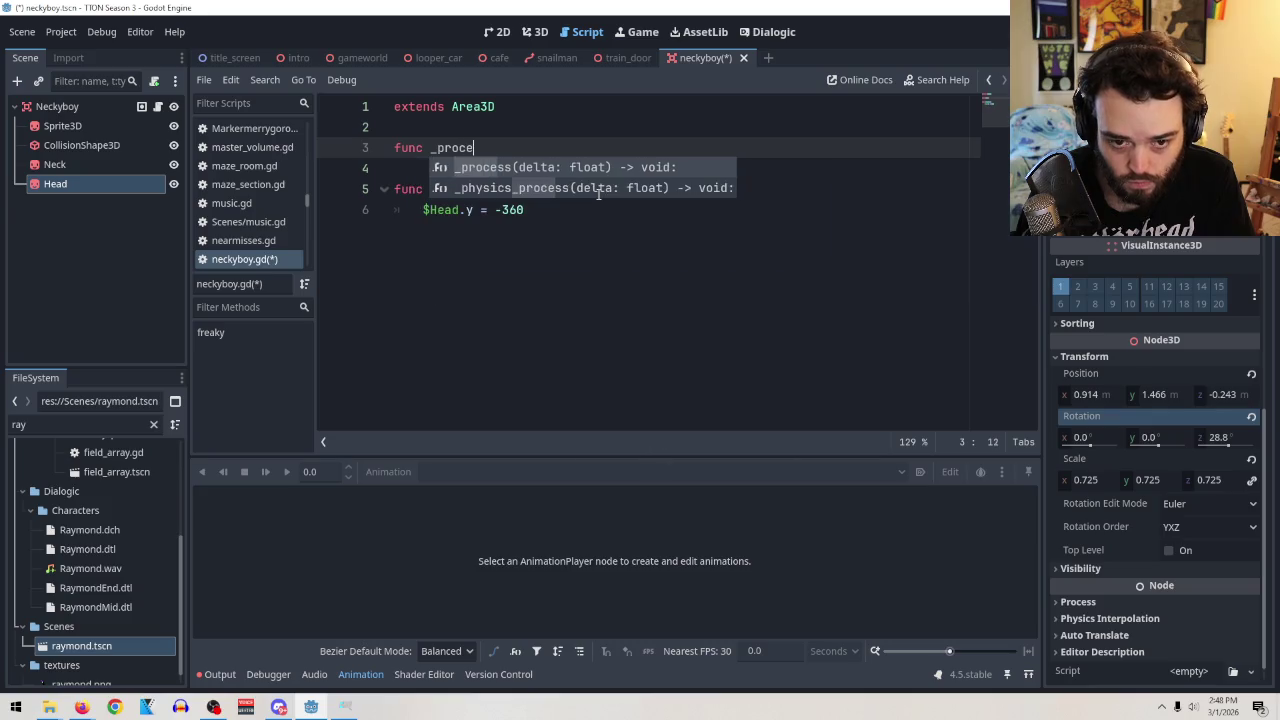
pyautogui.press('Return')
pyautogui.press('Return')
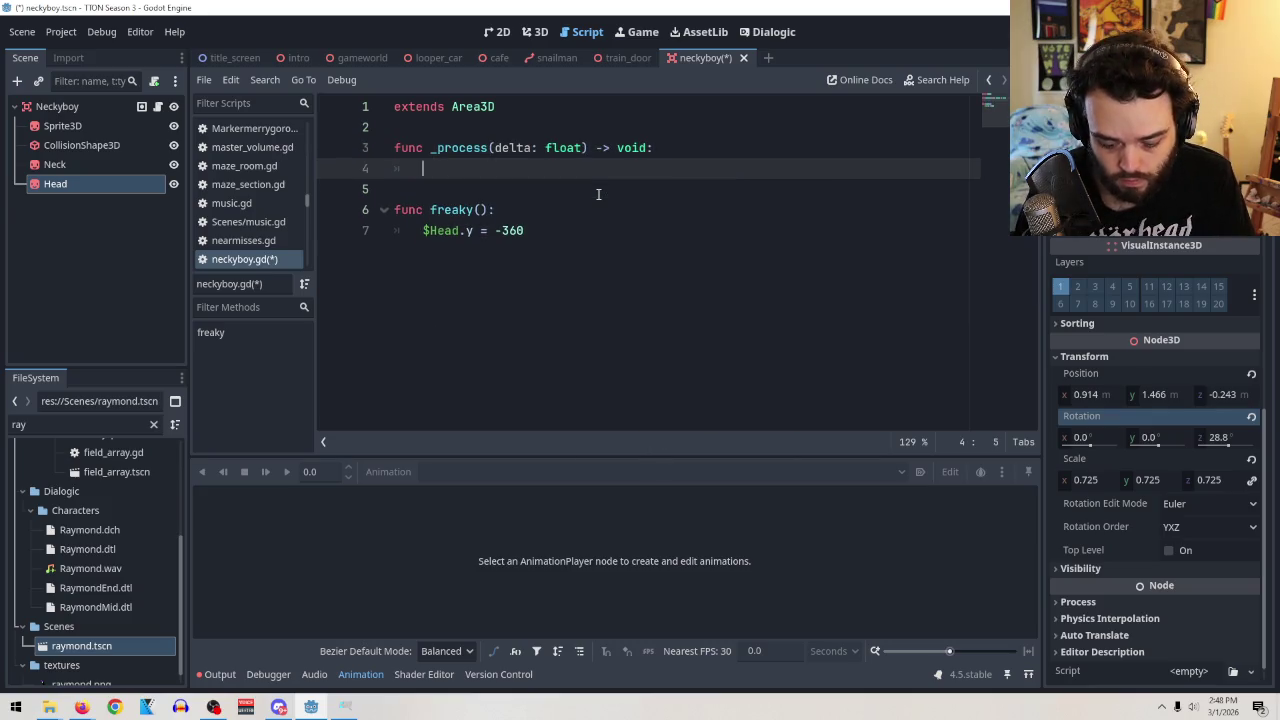
pyautogui.write('timer')
pyautogui.press('BackSpace')
pyautogui.press('BackSpace')
pyautogui.press('BackSpace')
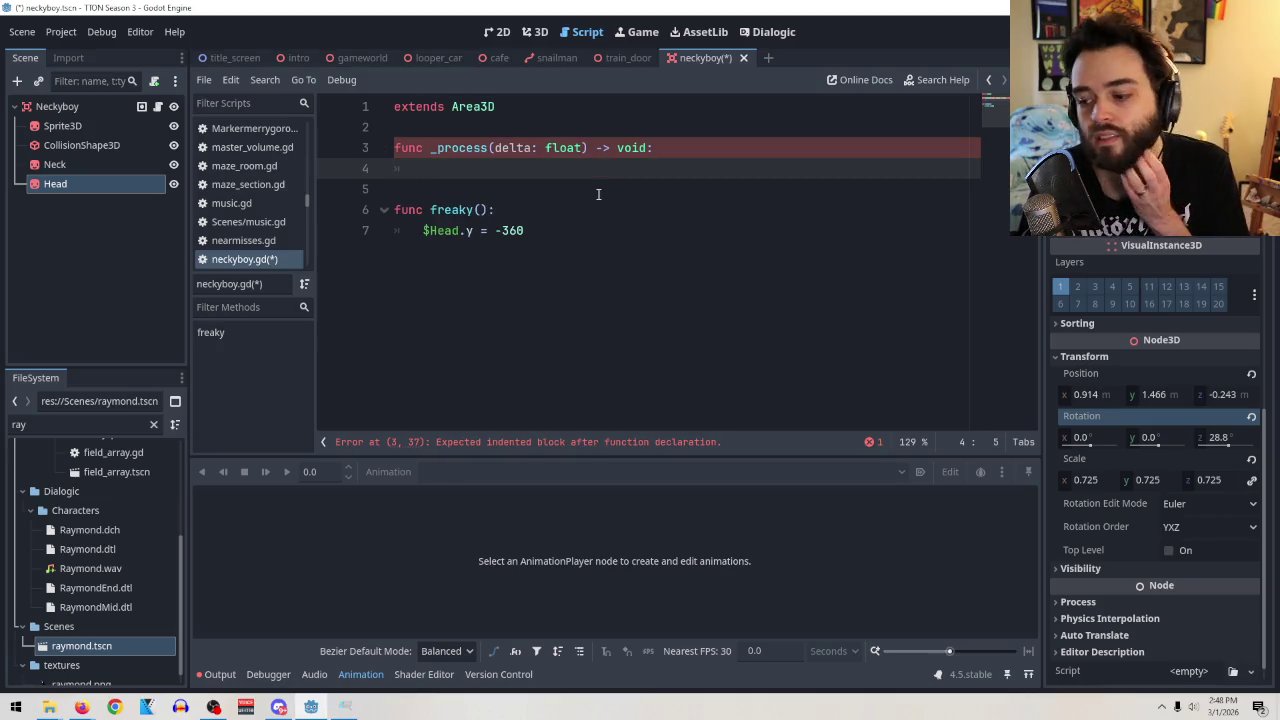
pyautogui.click(57, 106)
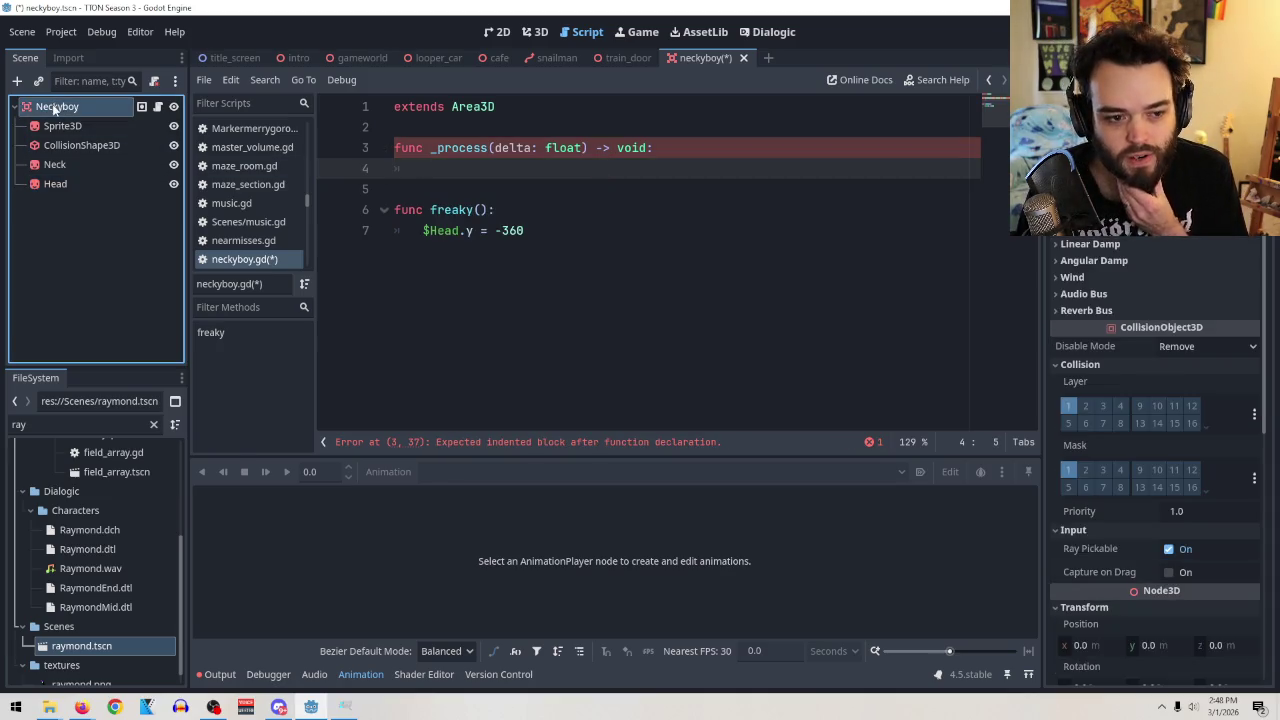
# Add a Timer child node under the Neckyboy root.
pyautogui.rightClick(54, 105)
pyautogui.click(105, 141)
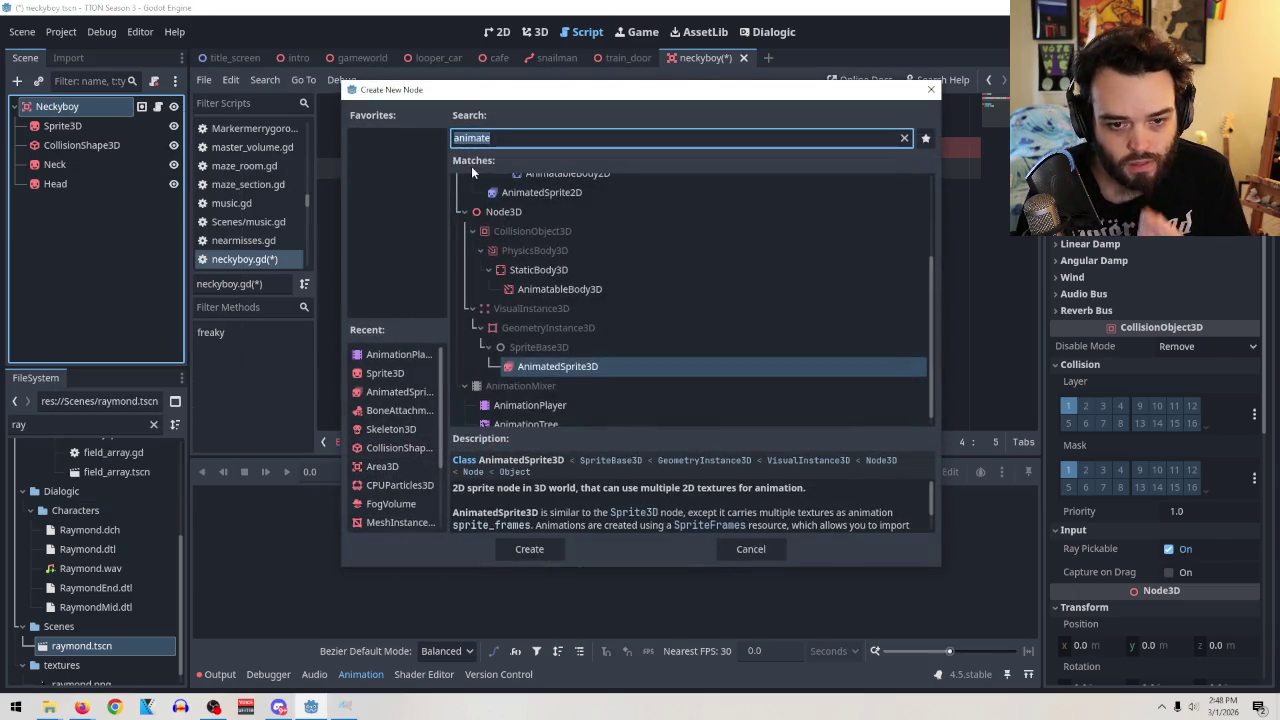
pyautogui.write('timer')
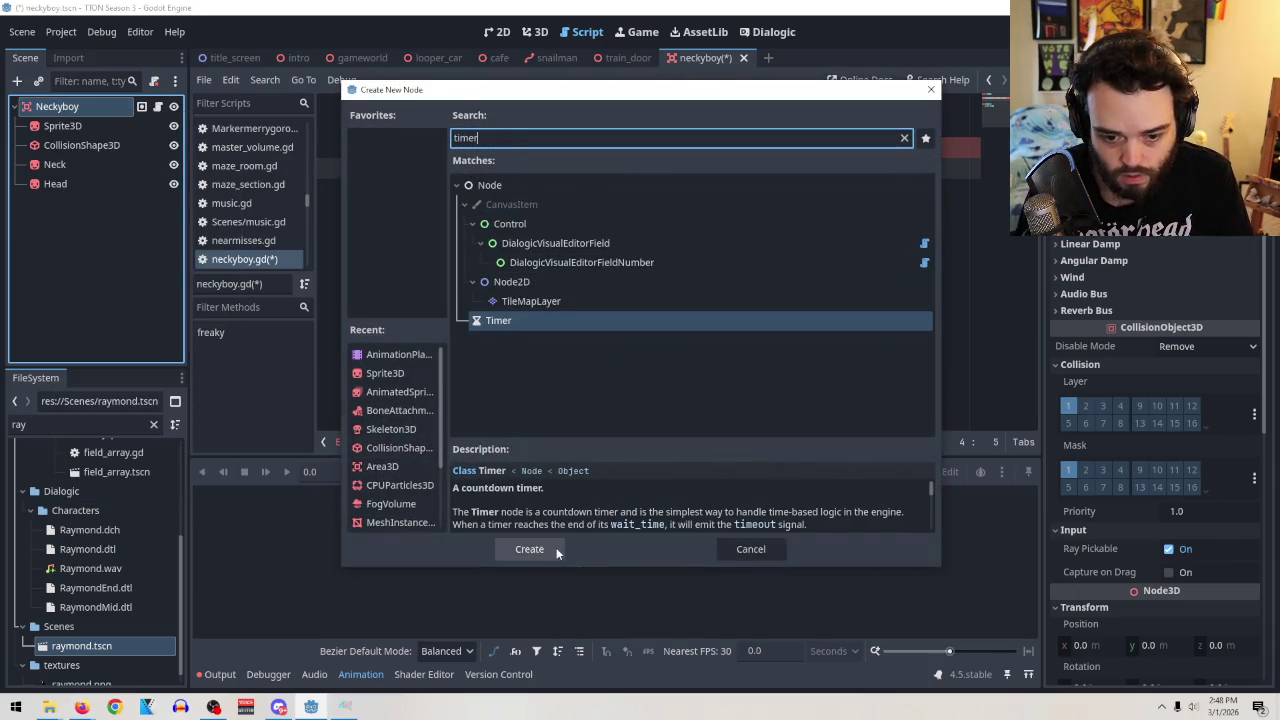
pyautogui.click(530, 549)
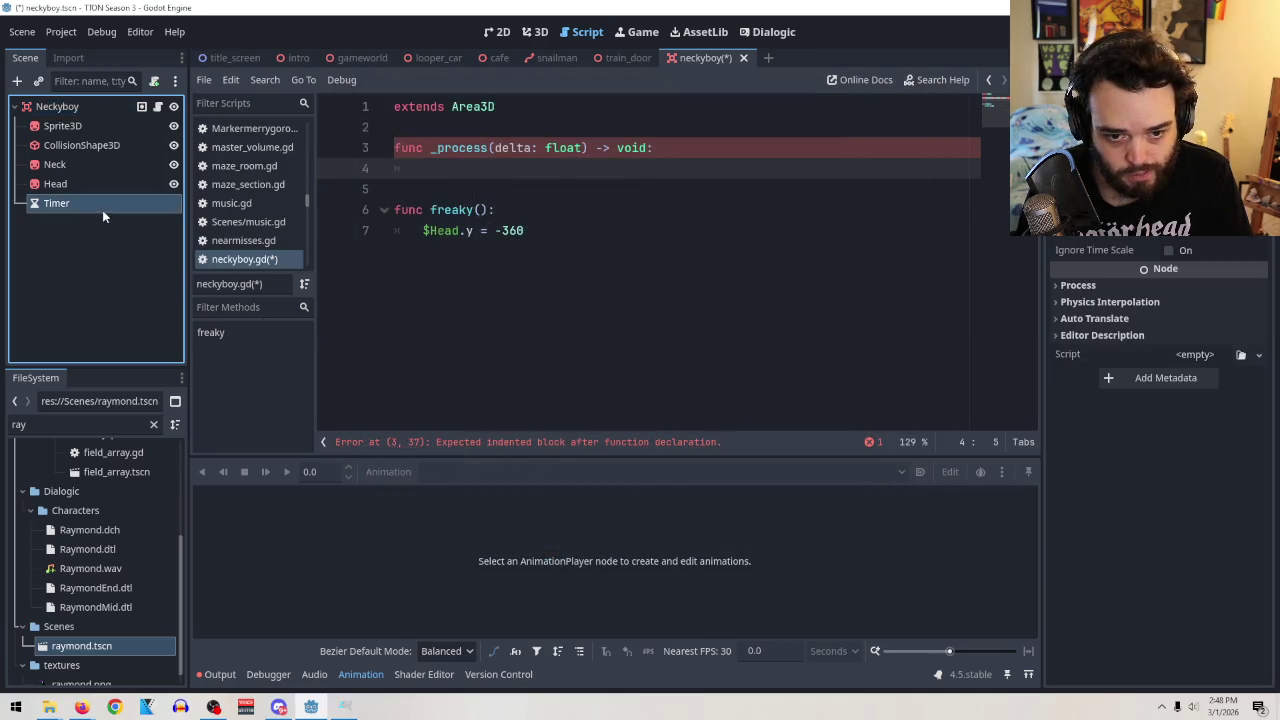
# Insert blank lines below the extends line in neckyboy.gd.
pyautogui.click(516, 127)
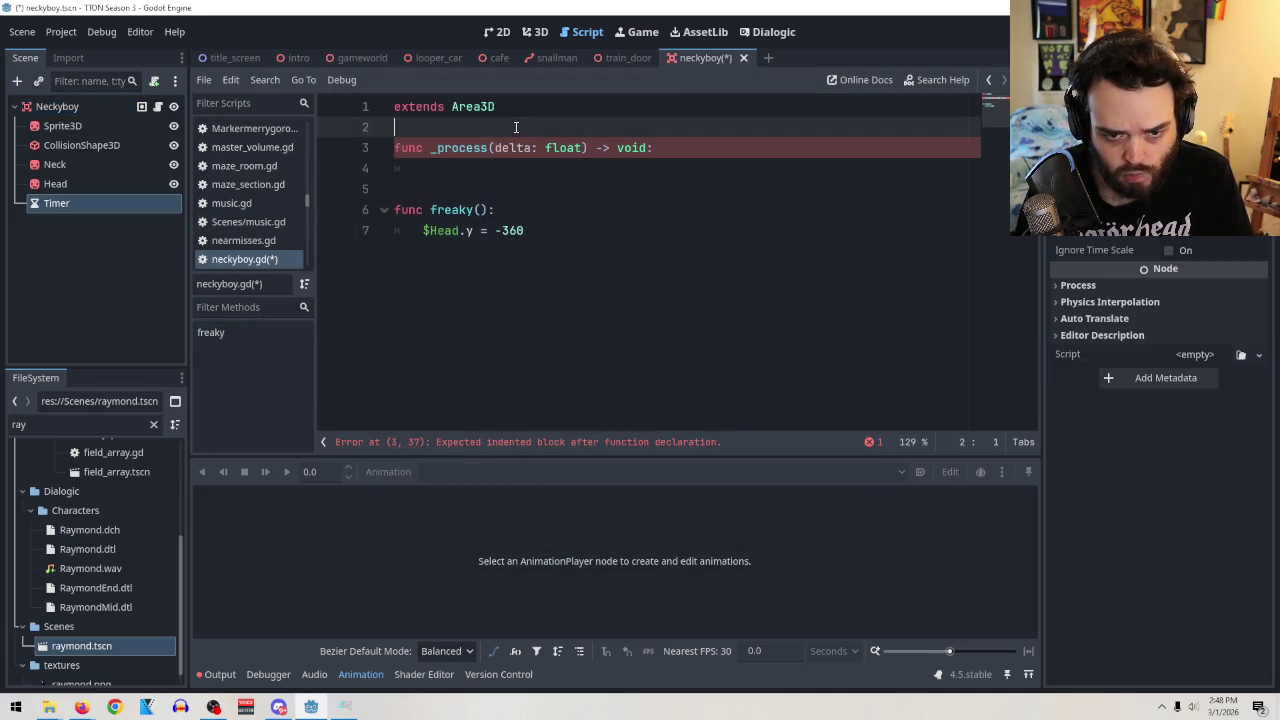
pyautogui.press('Return')
pyautogui.press('Up')
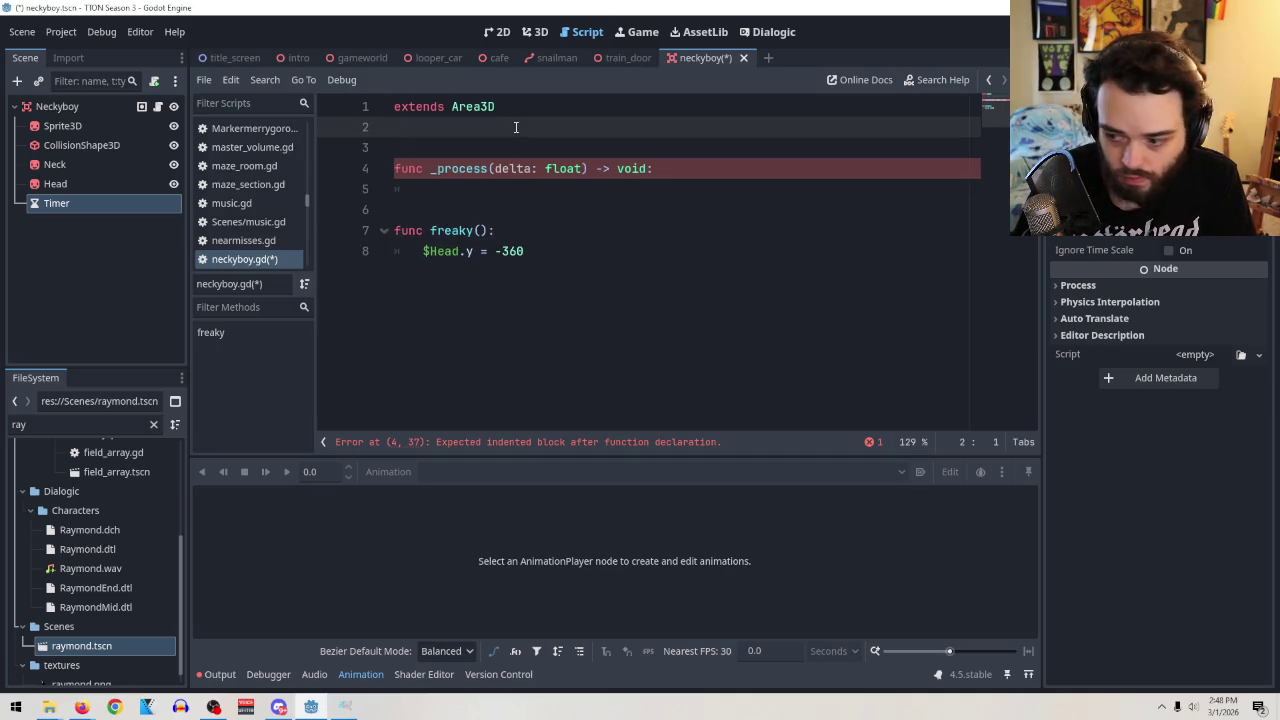
pyautogui.press('Return')
pyautogui.press('Up')
pyautogui.press('Down')
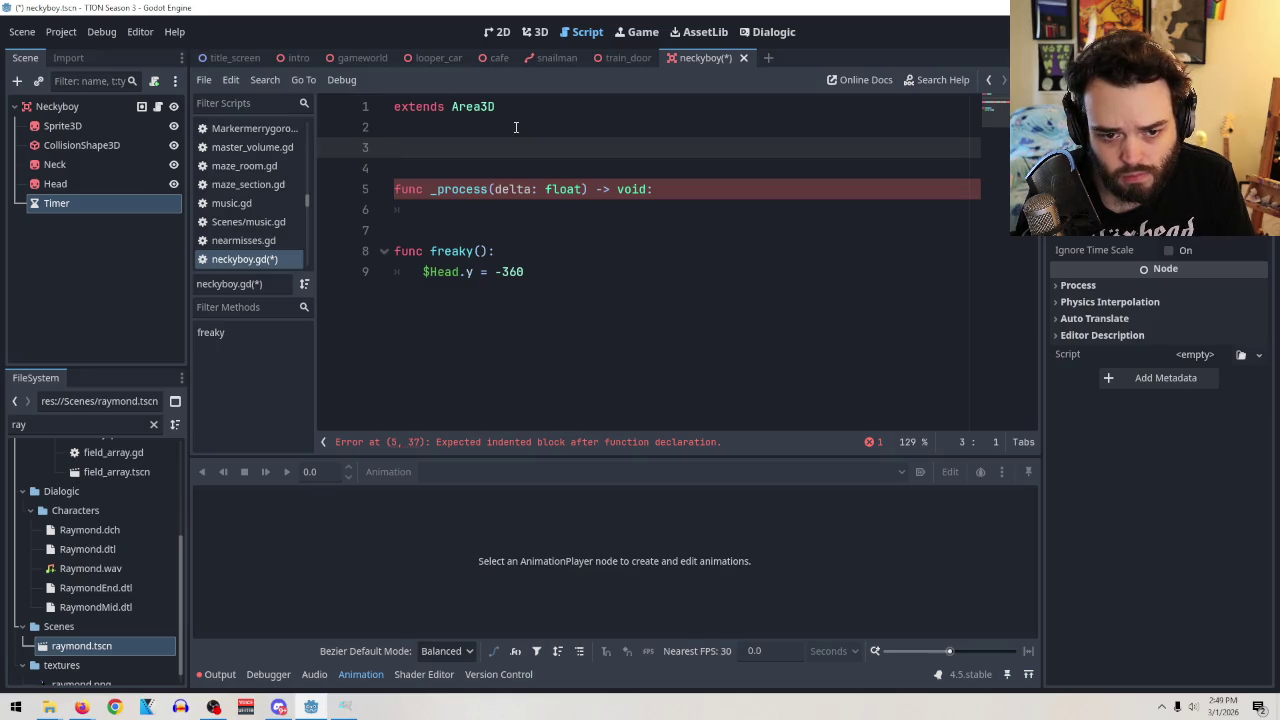
# Check the new Timer node's properties in the Inspector.
pyautogui.click(58, 210)
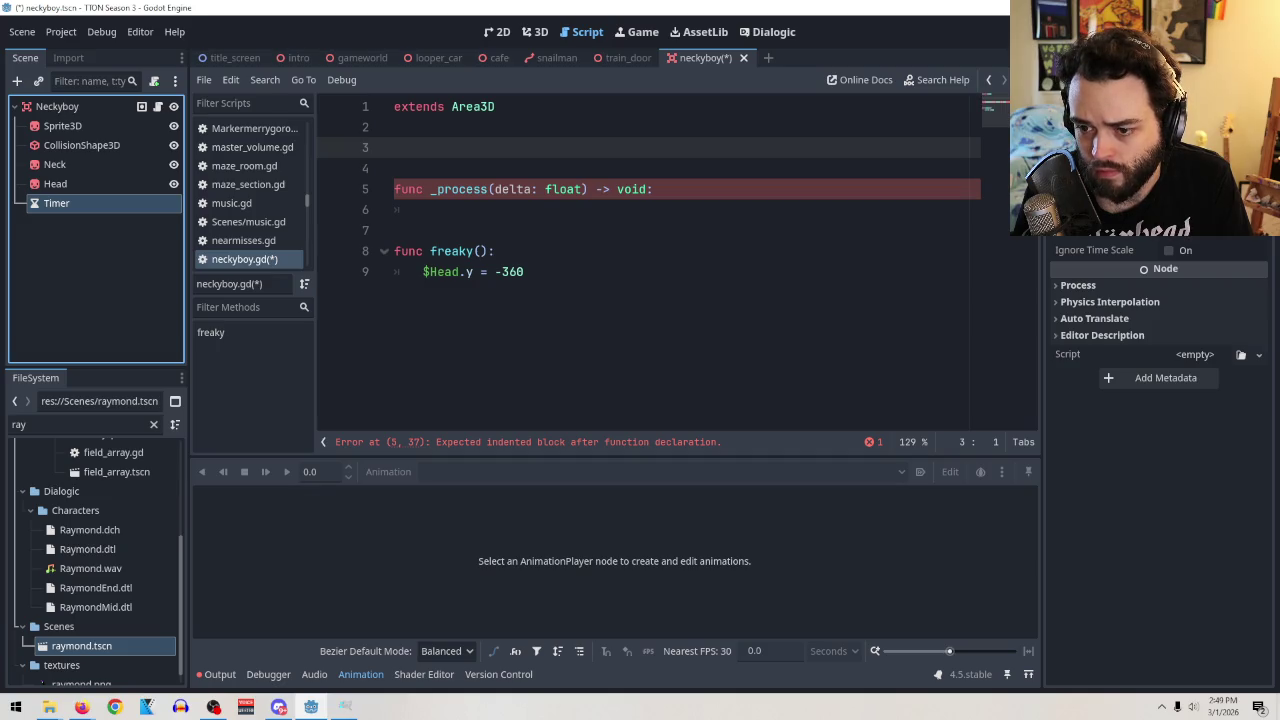
pyautogui.click(1143, 231)
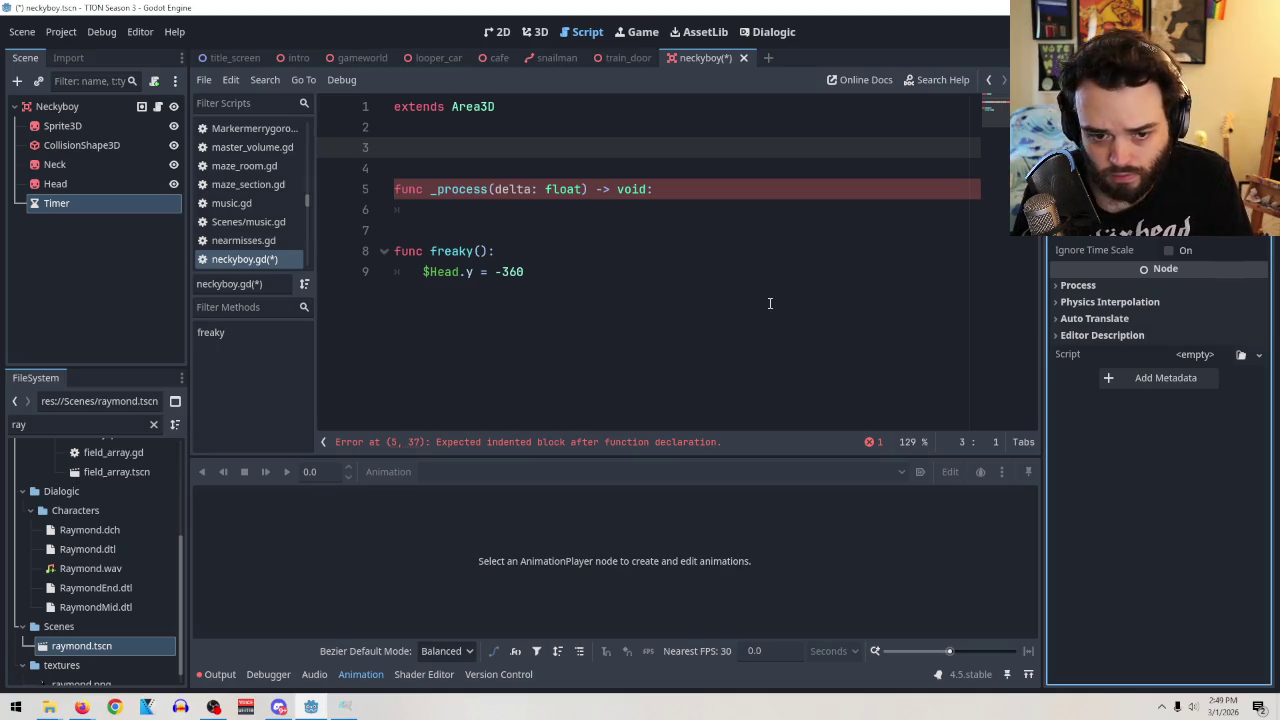
pyautogui.click(605, 273)
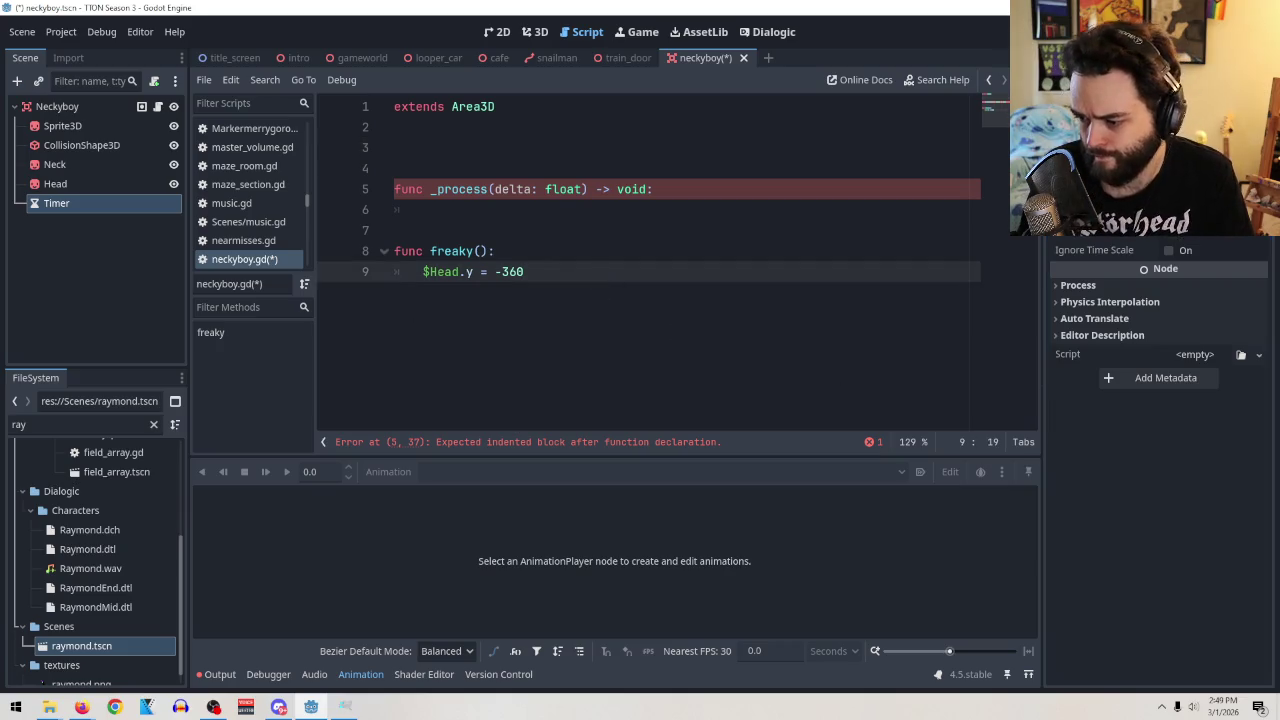
# Select the Head in the 3D view, then toggle its Flip V and Flip H on and off.
pyautogui.click(535, 32)
pyautogui.click(56, 184)
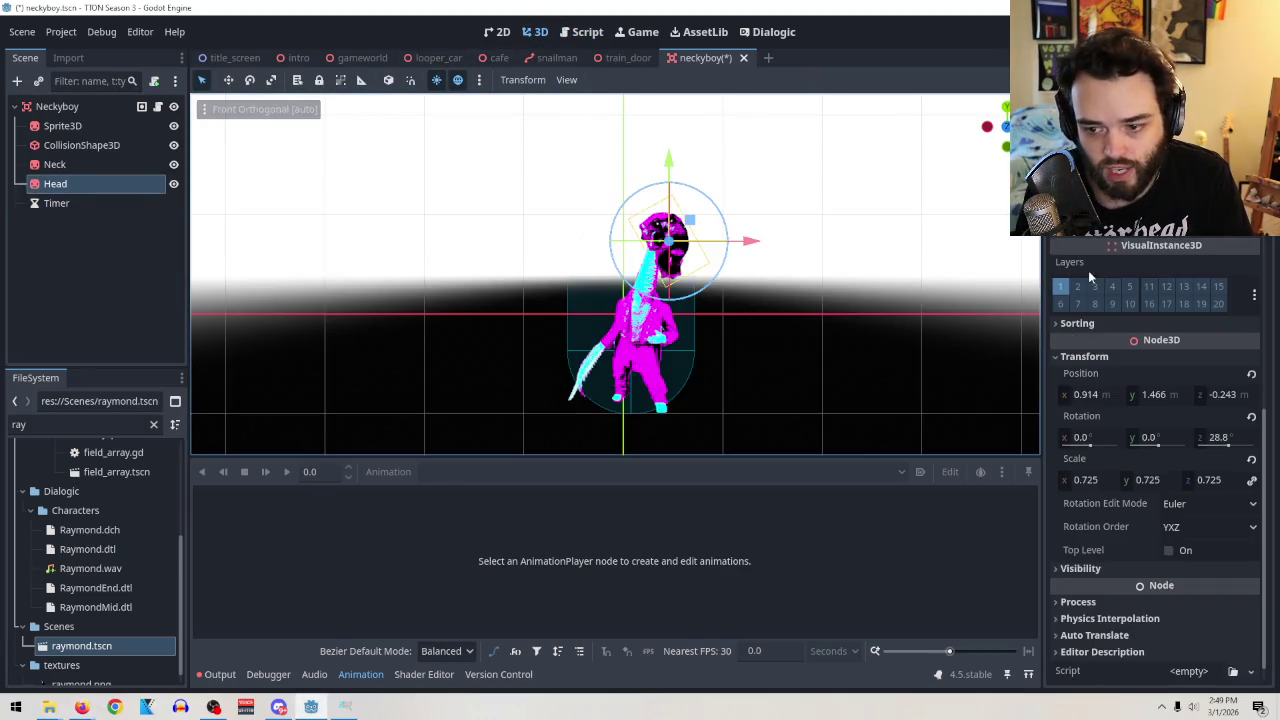
pyautogui.scroll(10, 1143, 490)
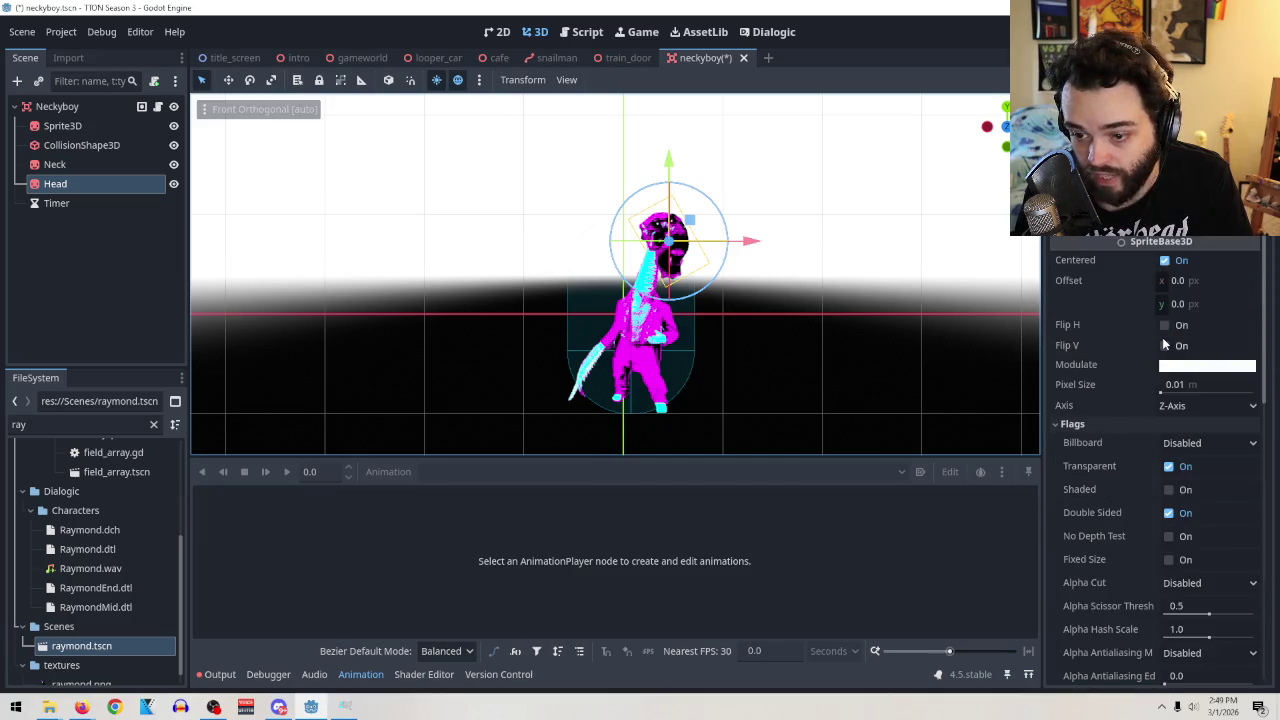
pyautogui.click(1164, 346)
pyautogui.click(1164, 346)
pyautogui.click(1164, 325)
pyautogui.click(1164, 325)
pyautogui.scroll(-10, 1149, 411)
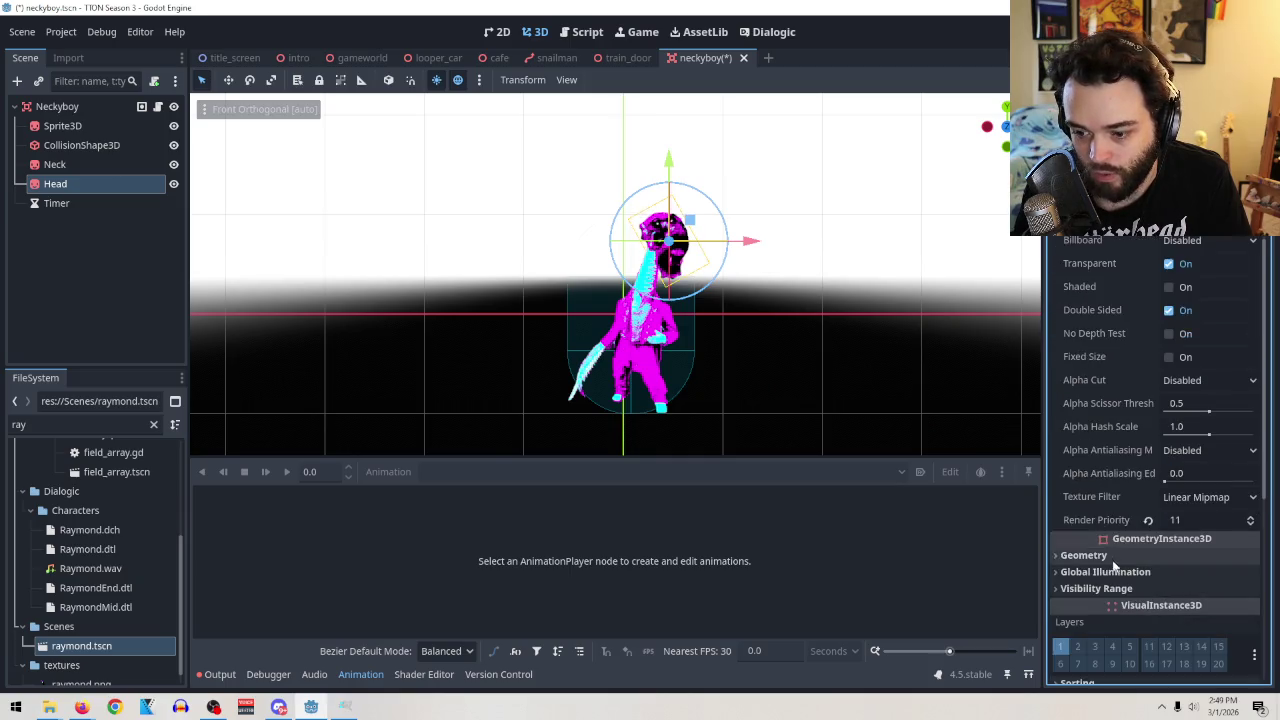
# Preview Head Y rotations of -360 and 180, reset to 0, and orbit into perspective.
pyautogui.click(1158, 459)
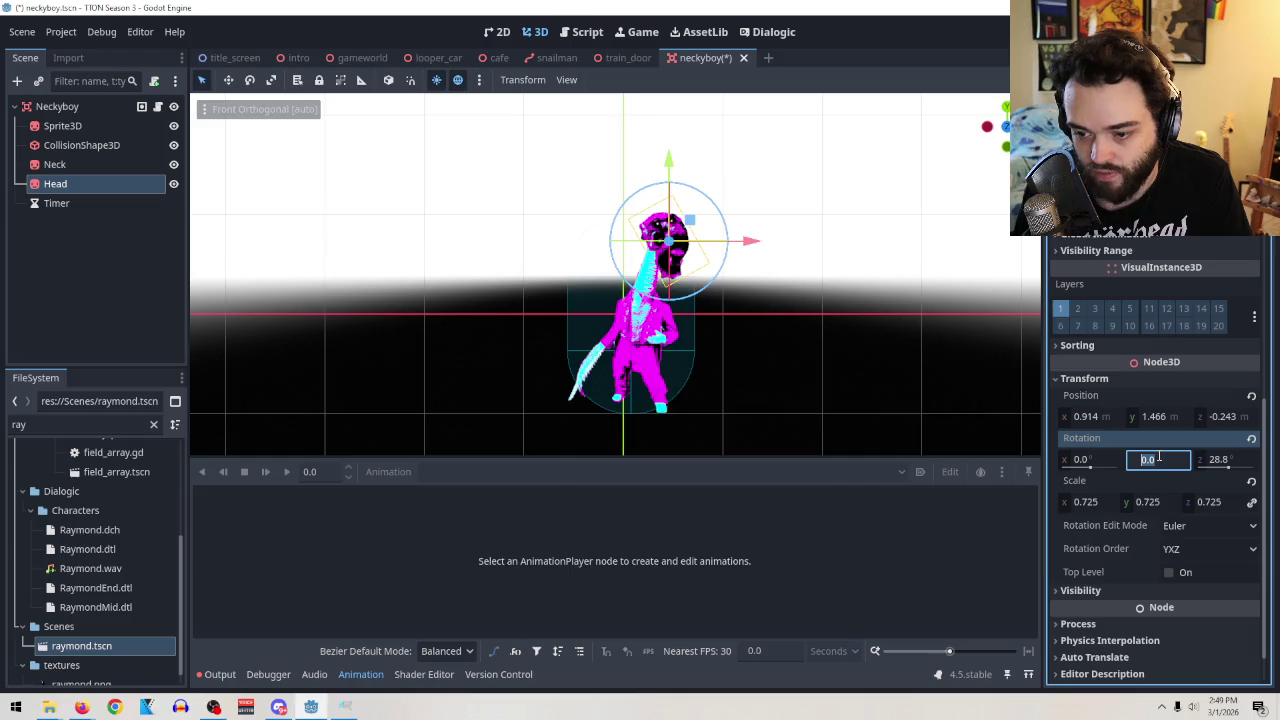
pyautogui.press('BackSpace')
pyautogui.write('-')
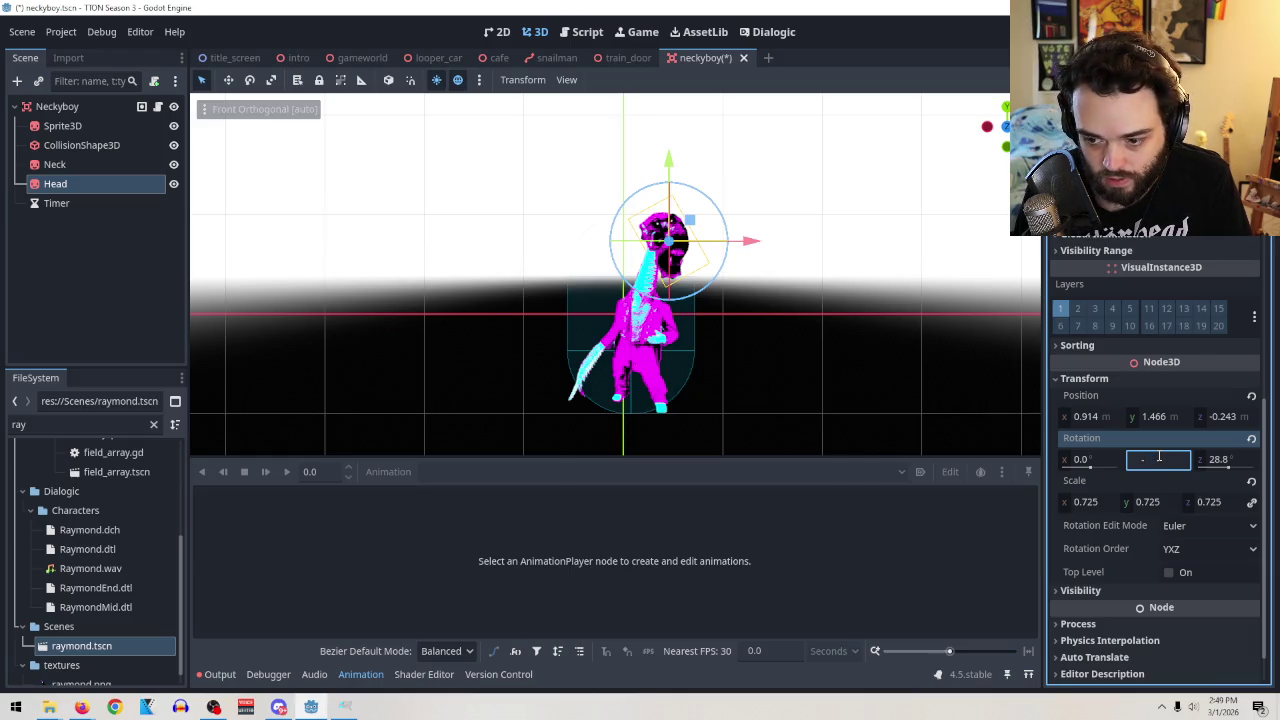
pyautogui.write('360')
pyautogui.press('Return')
pyautogui.write('180')
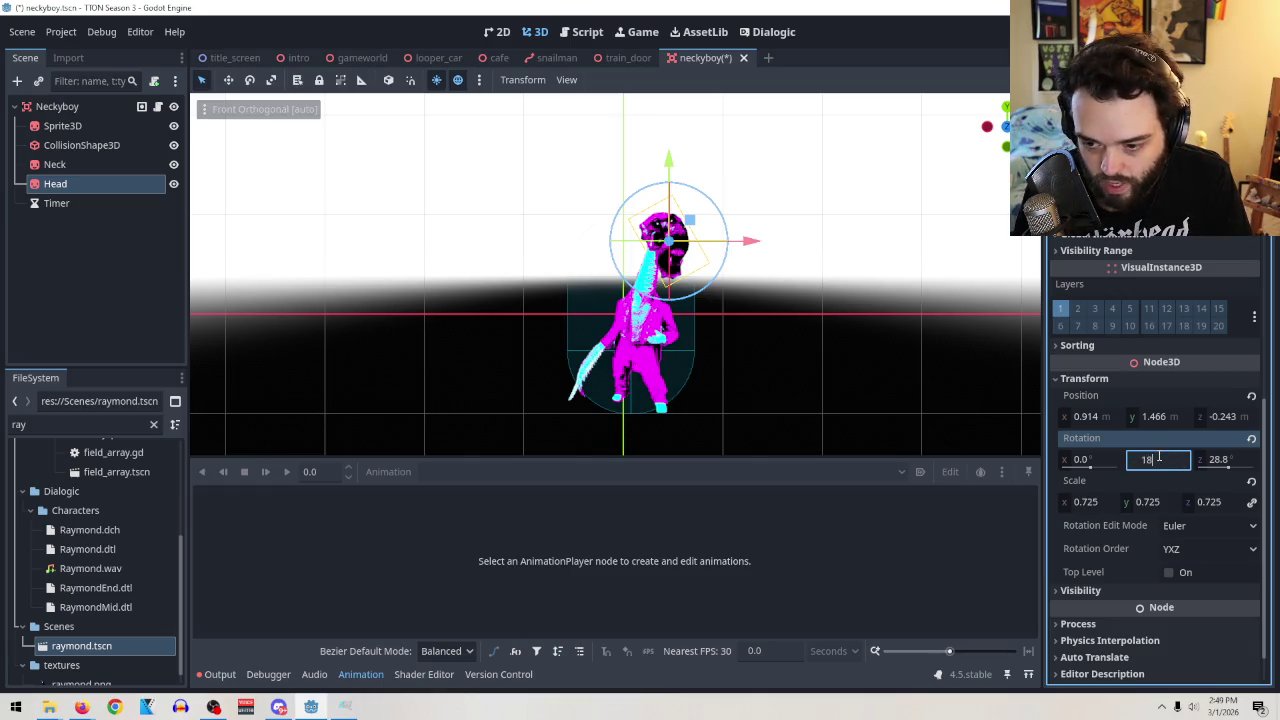
pyautogui.press('Return')
pyautogui.write('0')
pyautogui.press('Return')
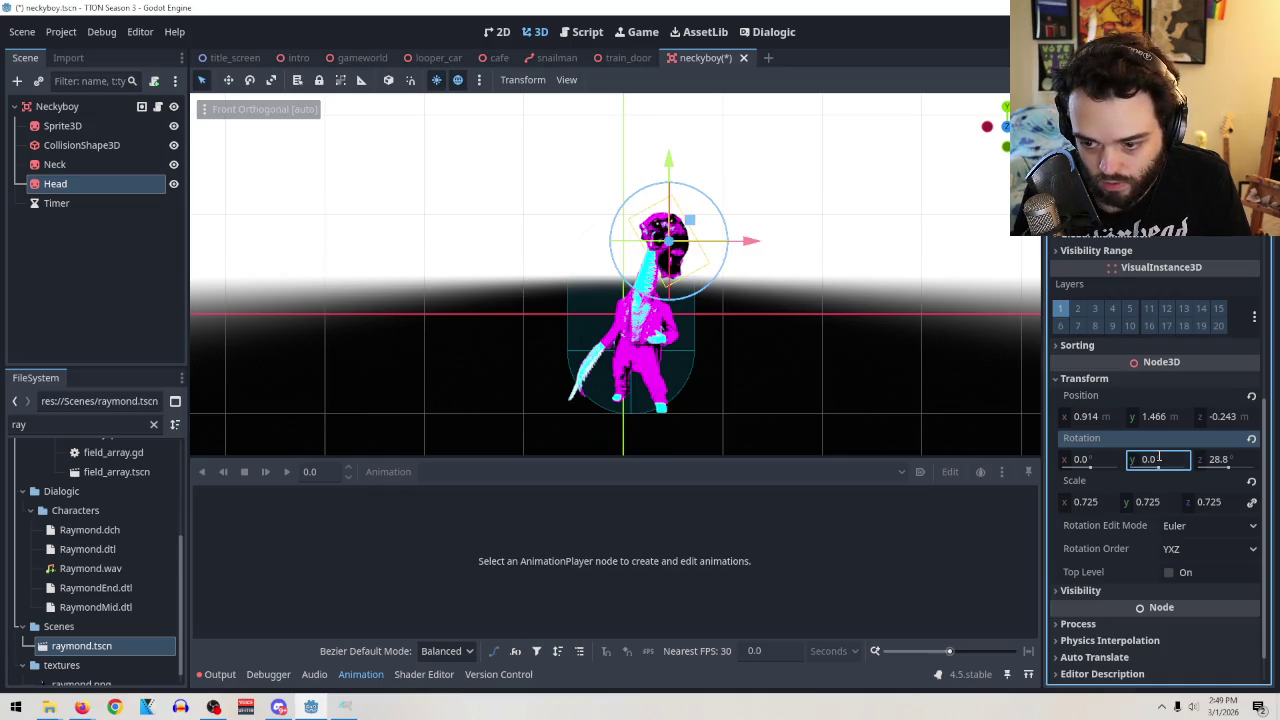
pyautogui.press('Escape')
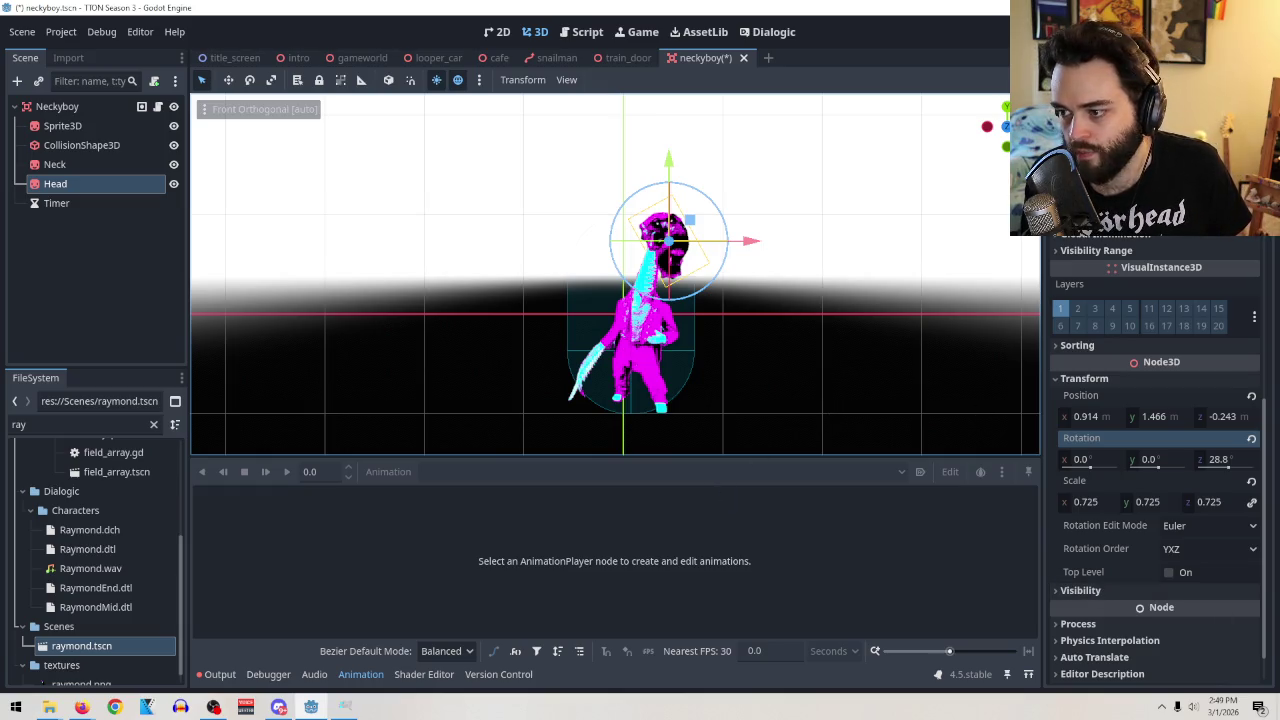
pyautogui.moveTo(705, 292)
pyautogui.mouseDown()
pyautogui.moveTo(705, 272)
pyautogui.moveTo(760, 320)
pyautogui.moveTo(749, 343)
pyautogui.moveTo(690, 330)
pyautogui.mouseUp()
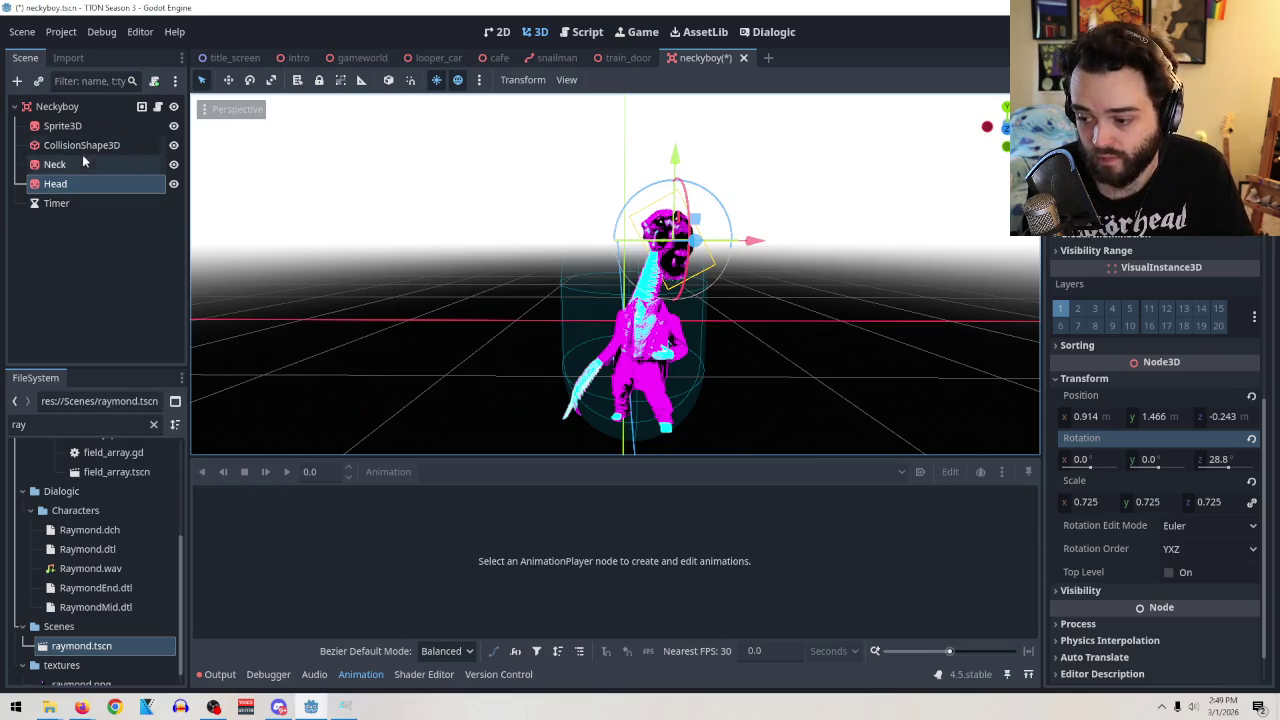
pyautogui.rightClick(75, 186)
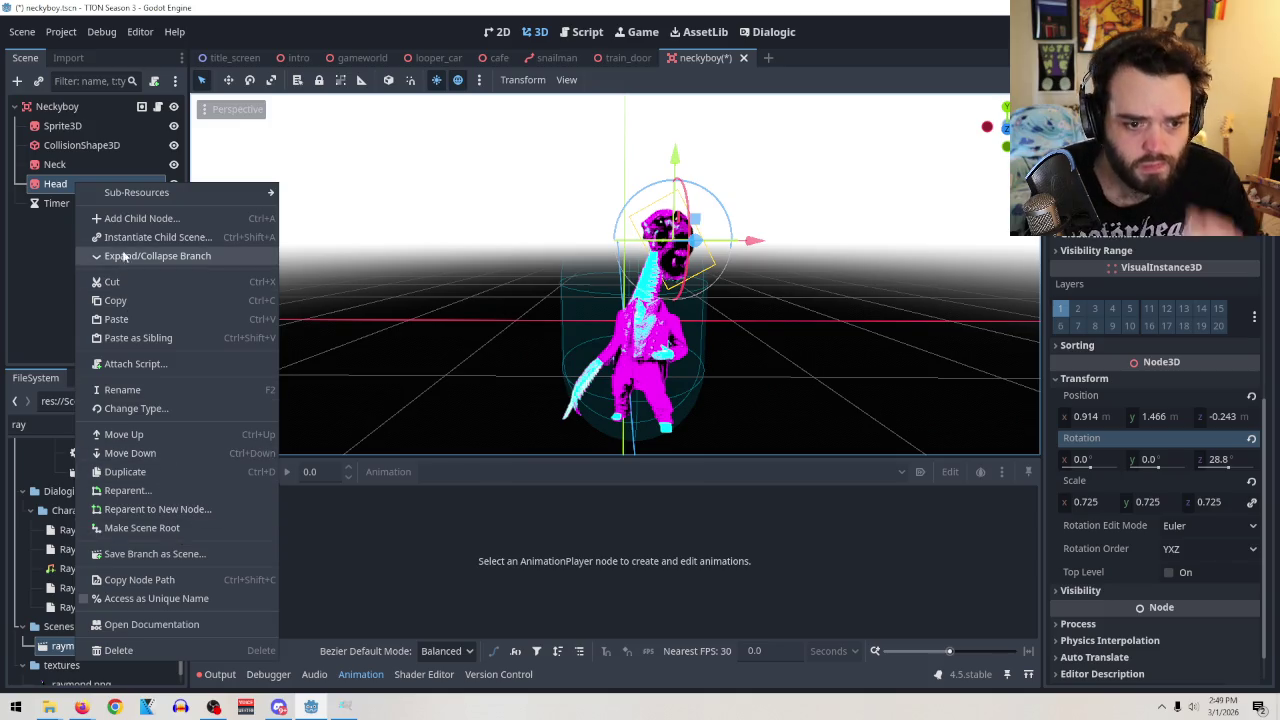
pyautogui.moveTo(156, 198)
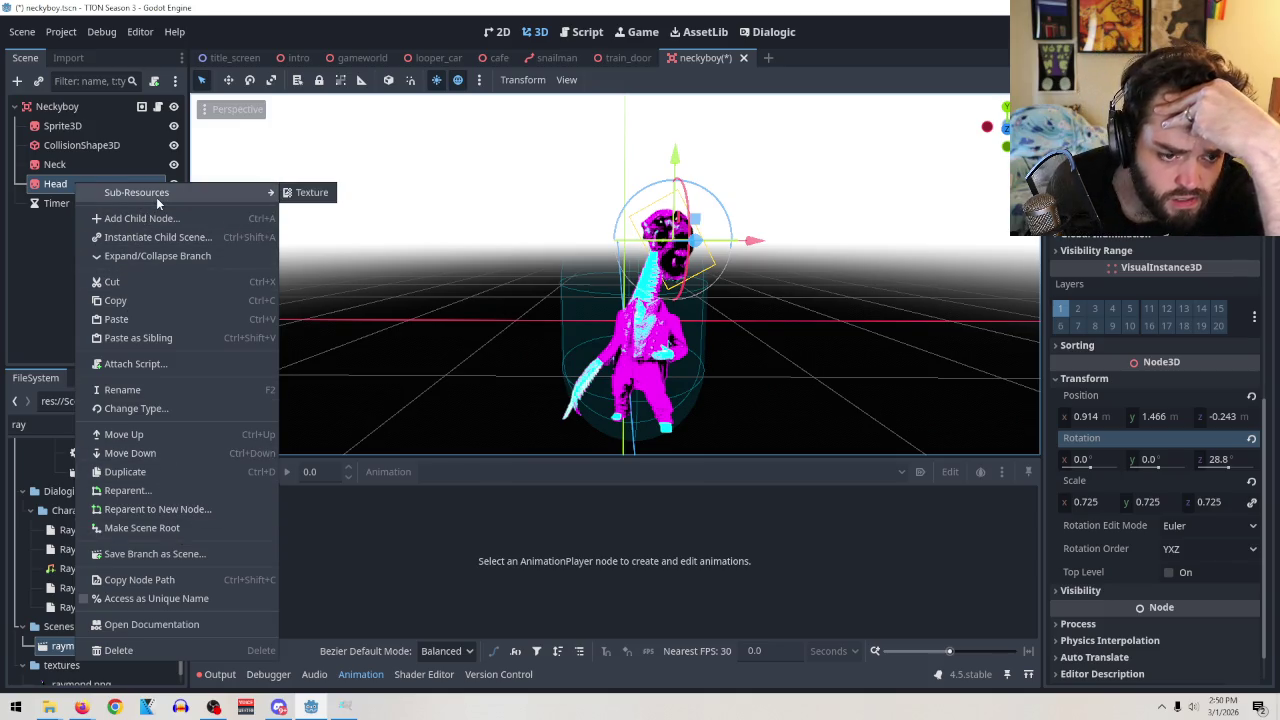
pyautogui.click(60, 184)
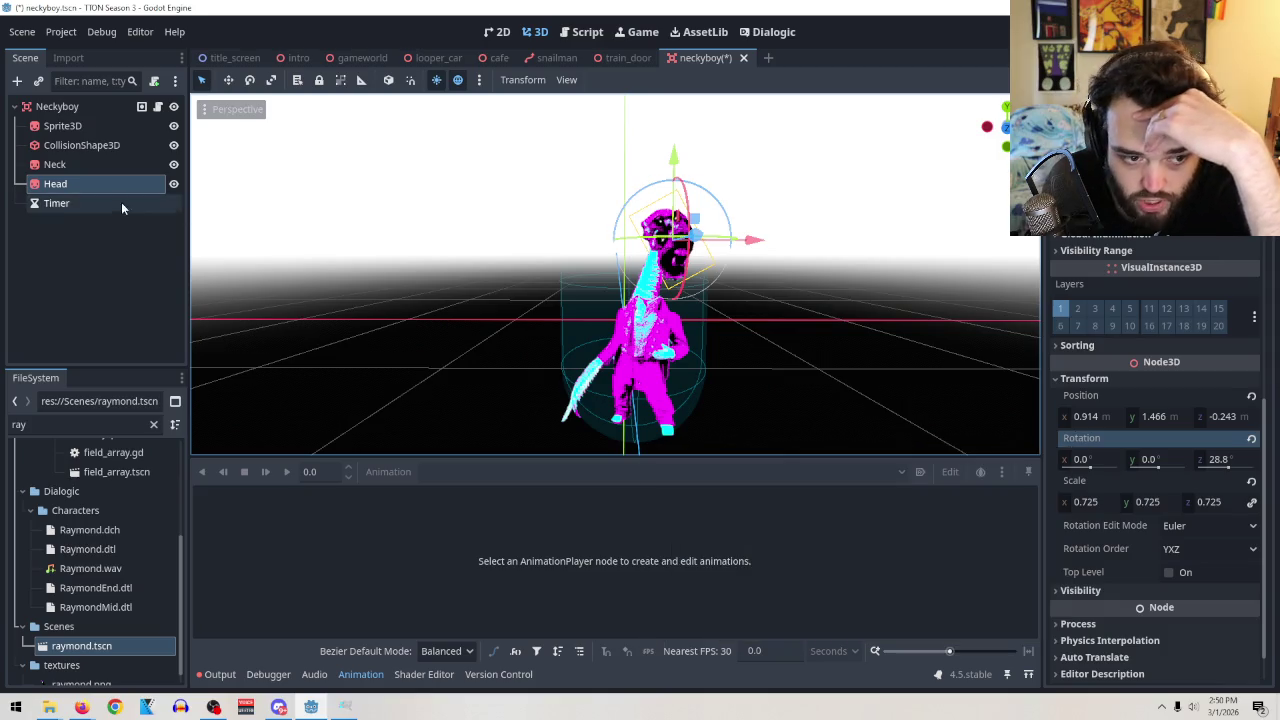
pyautogui.click(157, 106)
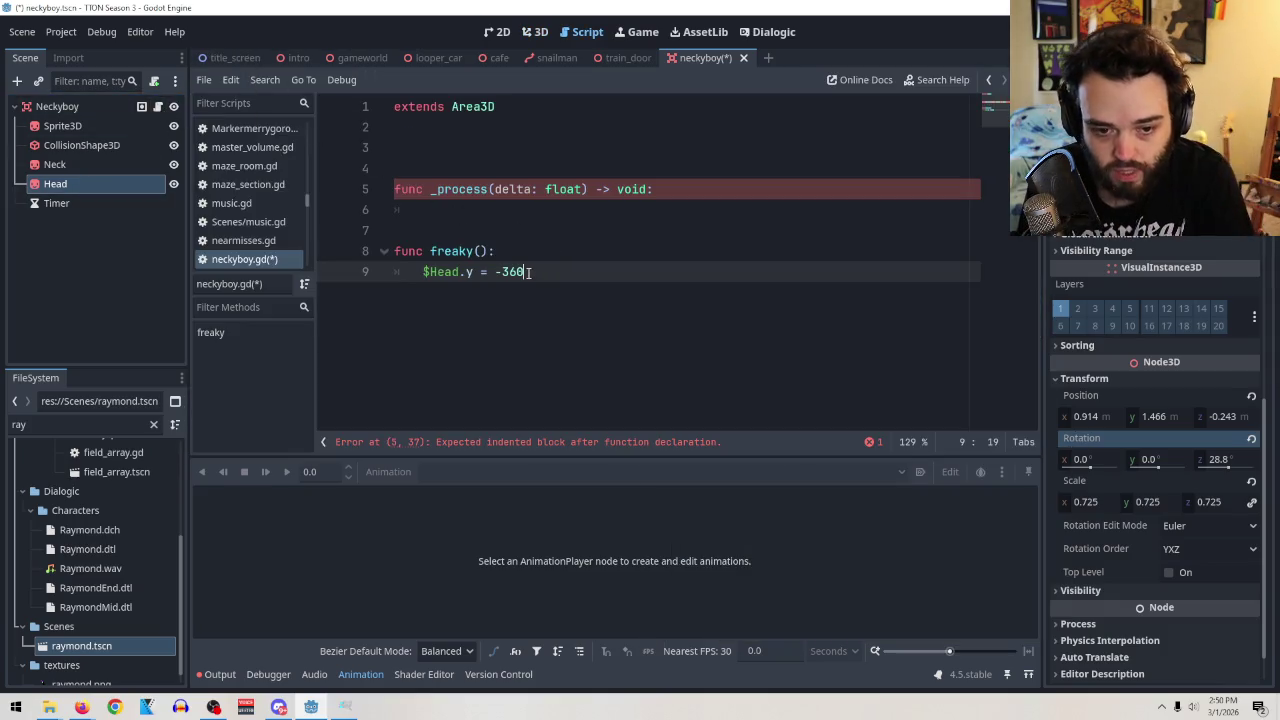
# Replace the line 9 assignment with $Head.rotate_y(180) in freaky().
pyautogui.moveTo(530, 272); pyautogui.dragTo(465, 272)
pyautogui.write('rotat')
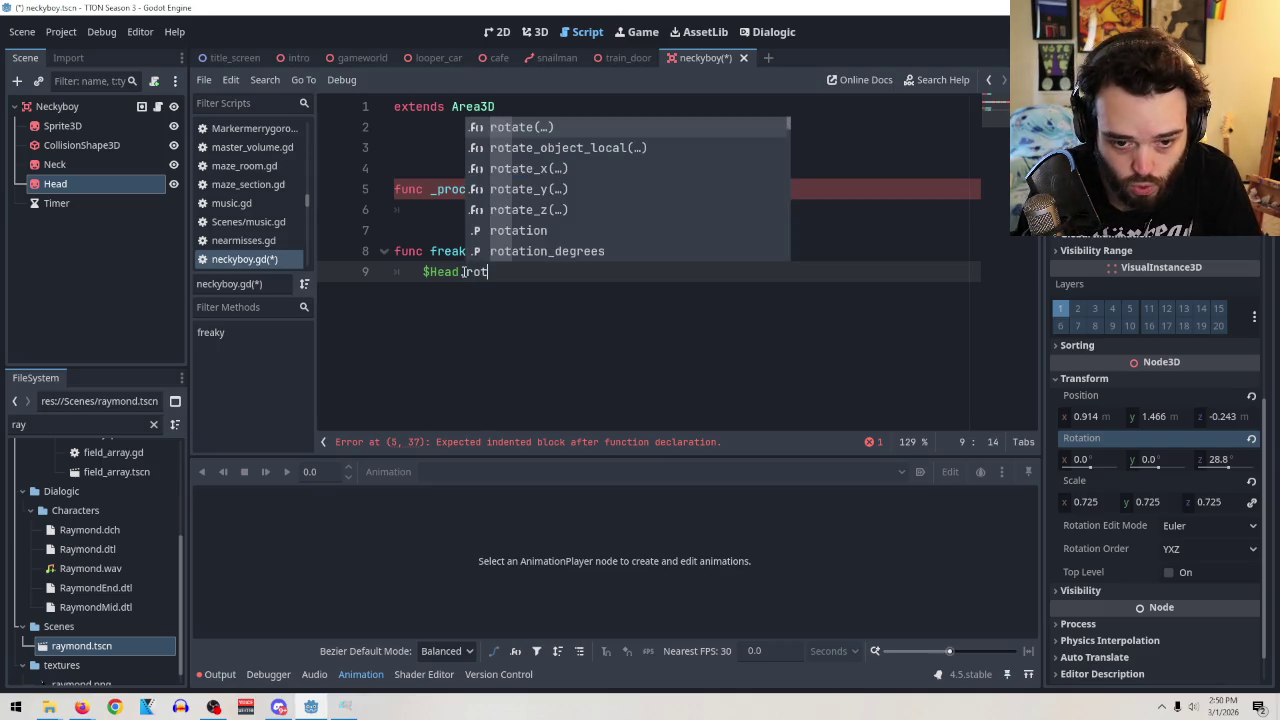
pyautogui.click(530, 189)
pyautogui.click(569, 274)
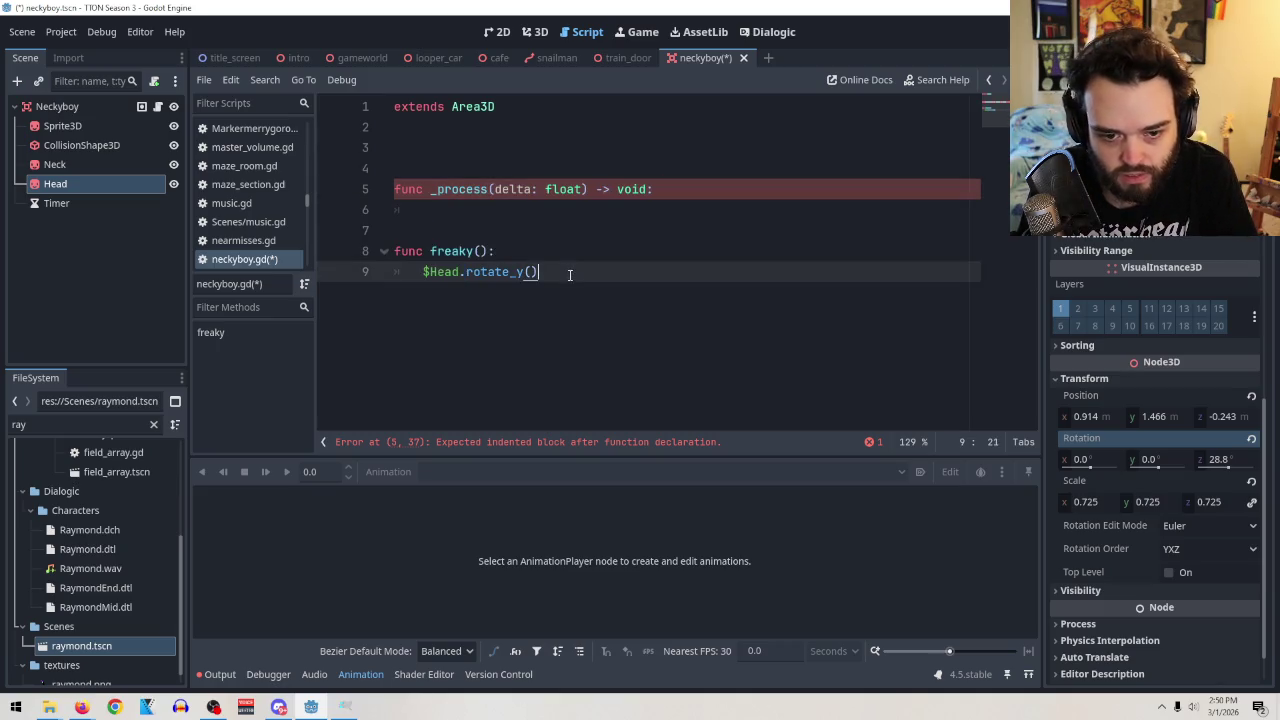
pyautogui.press('Left')
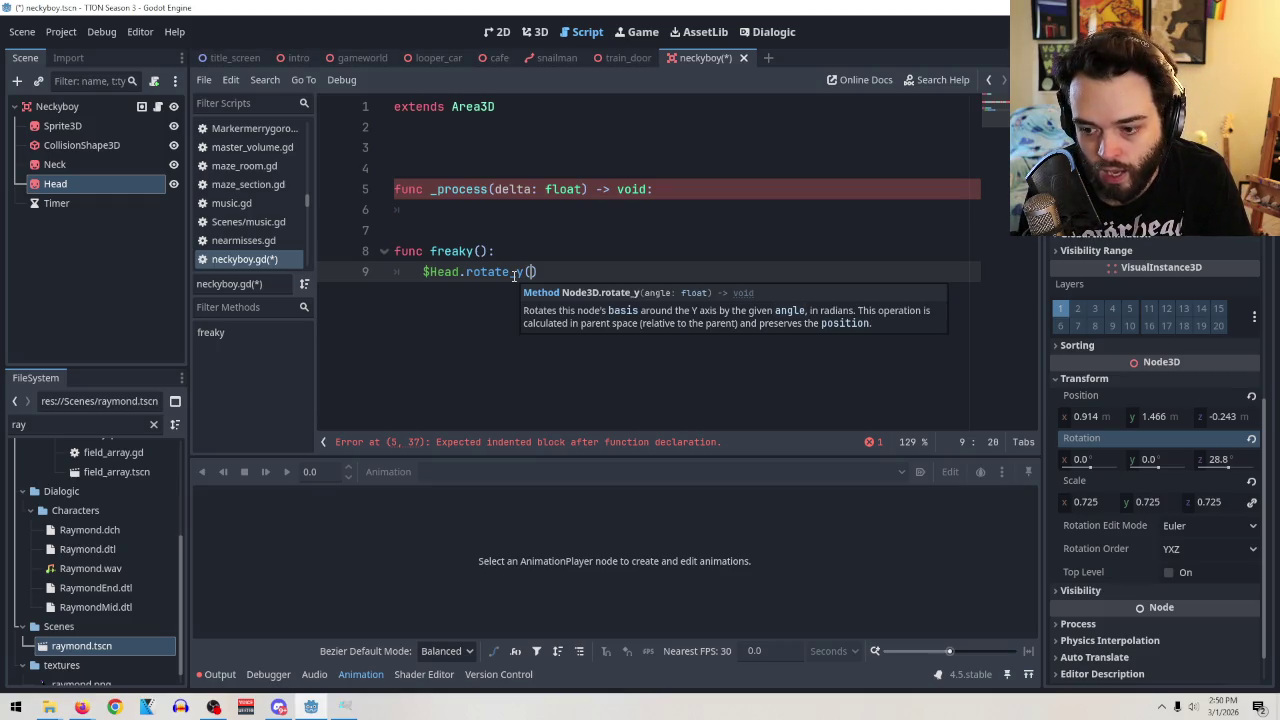
pyautogui.write('180')
# Add $Timer.start(0.2) on a new line after the rotate call.
pyautogui.click(600, 250)
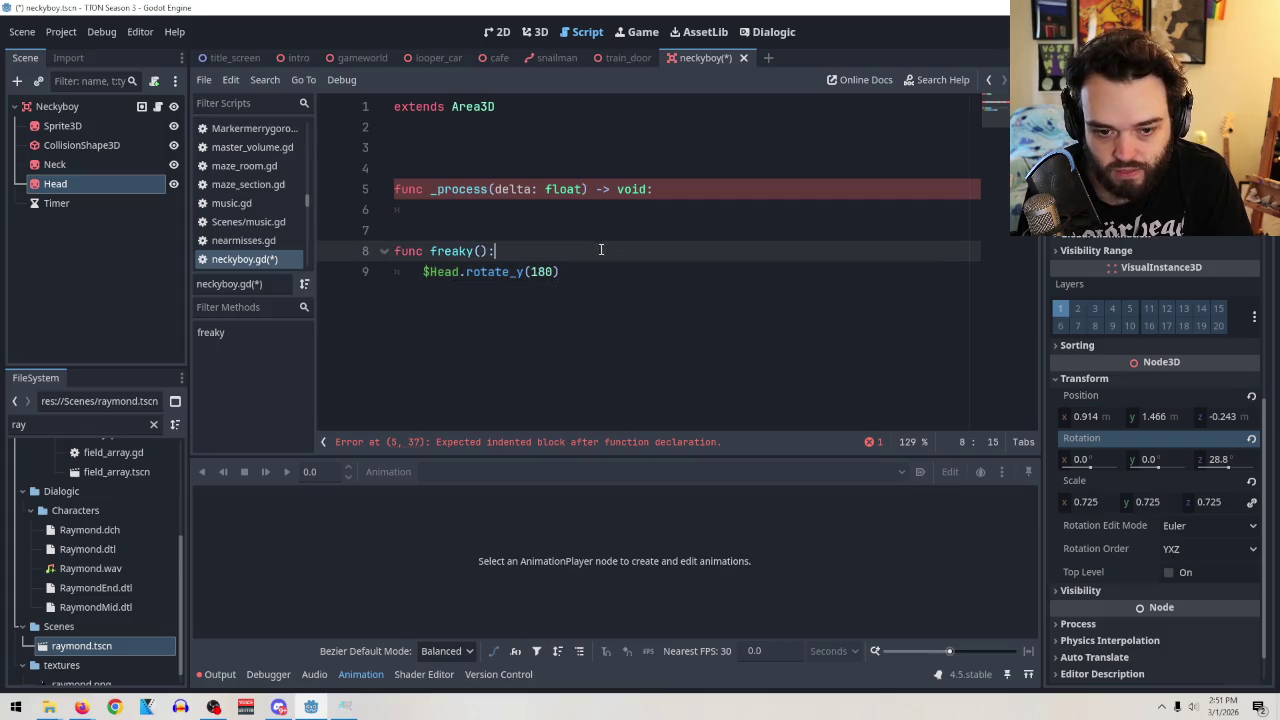
pyautogui.click(603, 277)
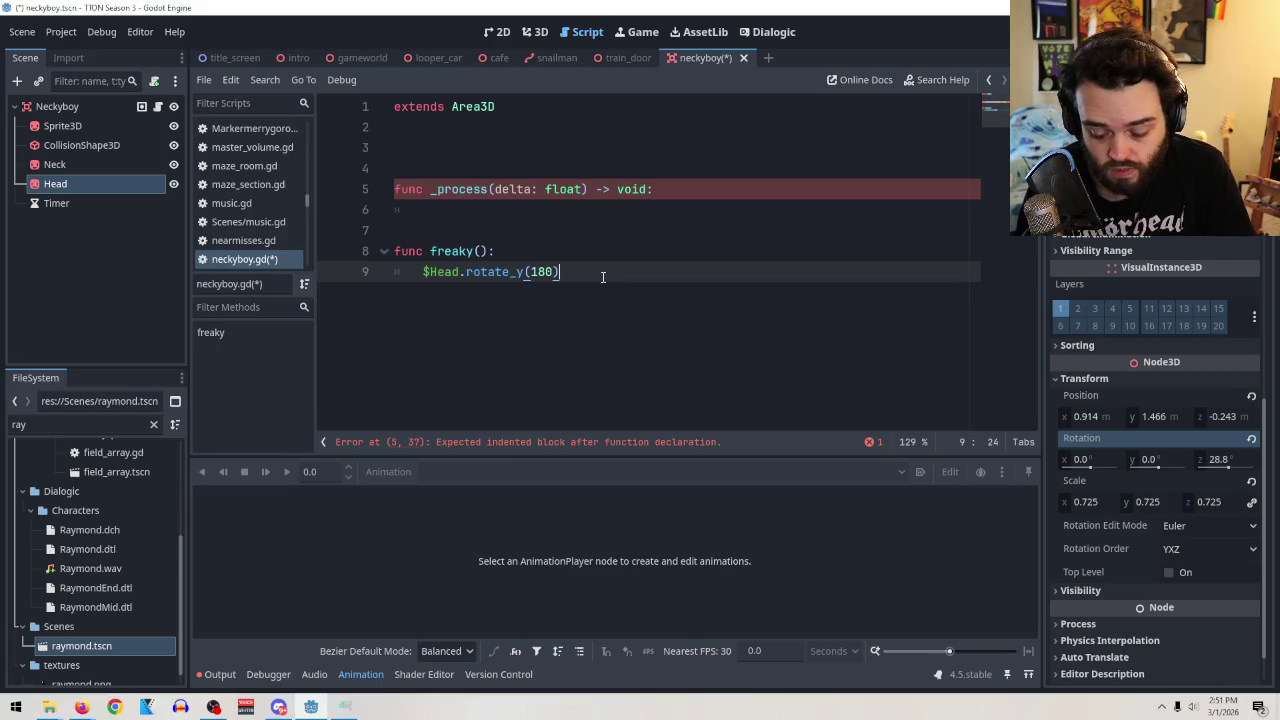
pyautogui.press('Return')
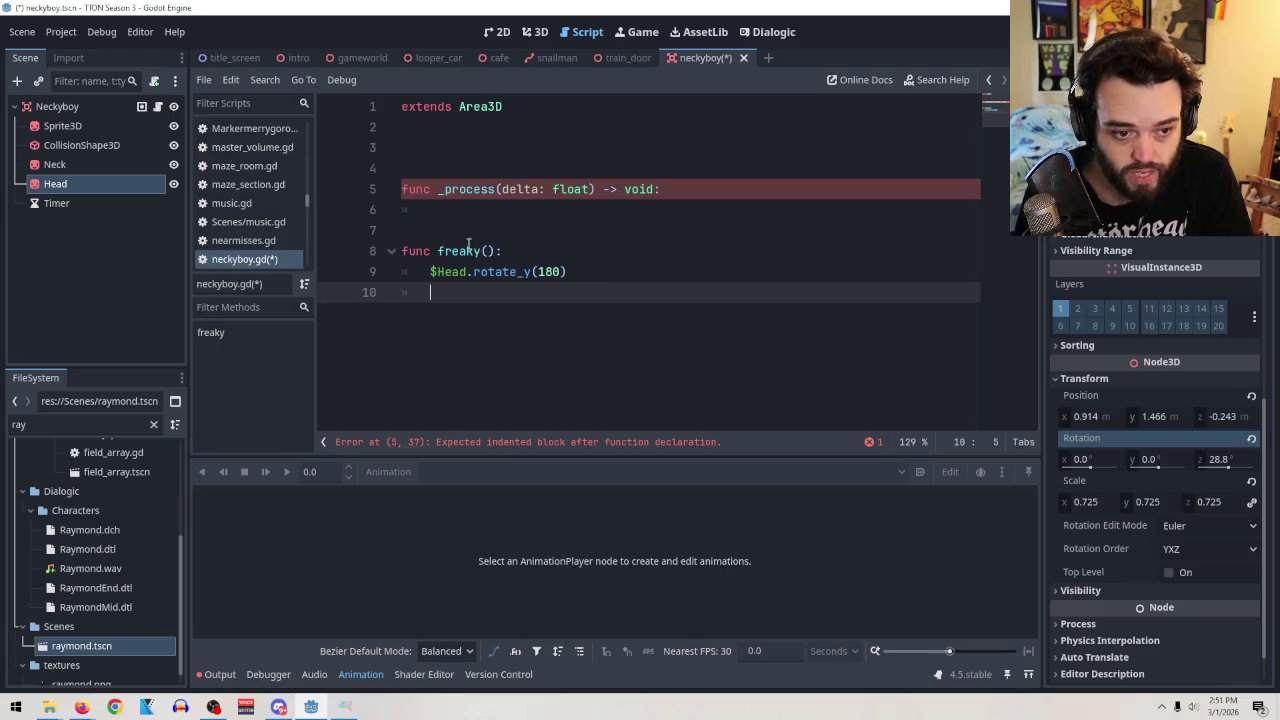
pyautogui.moveTo(77, 207)
pyautogui.mouseDown()
pyautogui.moveTo(518, 306)
pyautogui.moveTo(516, 293)
pyautogui.mouseUp()
pyautogui.write('.start')
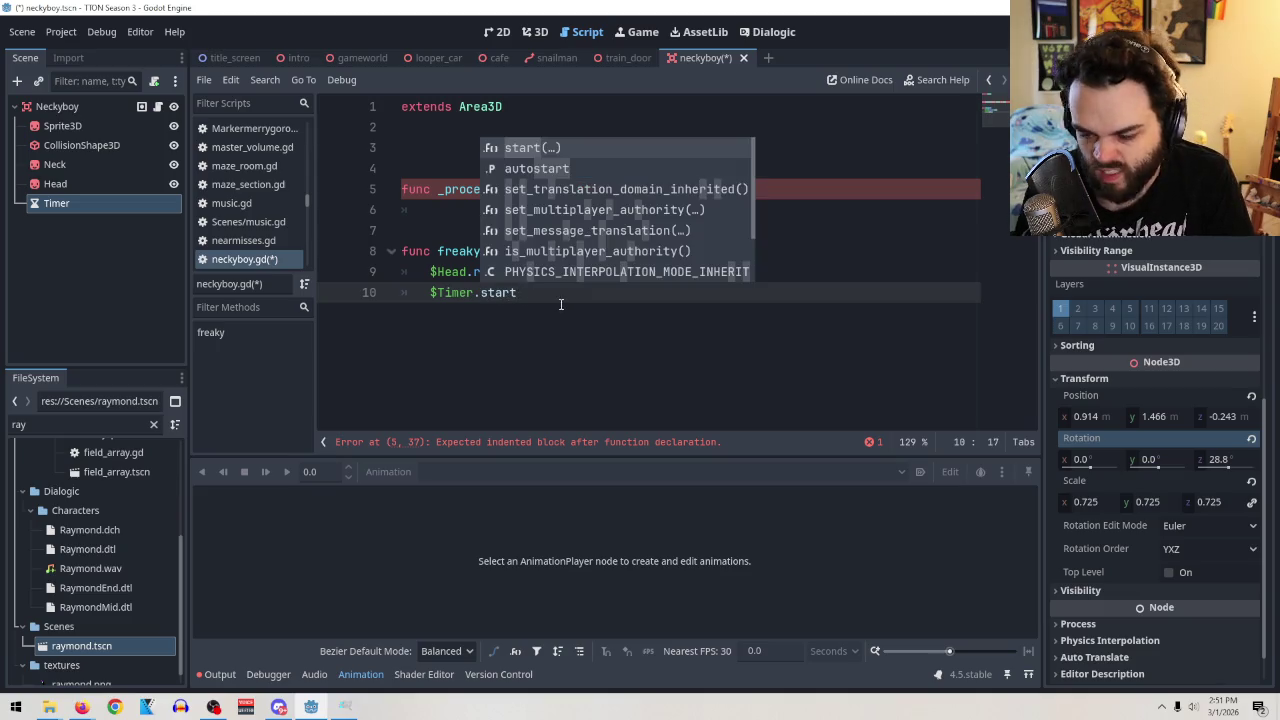
pyautogui.press('Escape')
pyautogui.write('(0.')
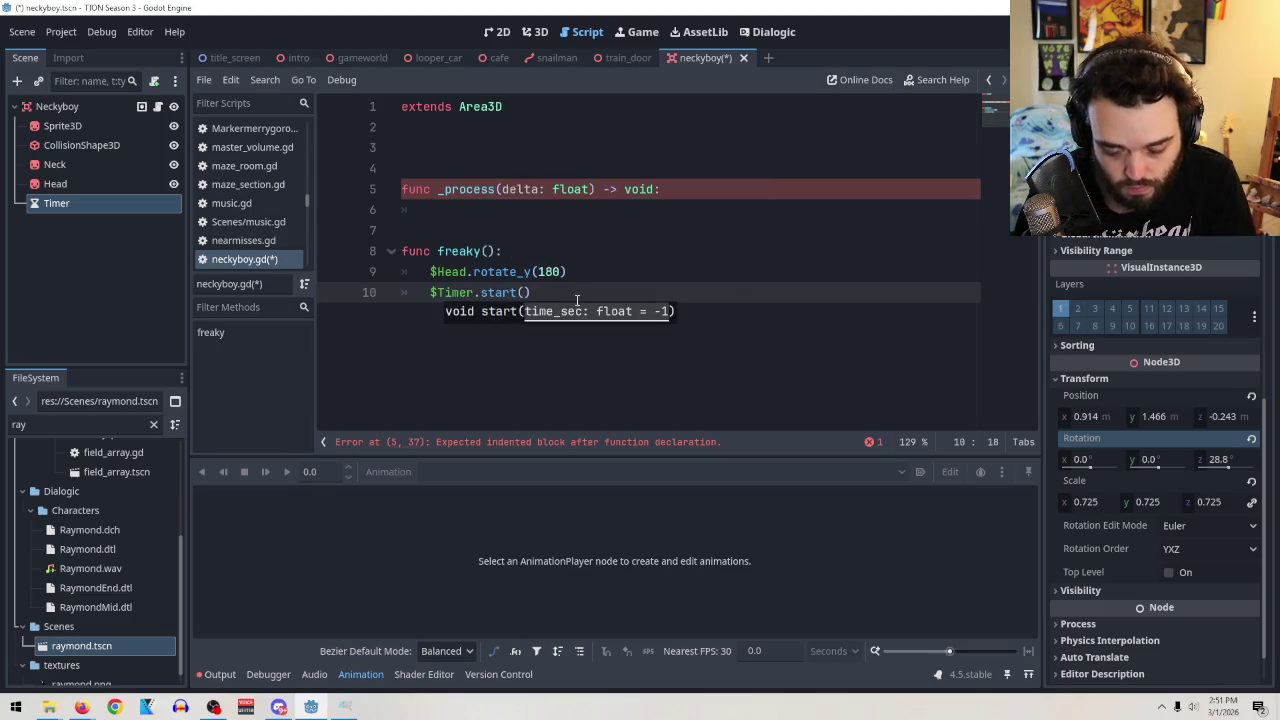
pyautogui.write('2')
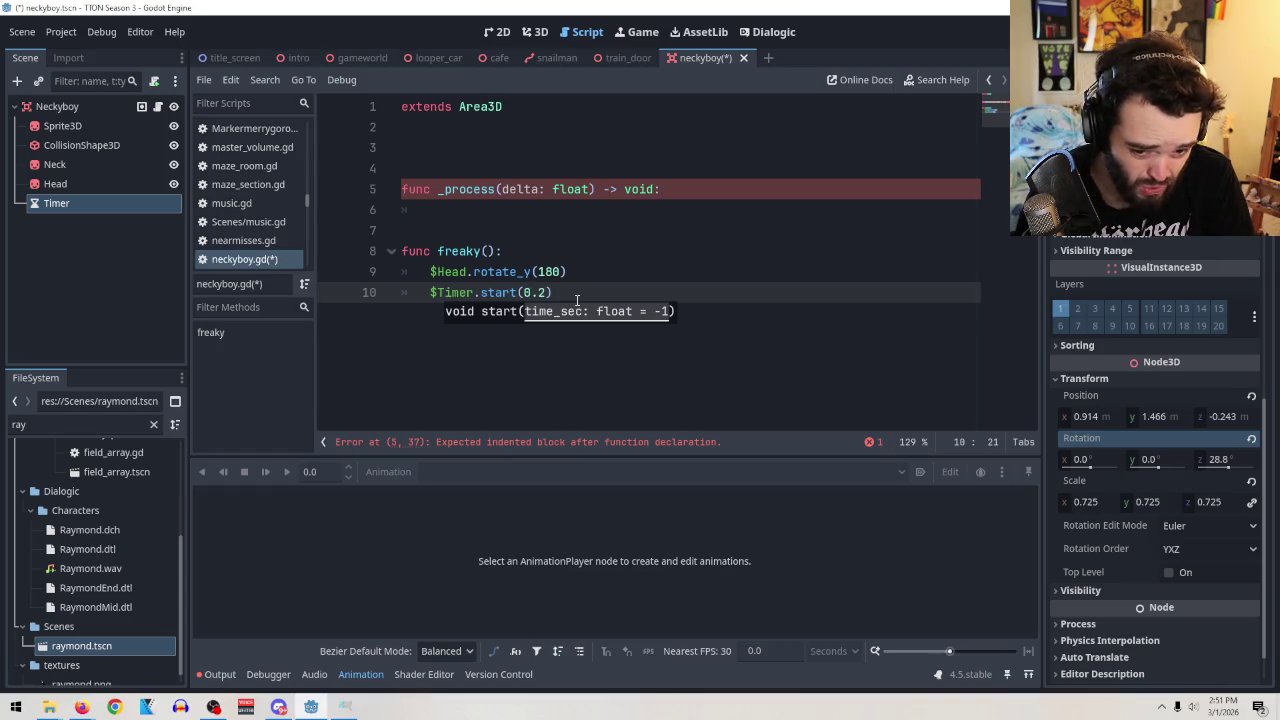
pyautogui.write(')')
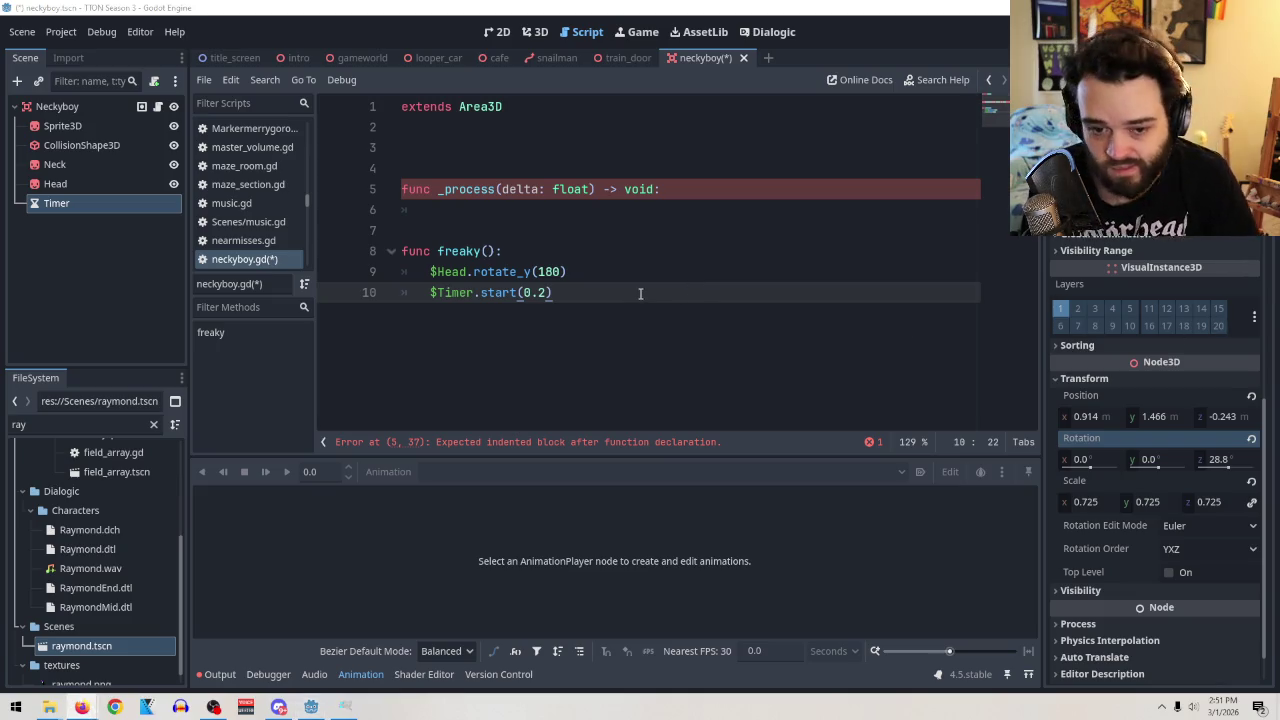
pyautogui.click(591, 298)
# Remove a stray extra Timer reference from line 11, then select the Timer node.
pyautogui.press('Return')
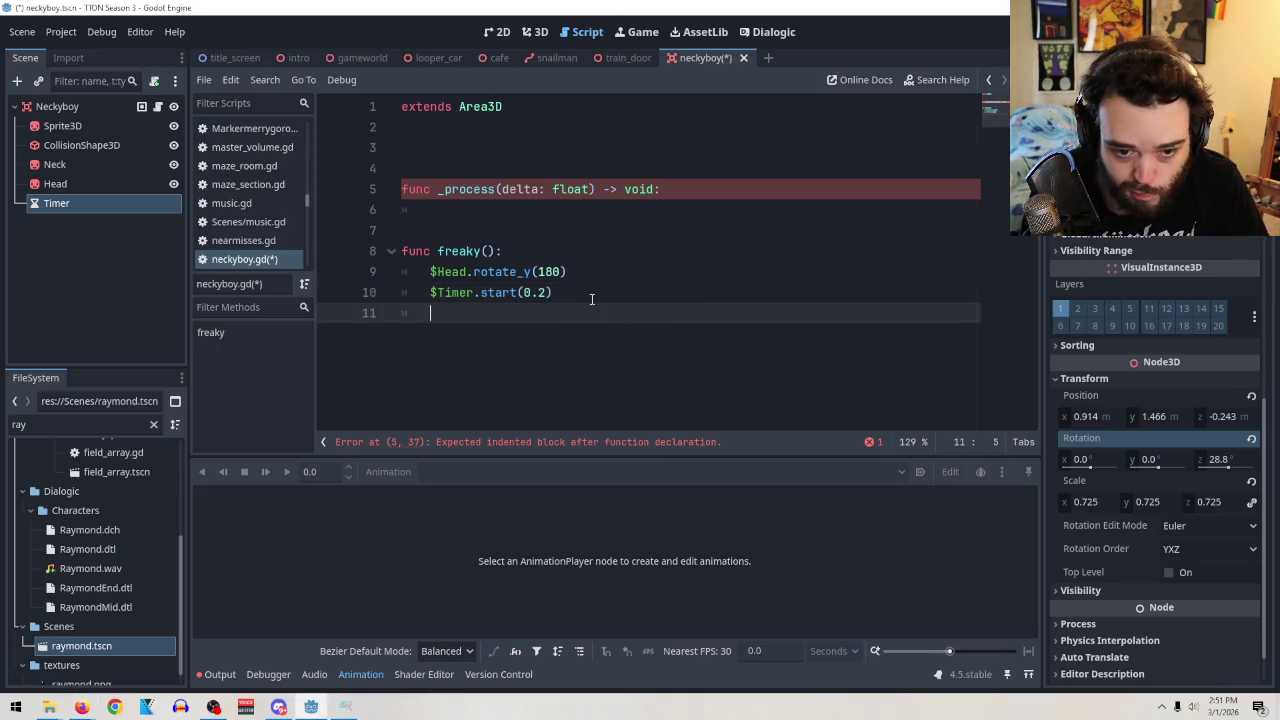
pyautogui.doubleClick(69, 206)
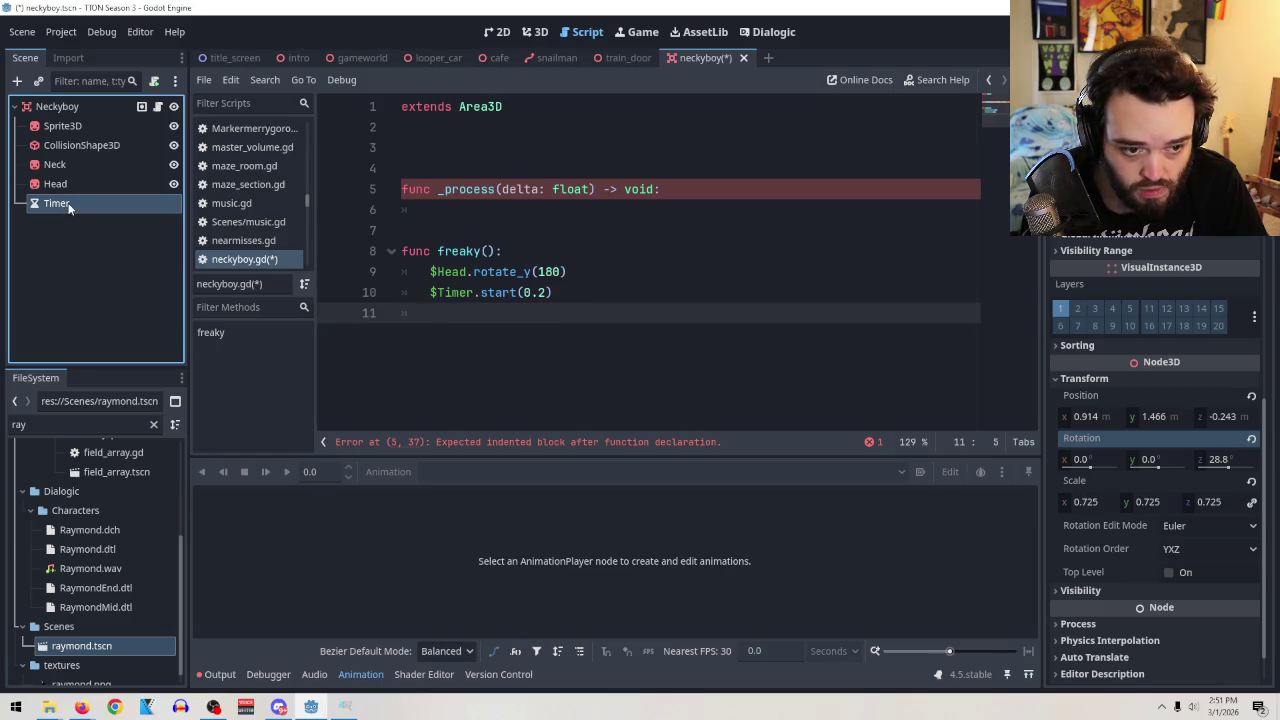
pyautogui.click(34, 207)
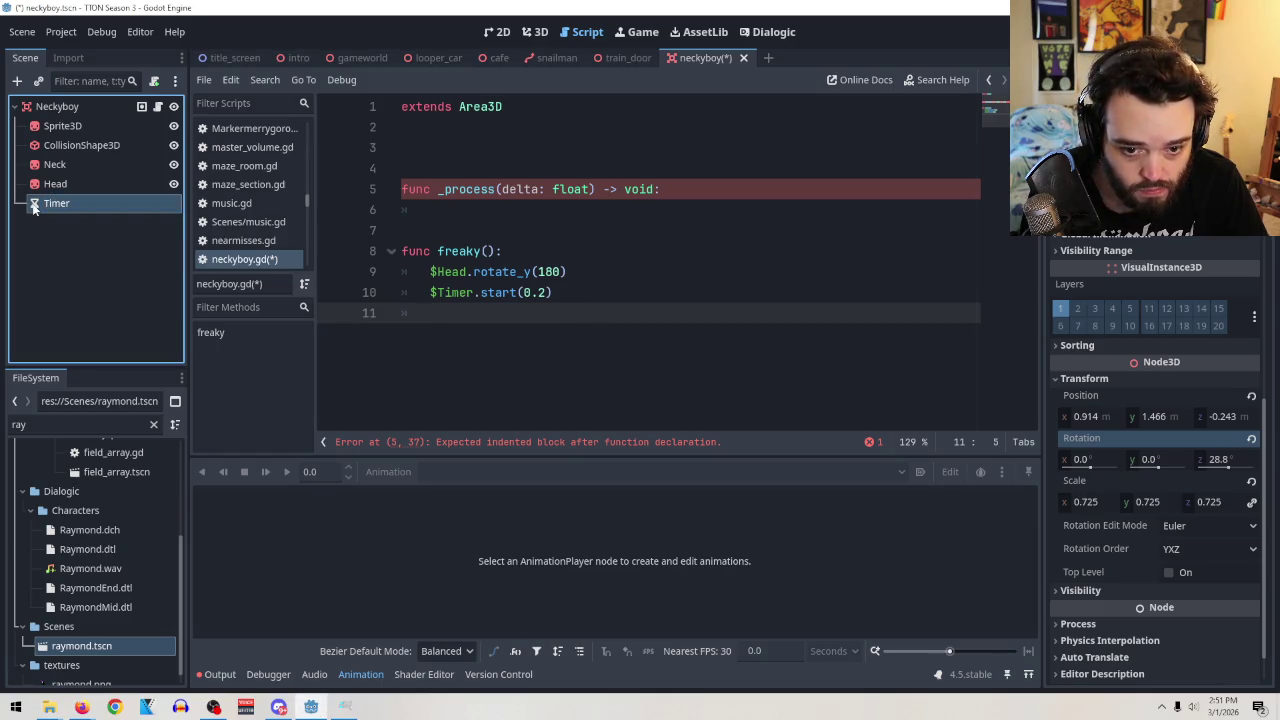
pyautogui.moveTo(34, 207)
pyautogui.mouseDown()
pyautogui.moveTo(360, 417)
pyautogui.moveTo(438, 350)
pyautogui.mouseUp()
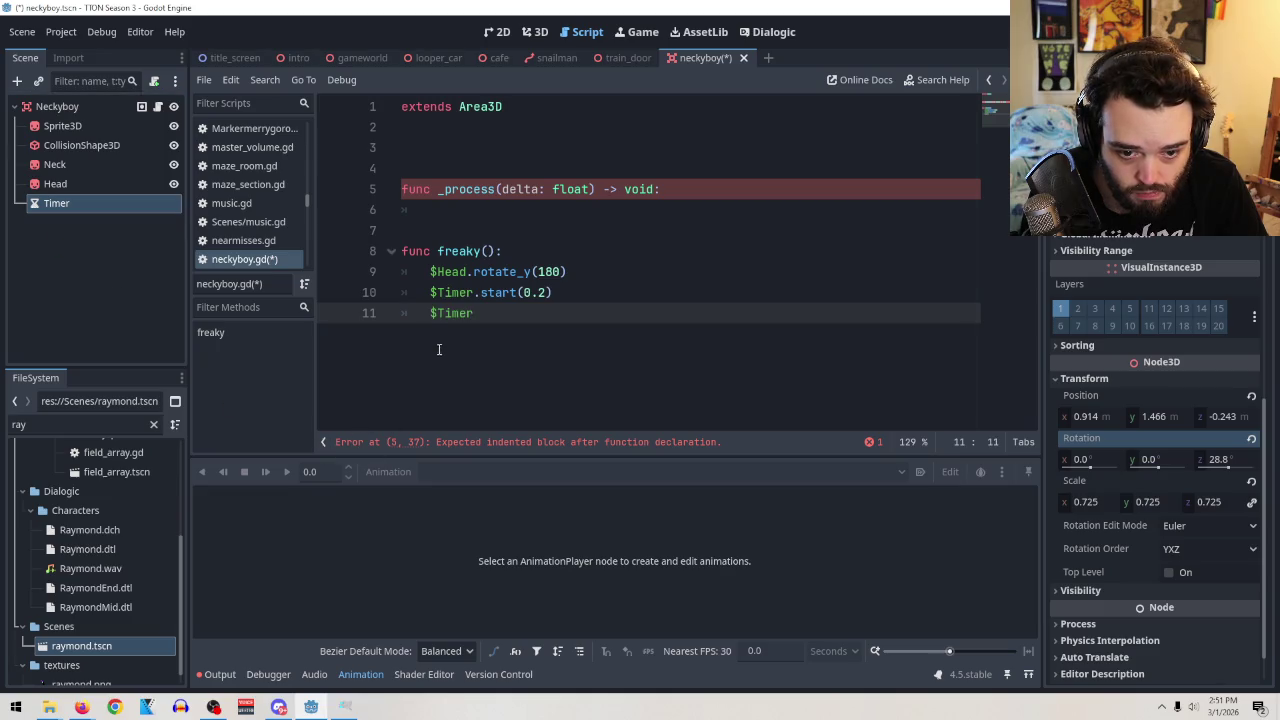
pyautogui.hotkey('shift', 'Home')
pyautogui.press('BackSpace')
pyautogui.press('BackSpace')
pyautogui.press('BackSpace')
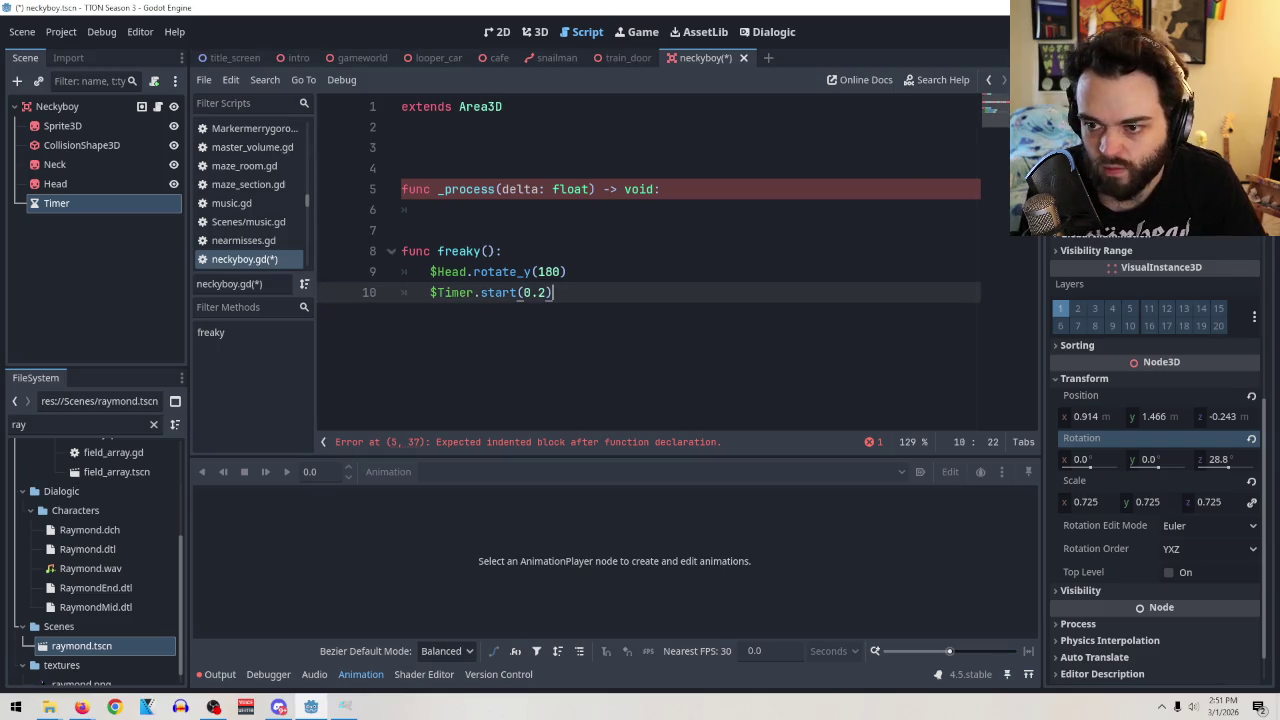
pyautogui.click(68, 214)
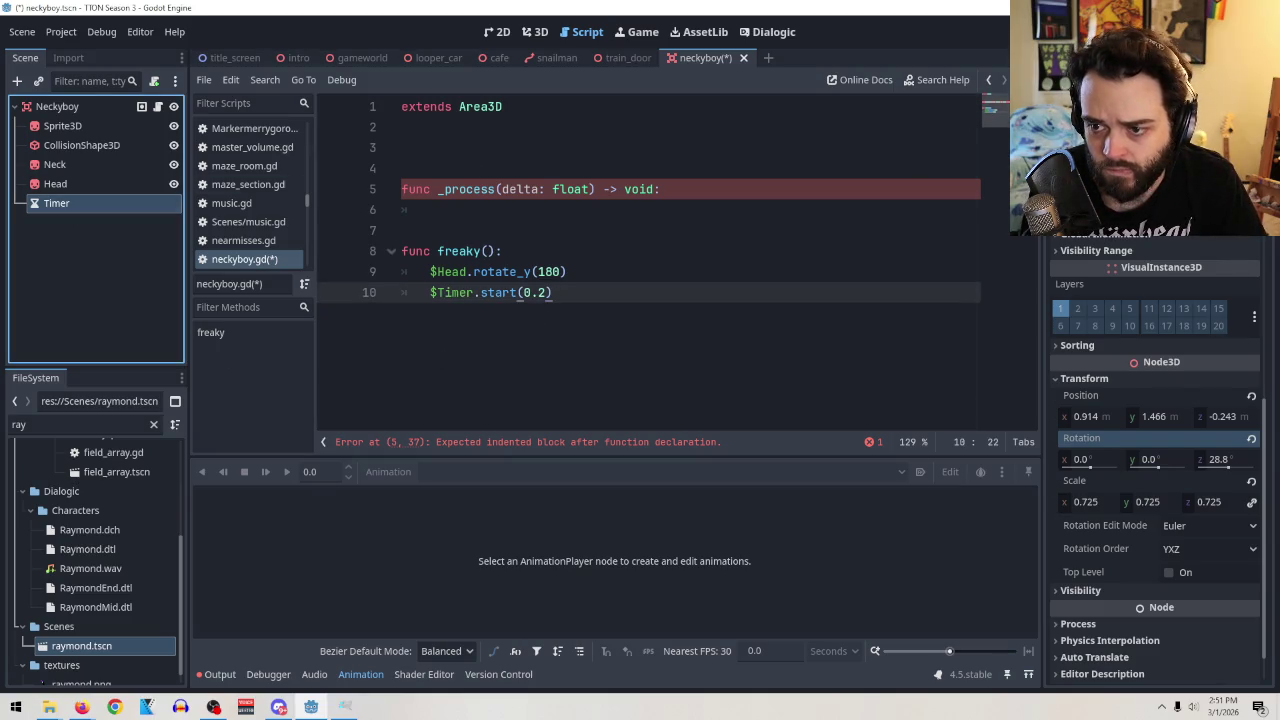
pyautogui.click(1123, 57)
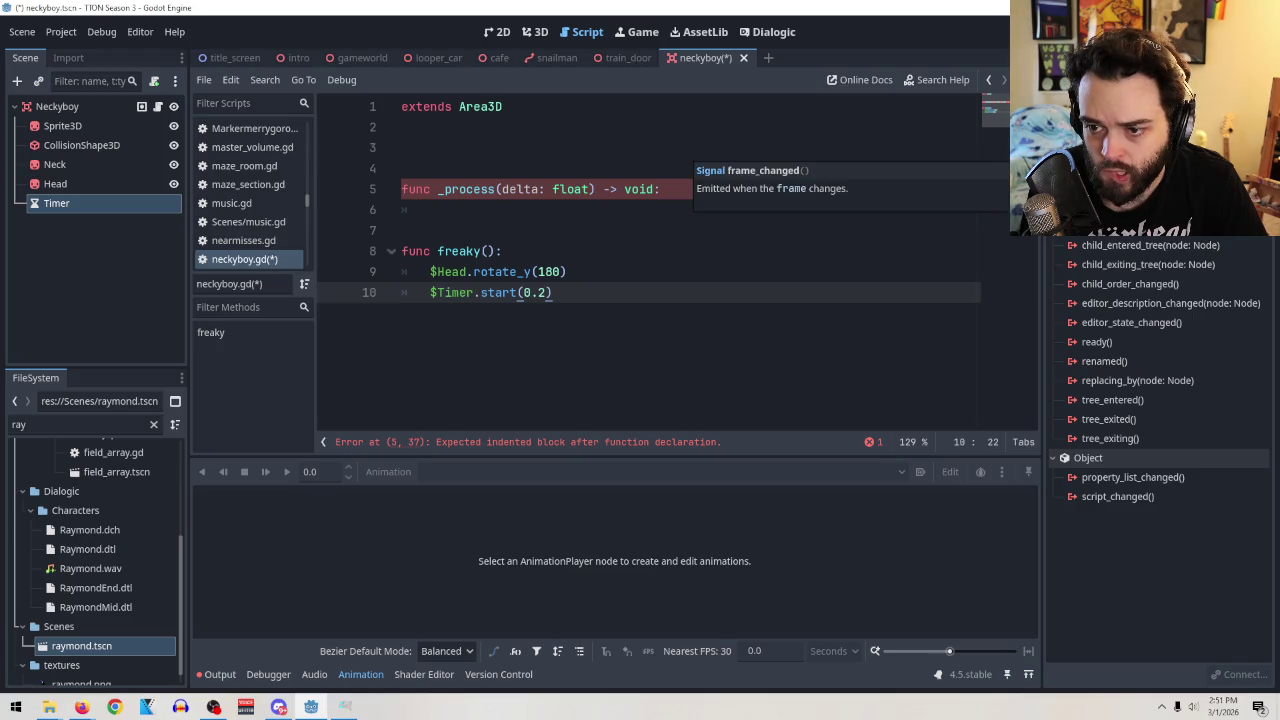
# Connect the Timer's timeout() signal to the Neckyboy script, generating _on_timer_timeout().
pyautogui.click(65, 210)
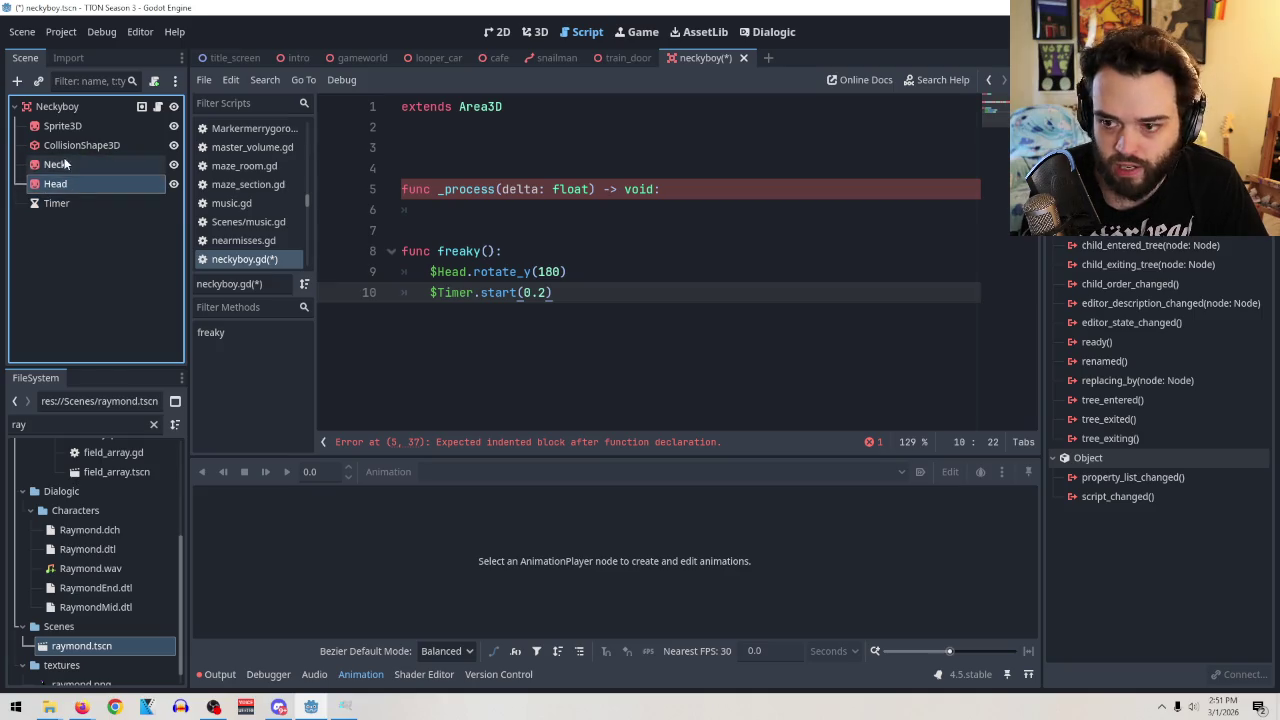
pyautogui.click(67, 219)
pyautogui.click(60, 204)
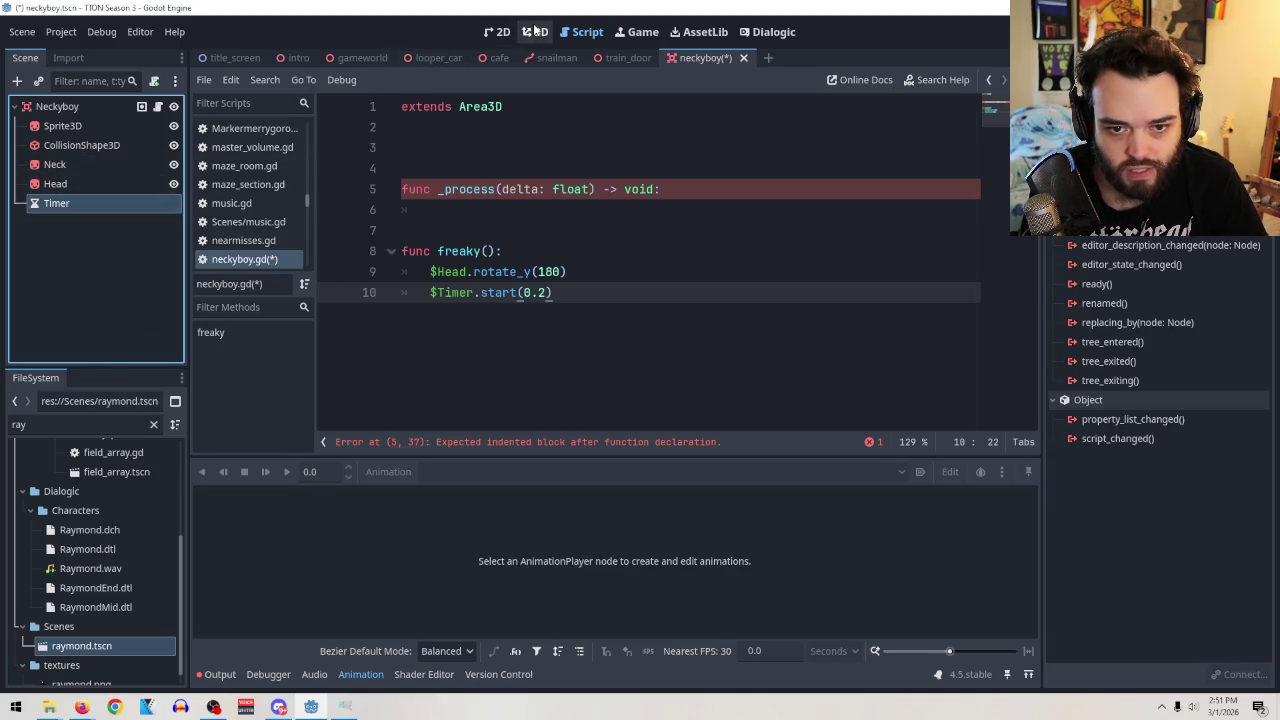
pyautogui.doubleClick(1110, 150)
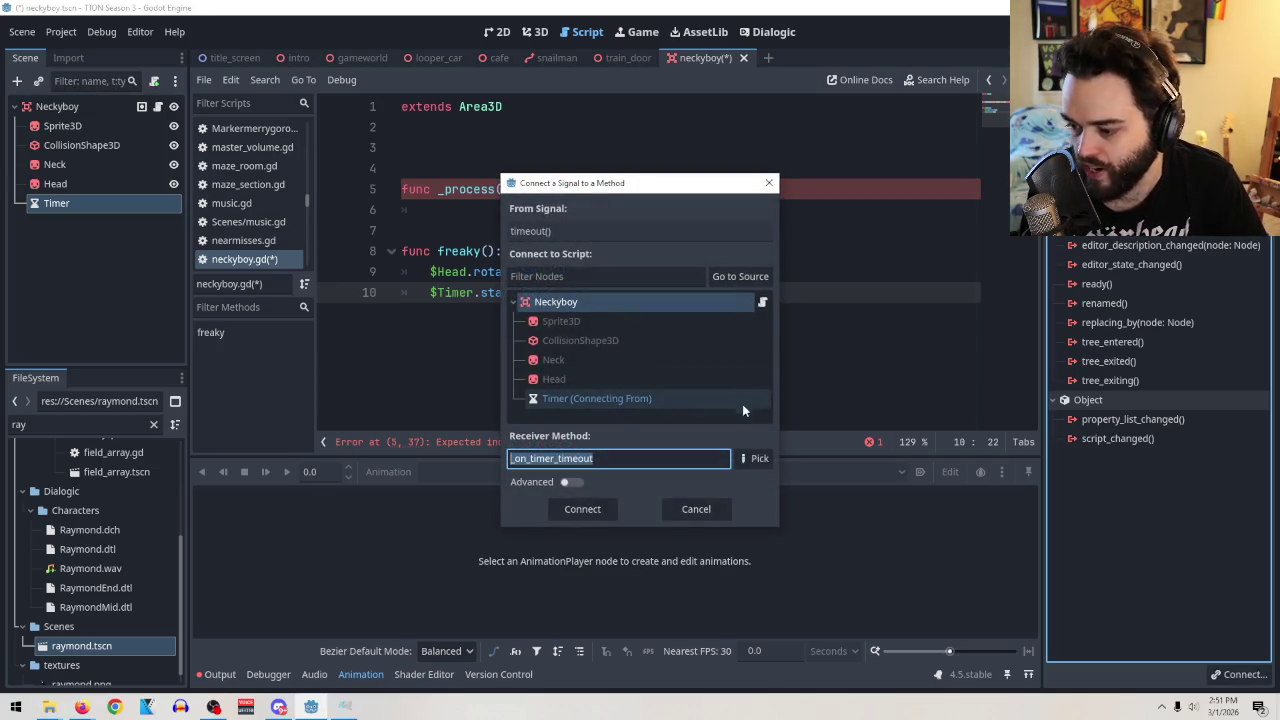
pyautogui.click(577, 510)
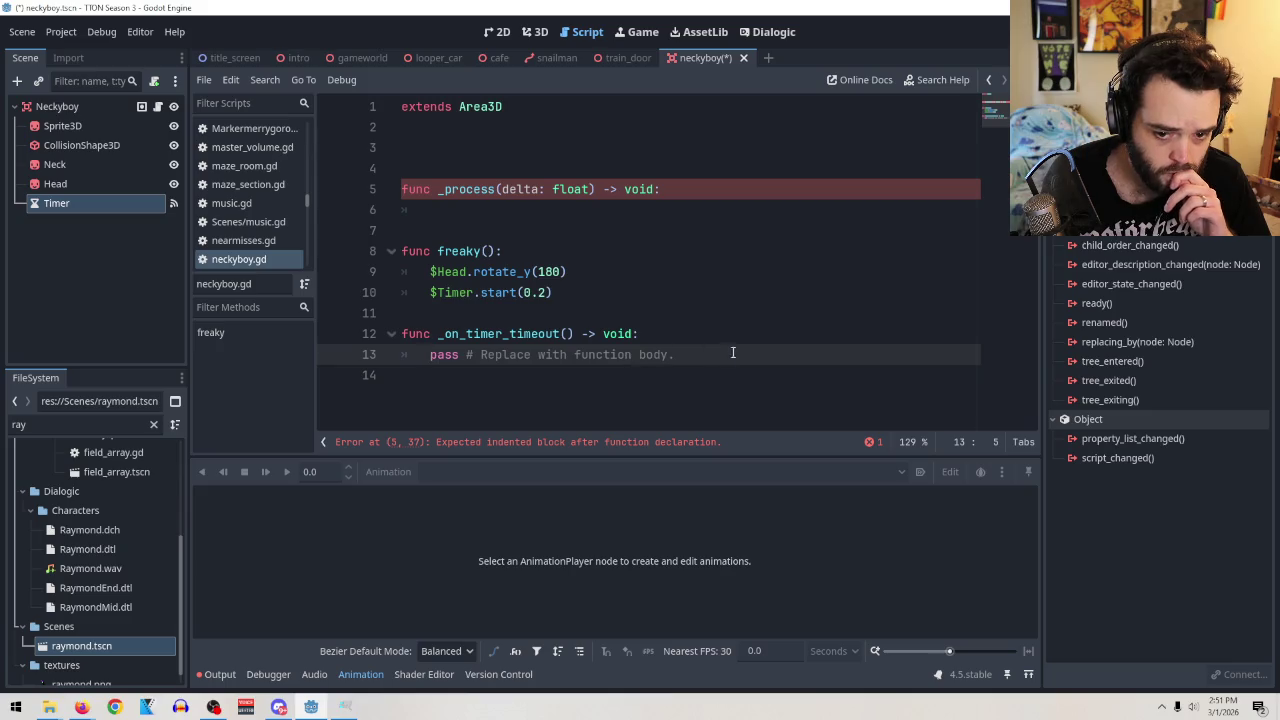
# Replace pass in _on_timer_timeout() with $Head.rotate_y(0).
pyautogui.moveTo(697, 358); pyautogui.dragTo(430, 358)
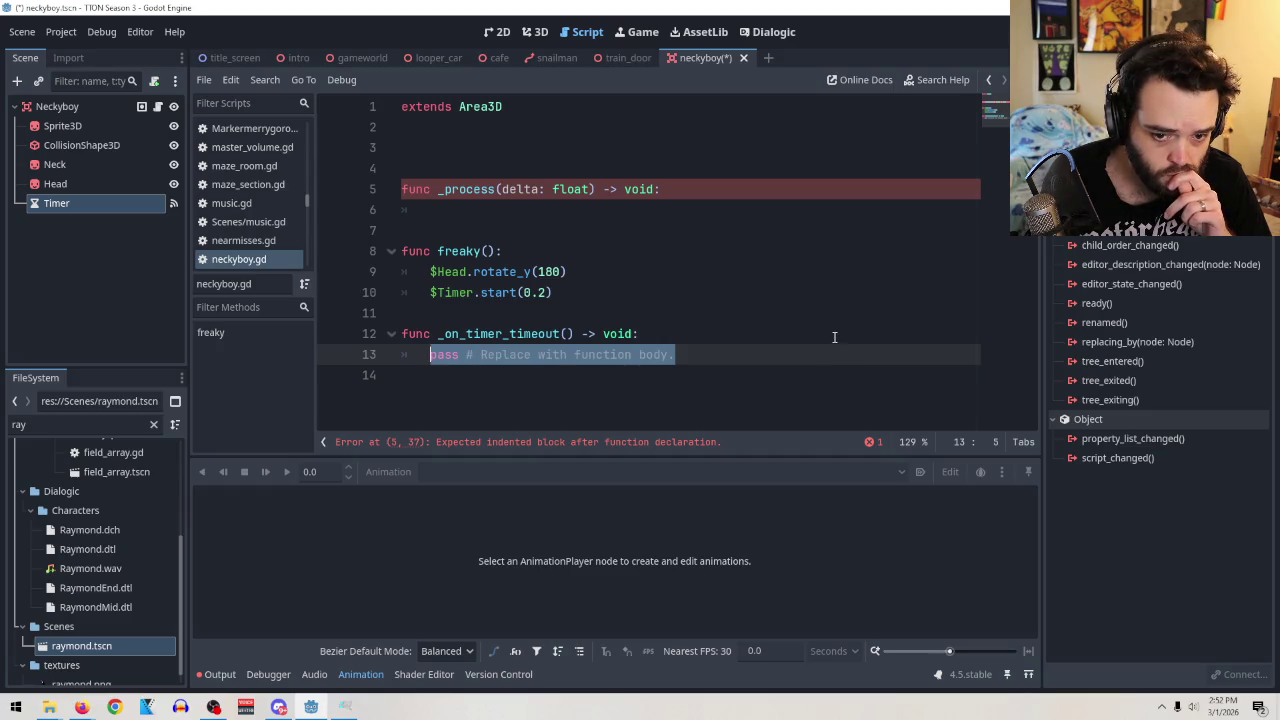
pyautogui.moveTo(567, 272)
pyautogui.mouseDown()
pyautogui.moveTo(433, 270)
pyautogui.moveTo(440, 262)
pyautogui.mouseUp()
pyautogui.hotkey('ctrl', 'c')
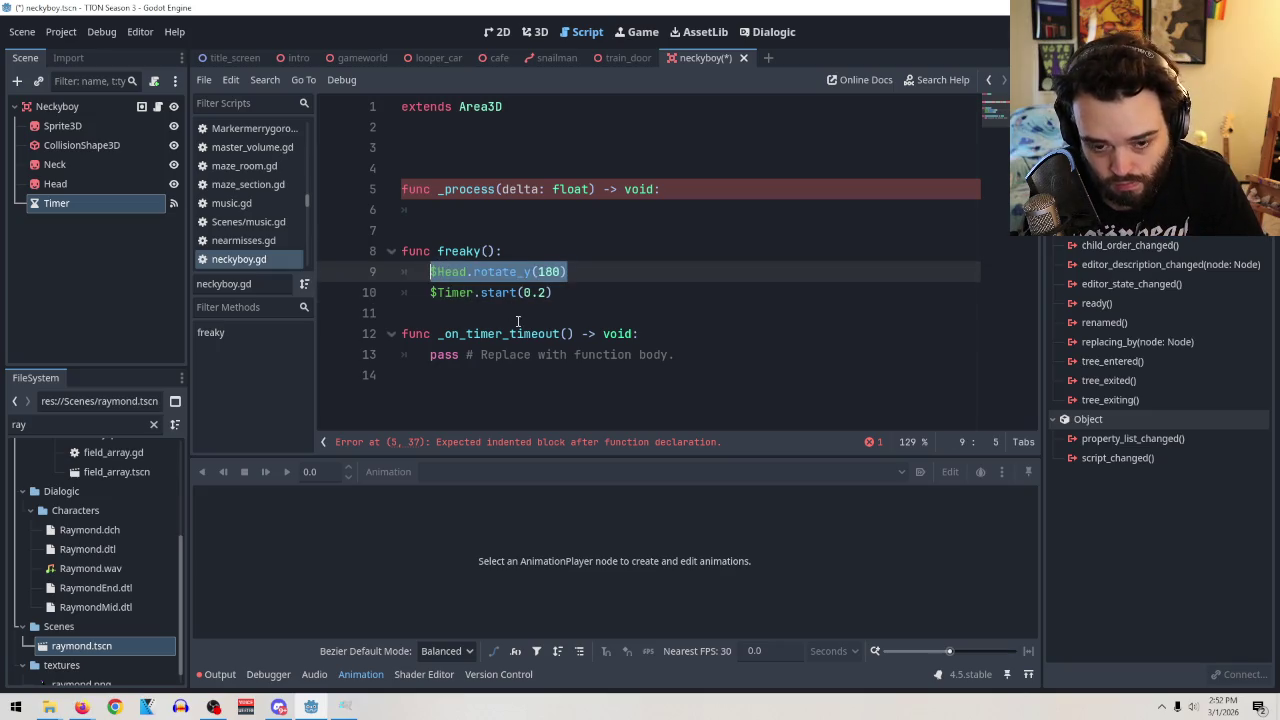
pyautogui.moveTo(676, 355); pyautogui.dragTo(432, 355)
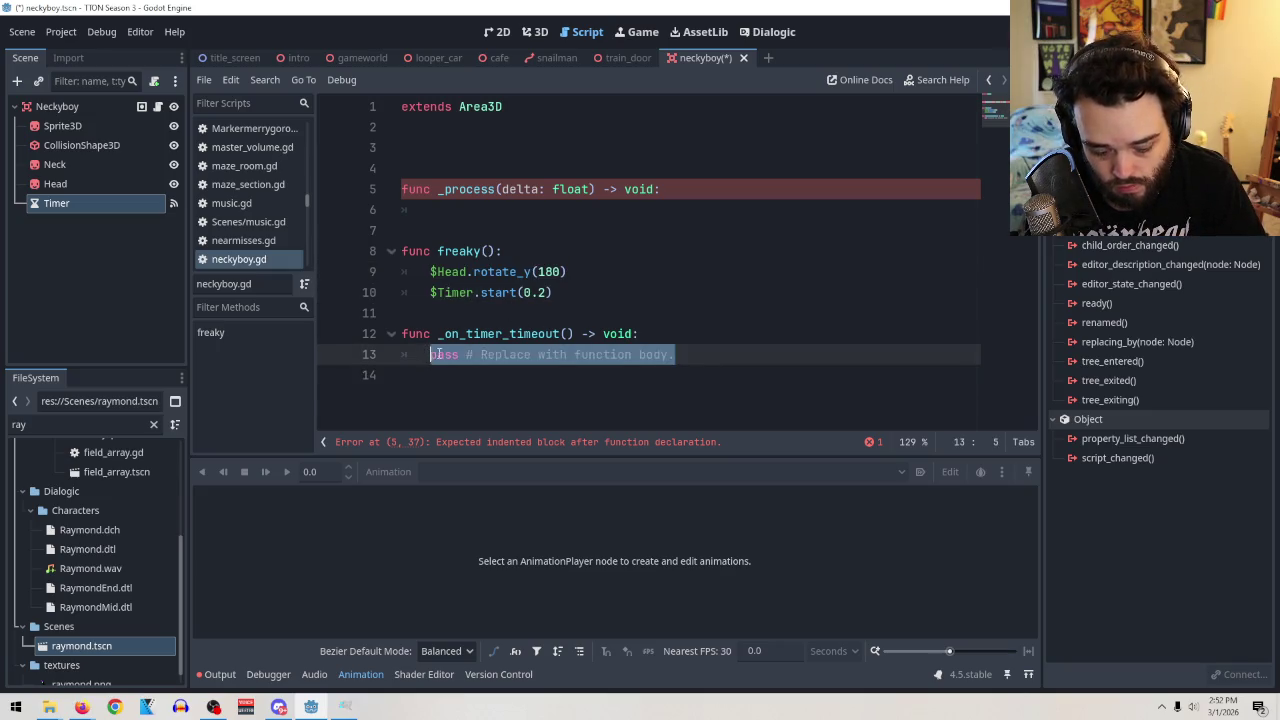
pyautogui.hotkey('ctrl', 'v')
pyautogui.moveTo(561, 354); pyautogui.dragTo(539, 355)
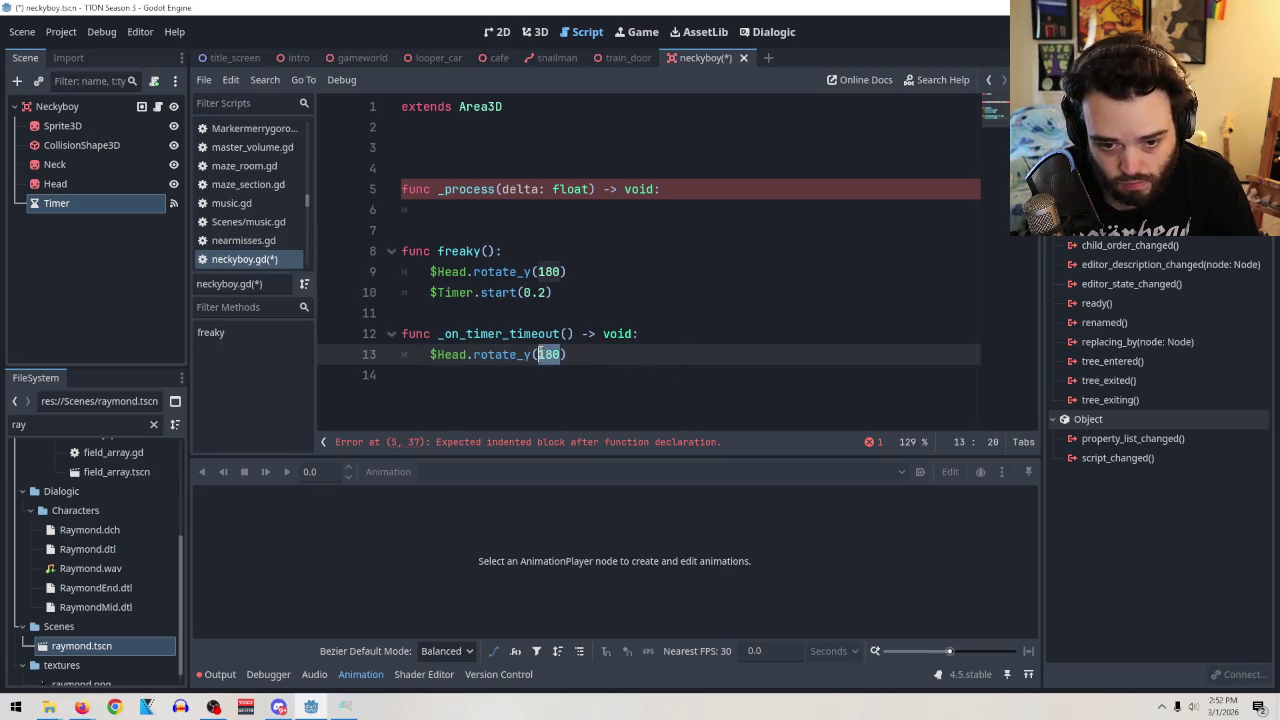
pyautogui.write('0')
pyautogui.click(669, 293)
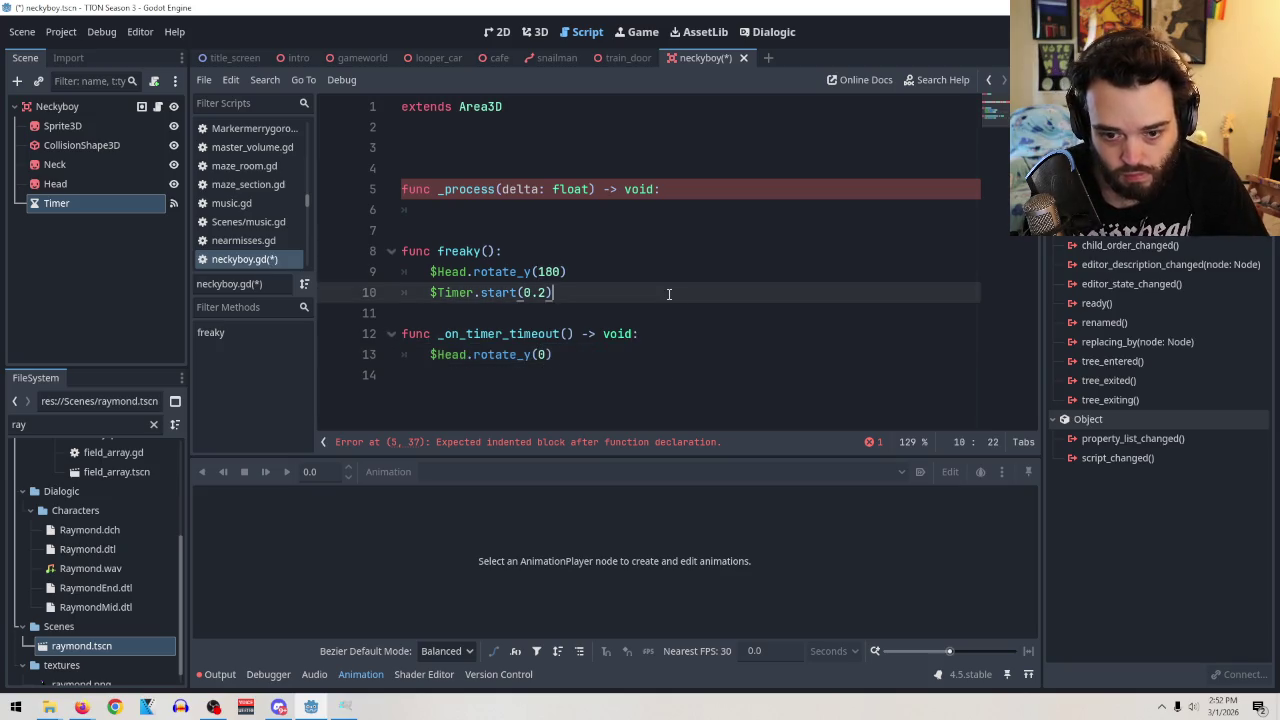
# Delete the empty _process function to clear the script error.
pyautogui.click(547, 210)
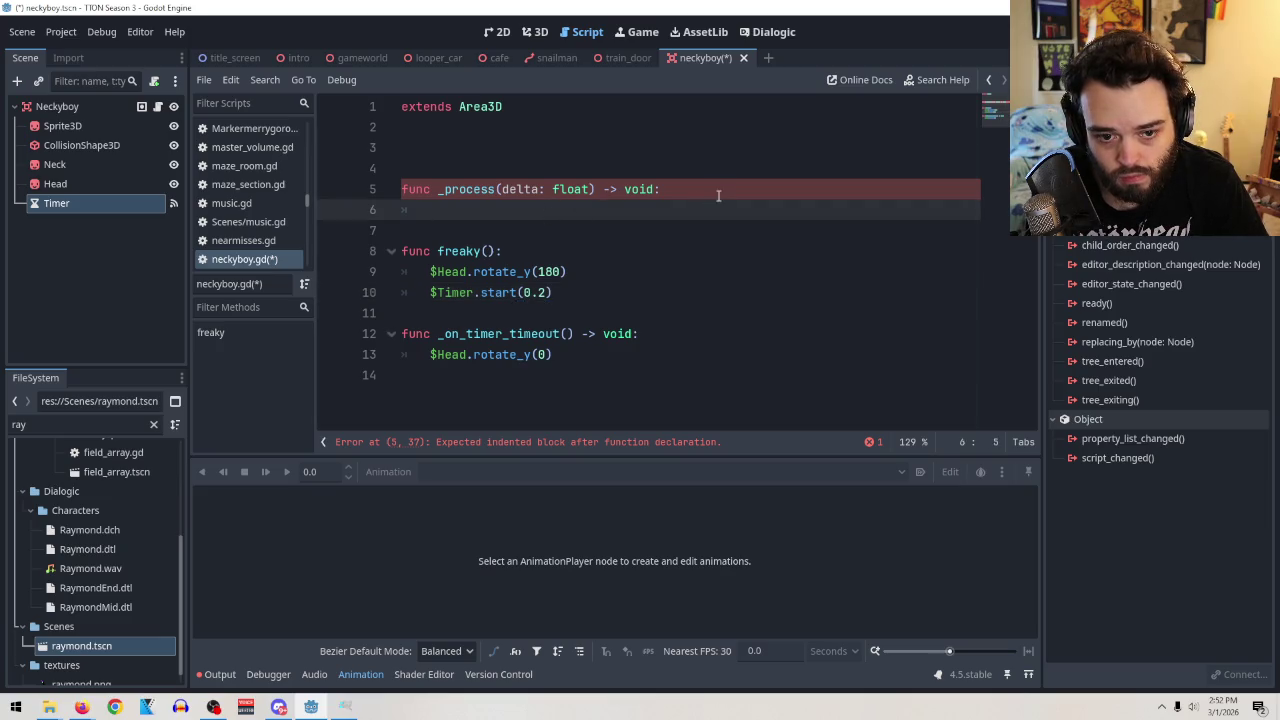
pyautogui.moveTo(691, 206); pyautogui.dragTo(652, 165)
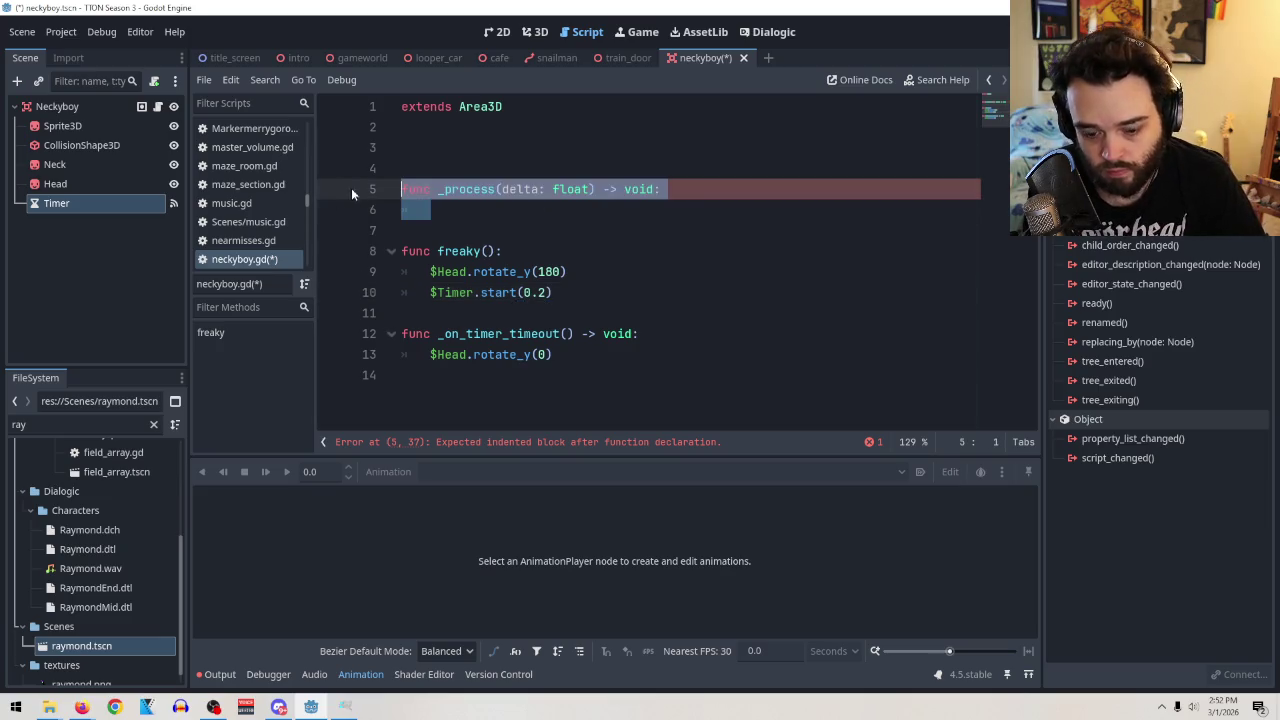
pyautogui.press('BackSpace')
pyautogui.press('BackSpace')
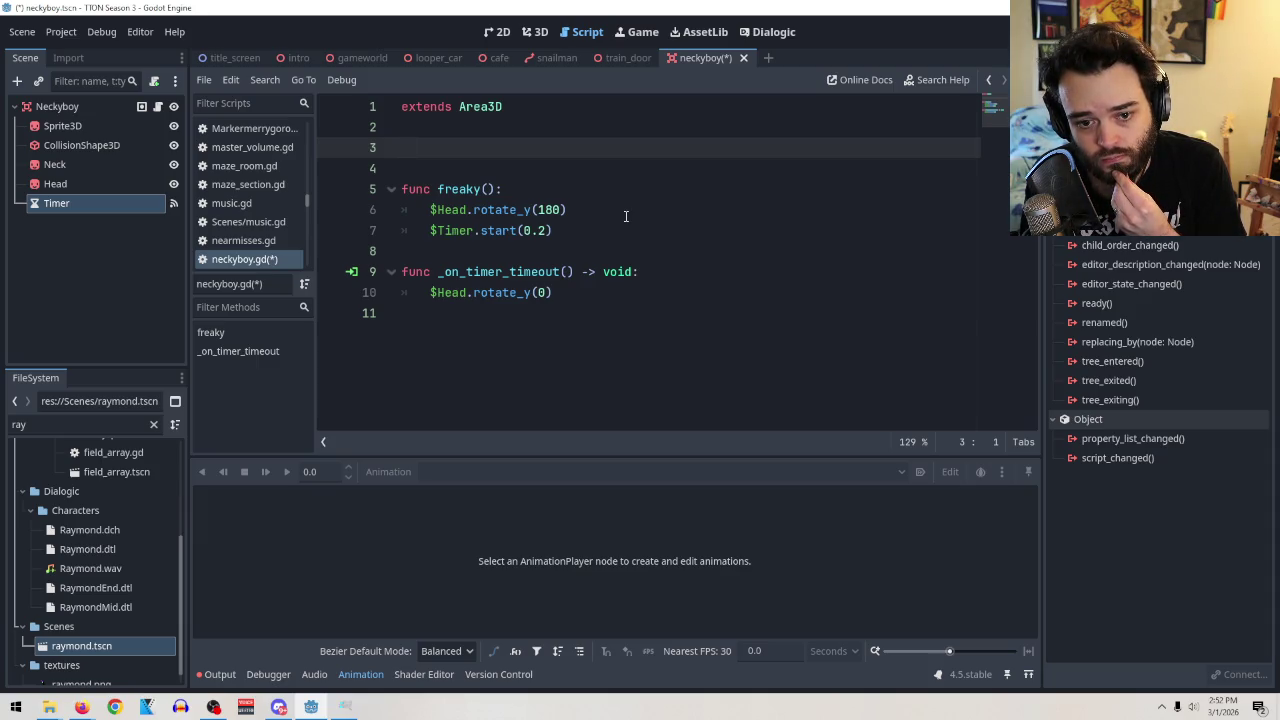
pyautogui.click(536, 38)
# Add a Camera3D child to Neckyboy and drag it sideways along X.
pyautogui.click(60, 106)
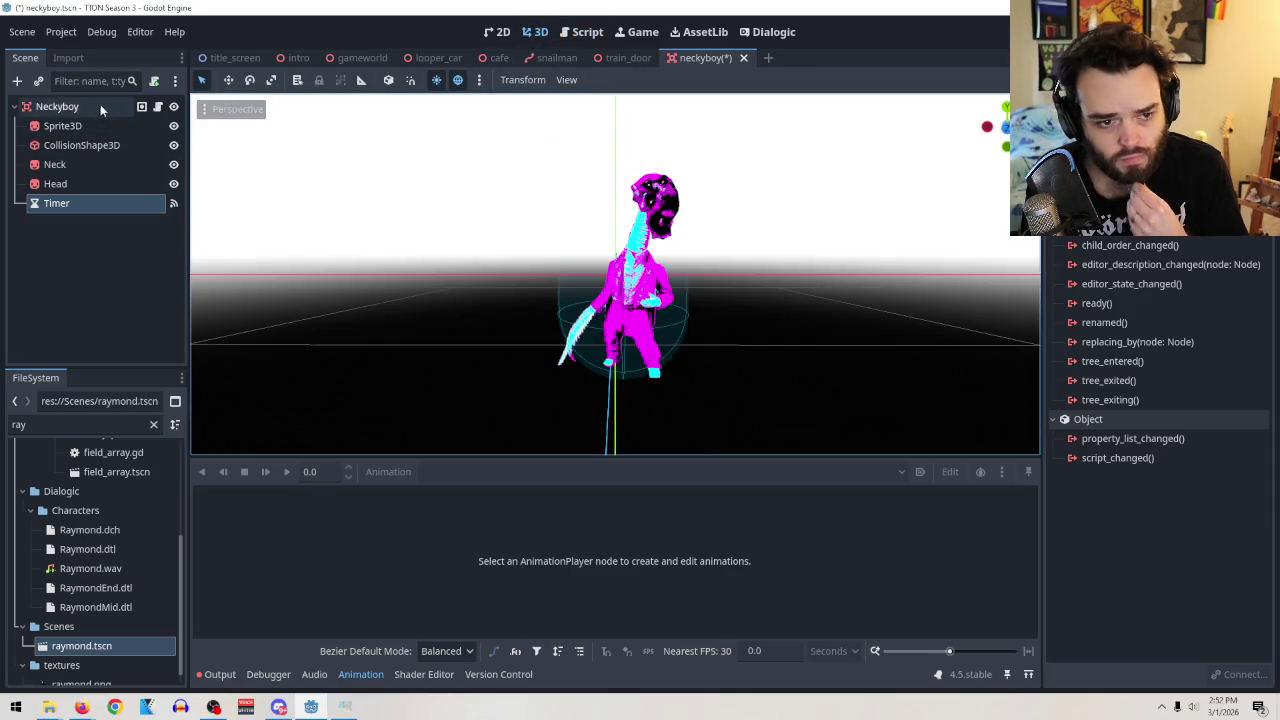
pyautogui.rightClick(99, 104)
pyautogui.click(135, 133)
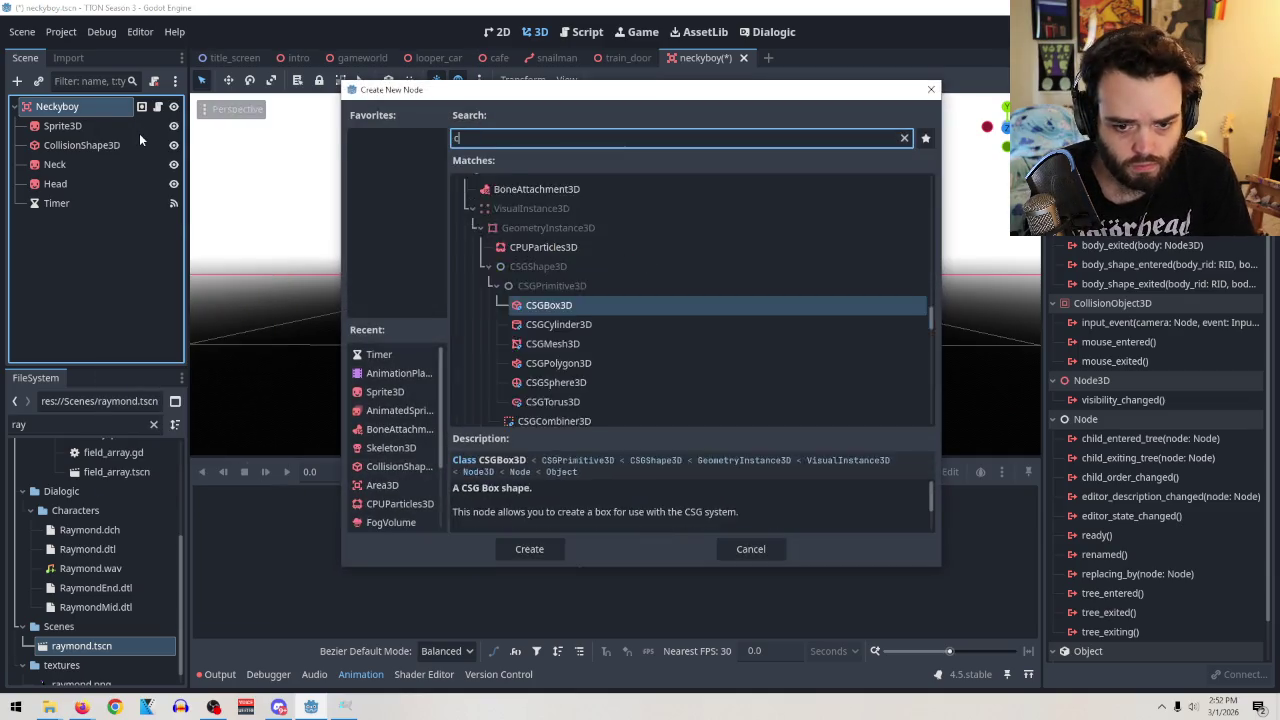
pyautogui.write('camera')
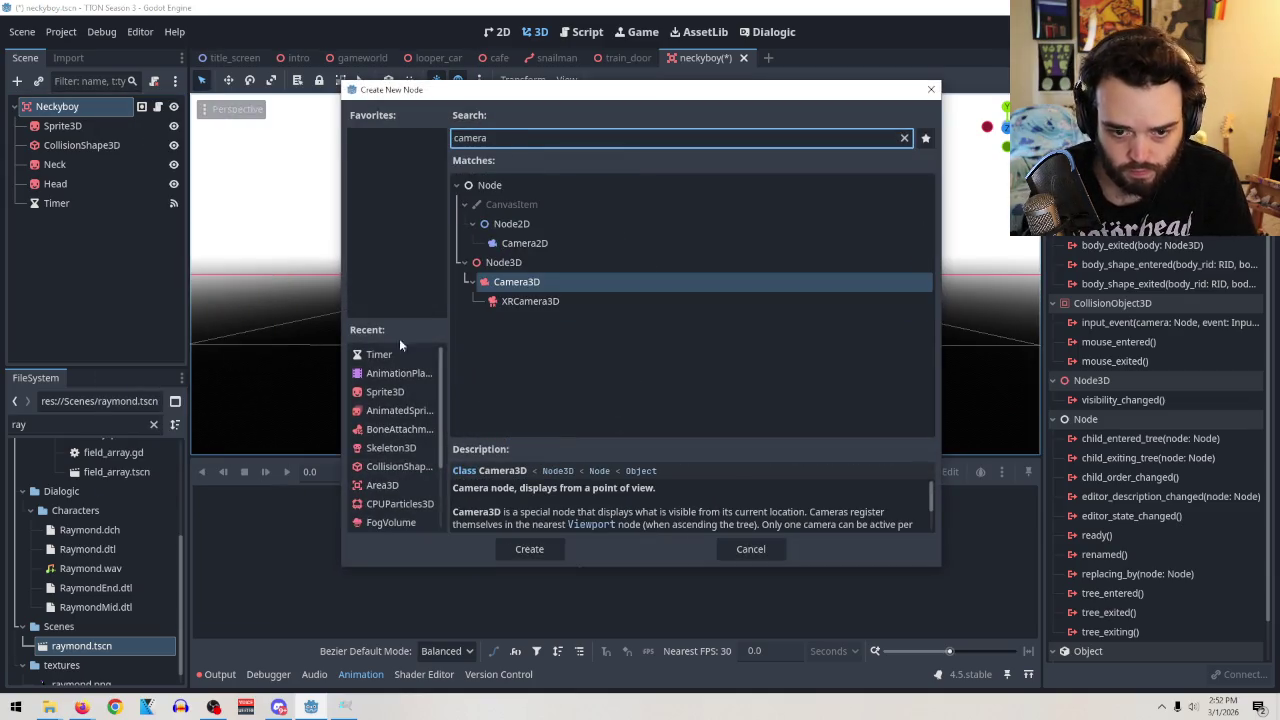
pyautogui.click(527, 549)
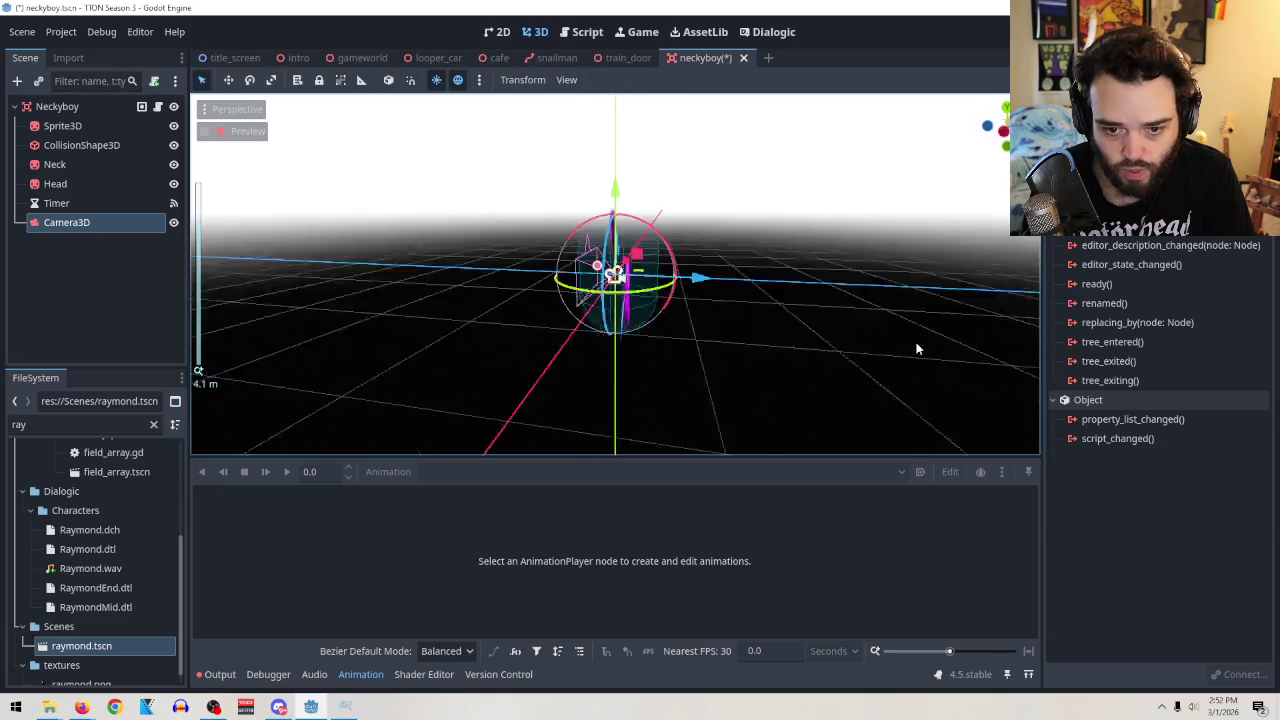
pyautogui.moveTo(690, 270); pyautogui.dragTo(860, 262)
pyautogui.moveTo(804, 306); pyautogui.dragTo(454, 281)
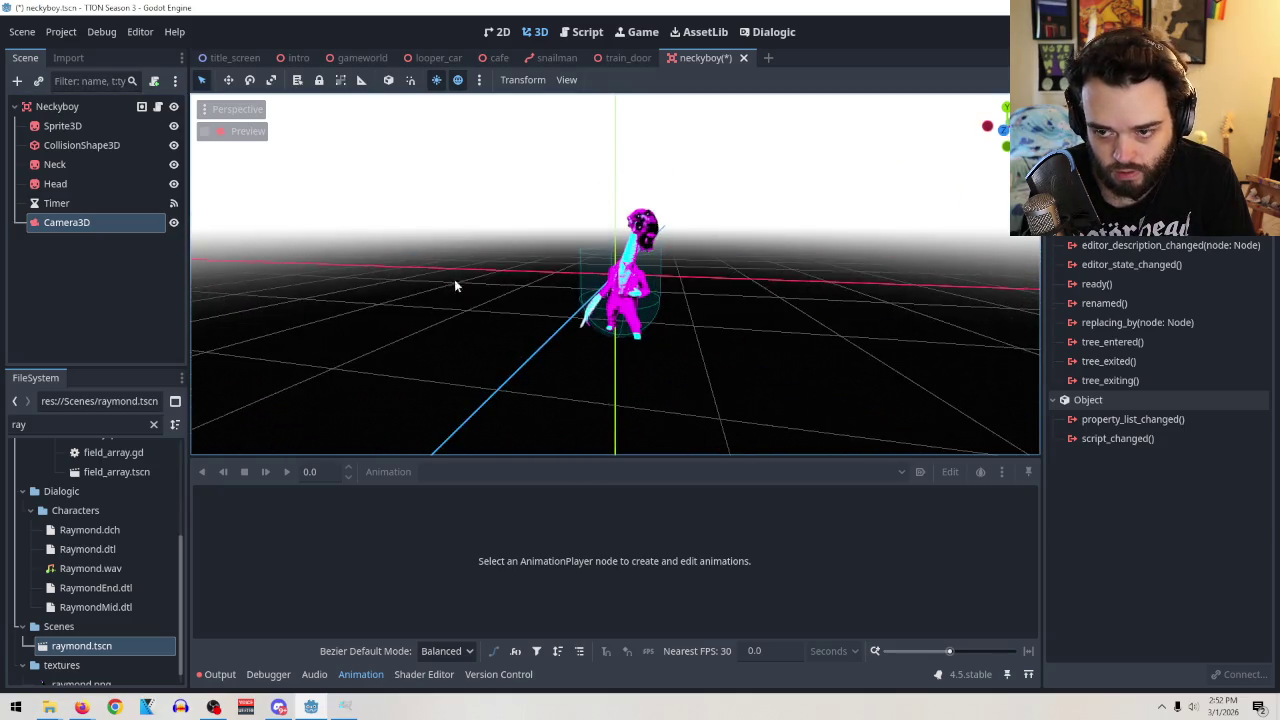
pyautogui.click(219, 135)
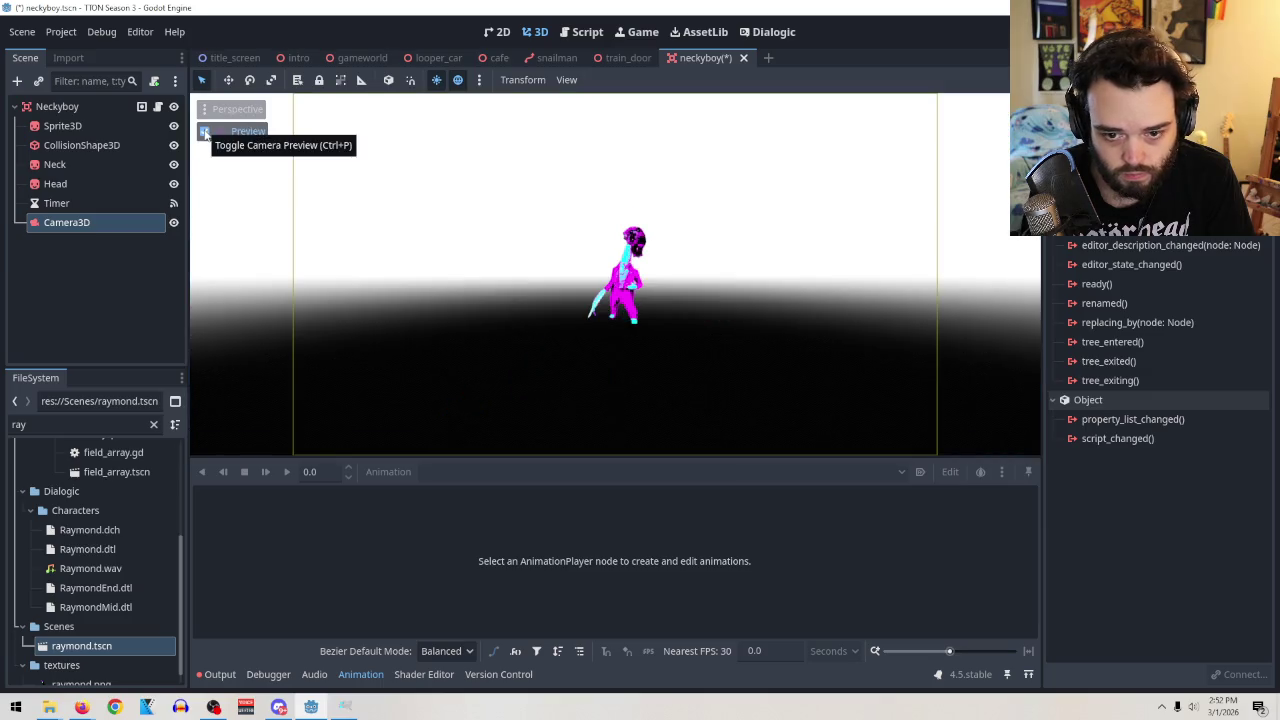
# Move Camera3D to reframe the character and recheck the camera preview.
pyautogui.click(205, 133)
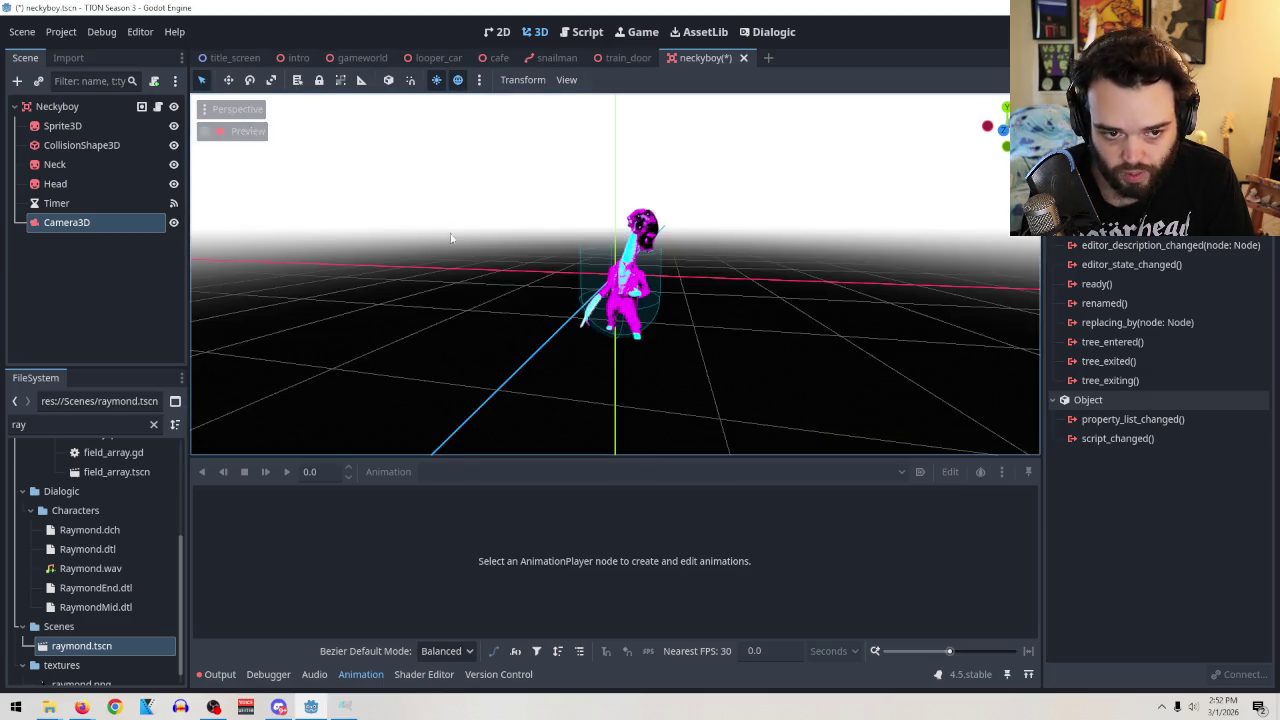
pyautogui.scroll(-5, 803, 258)
pyautogui.moveTo(803, 258); pyautogui.dragTo(741, 265)
pyautogui.click(205, 131)
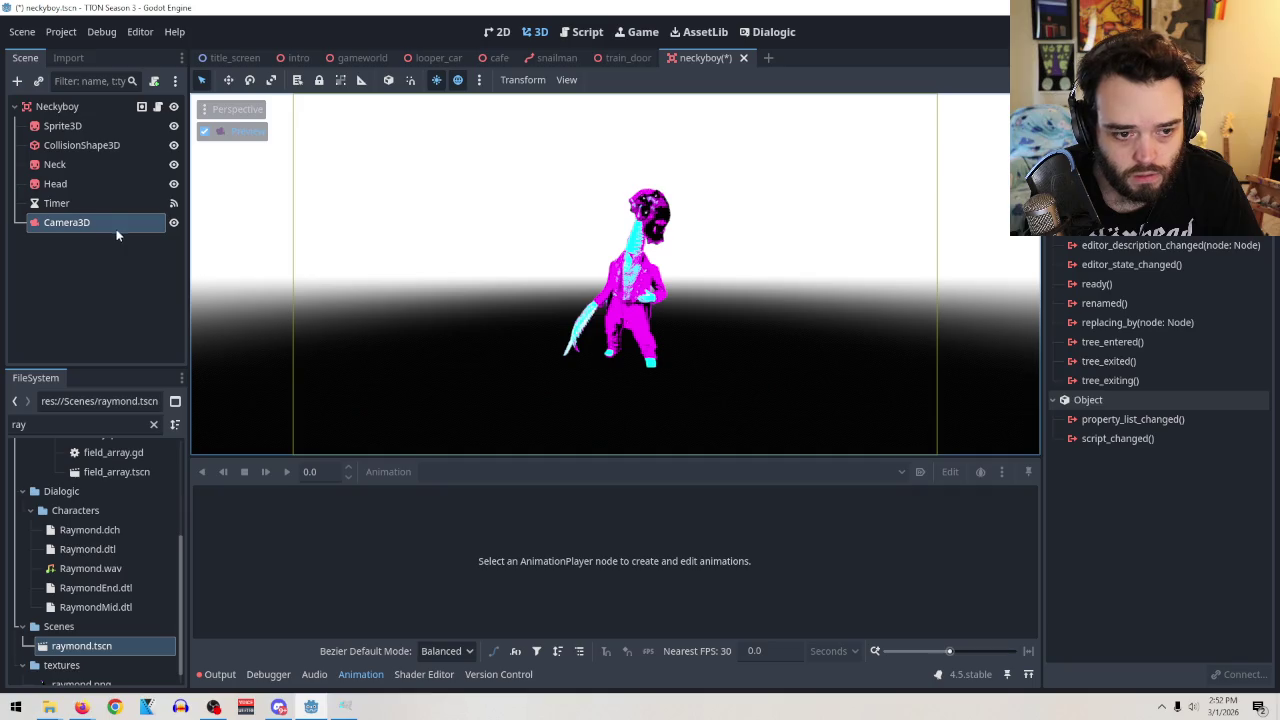
# Inspect the Head node's properties, then return to the neckyboy.gd script.
pyautogui.click(58, 184)
pyautogui.click(1076, 57)
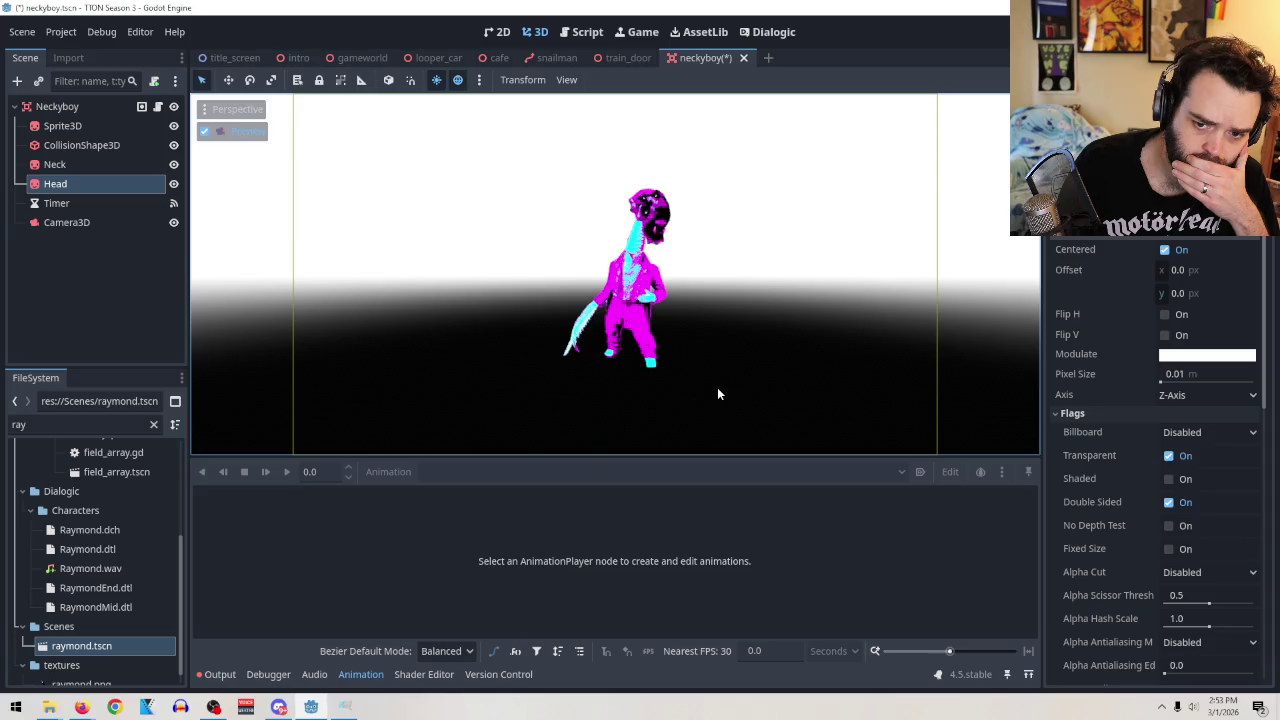
pyautogui.click(173, 164)
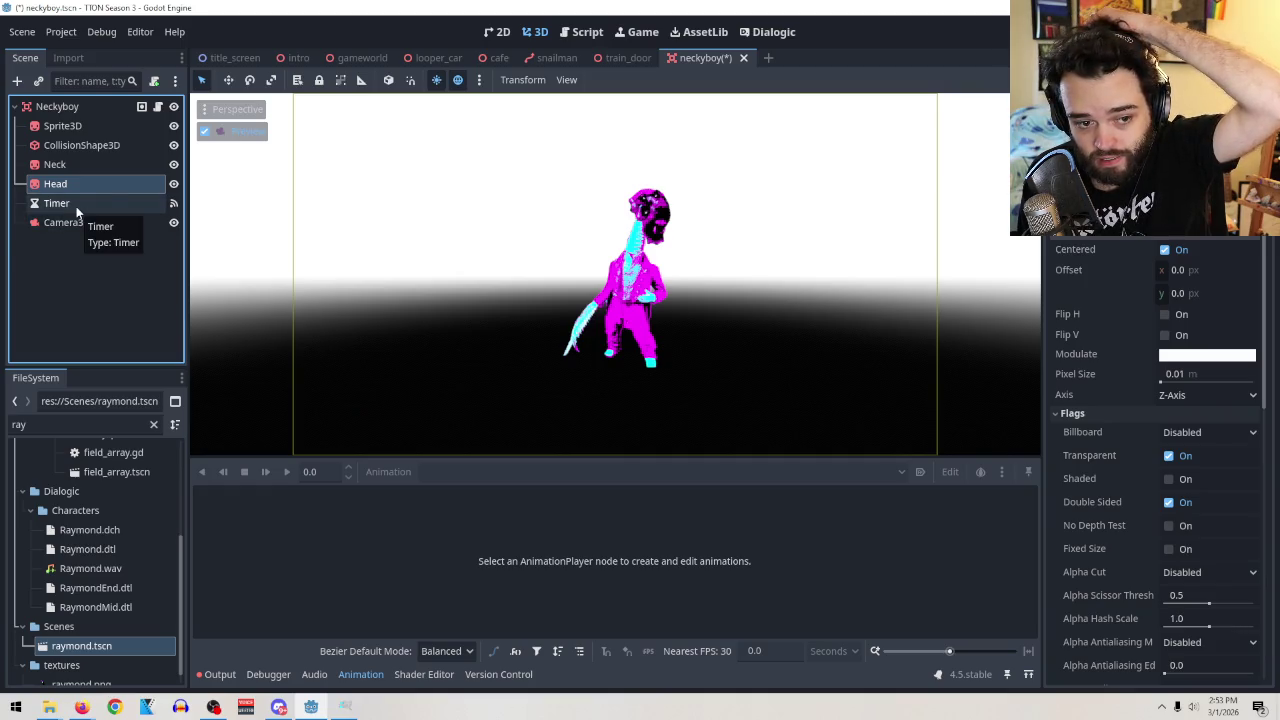
pyautogui.click(141, 106)
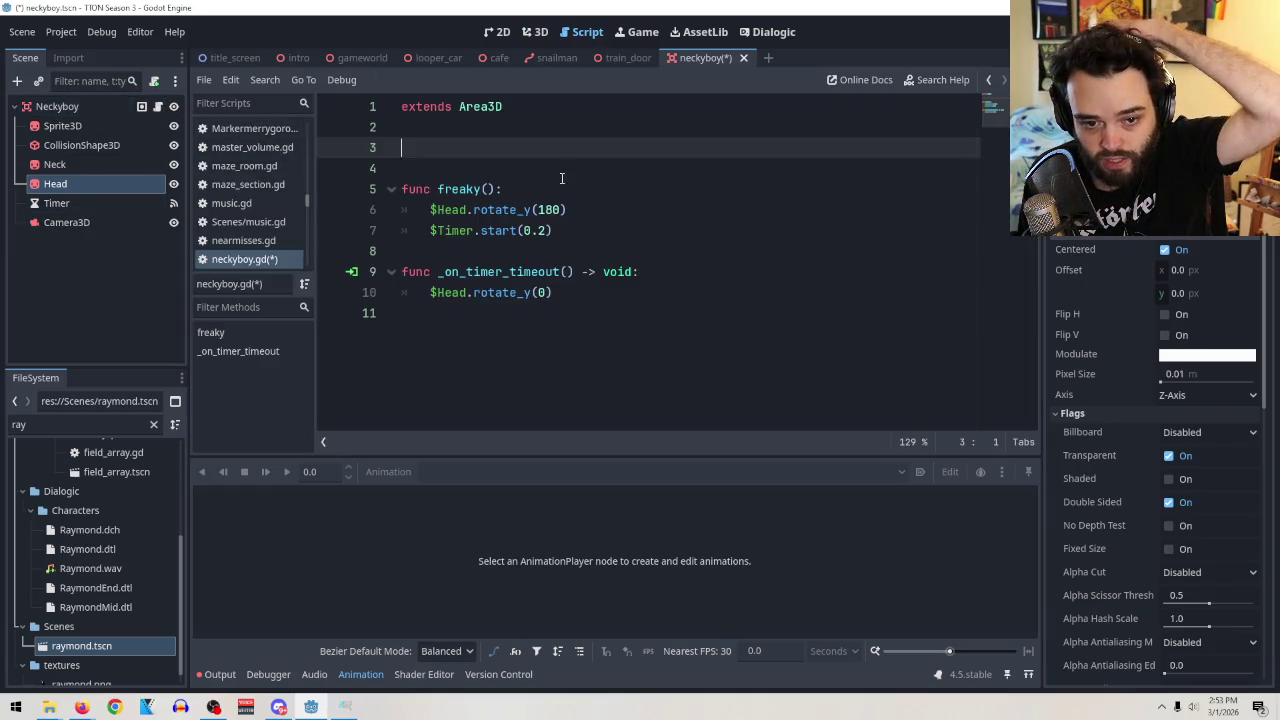
# Type the unfinished declaration 'func _ready' on line 3 of neckyboy.gd.
pyautogui.click(538, 147)
pyautogui.write('proces')
pyautogui.press('BackSpace')
pyautogui.press('BackSpace')
pyautogui.press('BackSpace')
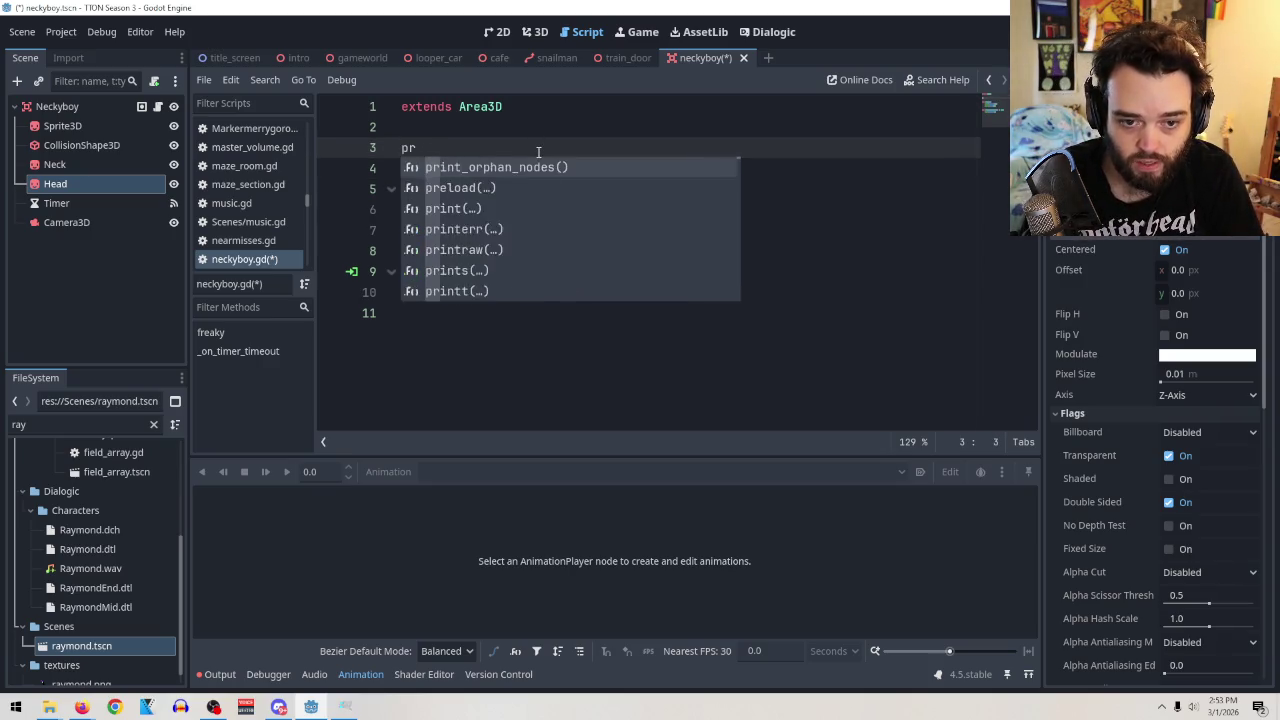
pyautogui.write('fu')
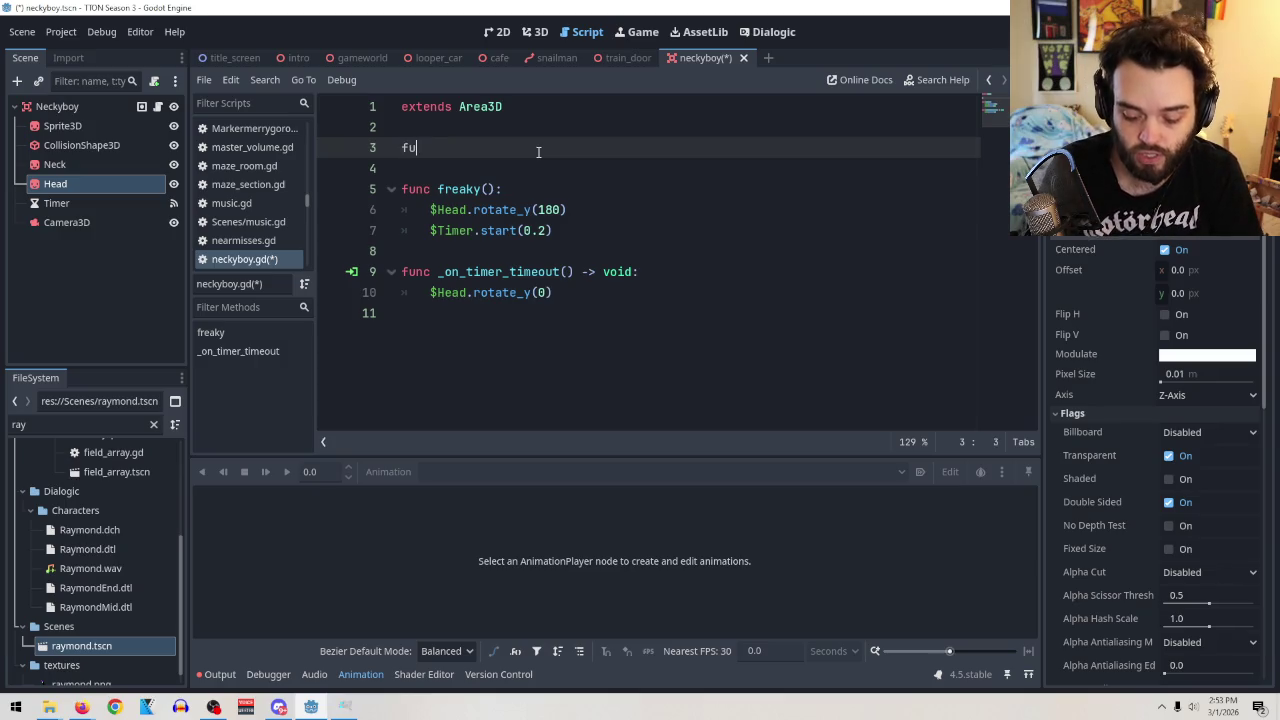
pyautogui.write('nc +')
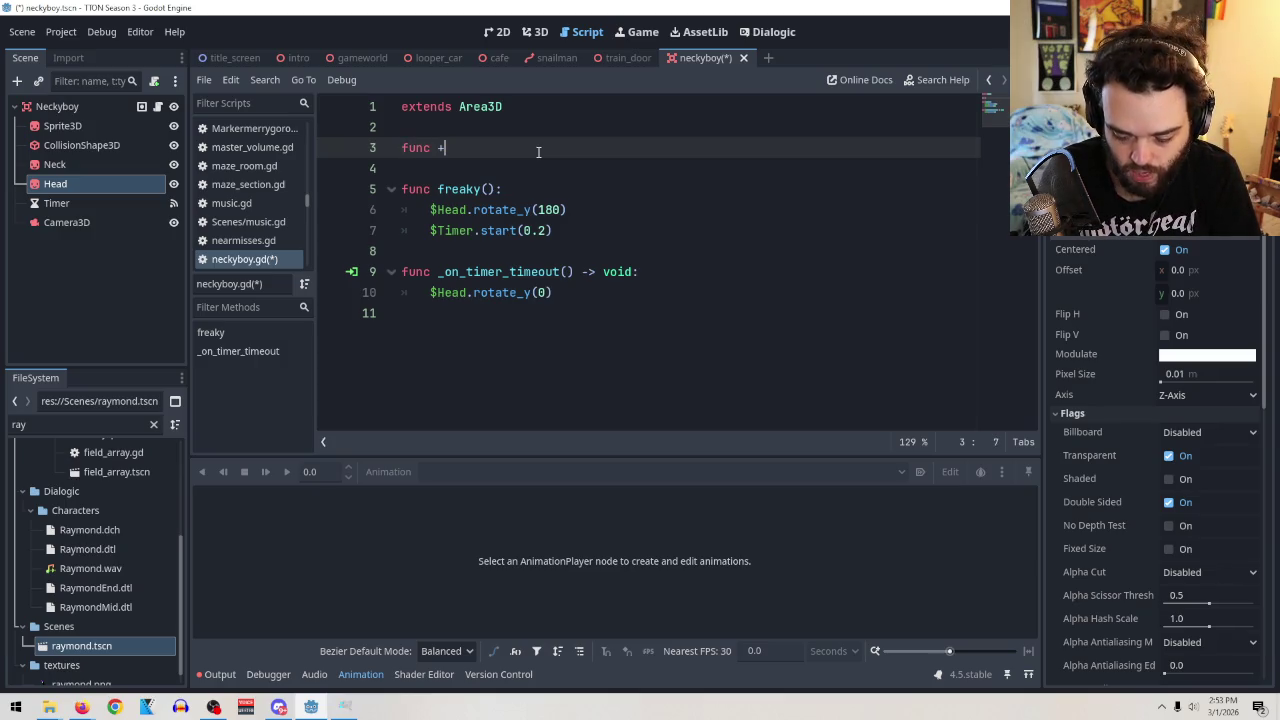
pyautogui.write('ready')
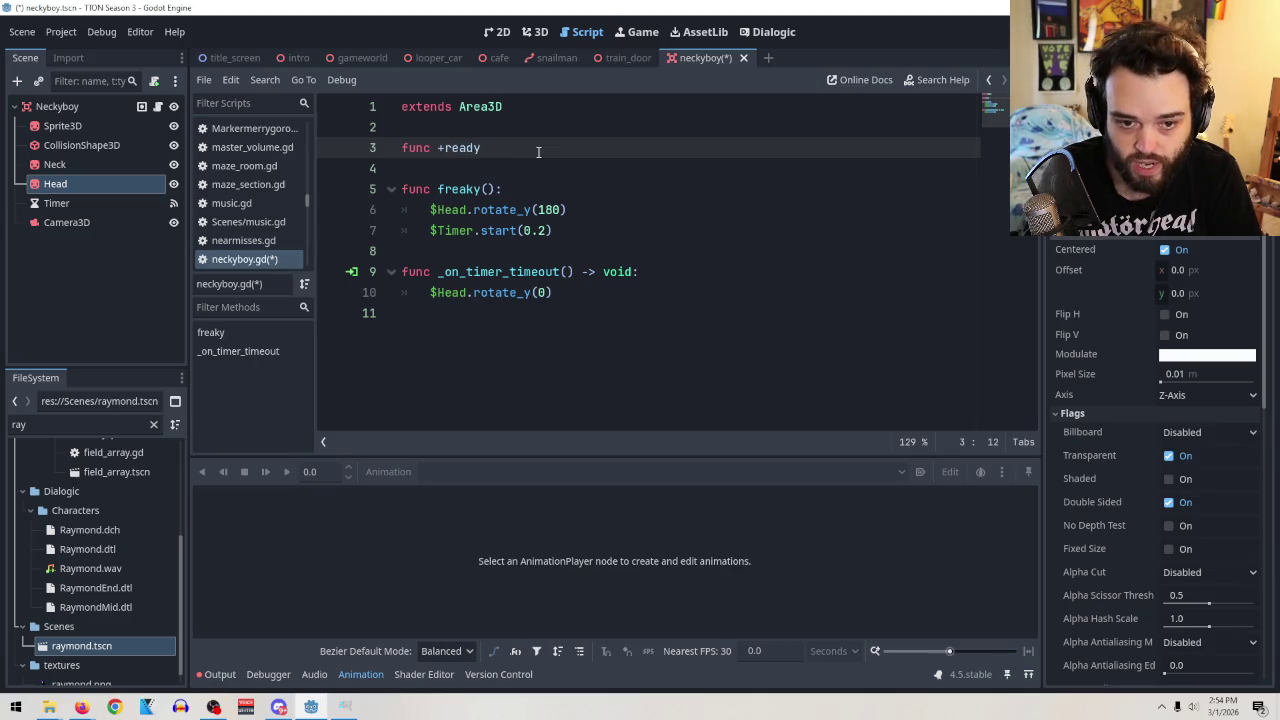
pyautogui.press('BackSpace')
pyautogui.press('BackSpace')
pyautogui.press('BackSpace')
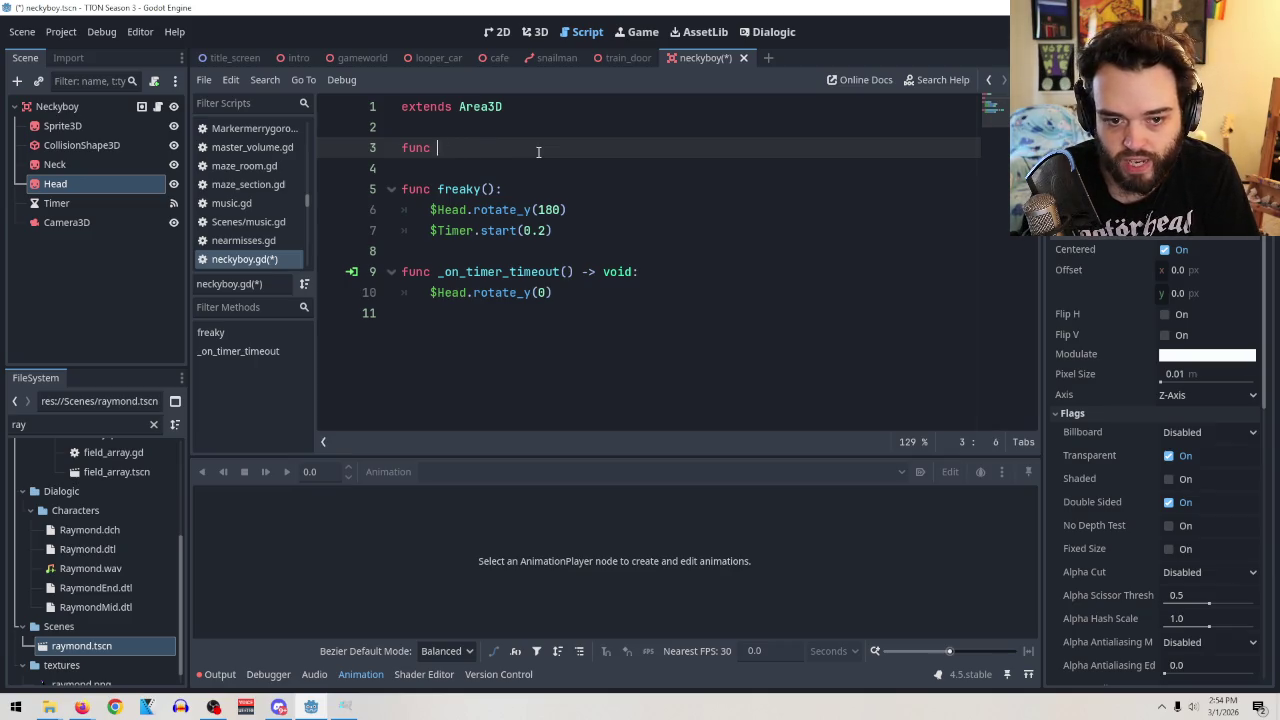
pyautogui.write('_ready')
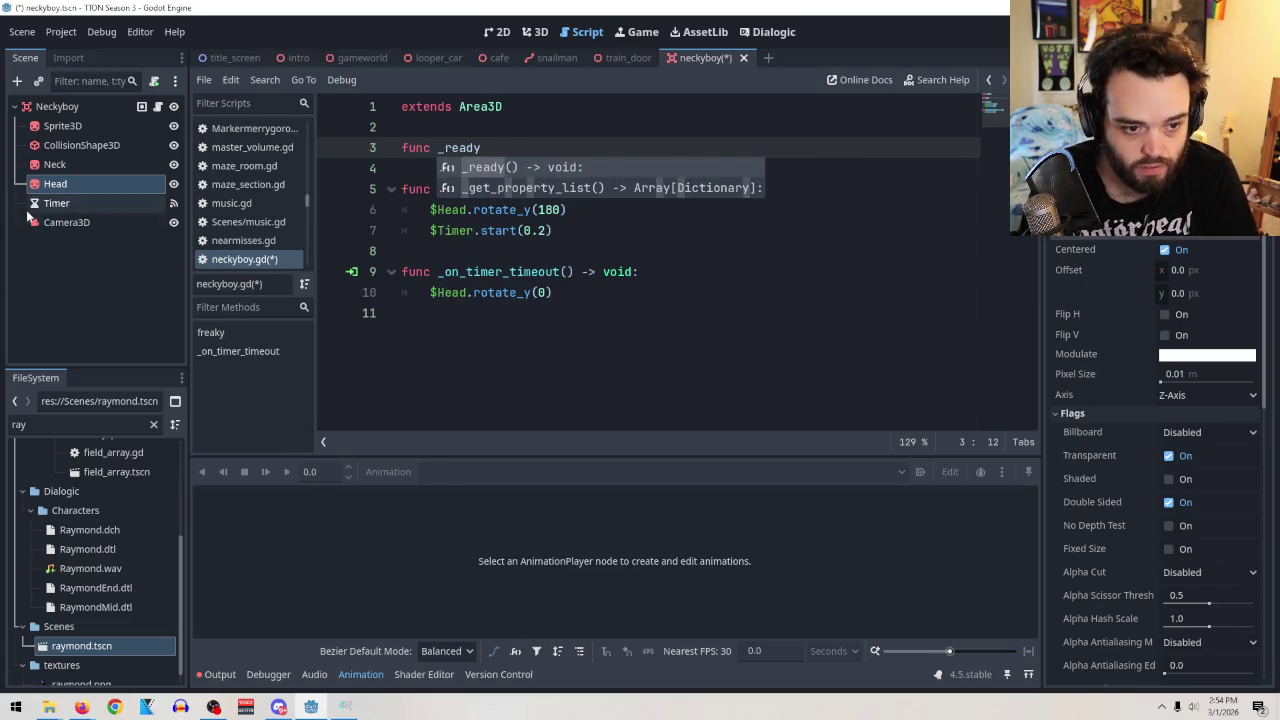
pyautogui.click(57, 106)
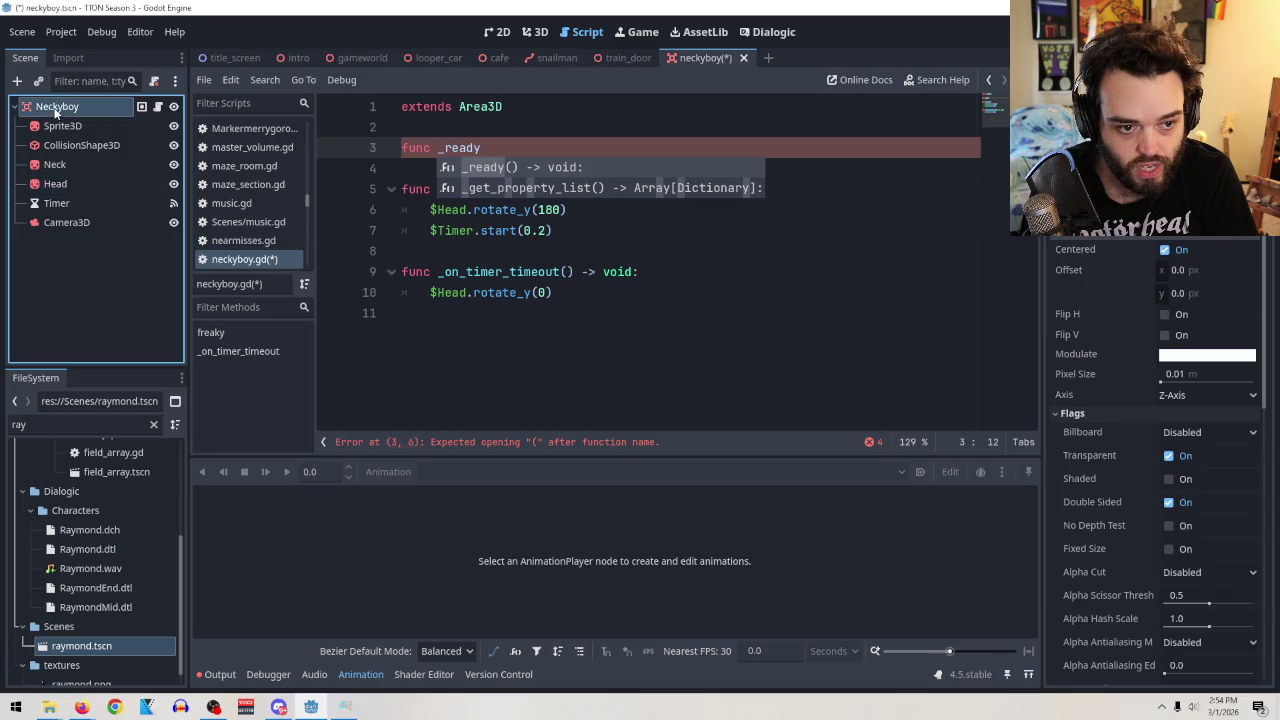
pyautogui.rightClick(91, 290)
# Create a Timer2 node under Neckyboy and rename it 'test timer'.
pyautogui.click(117, 327)
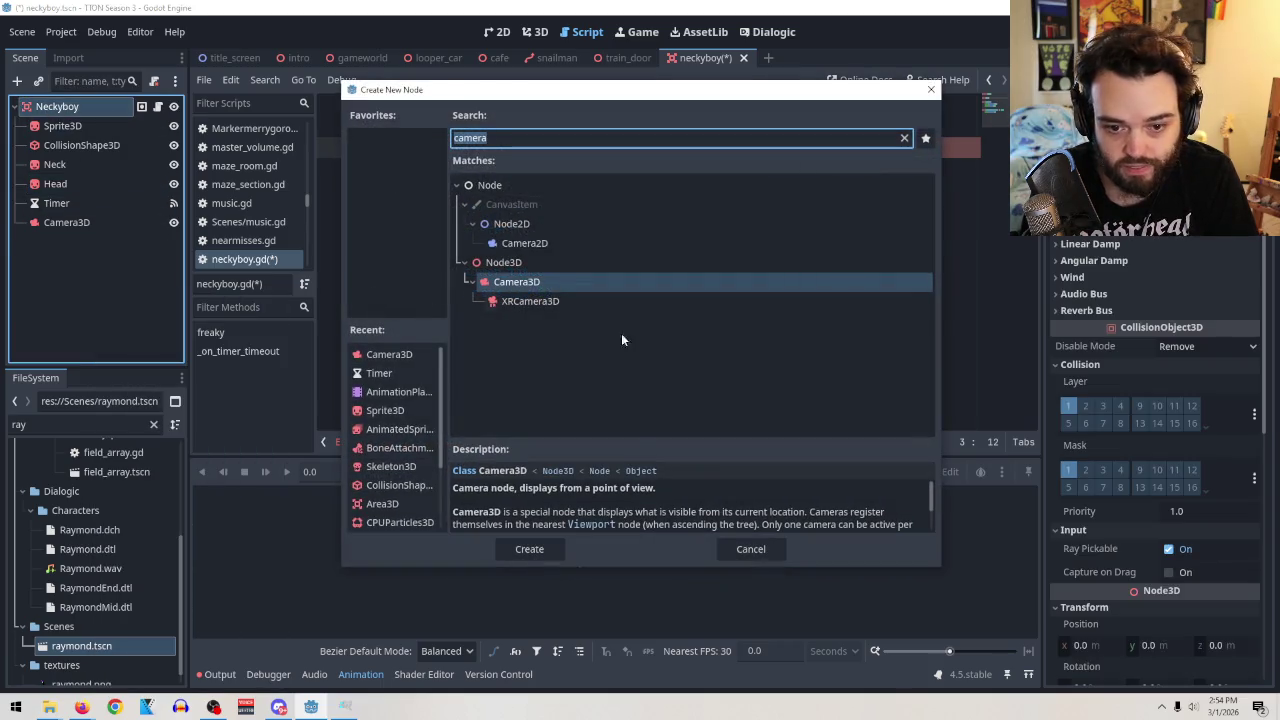
pyautogui.press('BackSpace')
pyautogui.write('timer')
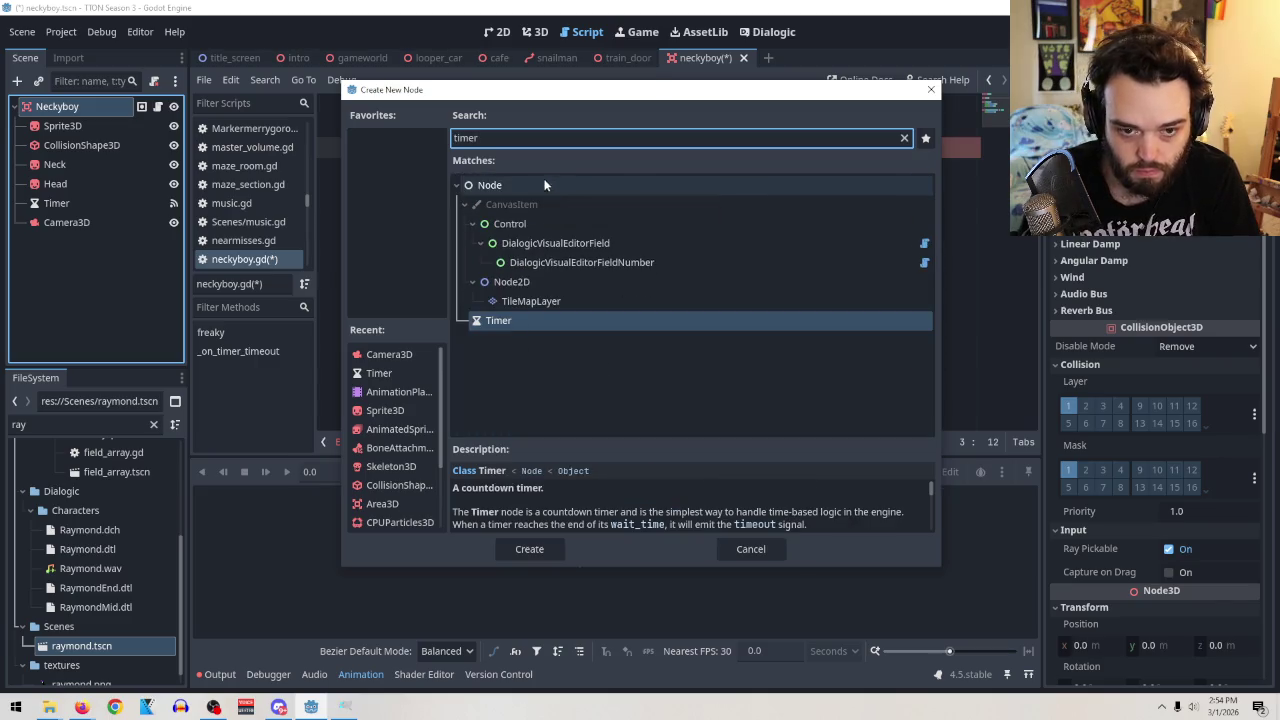
pyautogui.click(536, 548)
pyautogui.click(58, 243)
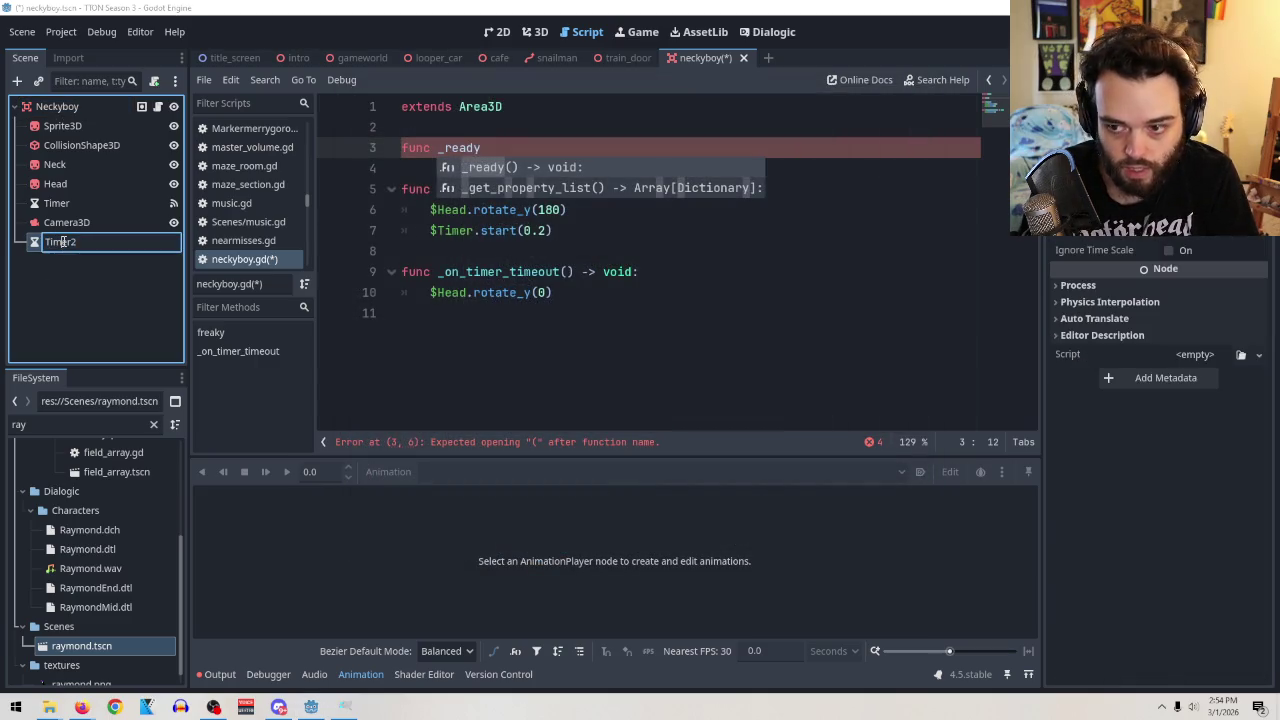
pyautogui.write('t')
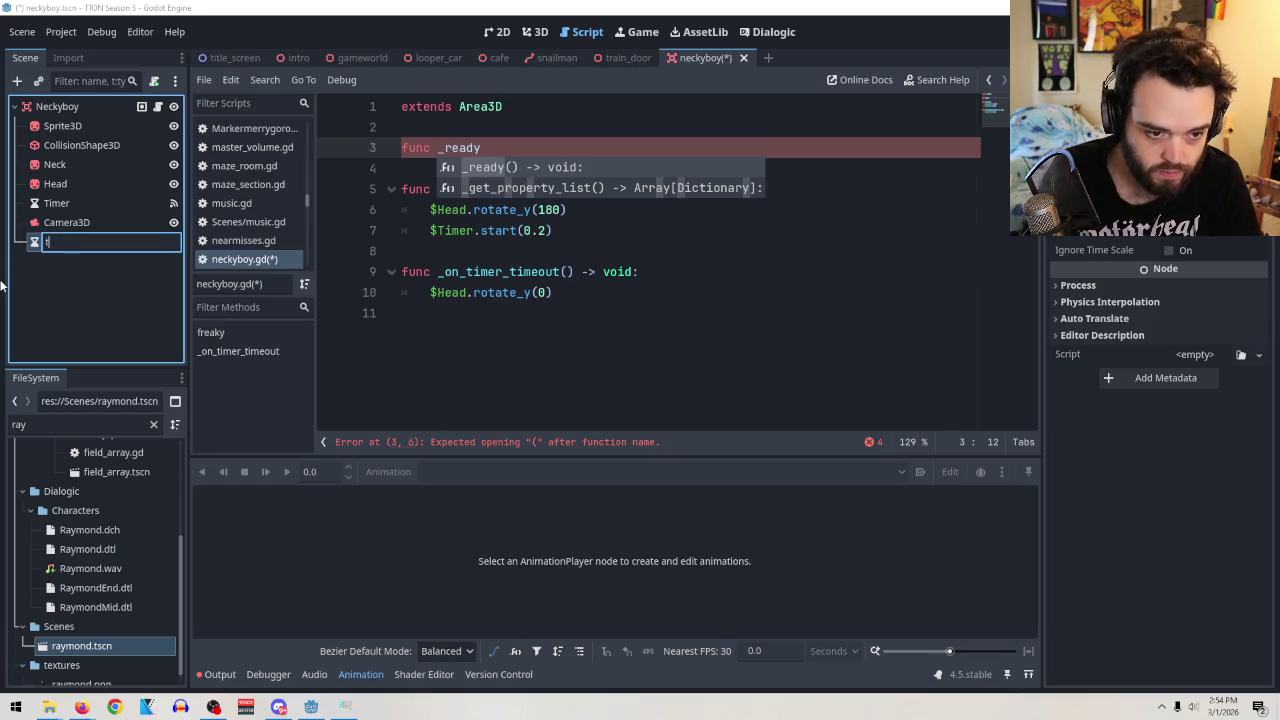
pyautogui.write('est timer')
pyautogui.press('Return')
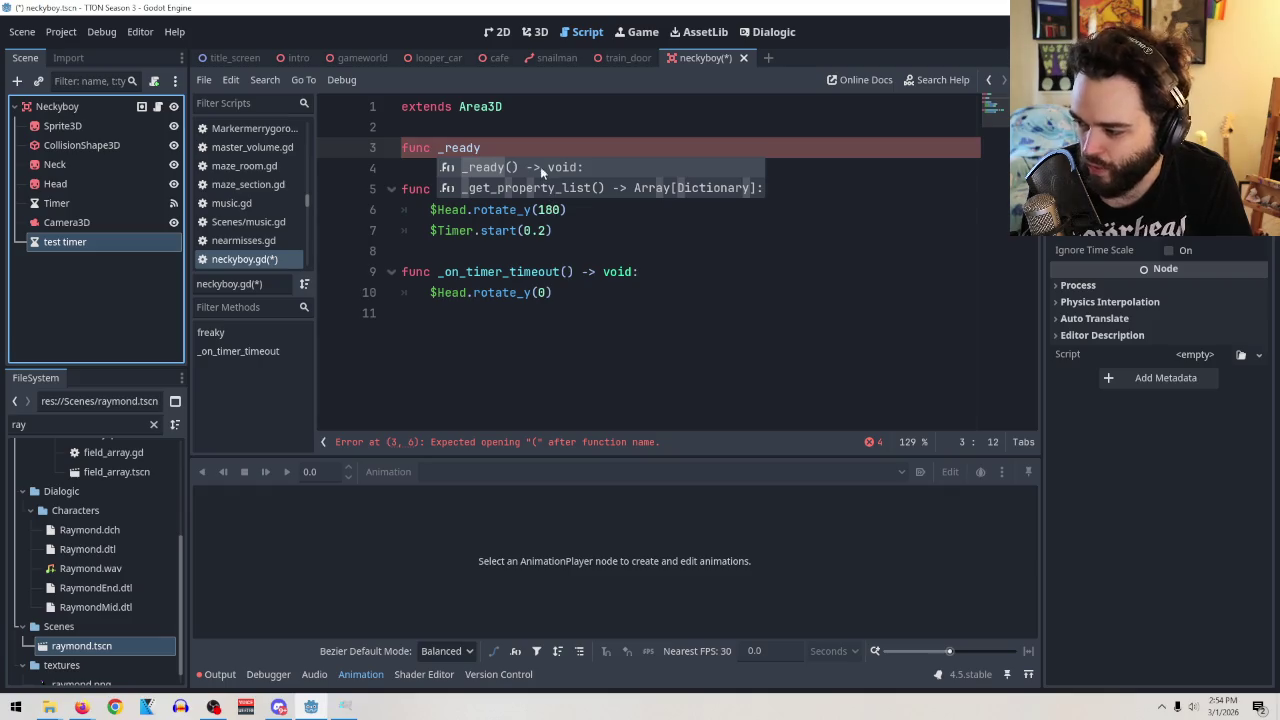
pyautogui.click(652, 273)
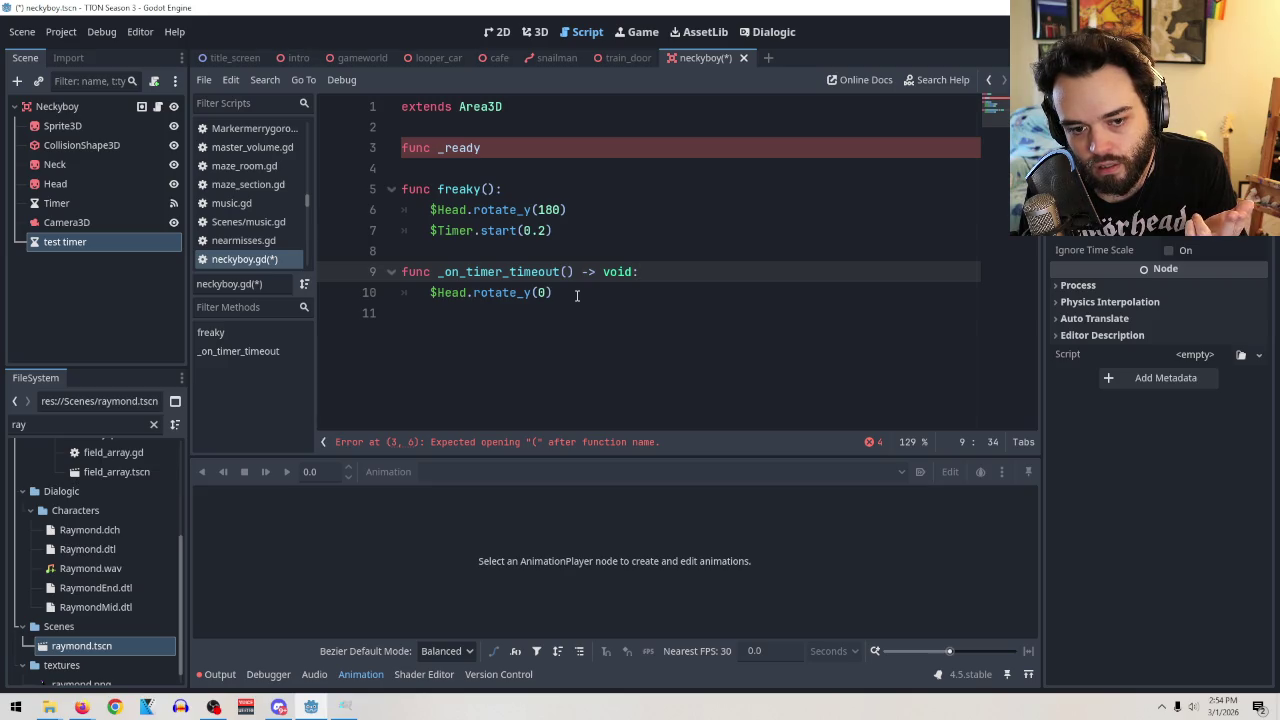
# Change the Head rotation on line 10 from rotate_y(0) to rotate_y(180).
pyautogui.moveTo(577, 295); pyautogui.dragTo(431, 300)
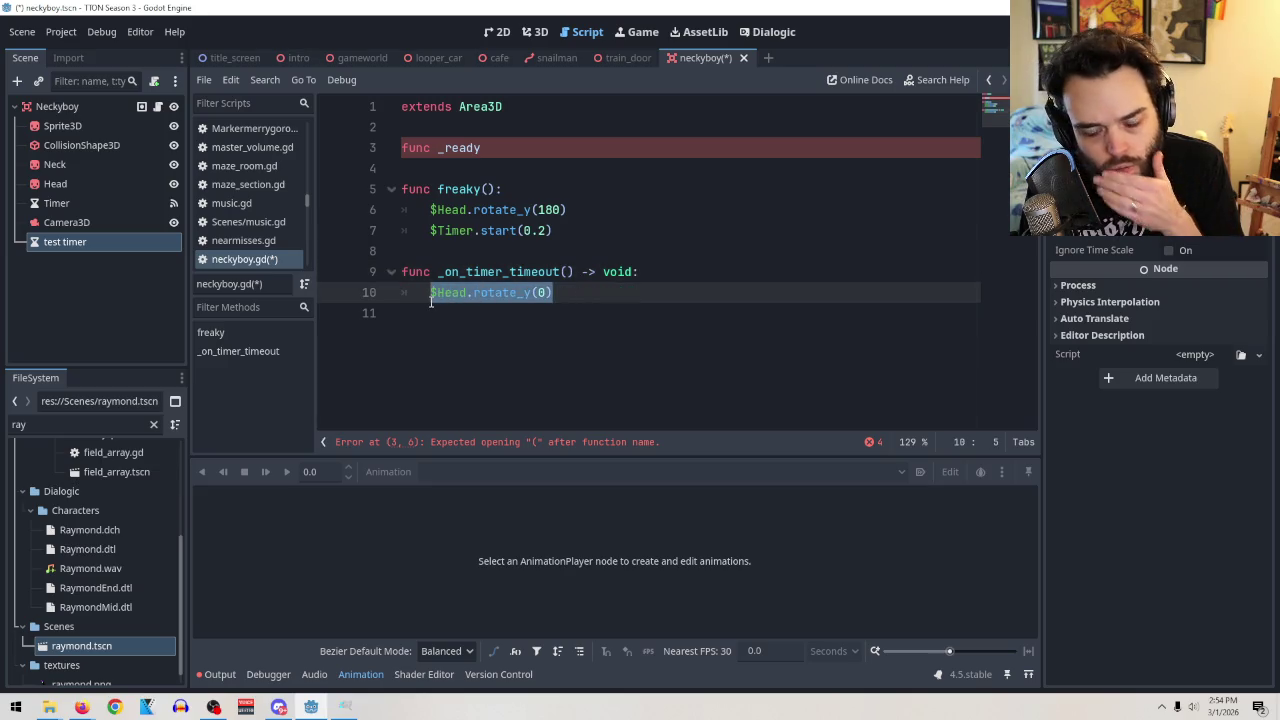
pyautogui.click(537, 292)
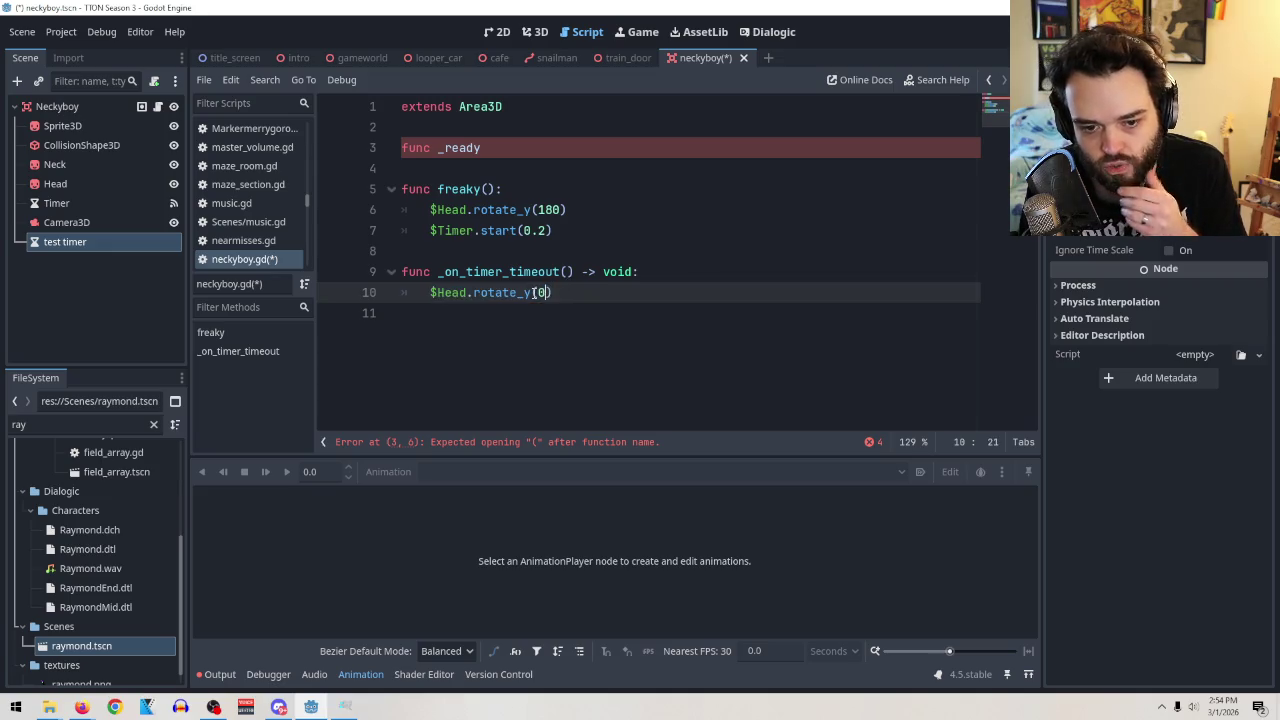
pyautogui.write('180')
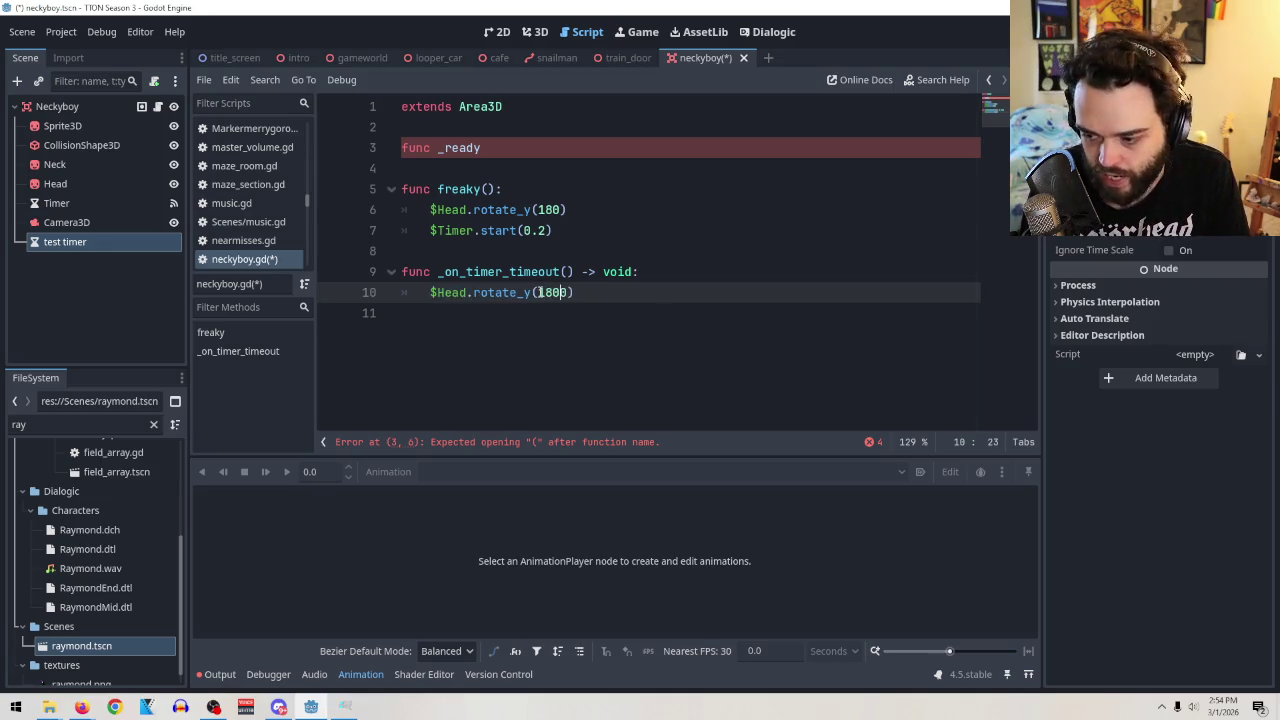
pyautogui.click(628, 271)
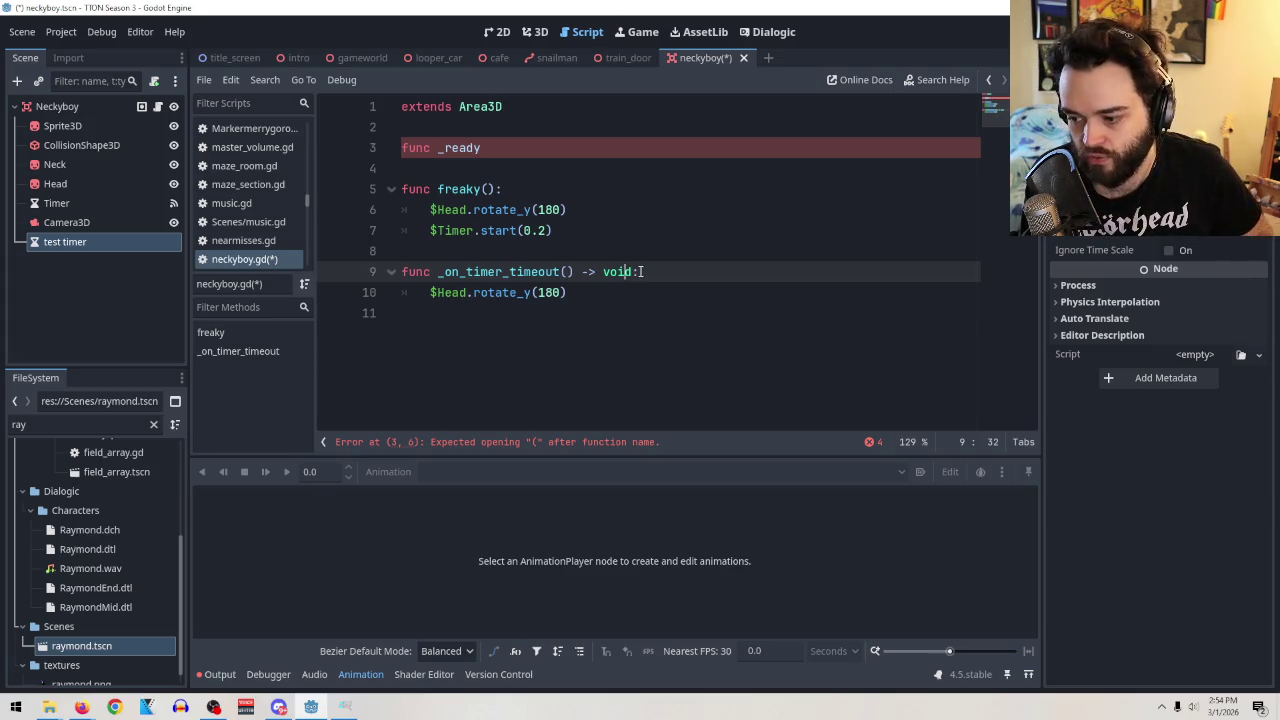
# Add an opening parenthesis after func _ready on line 3.
pyautogui.click(494, 149)
pyautogui.write('(')
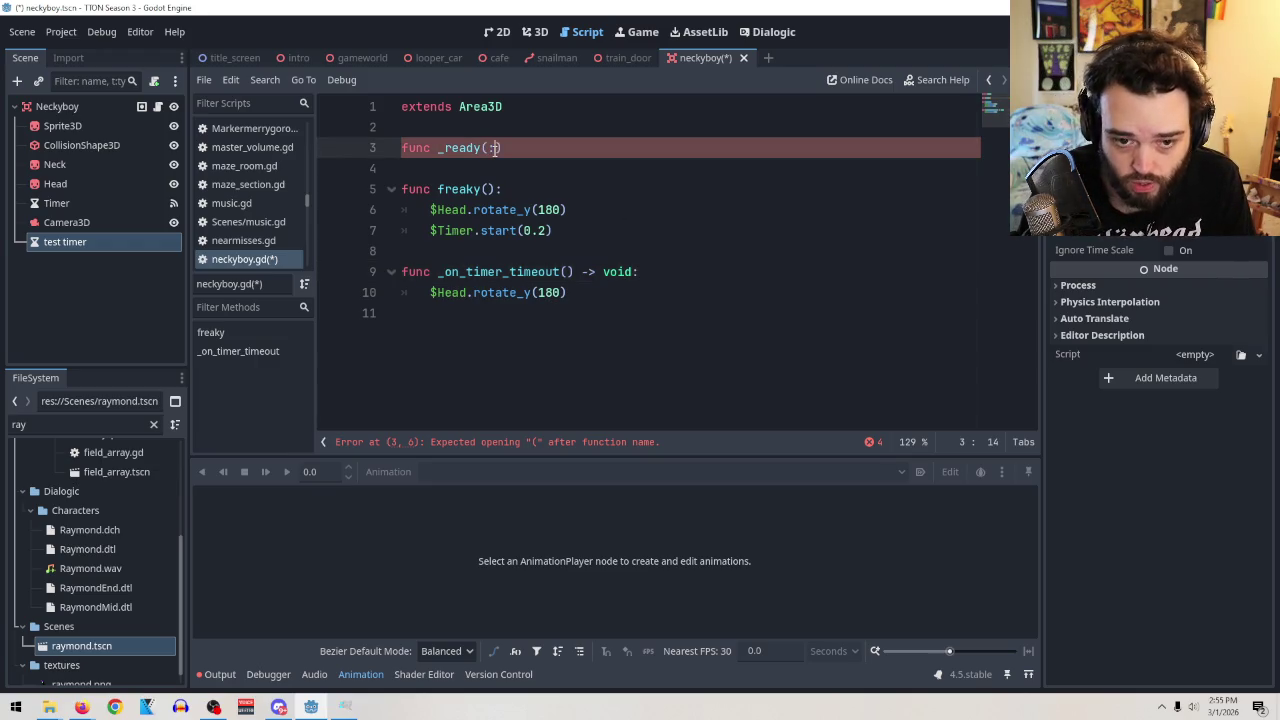
pyautogui.press('BackSpace')
pyautogui.press('BackSpace')
pyautogui.press('BackSpace')
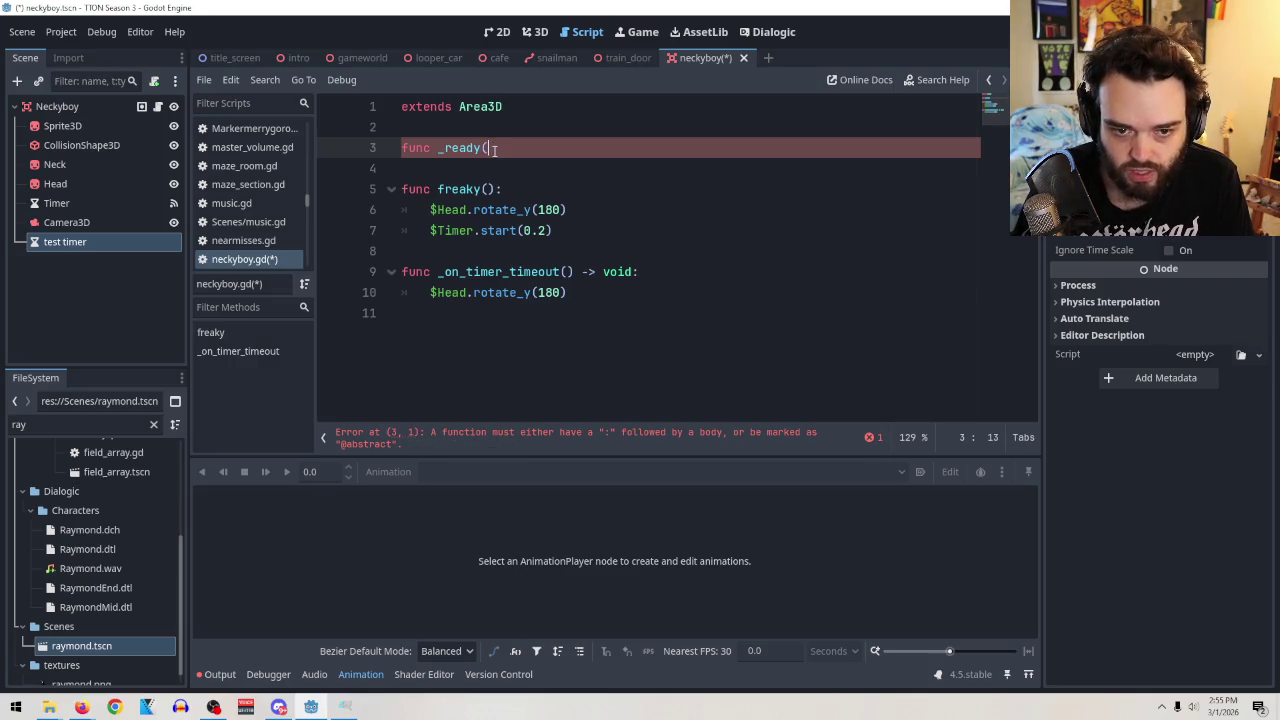
# Accept the autocomplete so line 3 reads 'func _ready() -> void:', with an indented body line below.
pyautogui.press('BackSpace')
pyautogui.write('a')
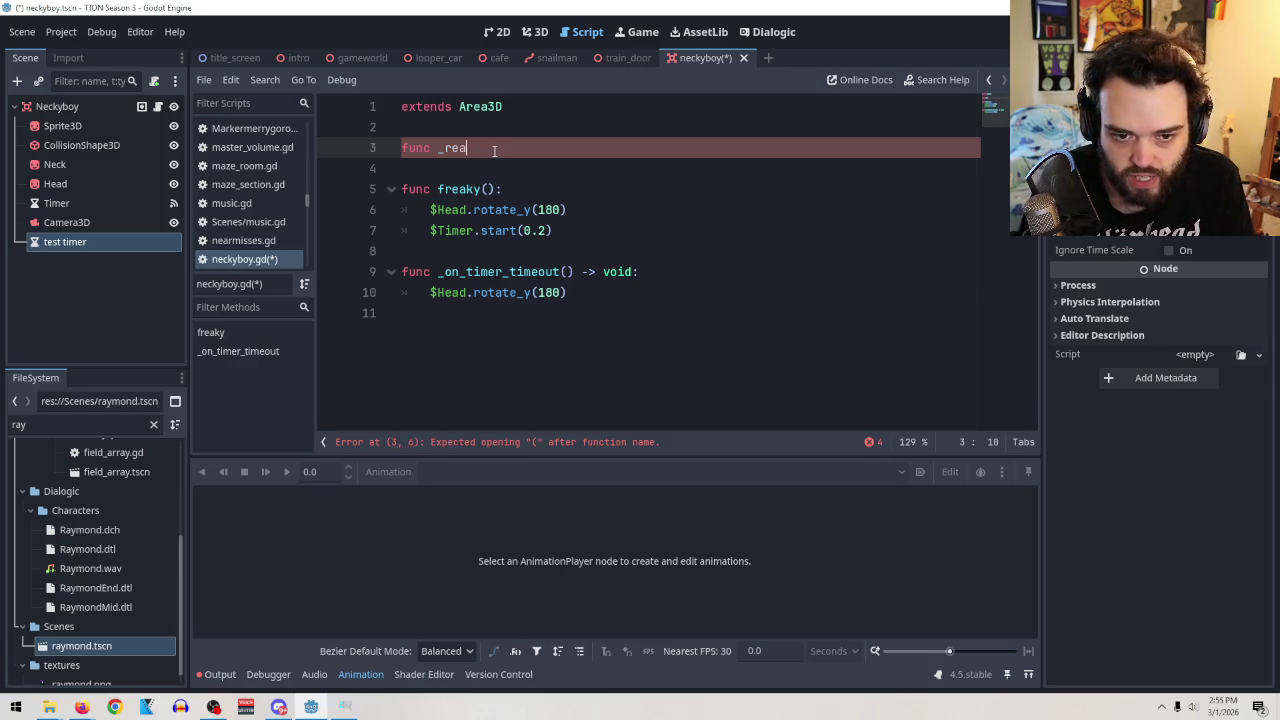
pyautogui.press('Return')
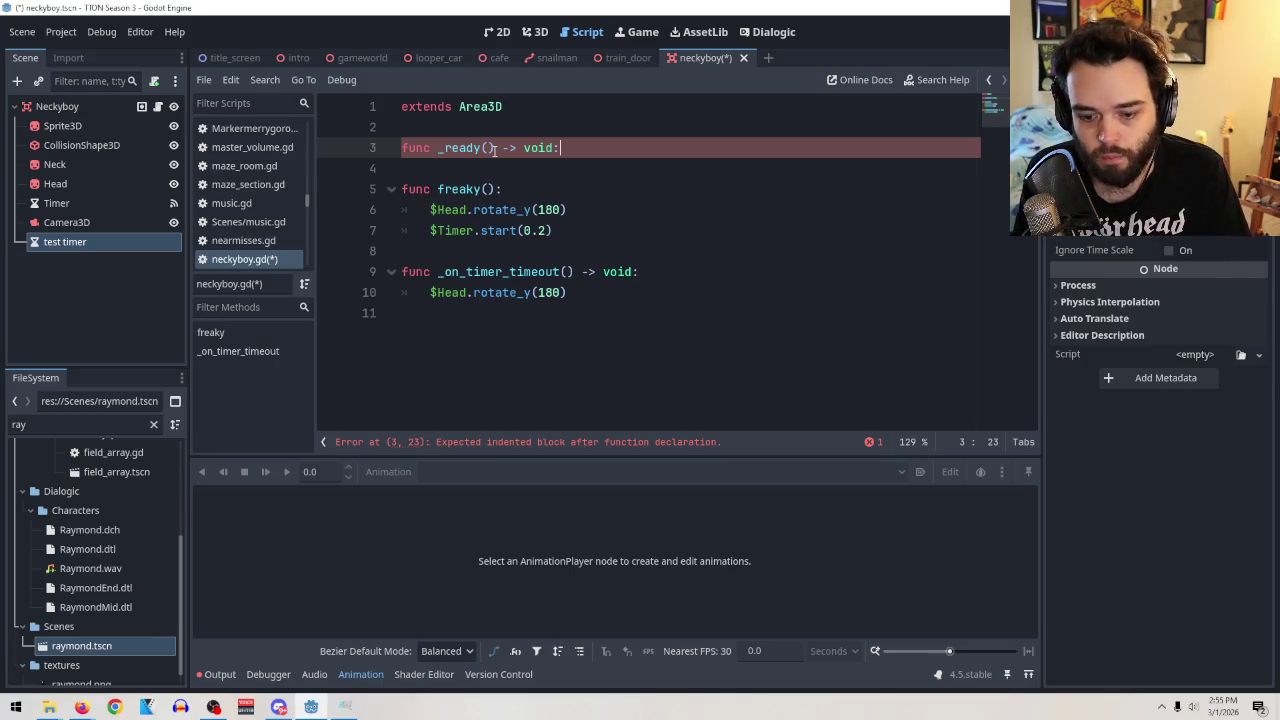
pyautogui.press('Return')
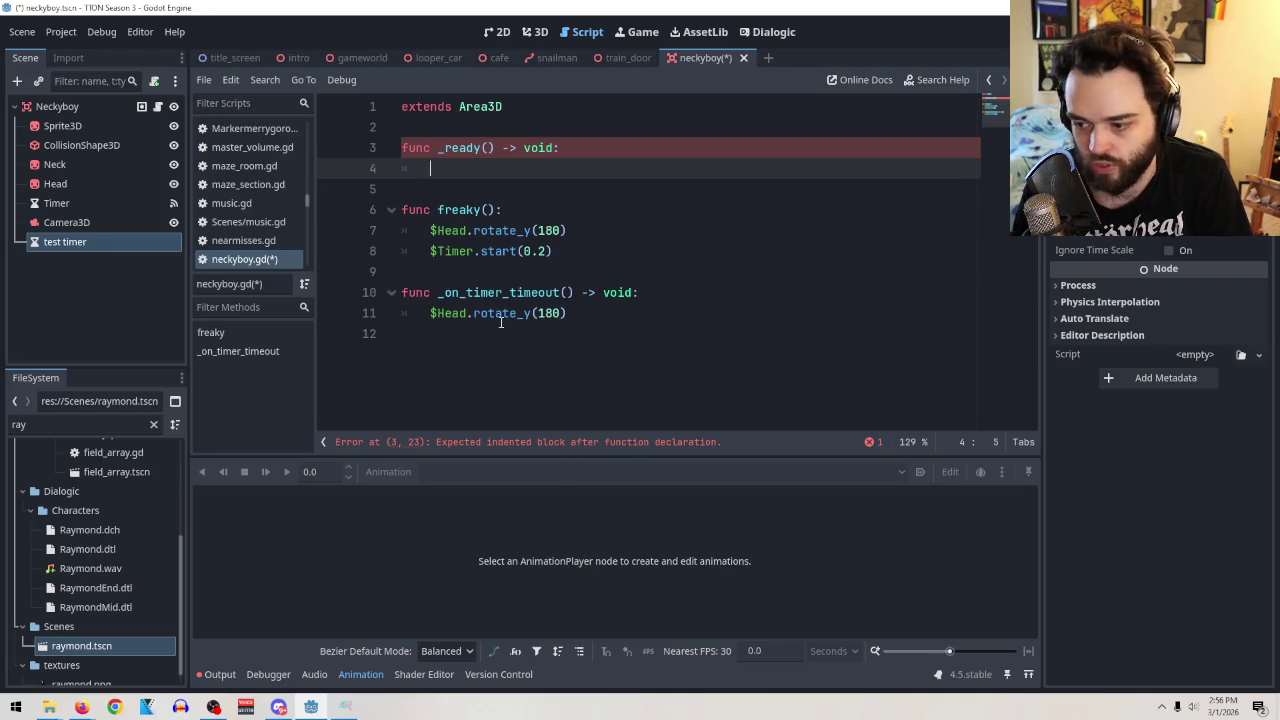
# Replace the head rotation in freaky() with rotate_y(deg_to_rad(180)).
pyautogui.moveTo(501, 321)
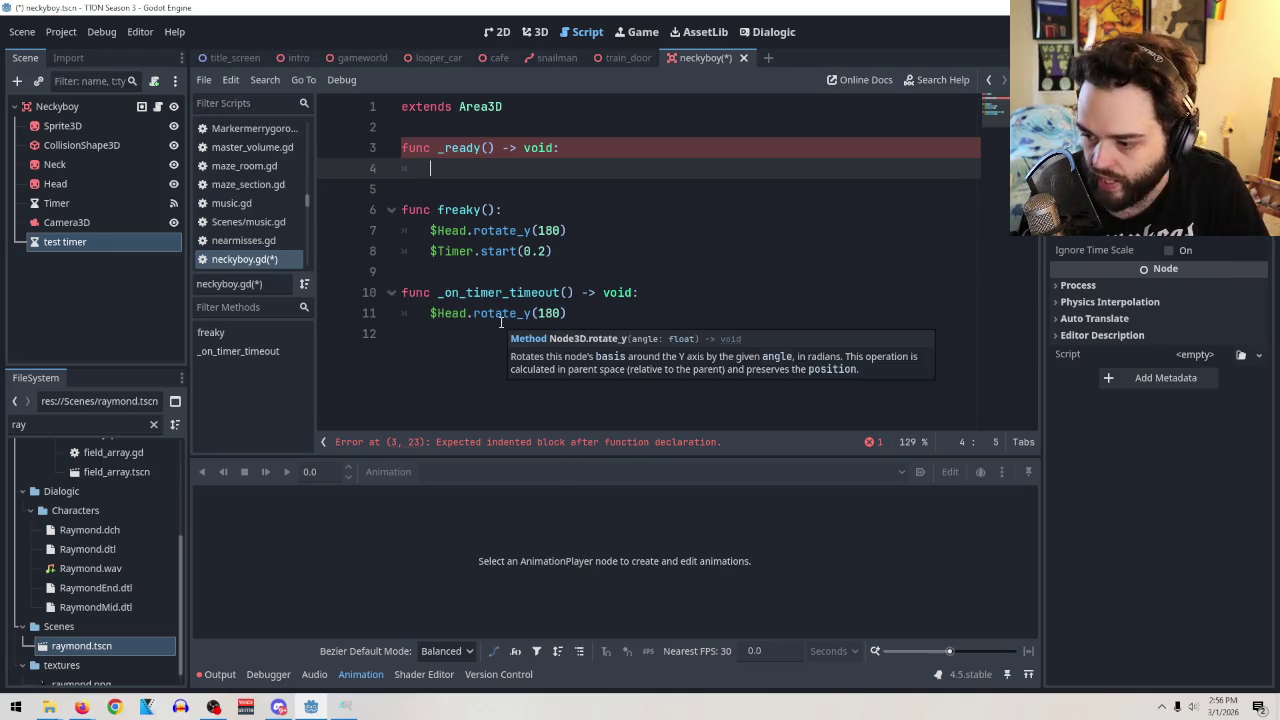
pyautogui.doubleClick(532, 313)
pyautogui.write('degree')
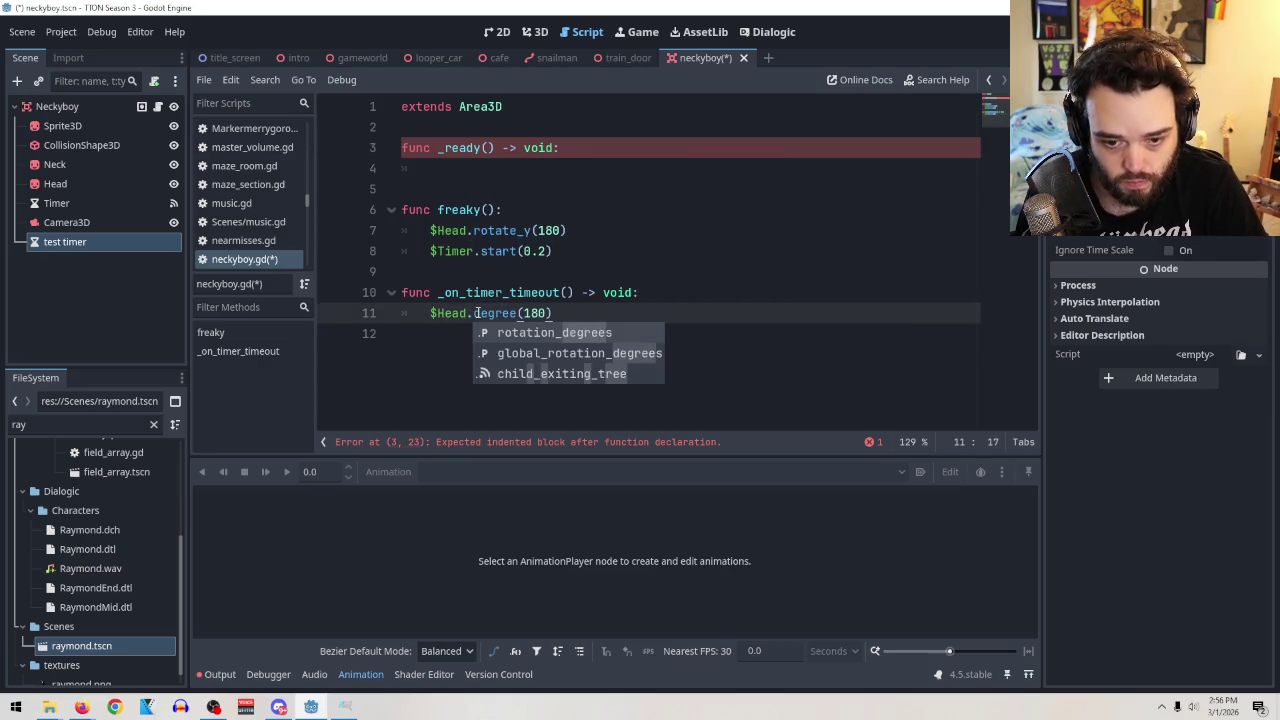
pyautogui.press('BackSpace')
pyautogui.press('BackSpace')
pyautogui.press('BackSpace')
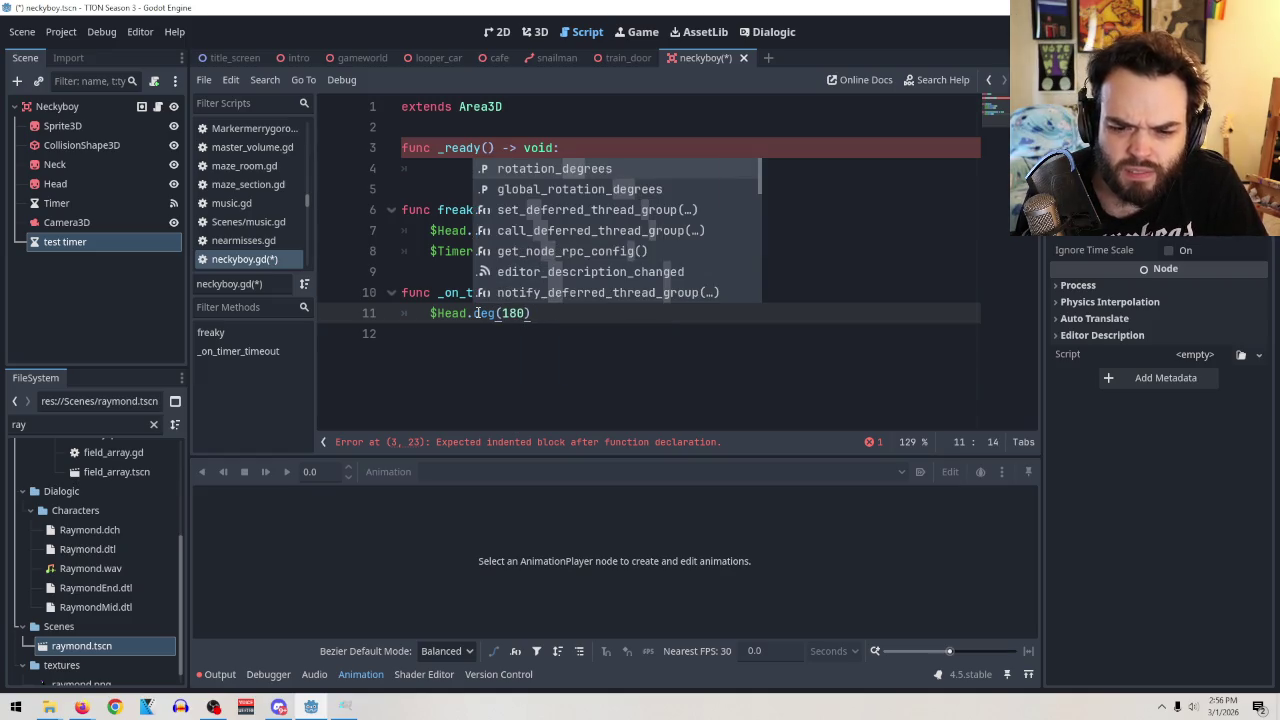
pyautogui.hotkey('ctrl', 'z')
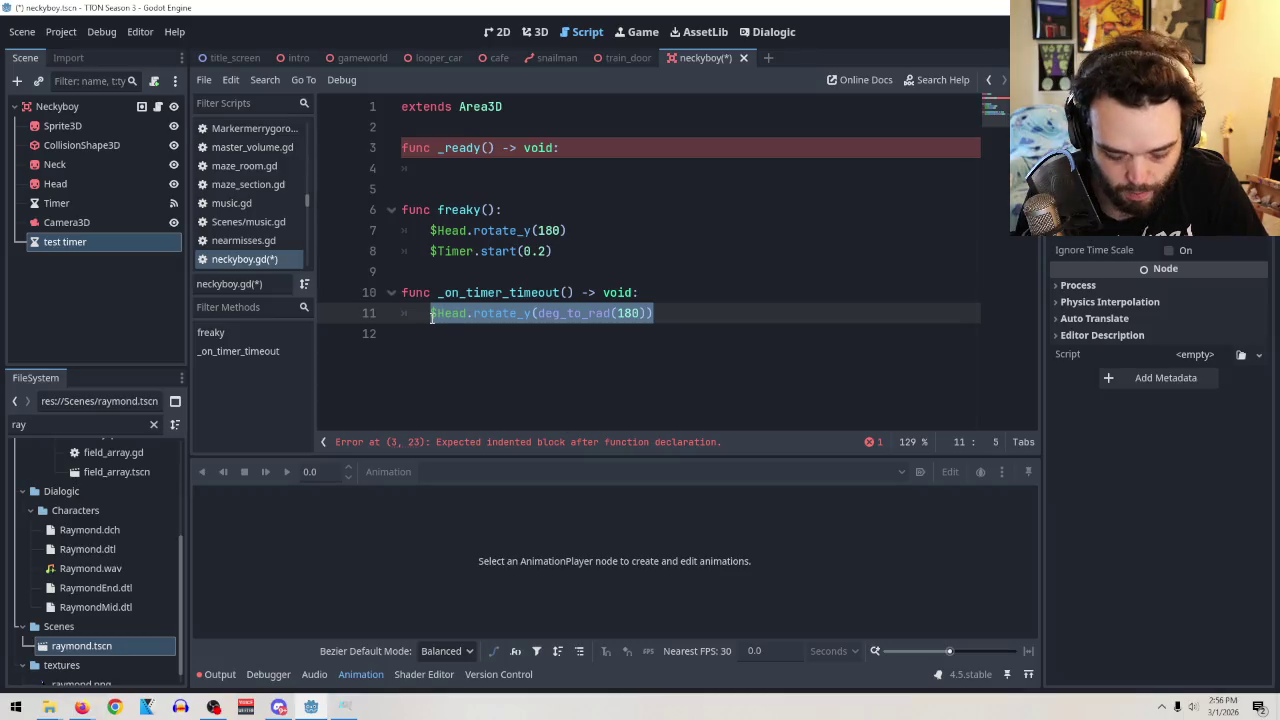
pyautogui.moveTo(570, 230); pyautogui.dragTo(431, 230)
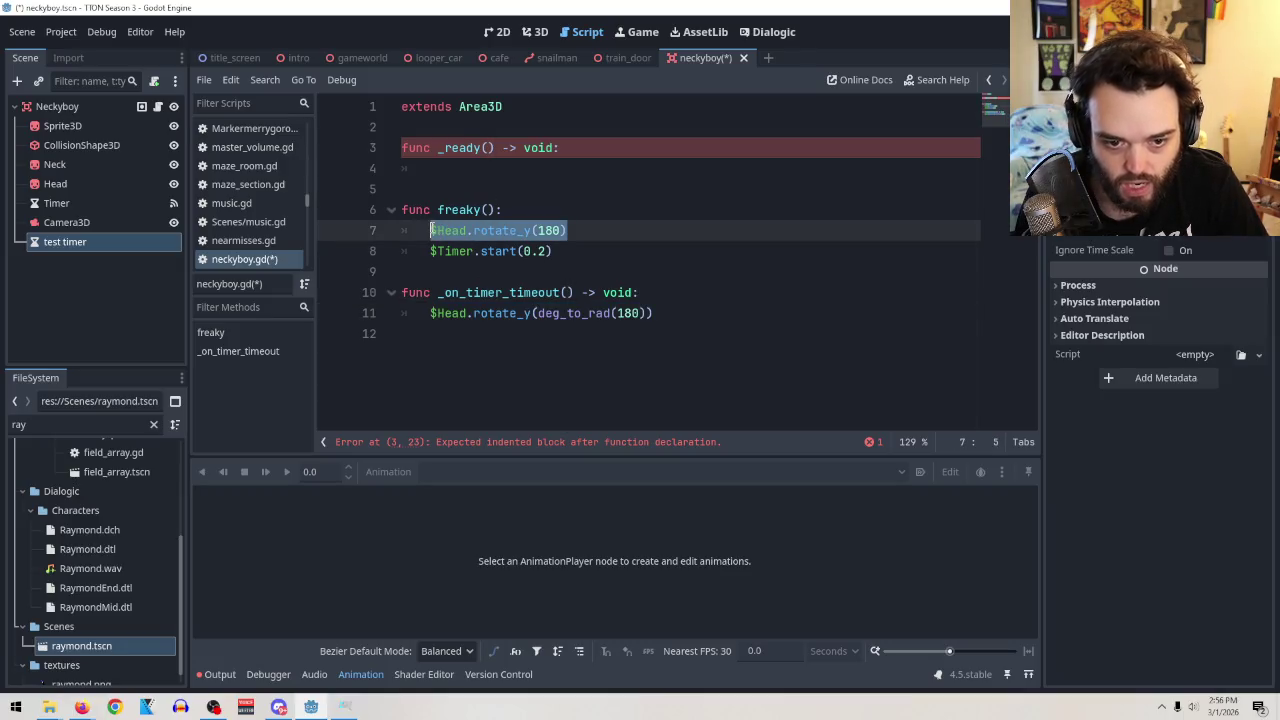
pyautogui.write('$Head.rotate_y(deg_to_rad(180))')
pyautogui.press('Up')
pyautogui.press('Up')
pyautogui.press('Up')
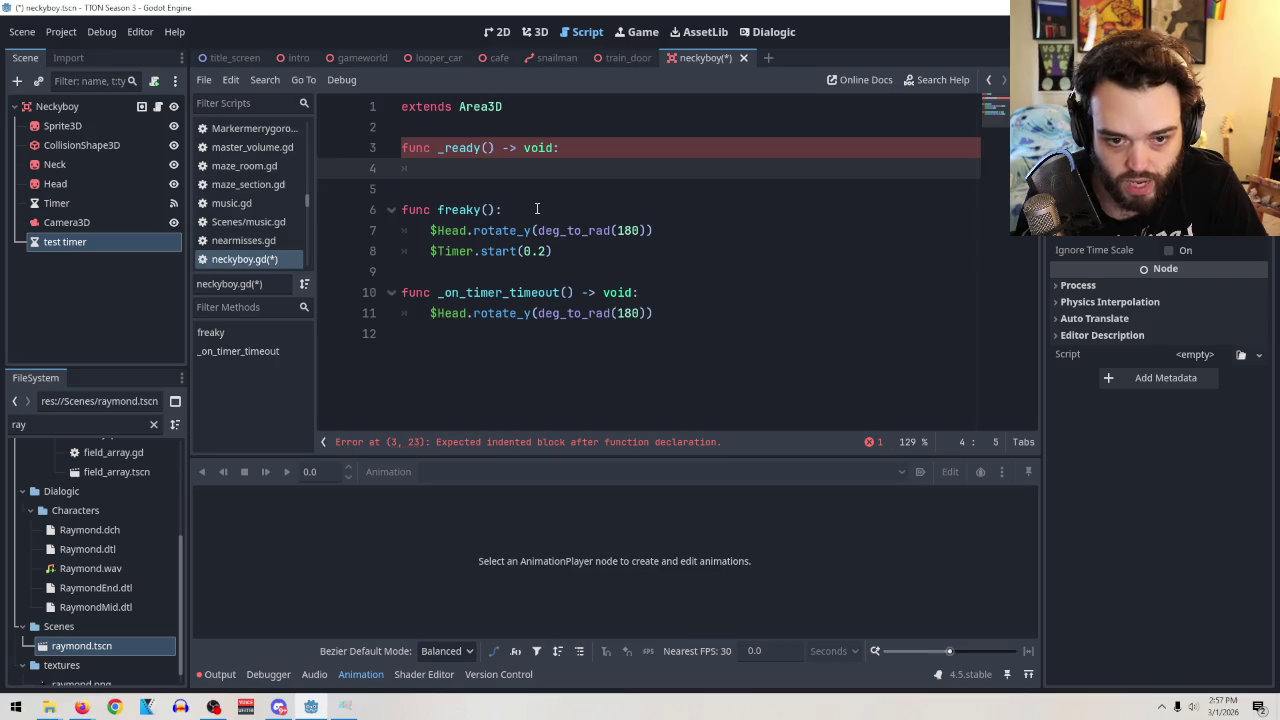
# Make _ready call $"test timer".start(1) and add blank lines after the timeout handler.
pyautogui.moveTo(94, 241)
pyautogui.mouseDown()
pyautogui.moveTo(499, 371)
pyautogui.moveTo(477, 374)
pyautogui.moveTo(471, 349)
pyautogui.mouseUp()
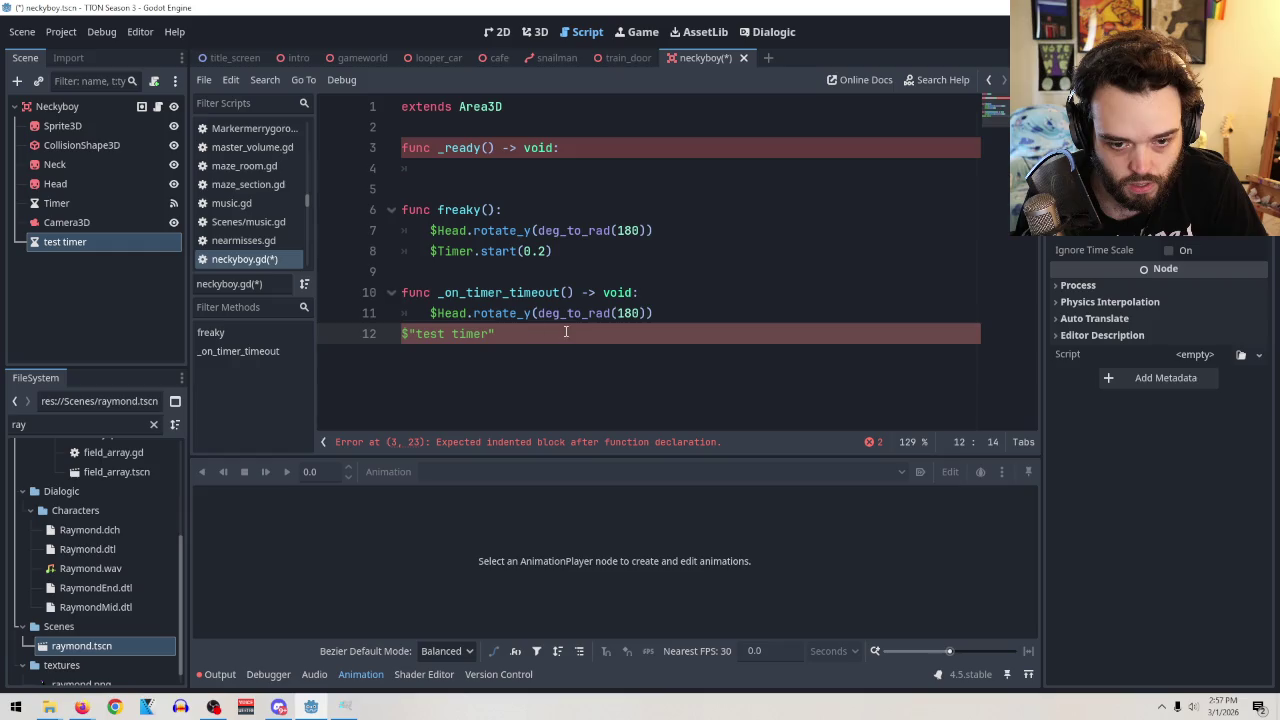
pyautogui.hotkey('ctrl', 'z')
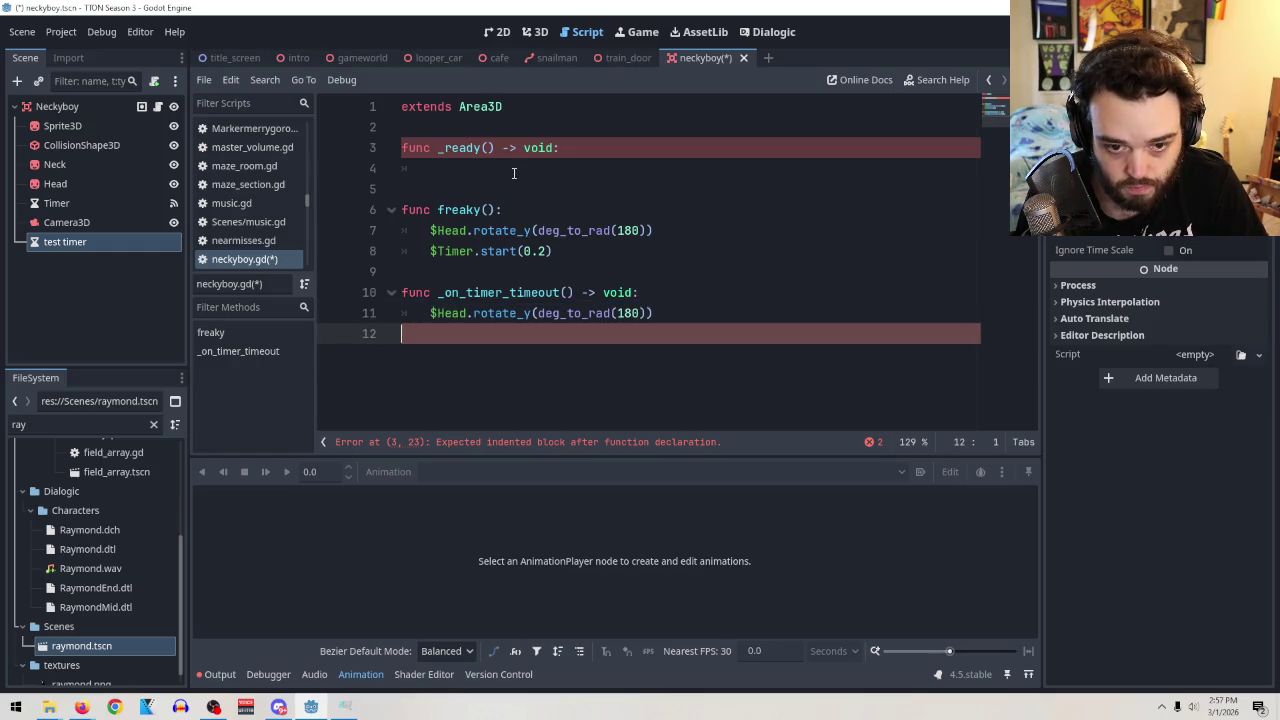
pyautogui.click(514, 170)
pyautogui.write('$"test timer"')
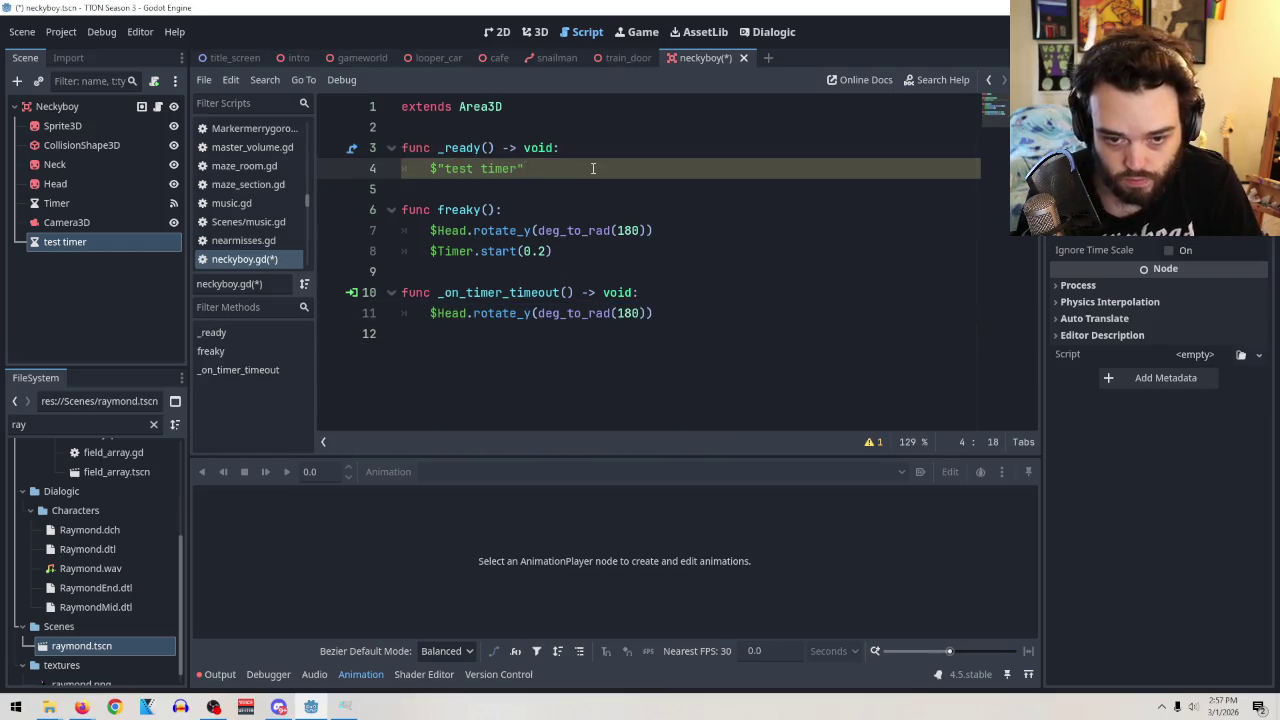
pyautogui.write('.start')
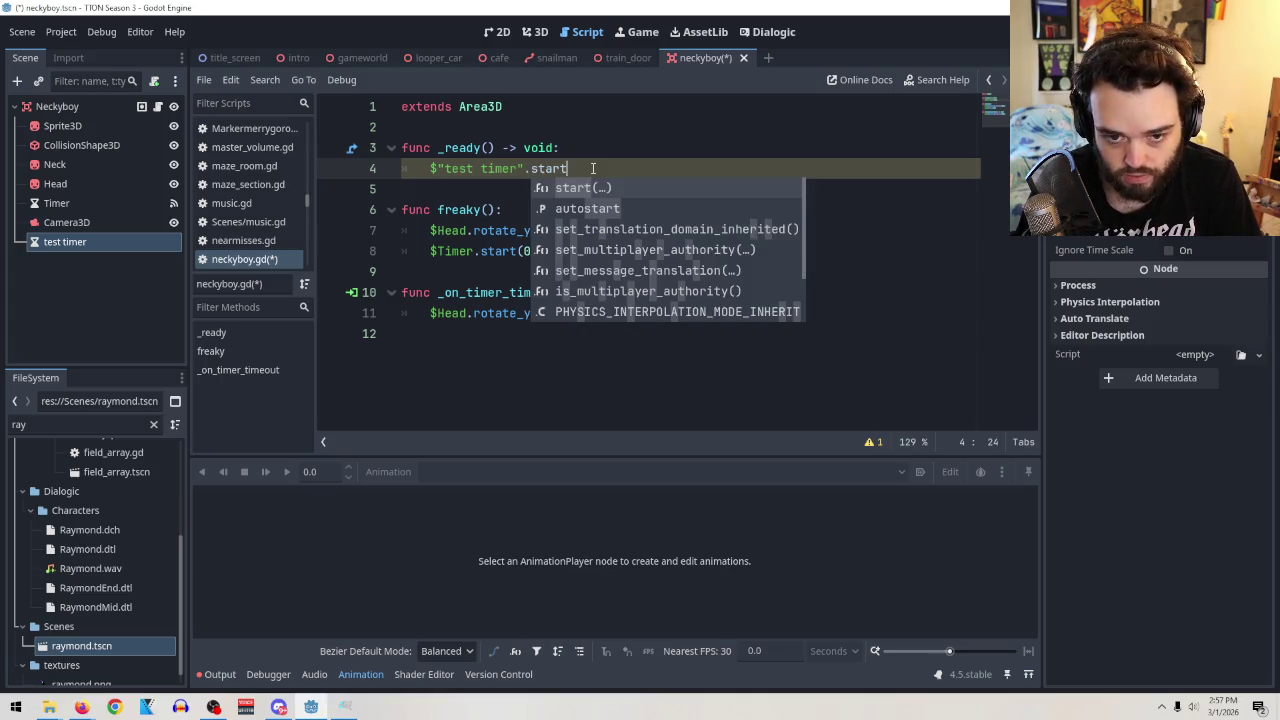
pyautogui.write('(')
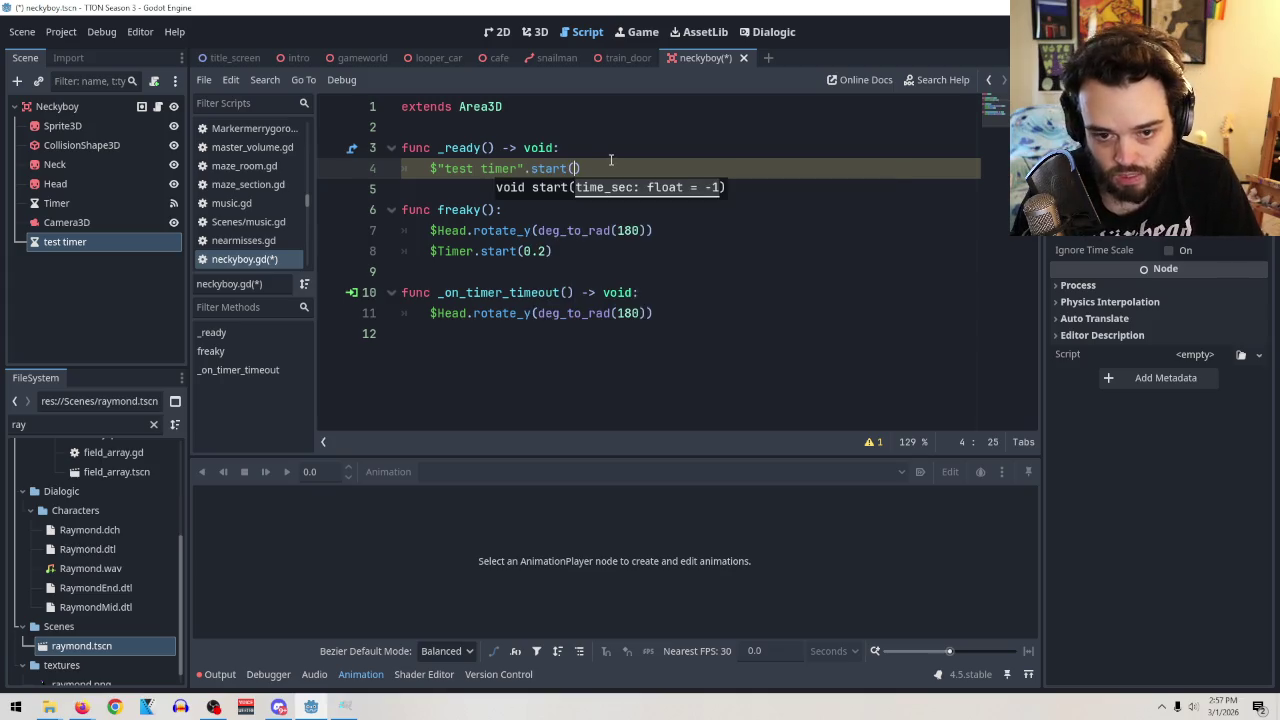
pyautogui.write('1')
pyautogui.click(668, 314)
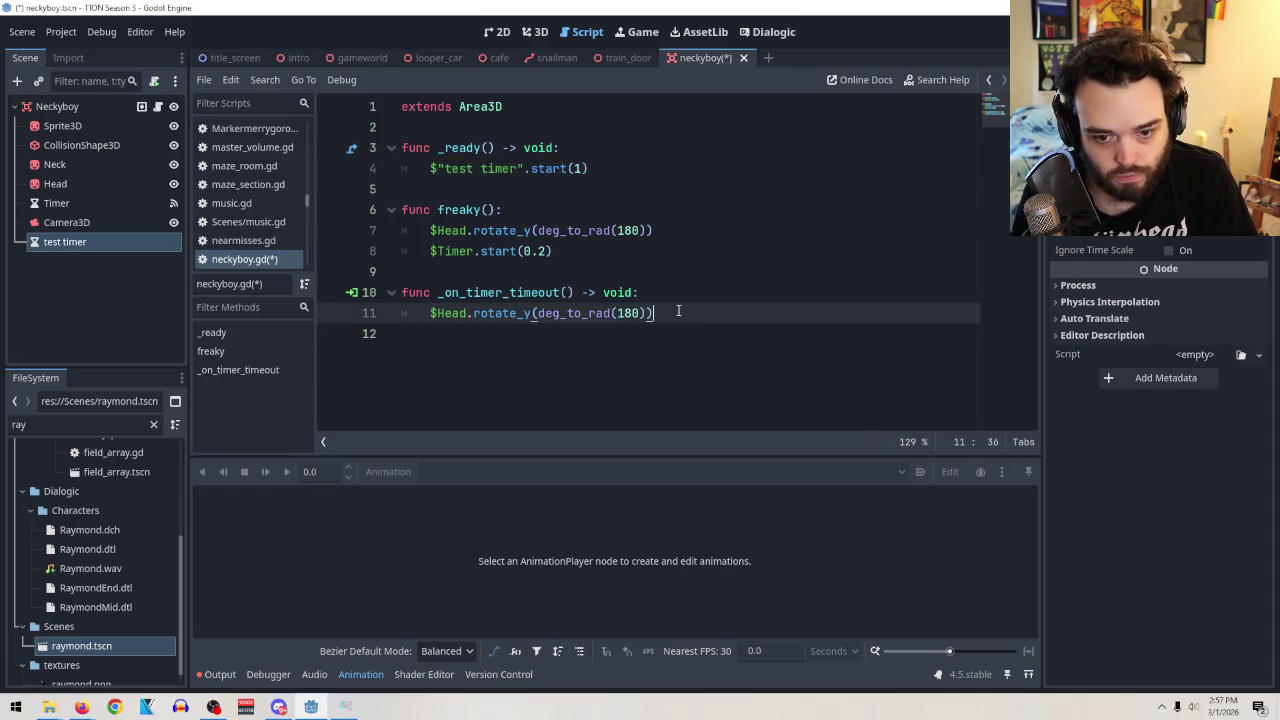
pyautogui.press('Return')
pyautogui.press('Return')
pyautogui.press('BackSpace')
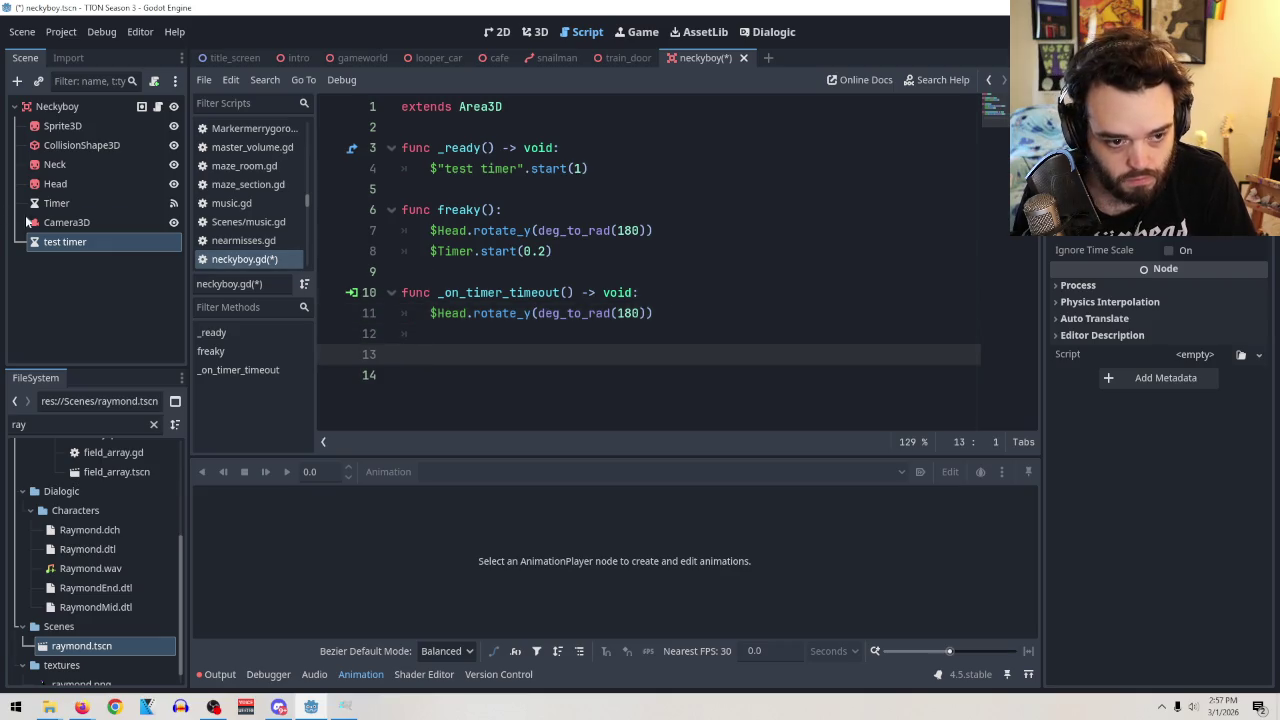
pyautogui.click(71, 244)
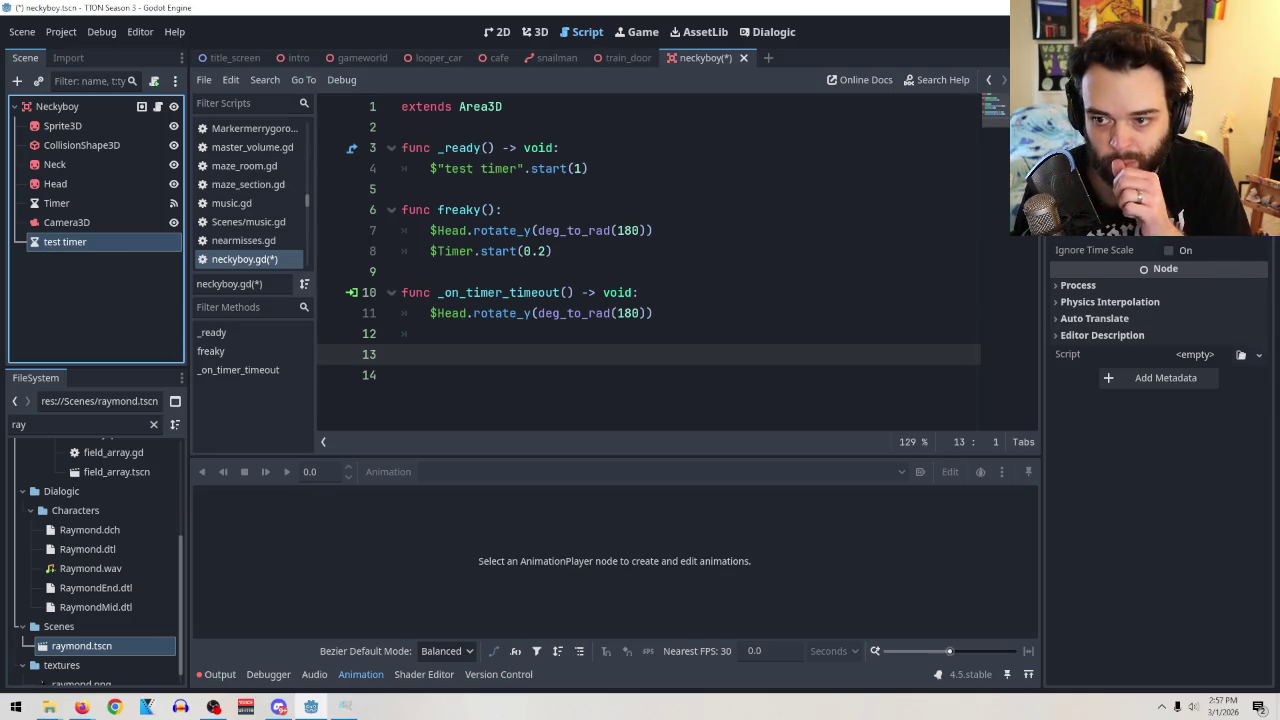
# Connect the test timer's timeout() signal to a new _on_test_timer_timeout handler, trimming blank lines above it.
pyautogui.click(1105, 57)
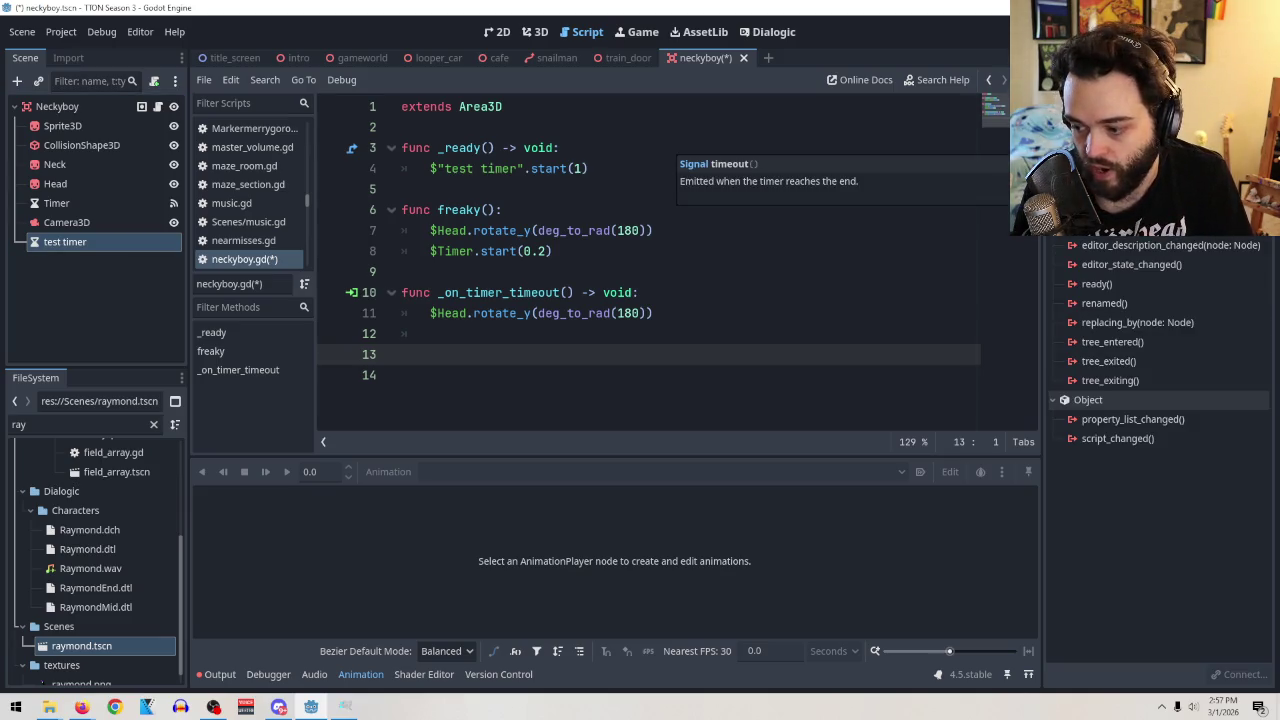
pyautogui.doubleClick(1100, 140)
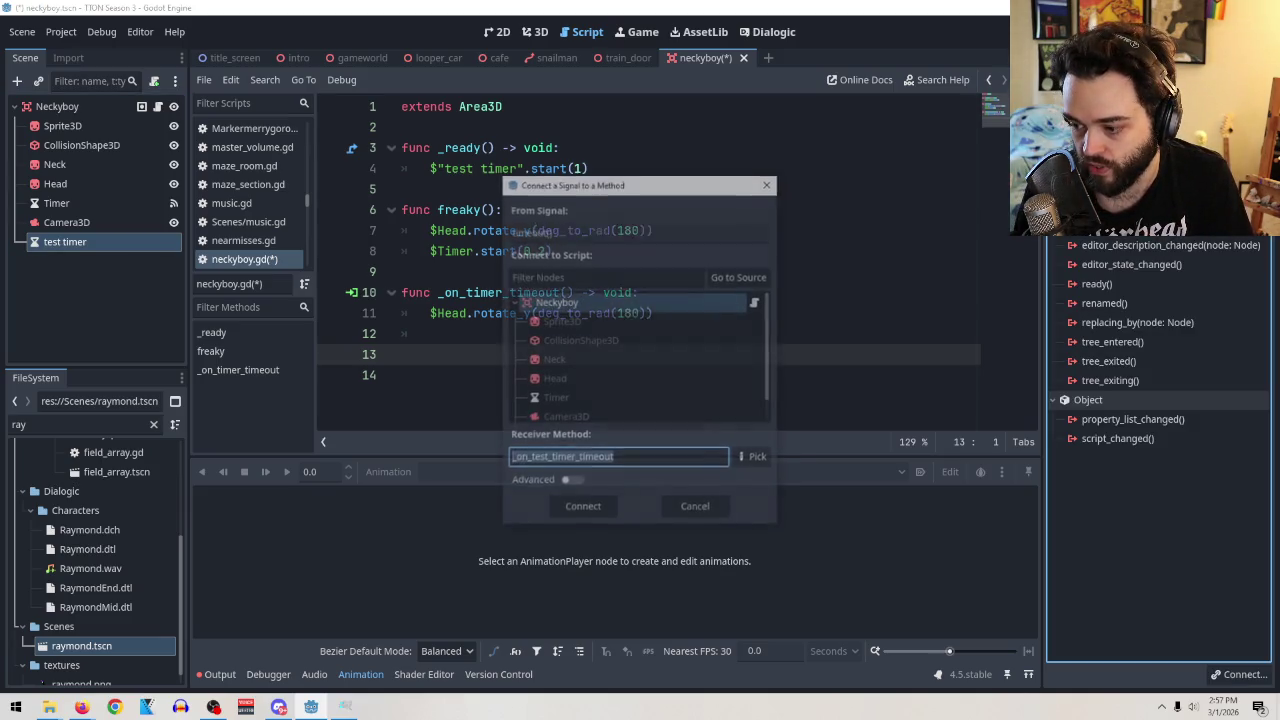
pyautogui.click(596, 510)
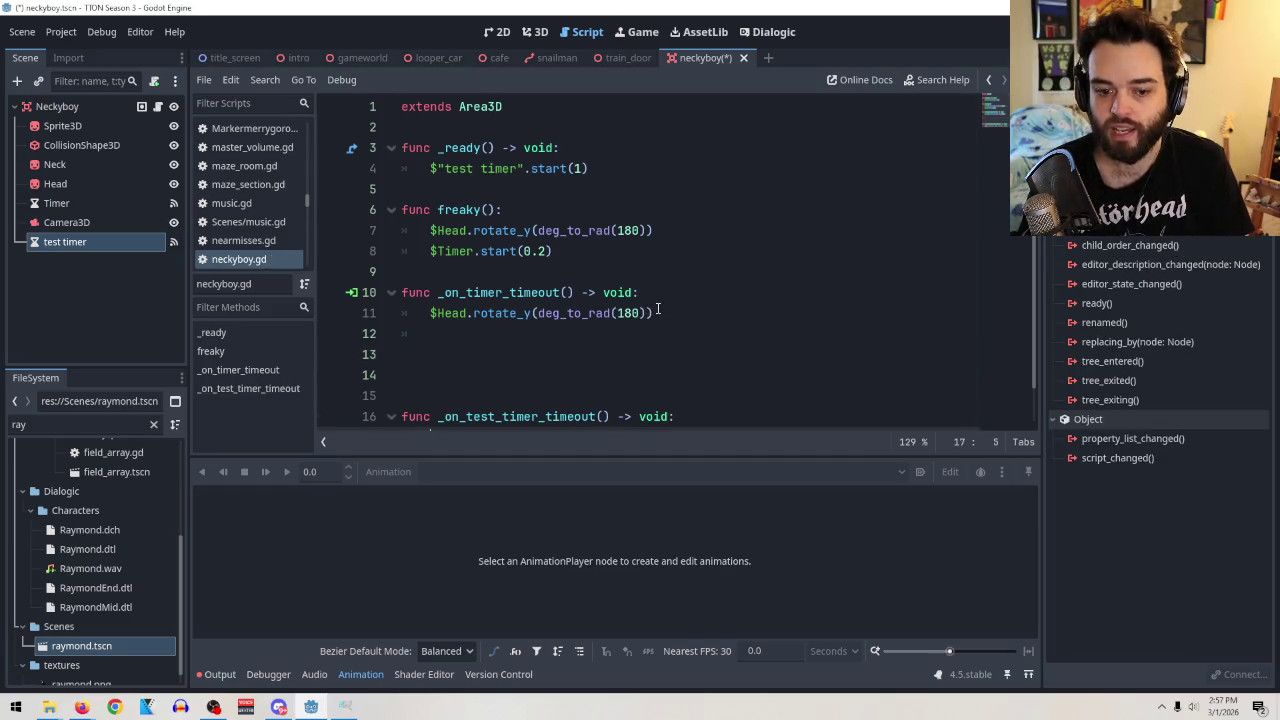
pyautogui.click(528, 352)
pyautogui.press('BackSpace')
pyautogui.press('BackSpace')
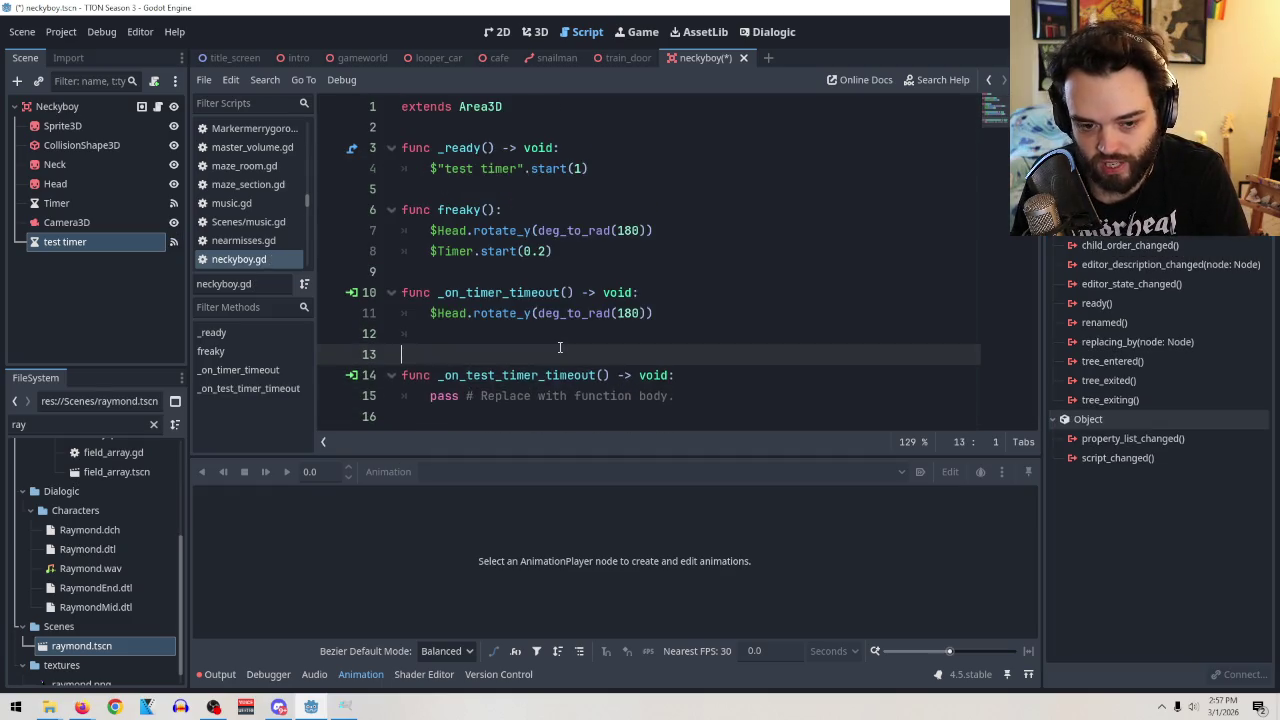
# Replace pass in _on_test_timer_timeout with $"test timer".start(1) followed by freaky().
pyautogui.press('BackSpace')
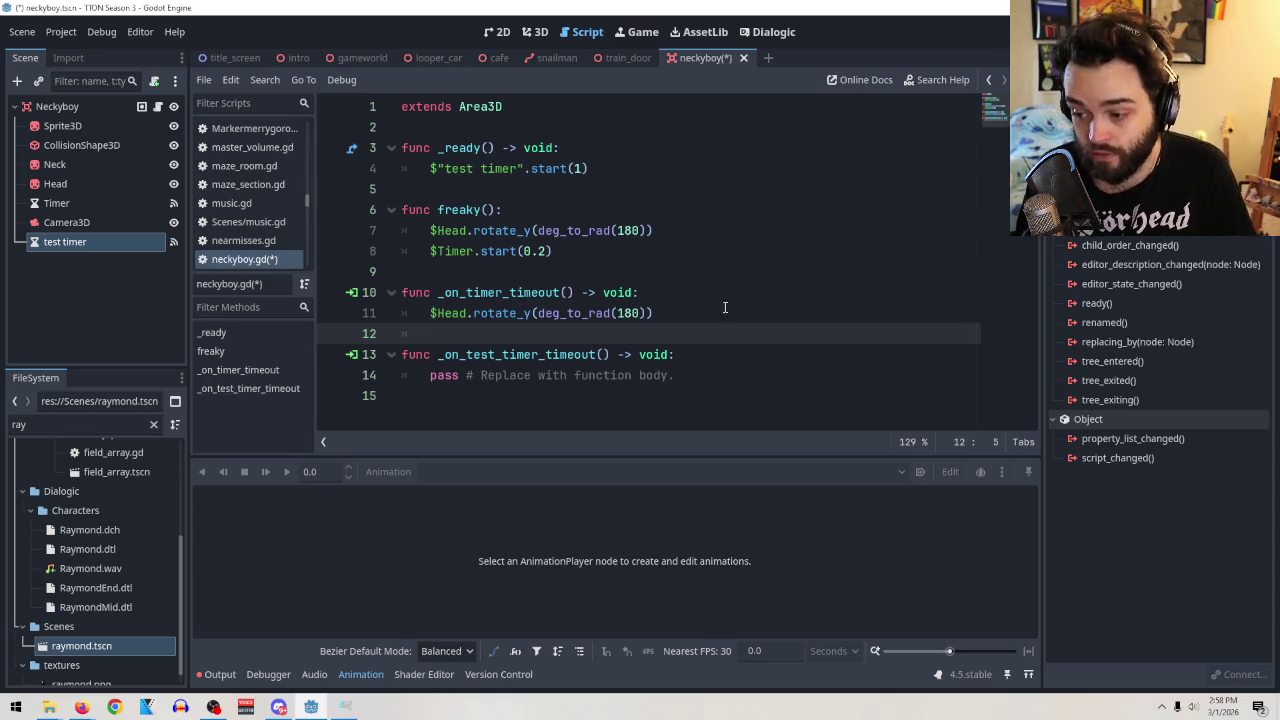
pyautogui.moveTo(677, 376); pyautogui.dragTo(428, 378)
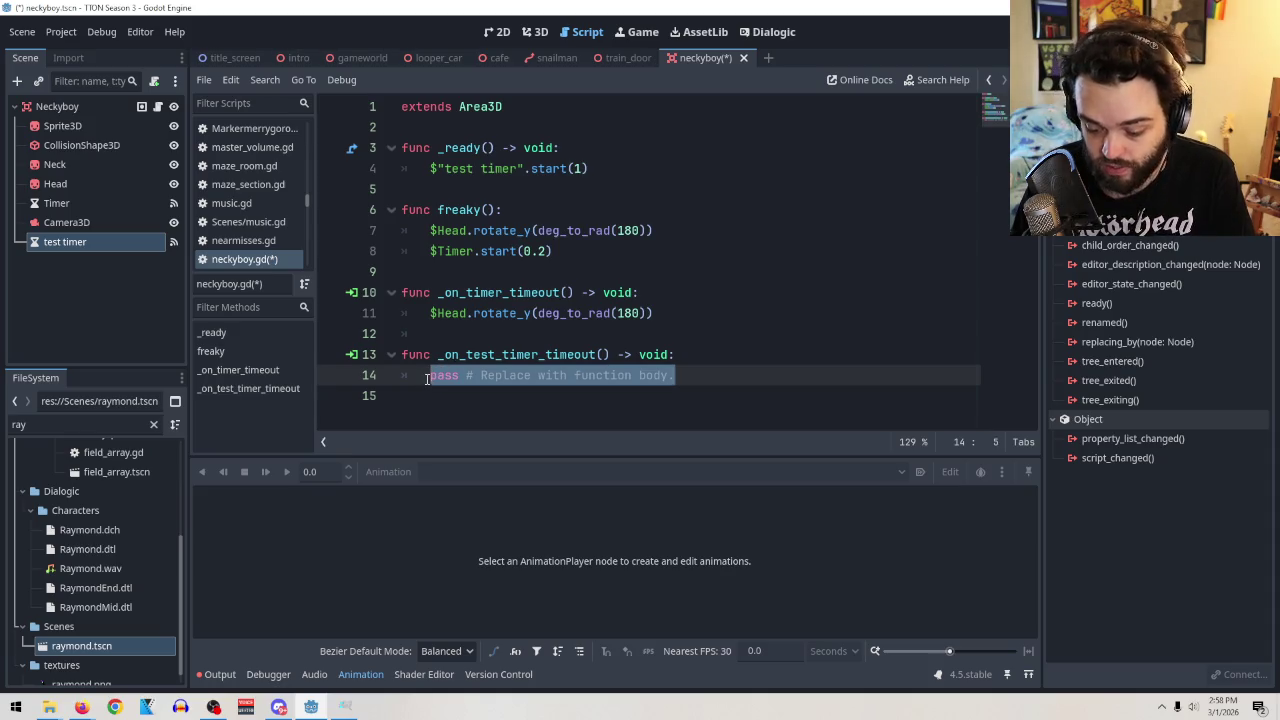
pyautogui.press('BackSpace')
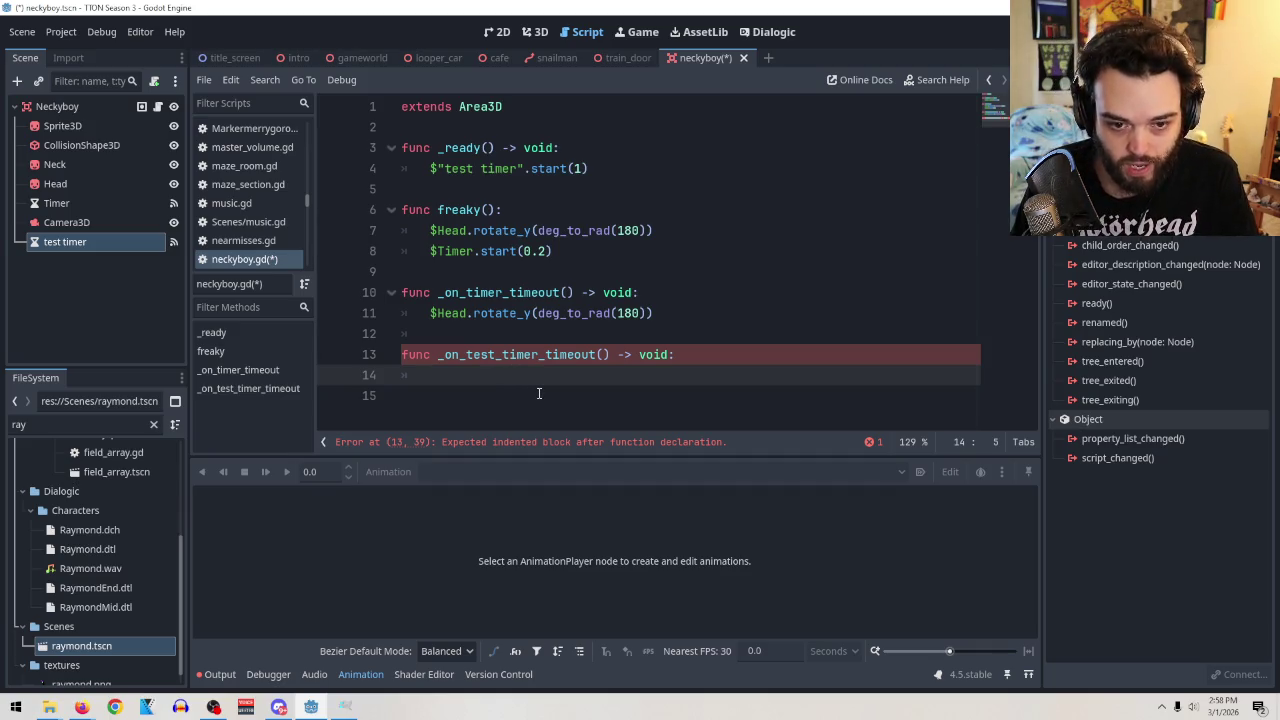
pyautogui.moveTo(592, 168); pyautogui.dragTo(430, 168)
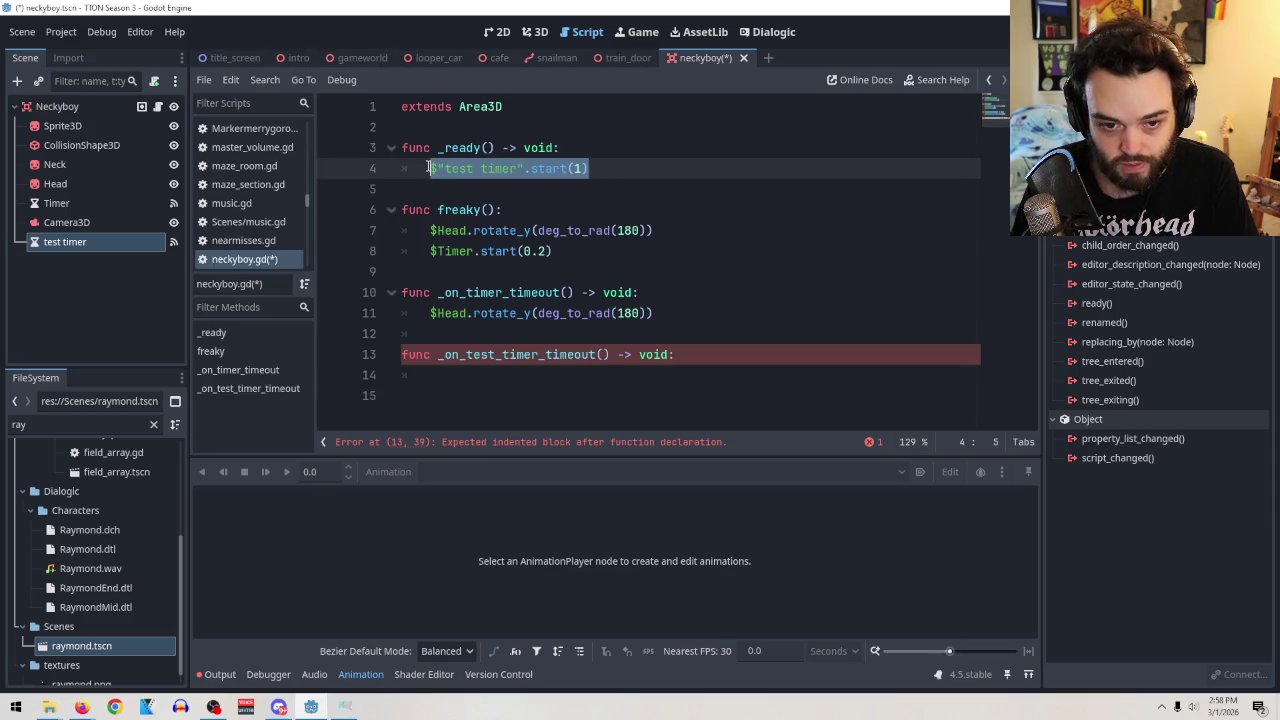
pyautogui.hotkey('ctrl', 'c')
pyautogui.click(550, 376)
pyautogui.hotkey('ctrl', 'v')
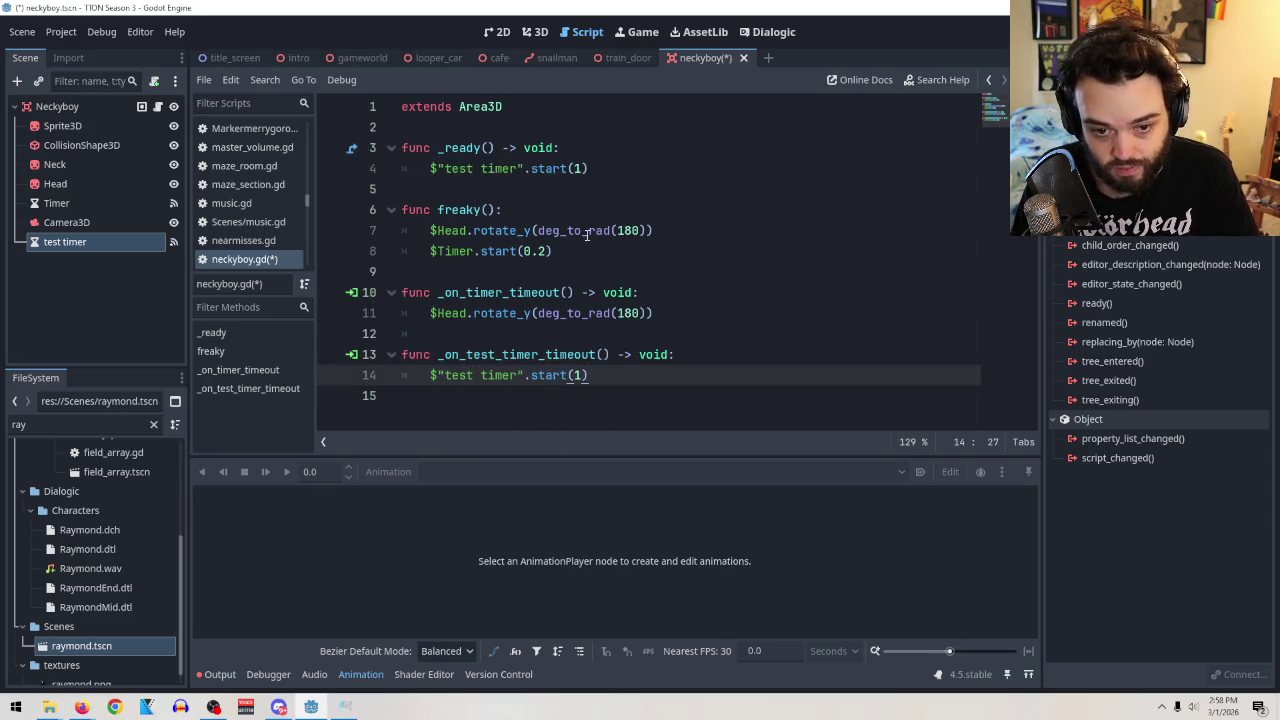
pyautogui.moveTo(494, 210); pyautogui.dragTo(437, 210)
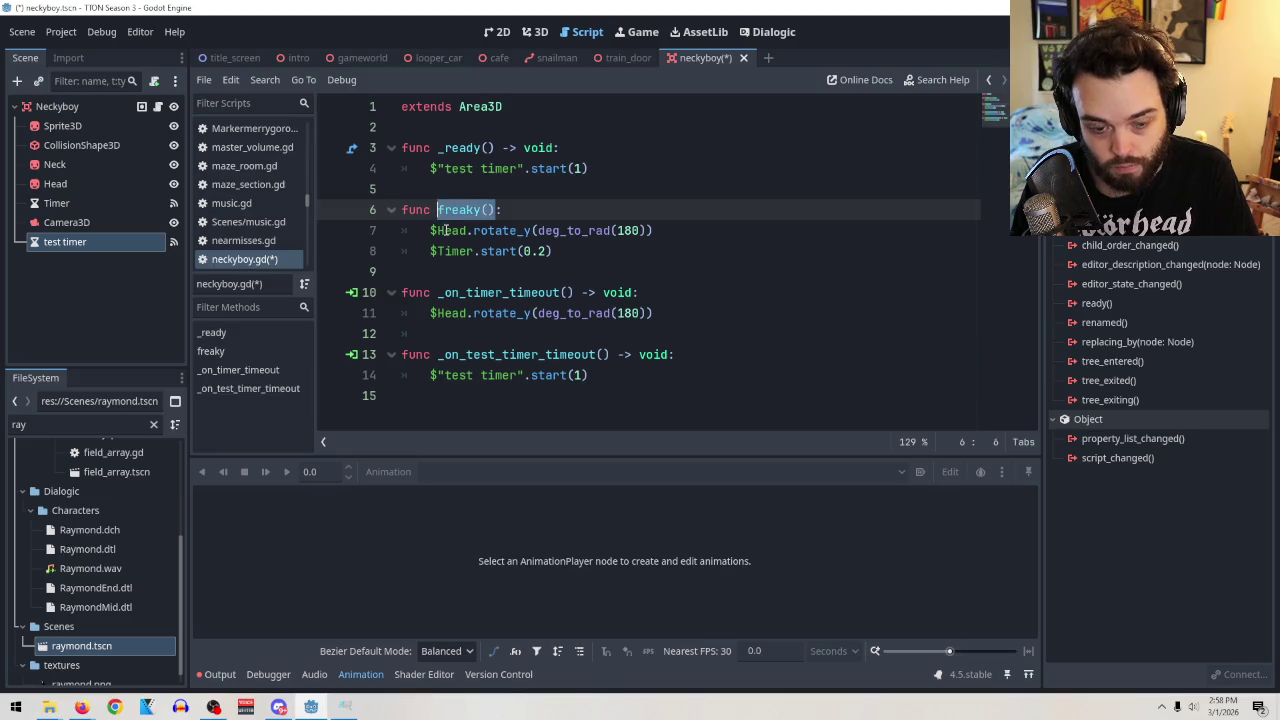
pyautogui.click(631, 375)
pyautogui.press('Return')
pyautogui.hotkey('ctrl', 'v')
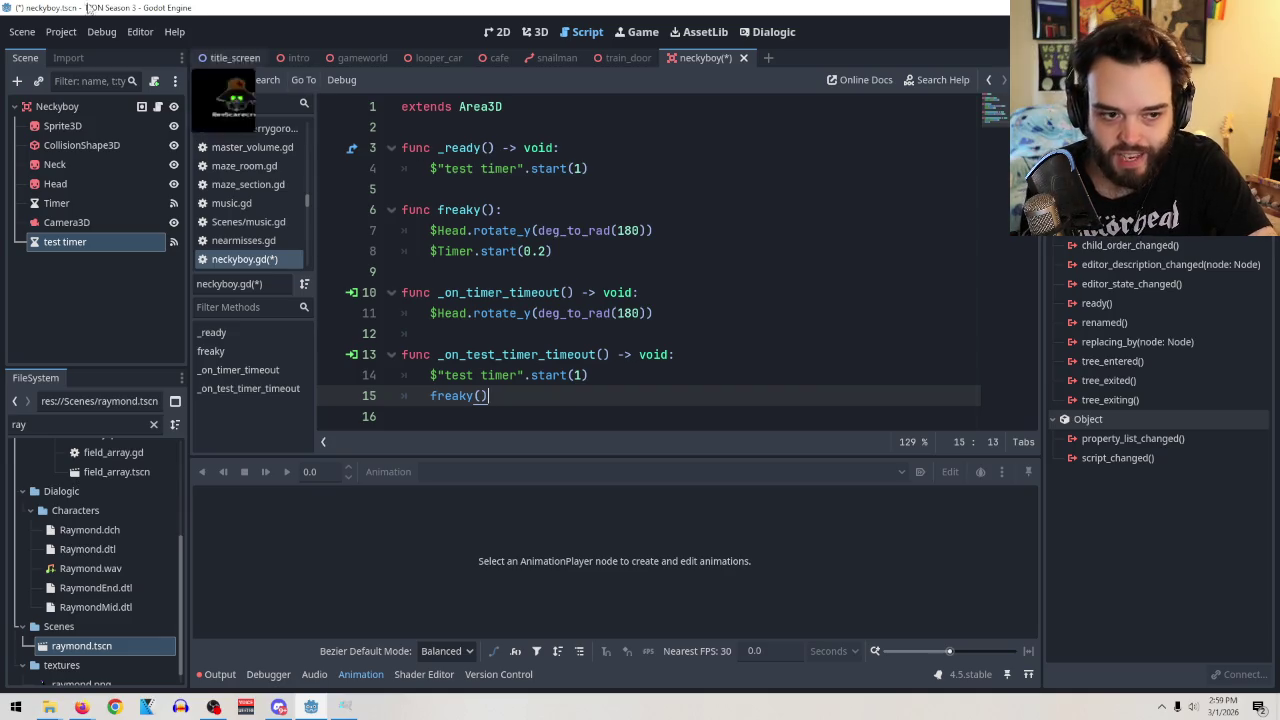
# Save the neckyboy scene with Scene > Save Scene and switch to the 3D view.
pyautogui.click(22, 31)
pyautogui.click(69, 153)
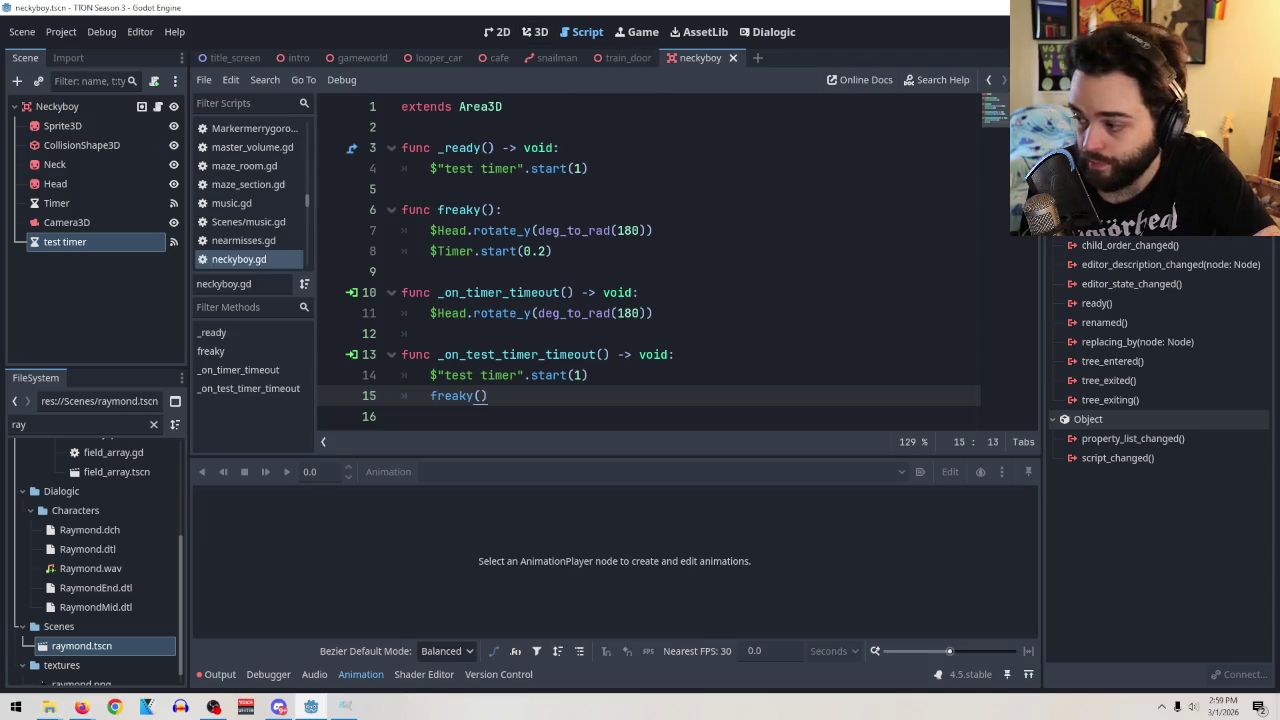
pyautogui.click(530, 38)
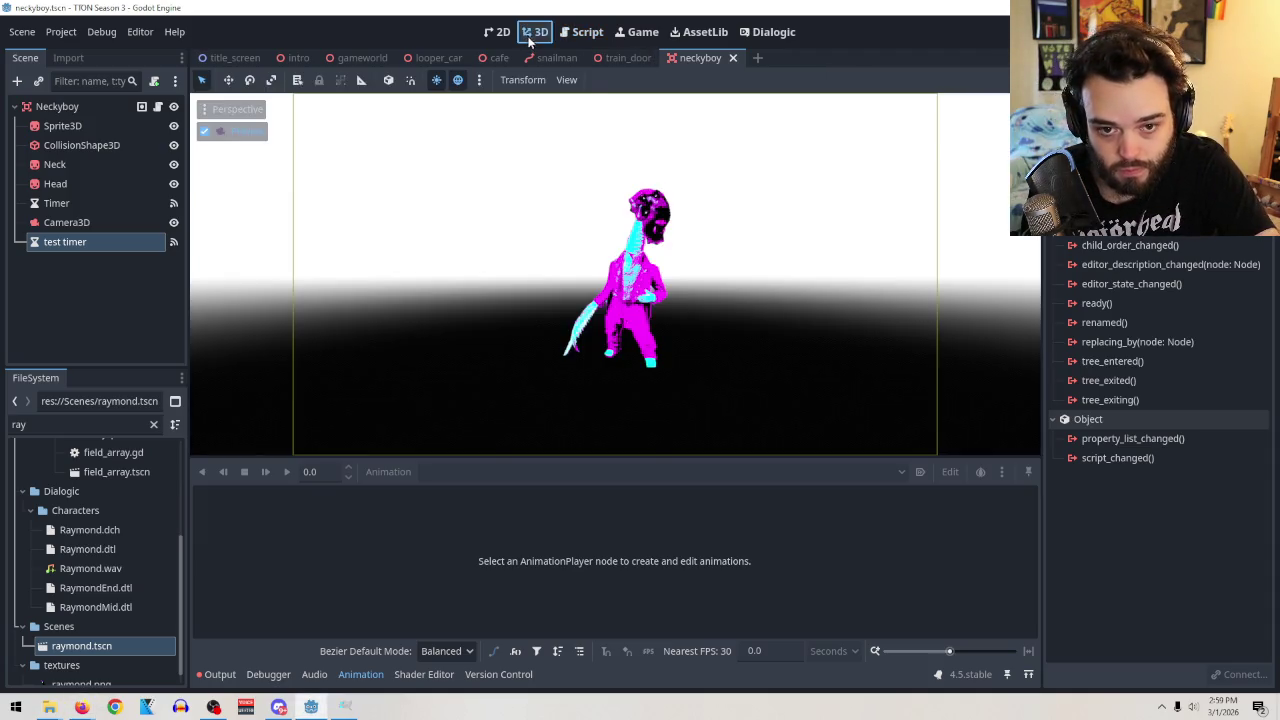
# Run the neckyboy scene with F6 to watch the head spin, then stop it and reopen the script.
pyautogui.hotkey('ctrl', 'shift', 'o')
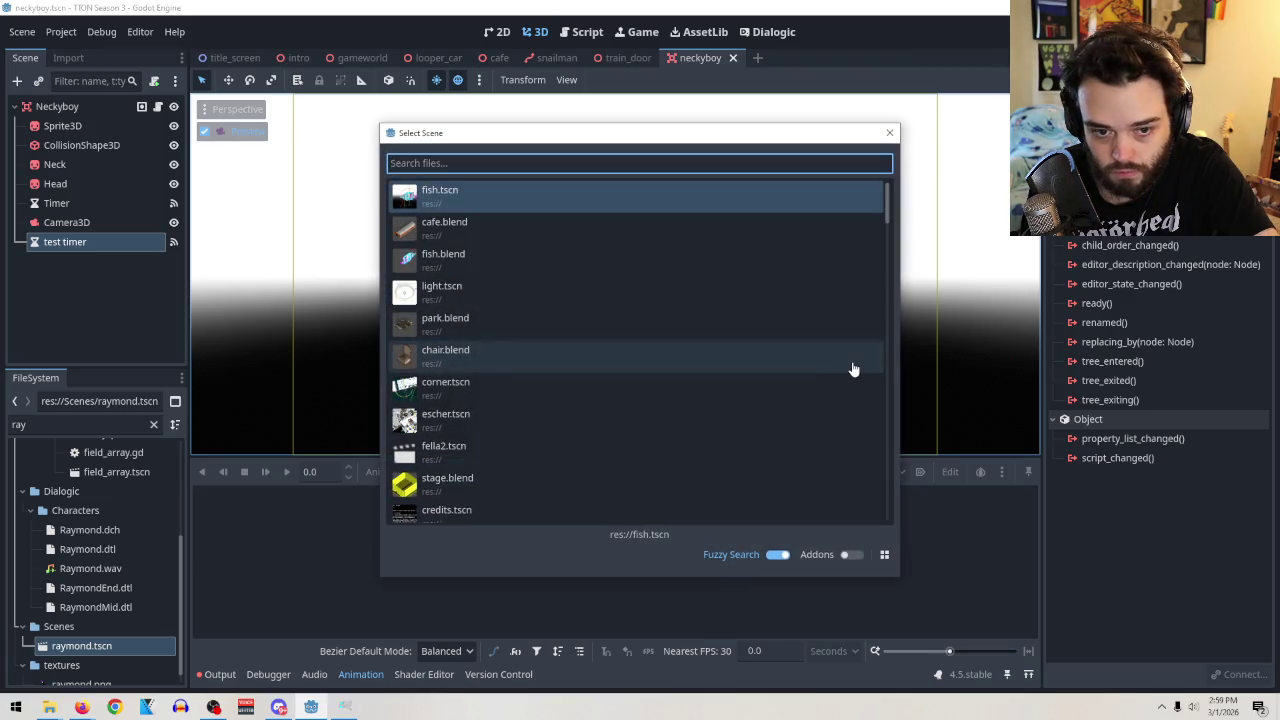
pyautogui.click(891, 134)
pyautogui.press('F6')
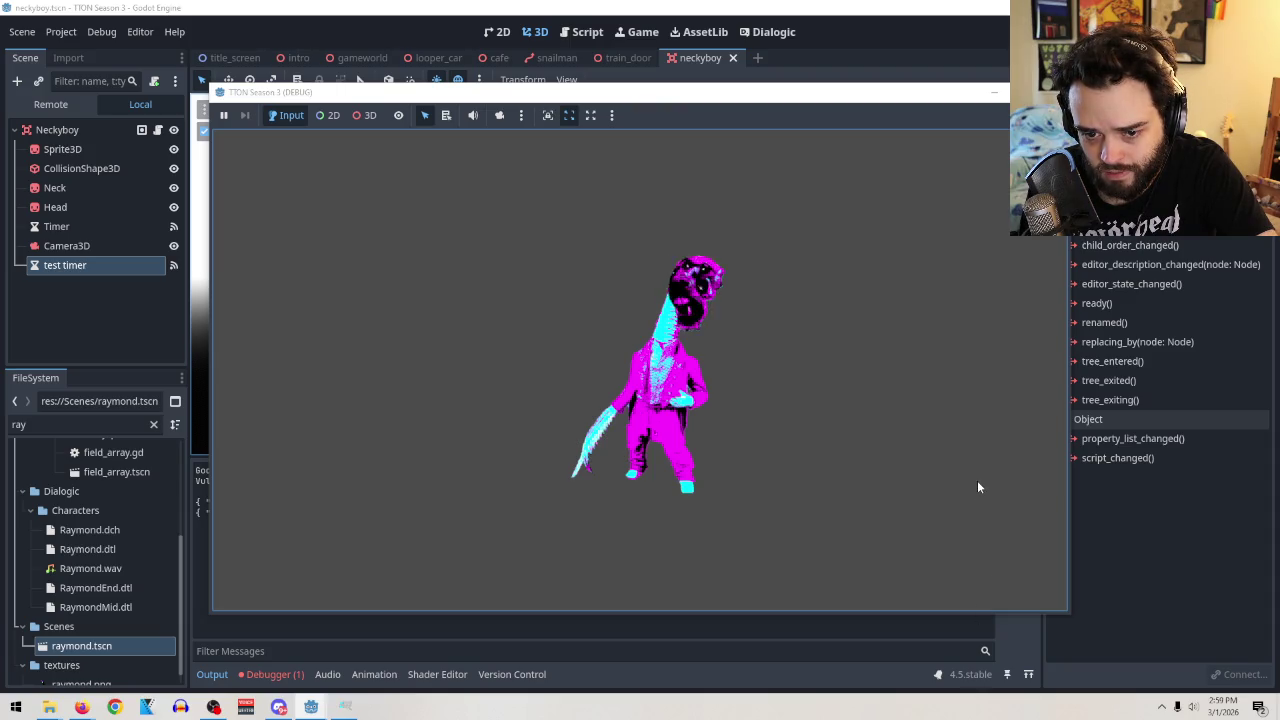
pyautogui.press('F8')
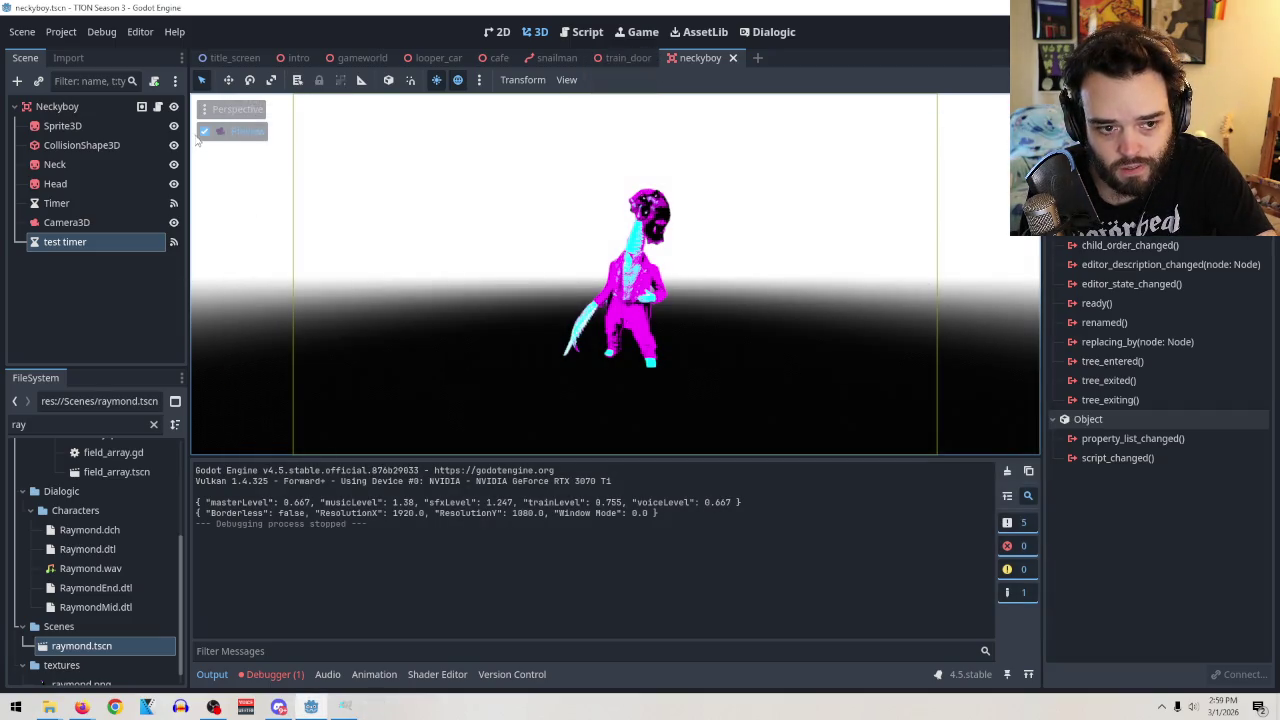
pyautogui.click(141, 106)
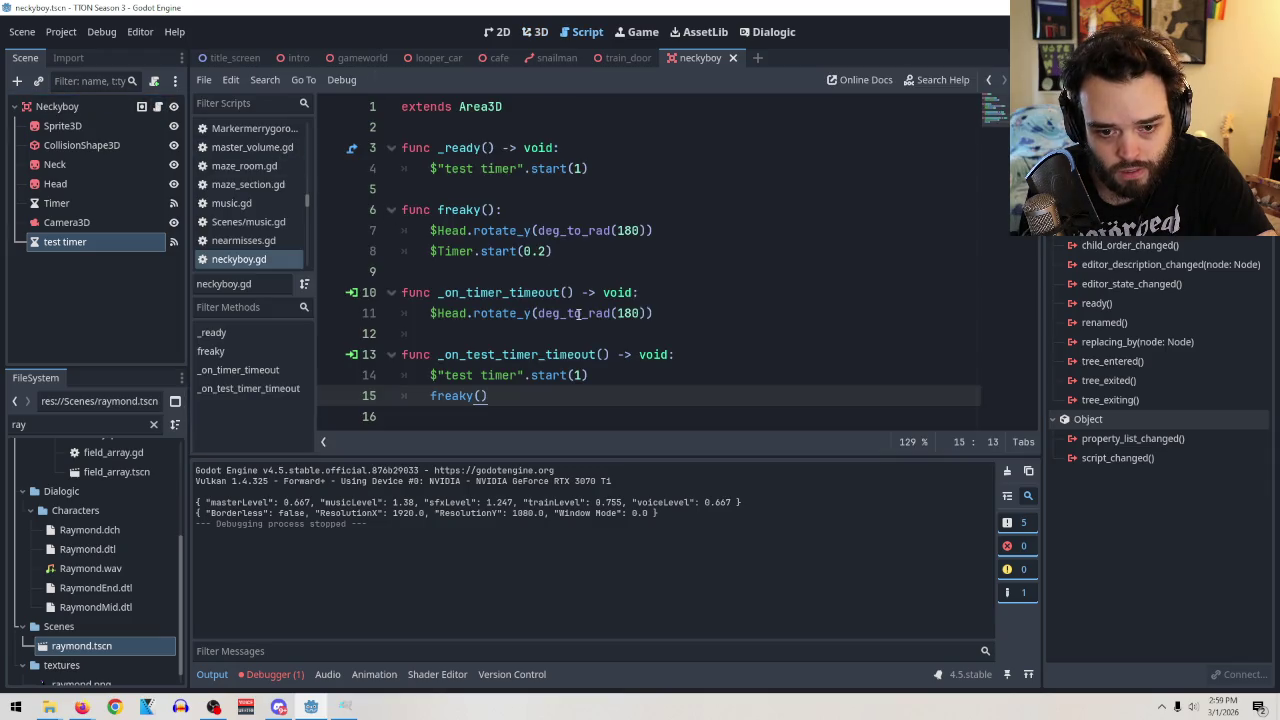
# Change freaky()'s Timer delay from 0.2 to 0.1 seconds and test-run the scene again.
pyautogui.click(545, 250)
pyautogui.press('BackSpace')
pyautogui.write('1')
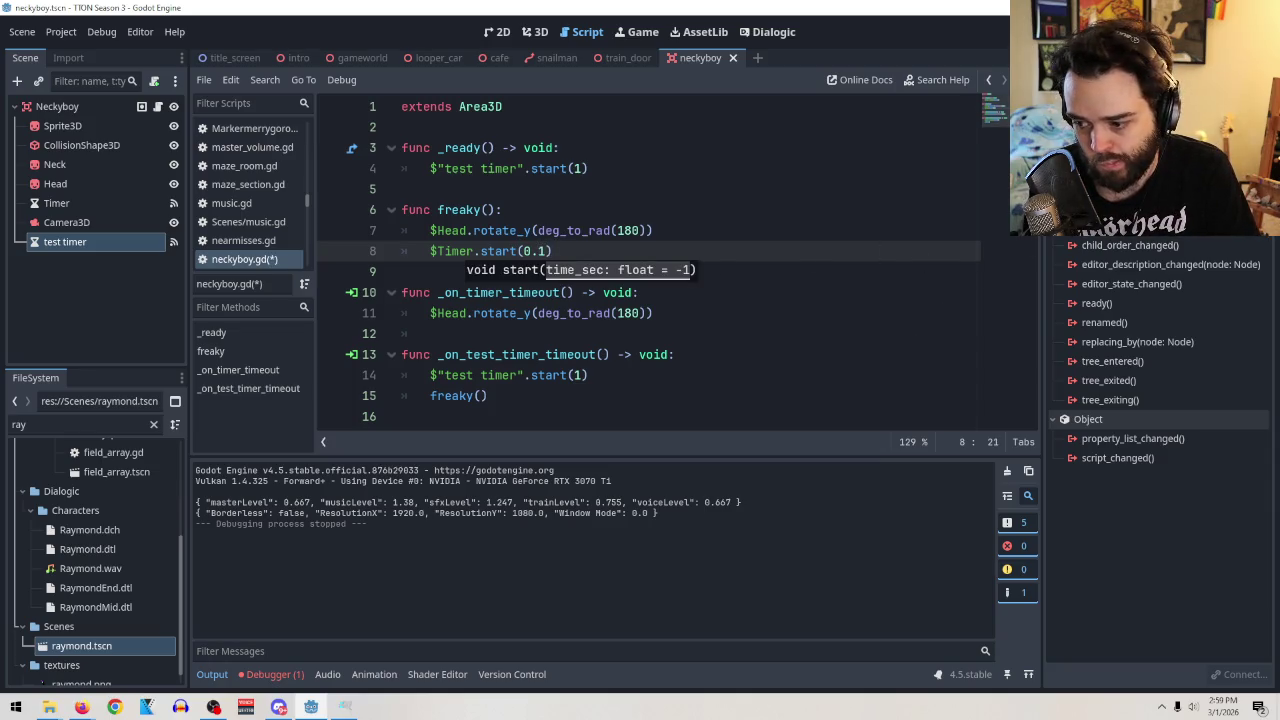
pyautogui.press('F6')
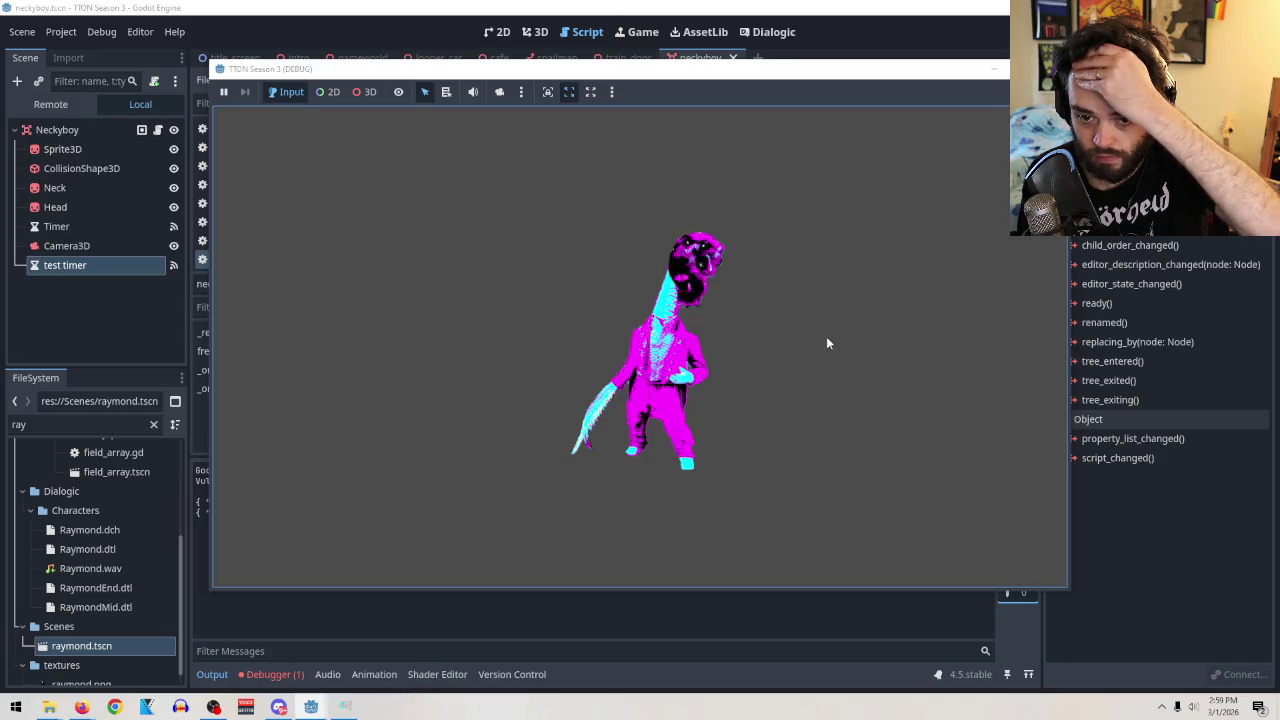
pyautogui.press('F8')
pyautogui.write('1')
pyautogui.click(588, 374)
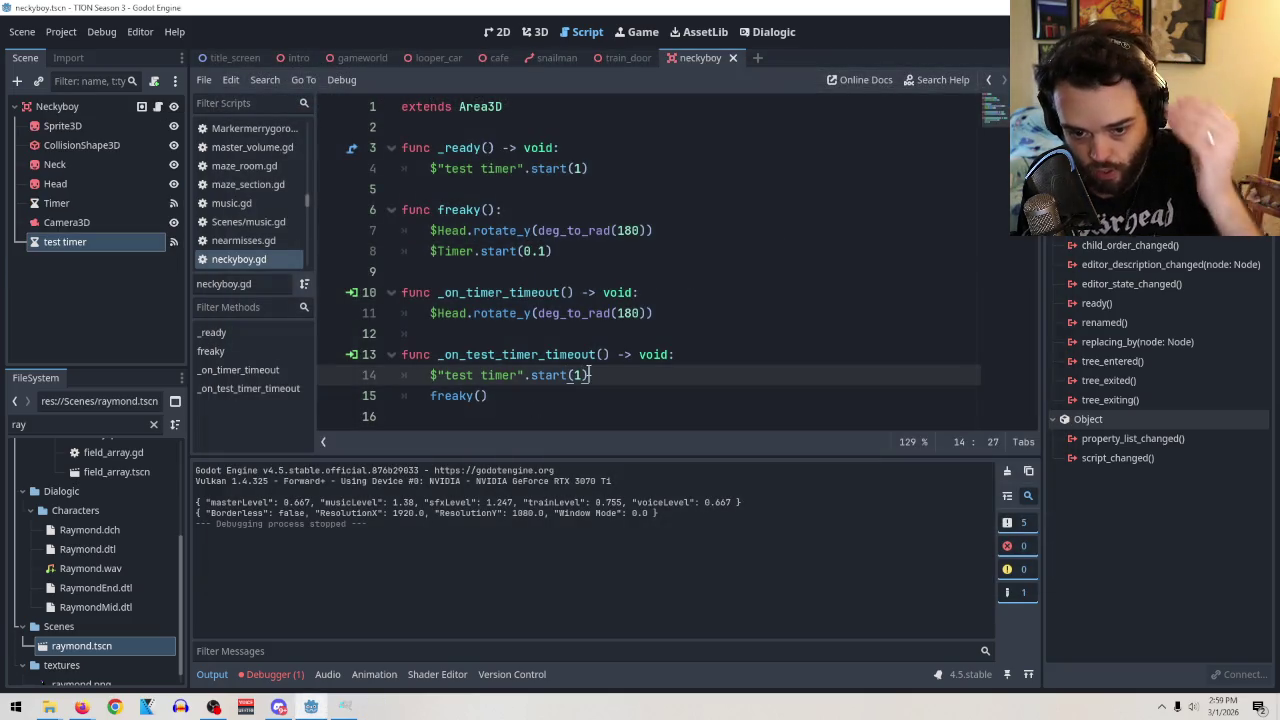
# Set both test timer start calls on lines 4 and 14 to start(2), repairing line 14's parentheses.
pyautogui.click(582, 168)
pyautogui.press('BackSpace')
pyautogui.write('2')
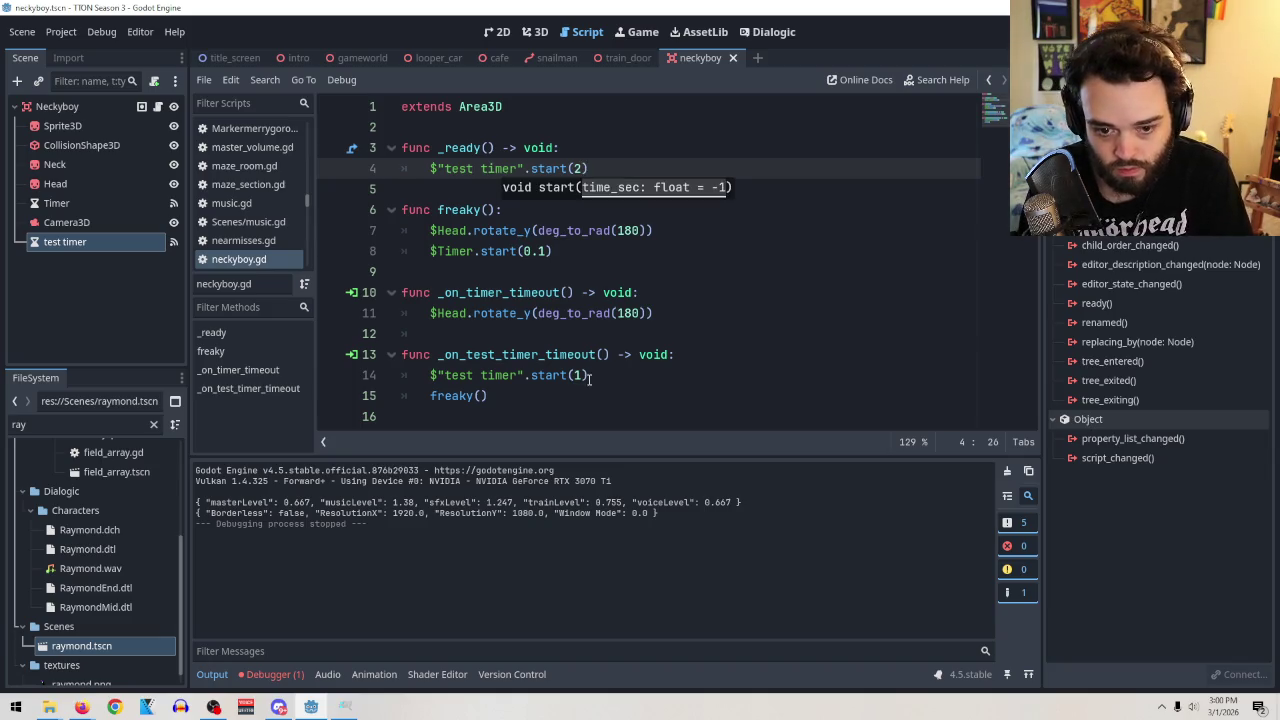
pyautogui.click(578, 375)
pyautogui.press('BackSpace')
pyautogui.write('2')
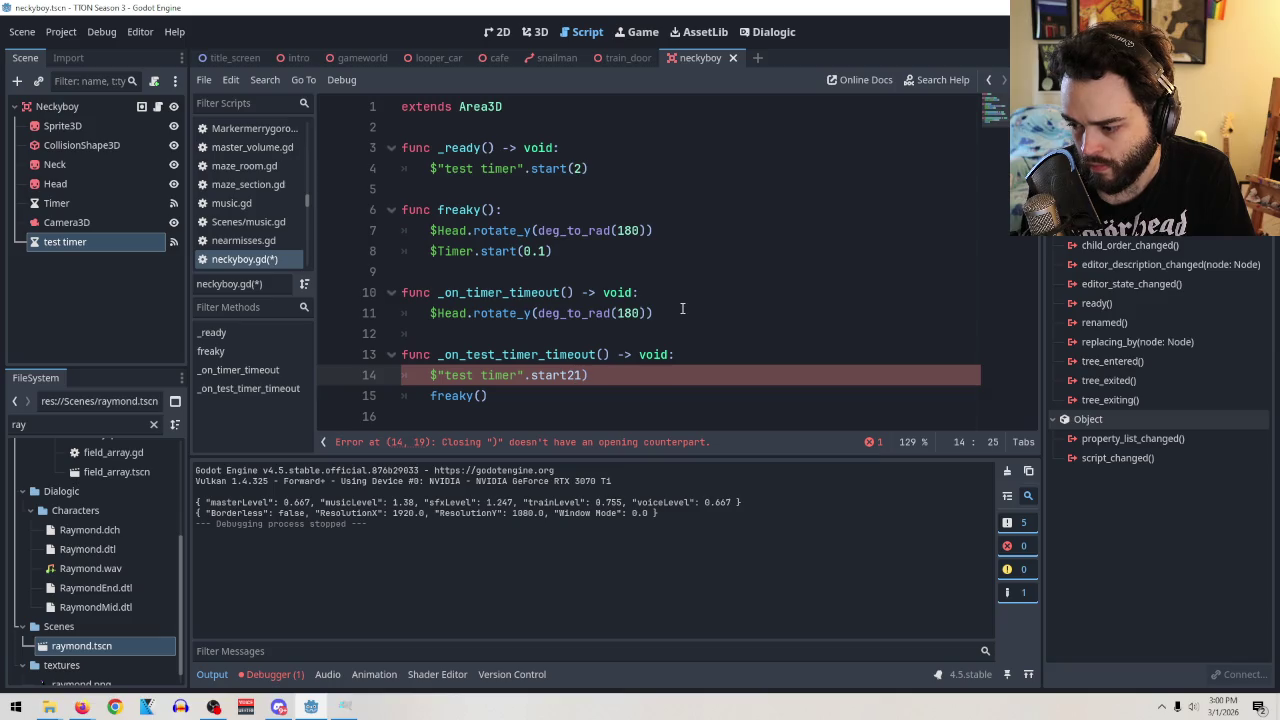
pyautogui.press('BackSpace')
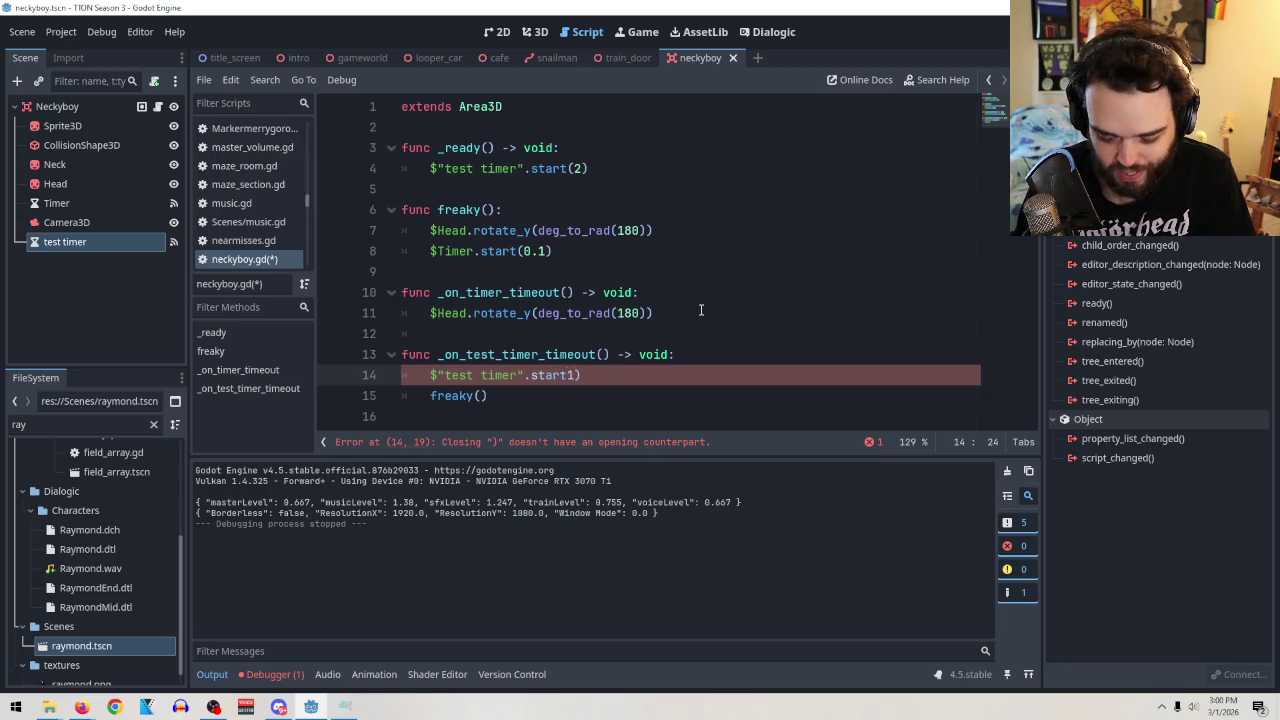
pyautogui.write('(')
pyautogui.press('Delete')
pyautogui.write('2')
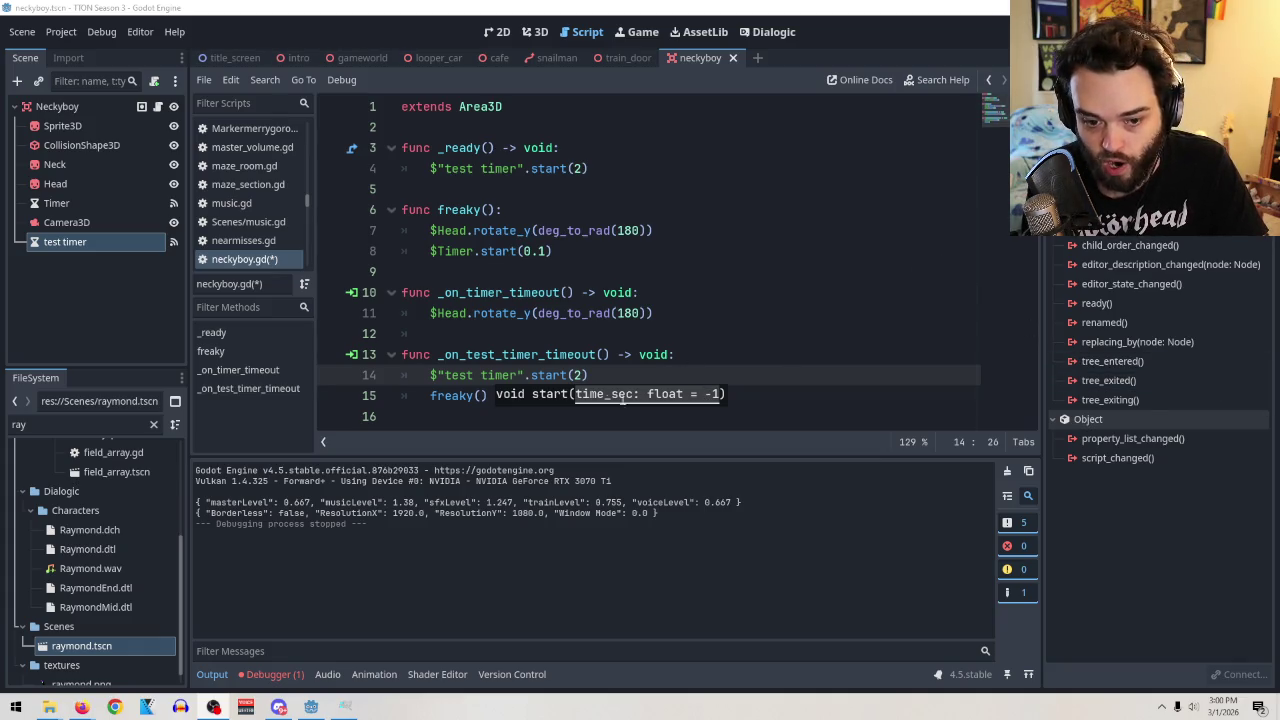
pyautogui.write(')')
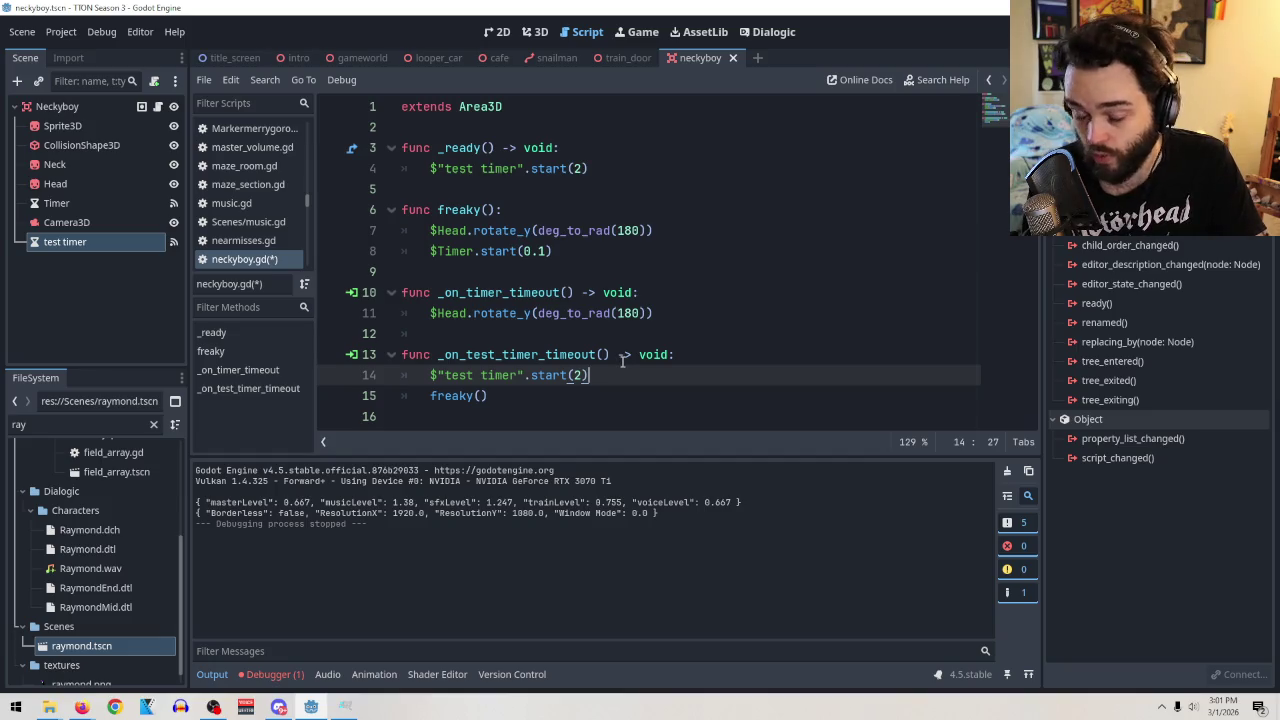
# Run the scene to test the 2-second timing, then stop it.
pyautogui.click(641, 314)
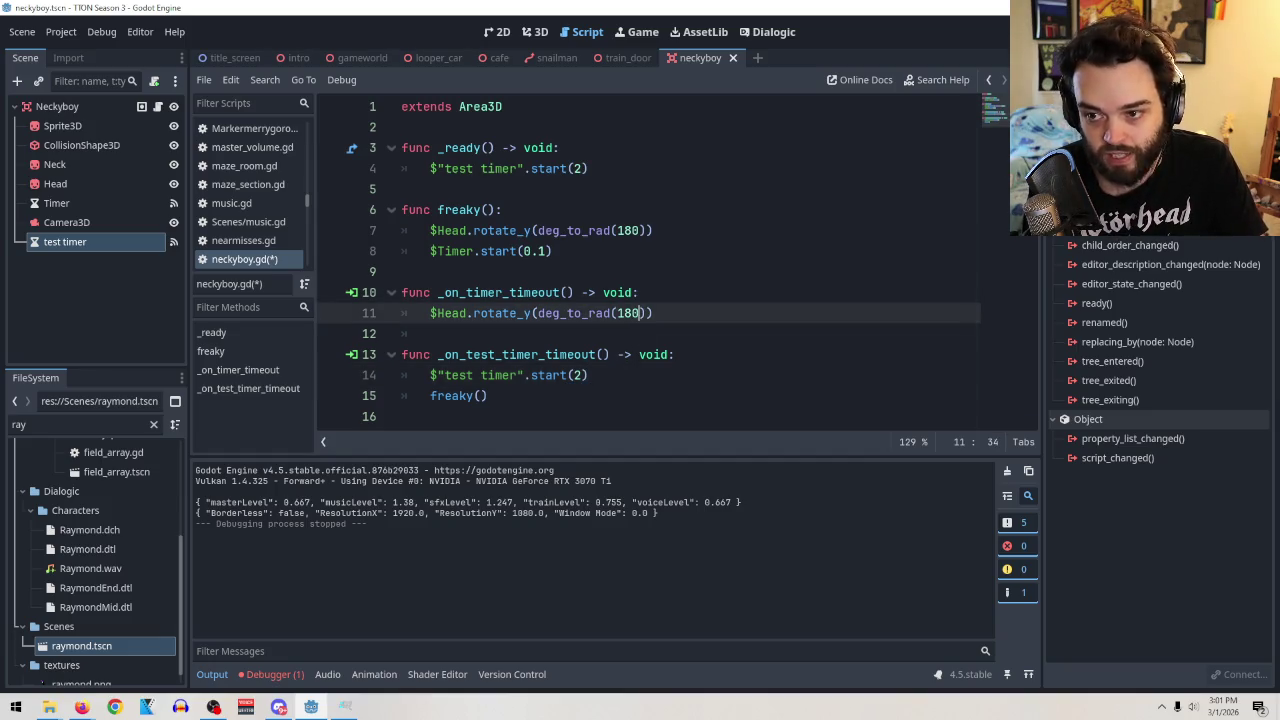
pyautogui.press('F6')
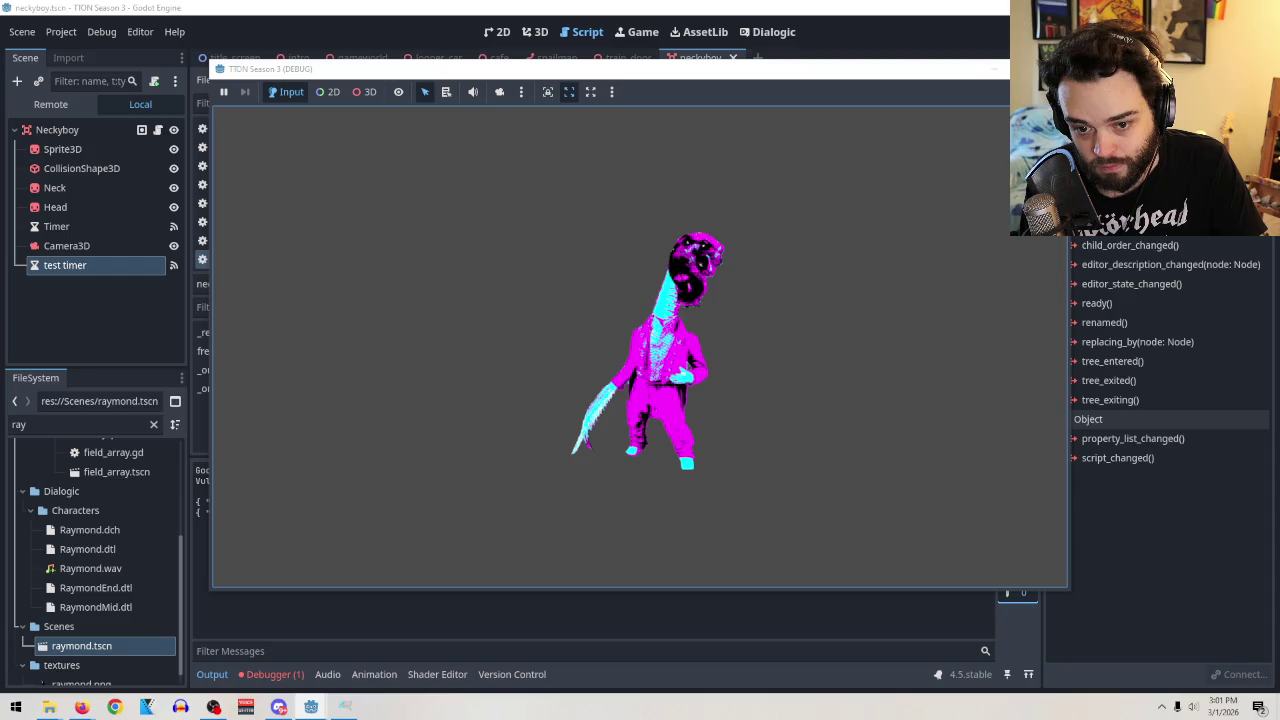
pyautogui.press('F8')
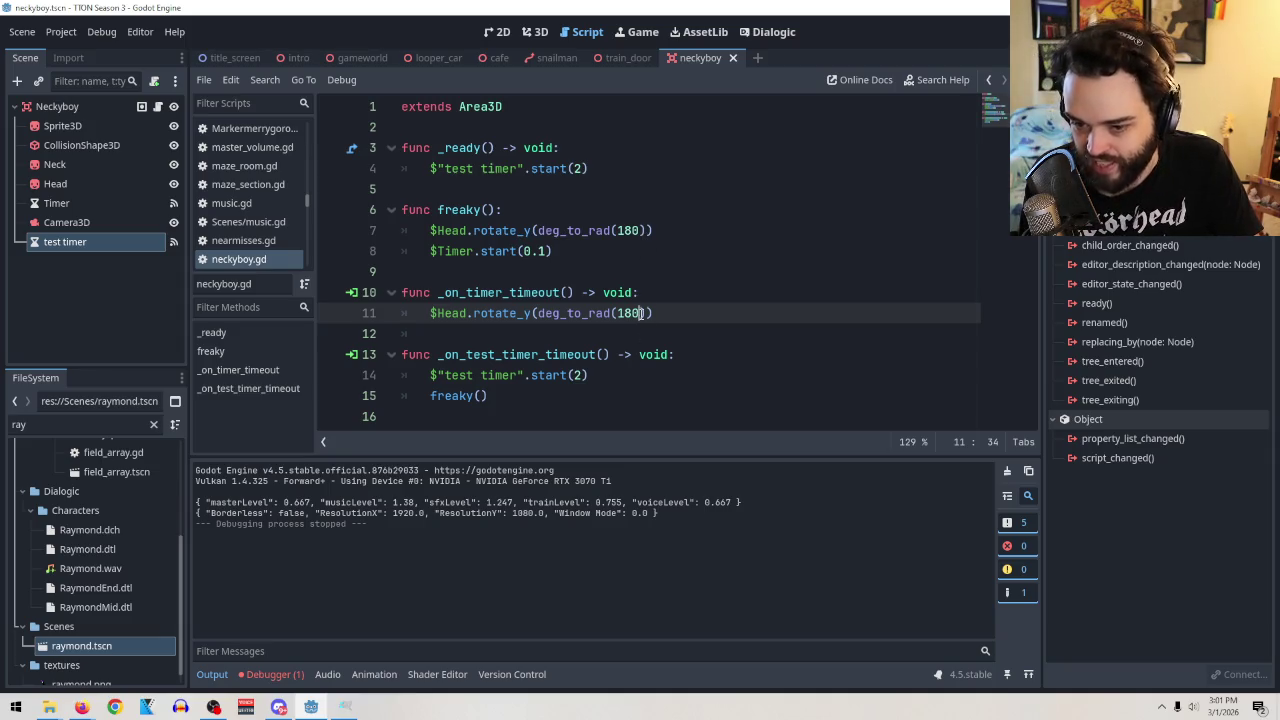
# Change $Timer.start(0.1) in freaky() to 0.5 and run the scene to test the slower spin.
pyautogui.click(545, 247)
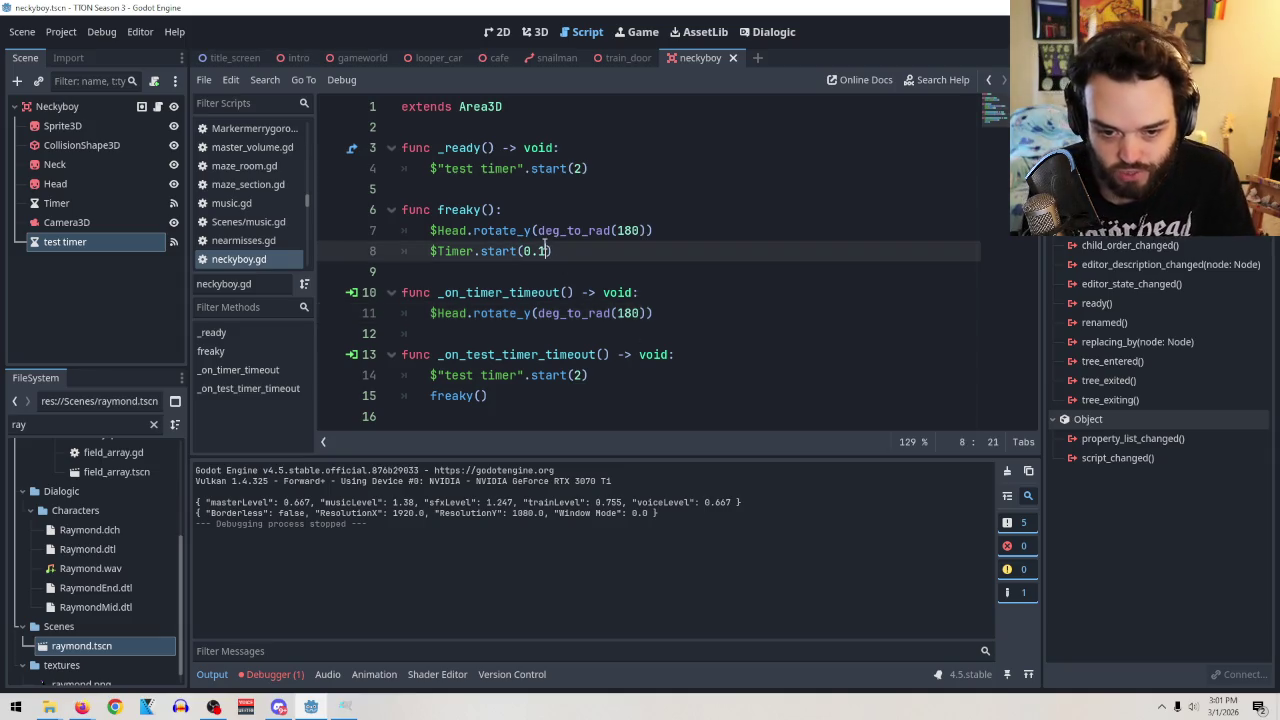
pyautogui.press('BackSpace')
pyautogui.write('5')
pyautogui.press('F6')
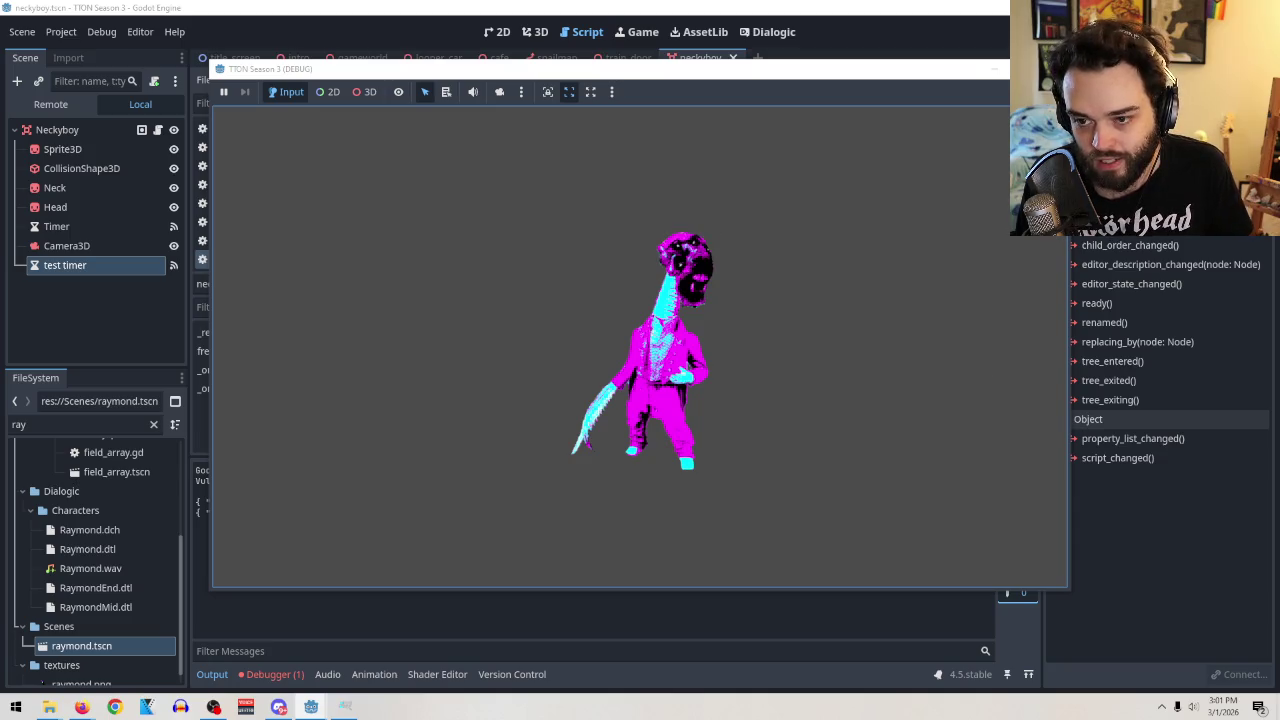
pyautogui.press('F8')
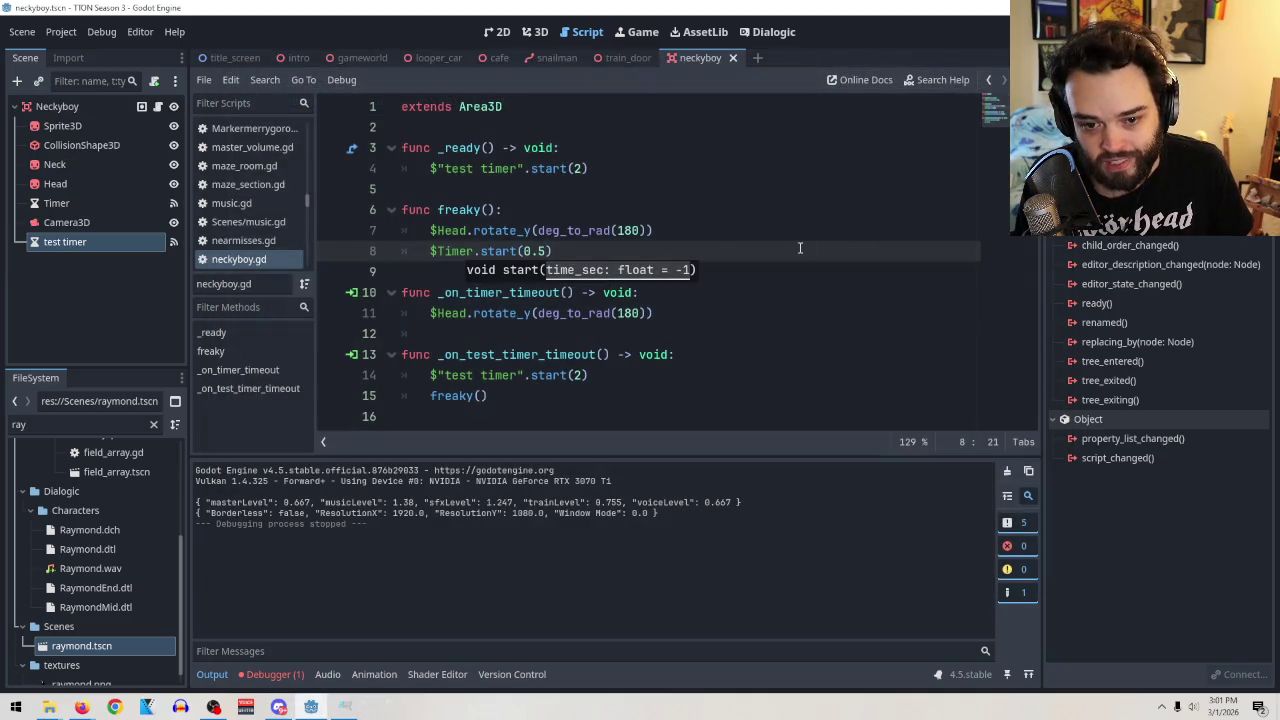
pyautogui.write(')')
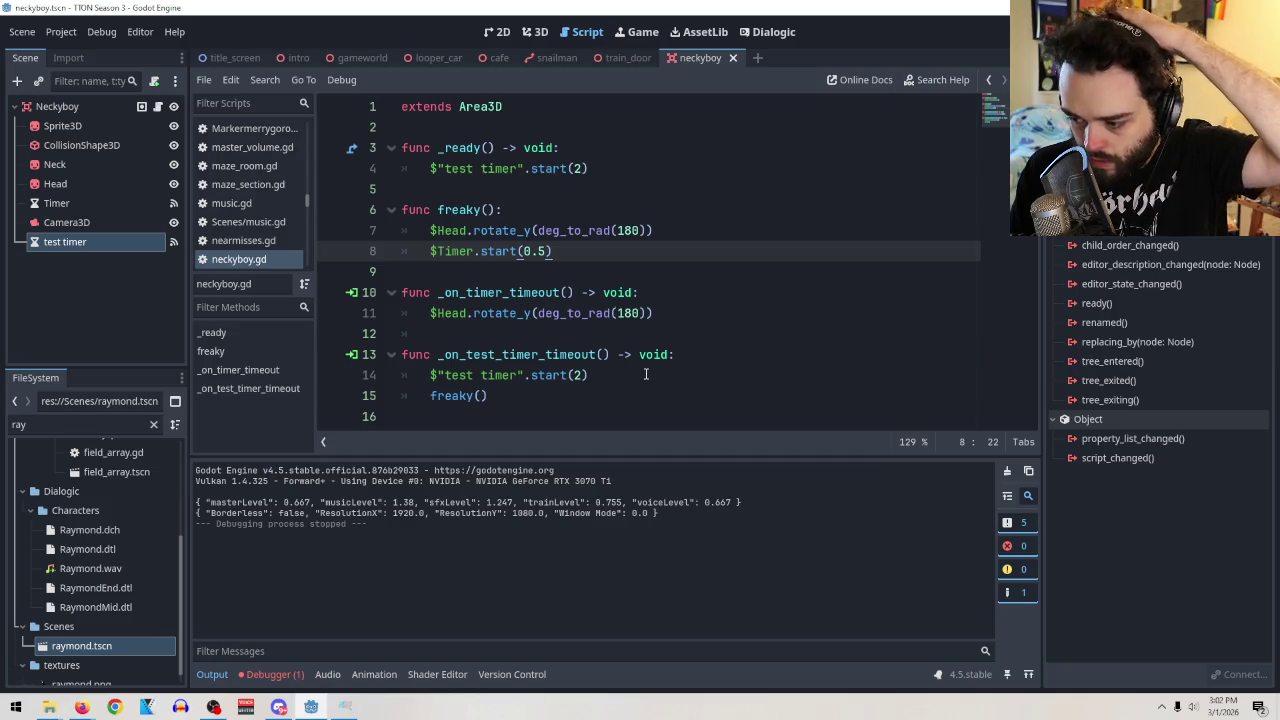
pyautogui.hotkey('alt', 'Tab')
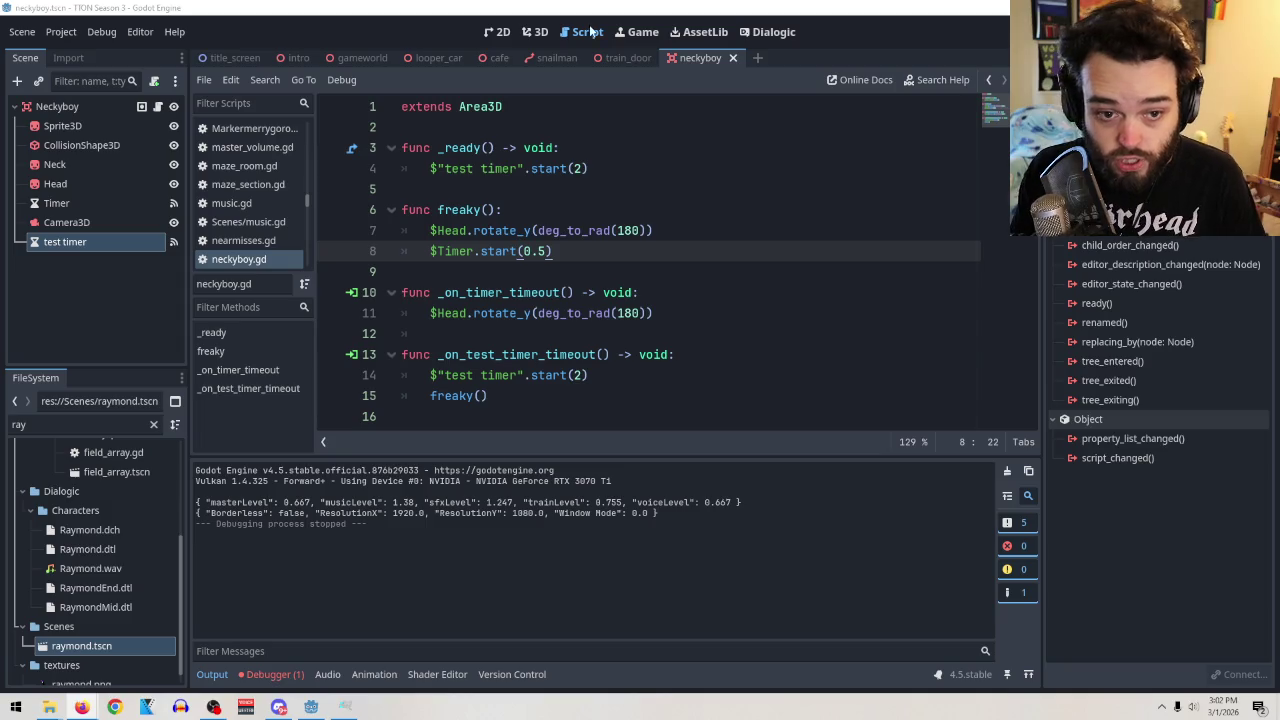
pyautogui.click(360, 57)
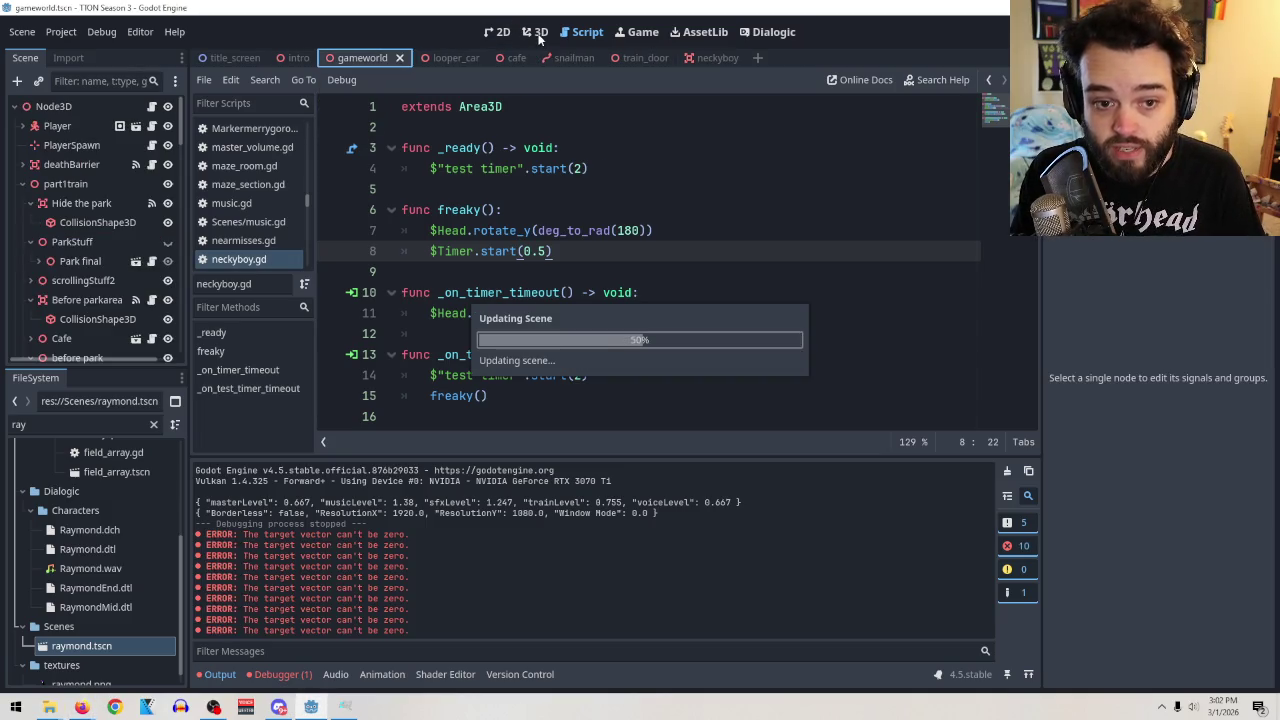
# Switch to the 3D view, then go to the Asset Library.
pyautogui.click(539, 36)
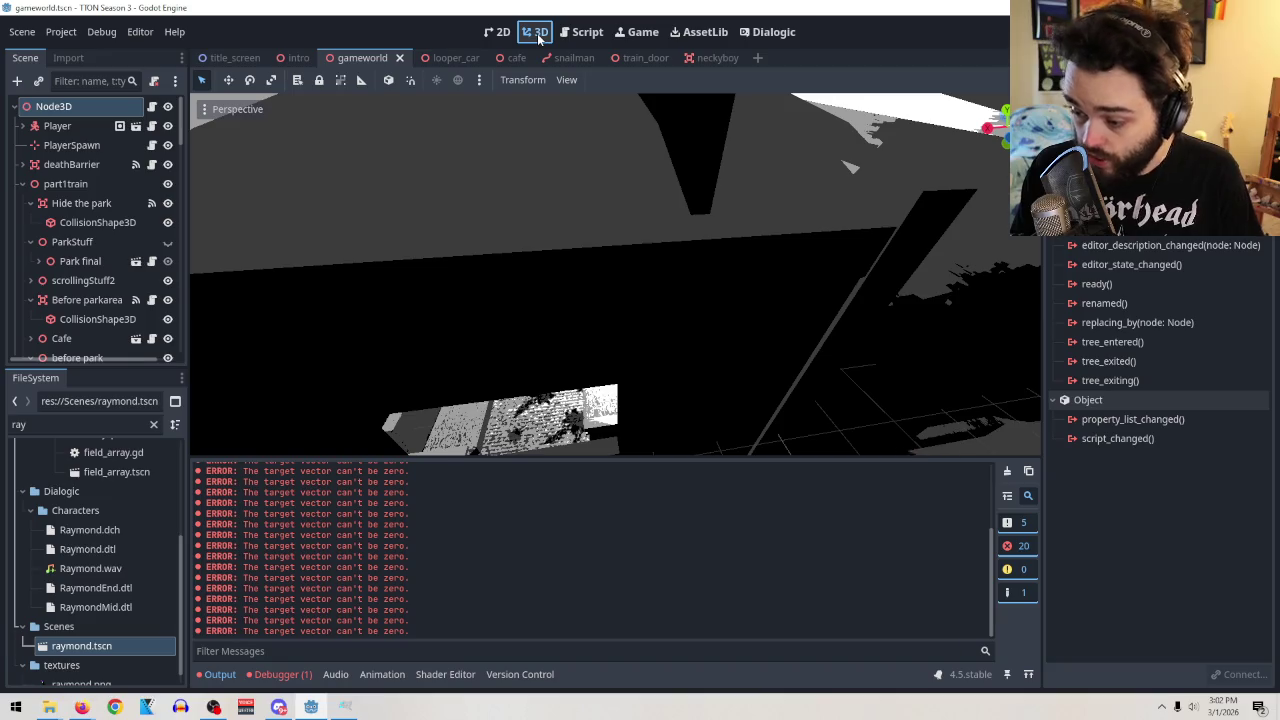
pyautogui.click(697, 37)
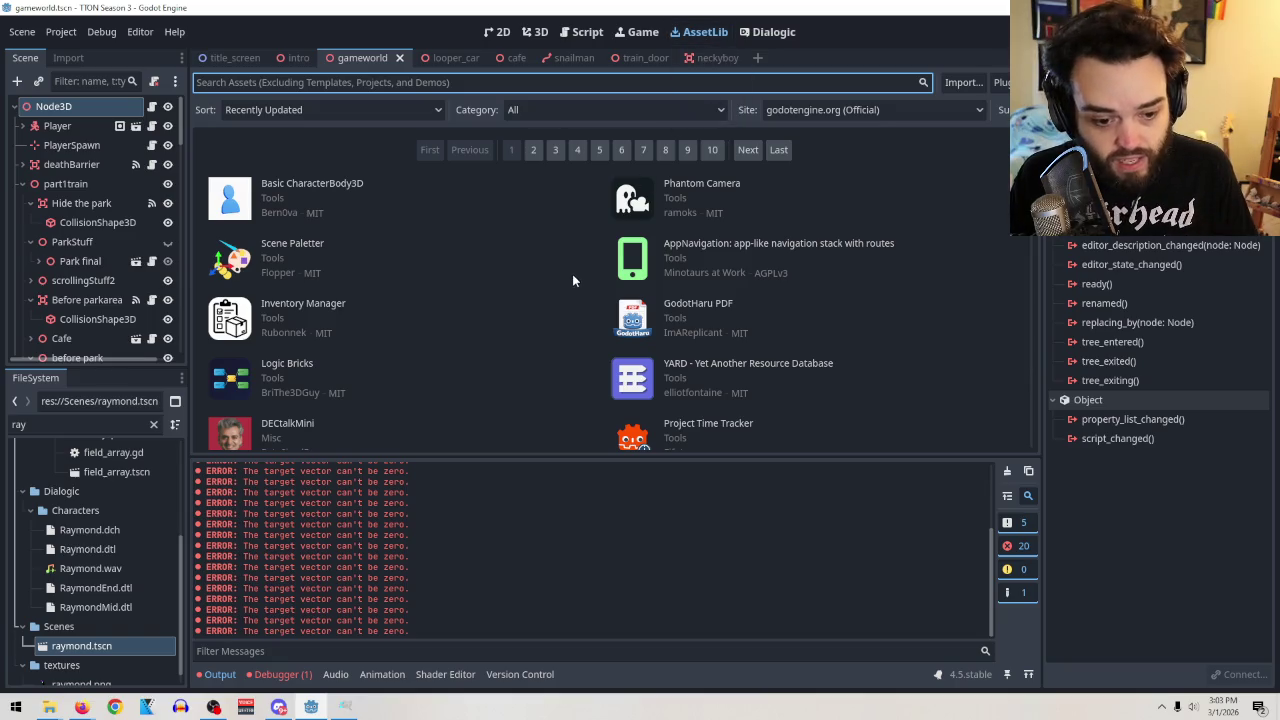
# Scroll through the first page of recently updated assets, then go to page 2.
pyautogui.scroll(-2, 573, 280)
pyautogui.scroll(-4, 815, 332)
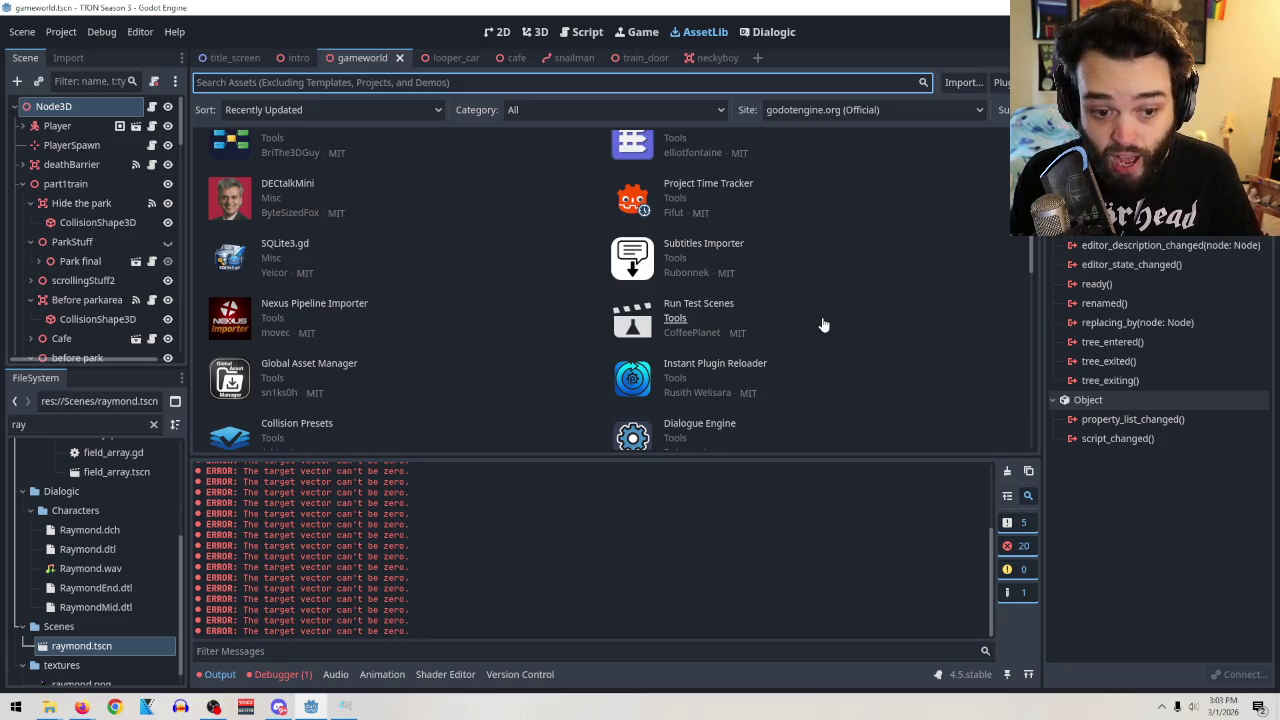
pyautogui.scroll(-3, 822, 327)
pyautogui.scroll(-3, 822, 328)
pyautogui.scroll(-1, 822, 328)
pyautogui.scroll(7, 788, 320)
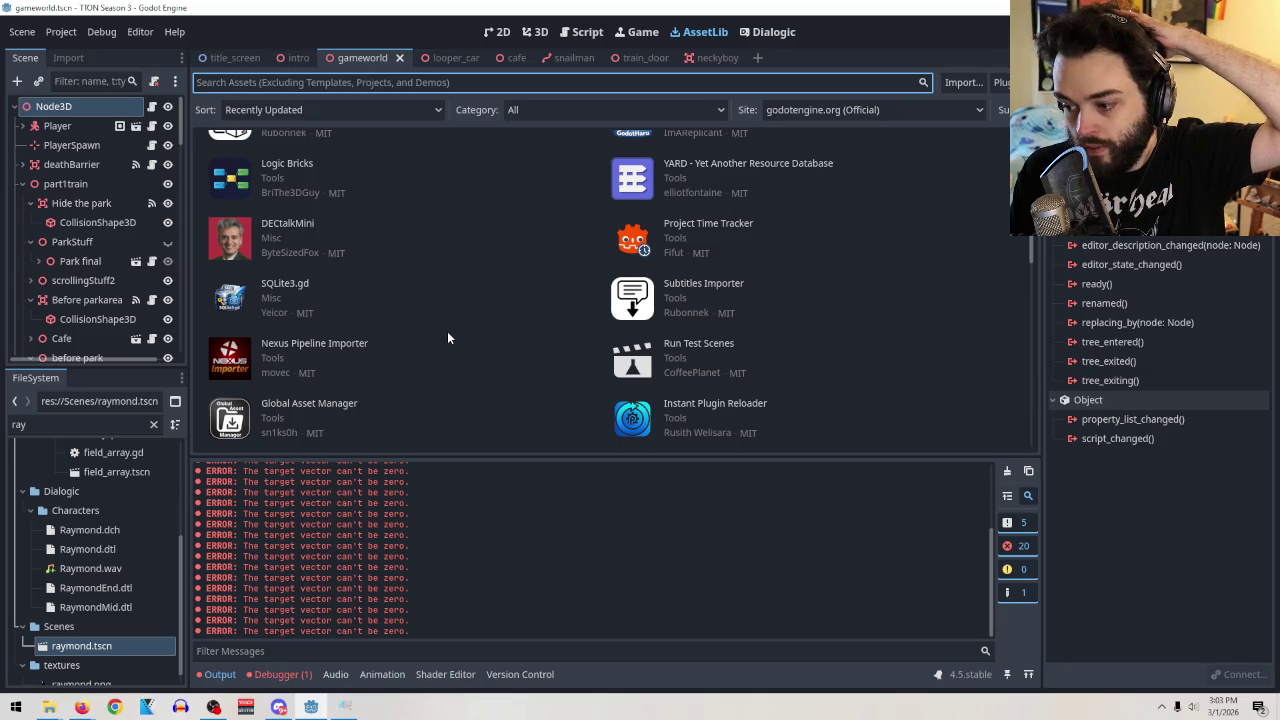
pyautogui.scroll(-5, 460, 345)
pyautogui.scroll(-3, 472, 345)
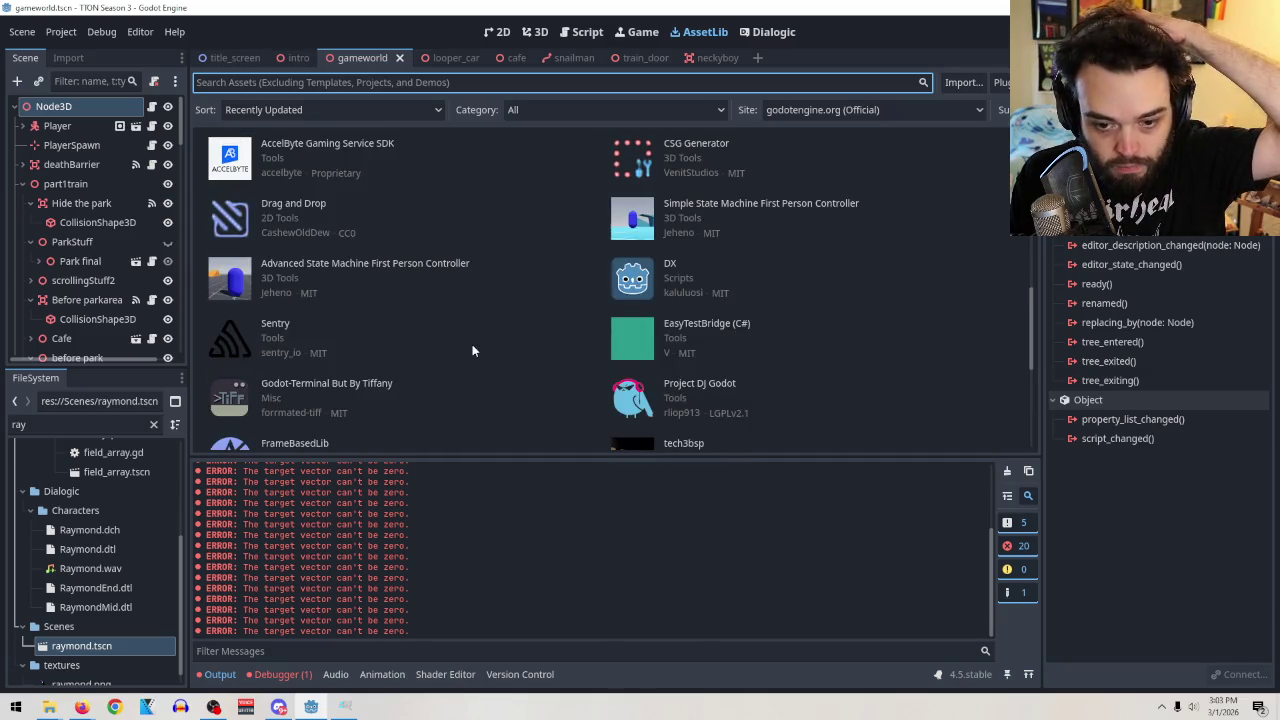
pyautogui.scroll(-4, 520, 365)
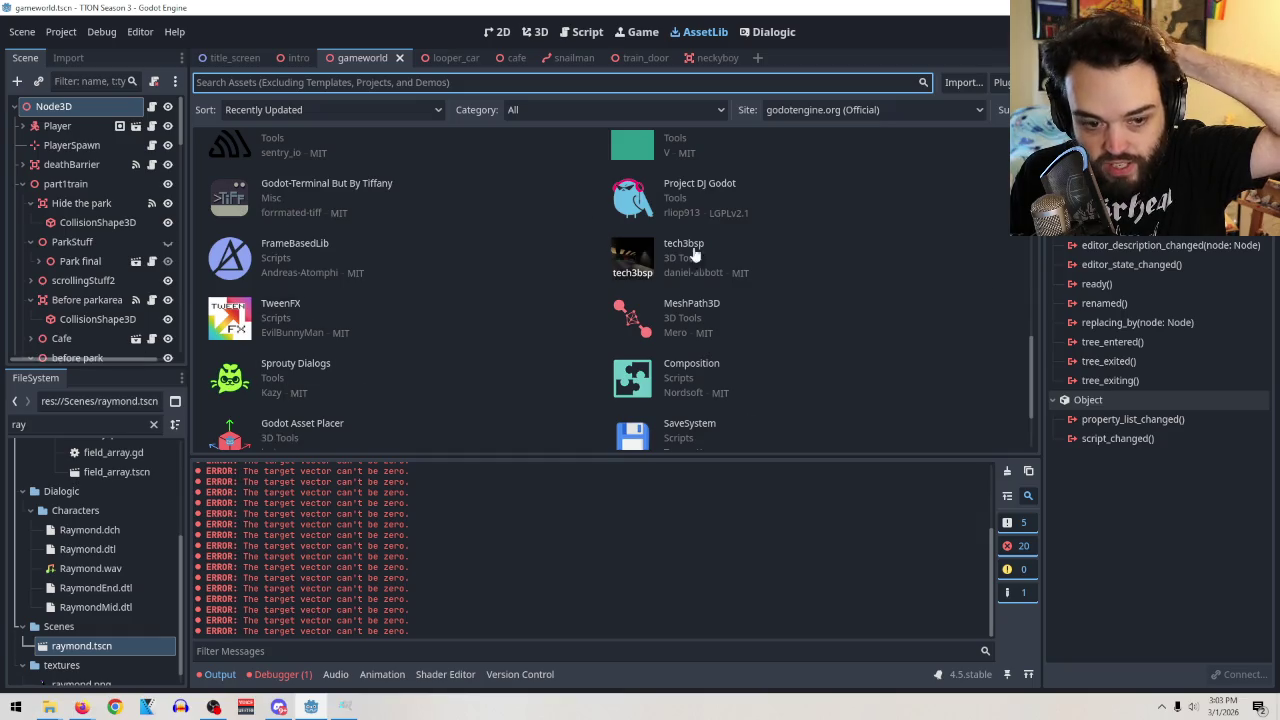
pyautogui.scroll(-3, 591, 366)
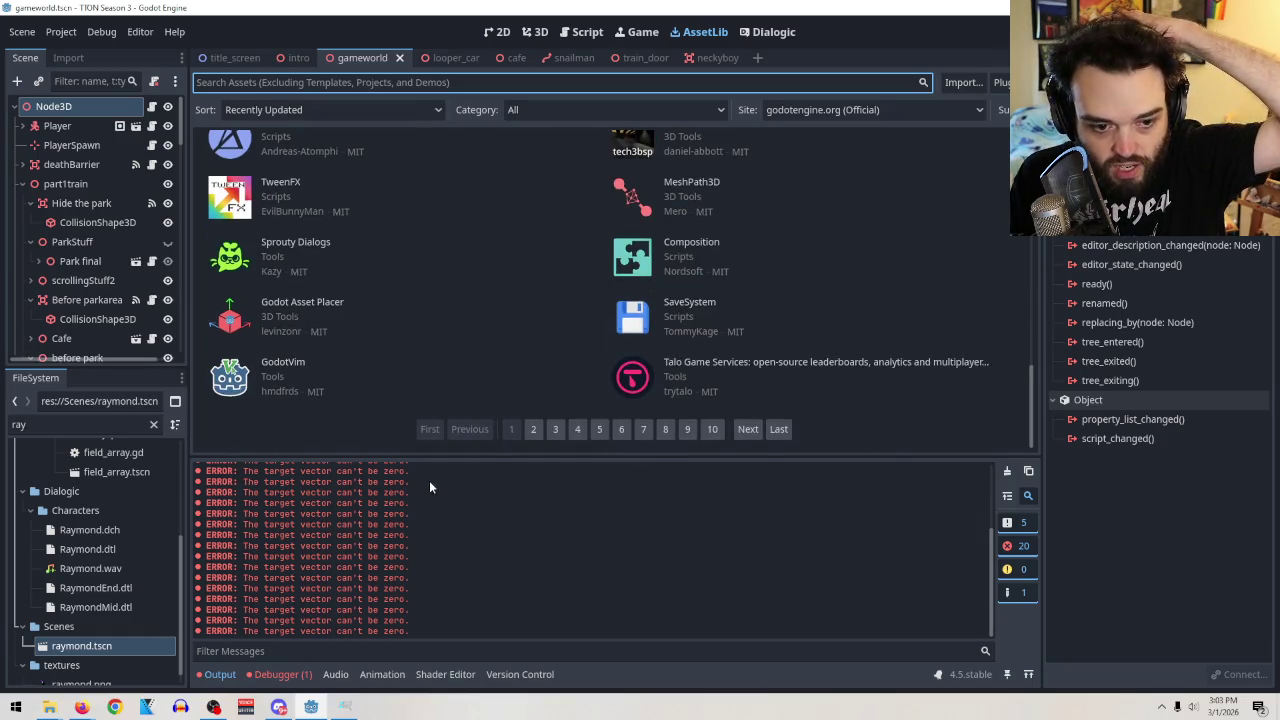
pyautogui.click(531, 431)
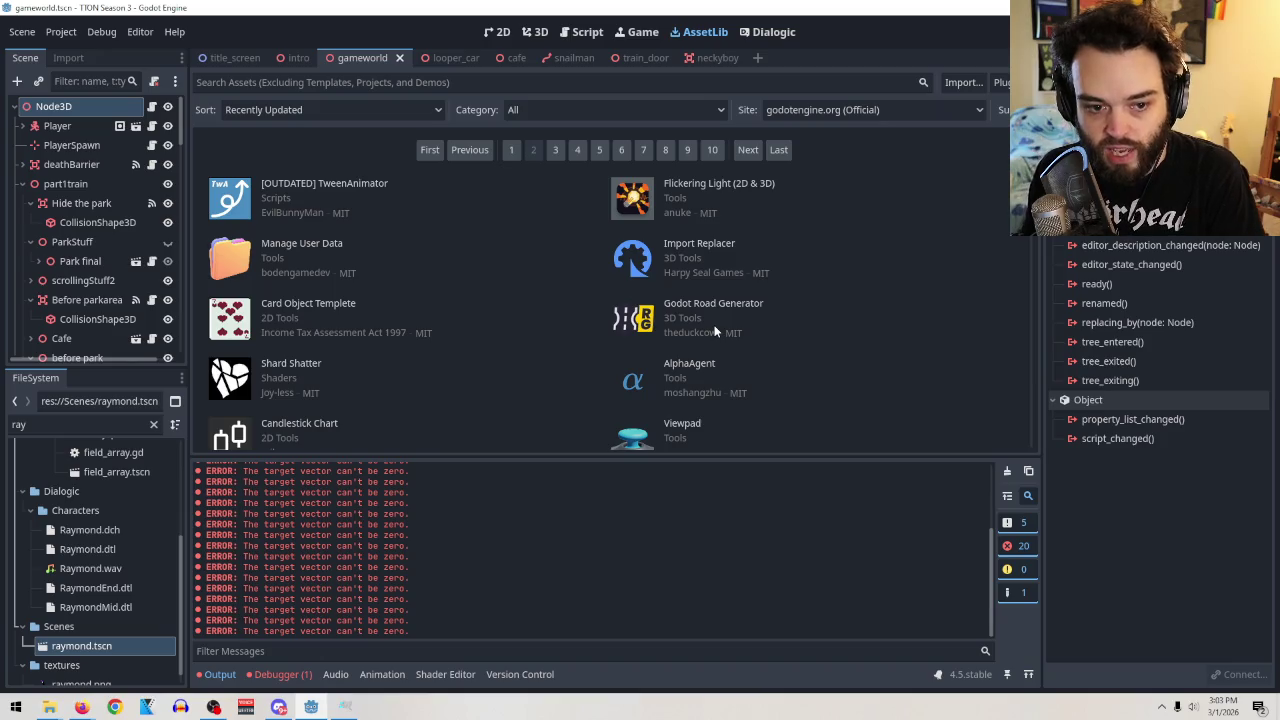
# Browse page 2 assets, including [OUTDATED] TweenAnimator and Flickering Light (2D & 3D).
pyautogui.scroll(-5, 703, 333)
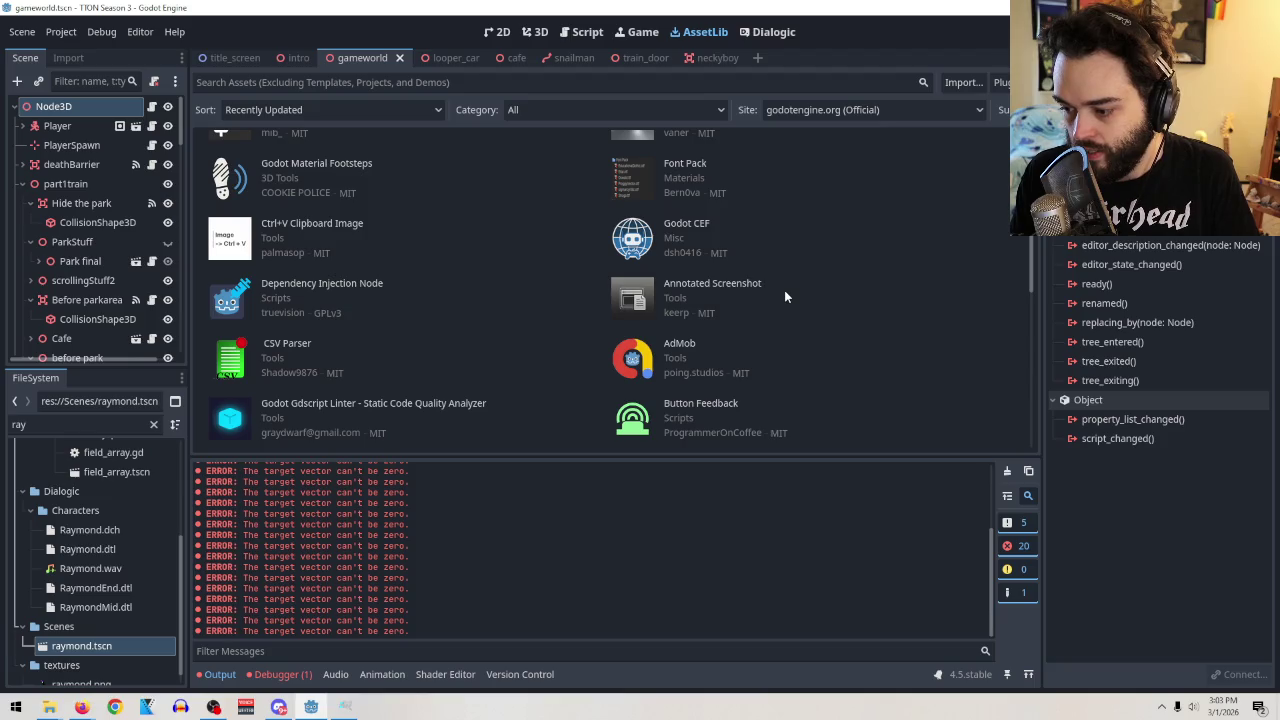
pyautogui.scroll(-3, 784, 290)
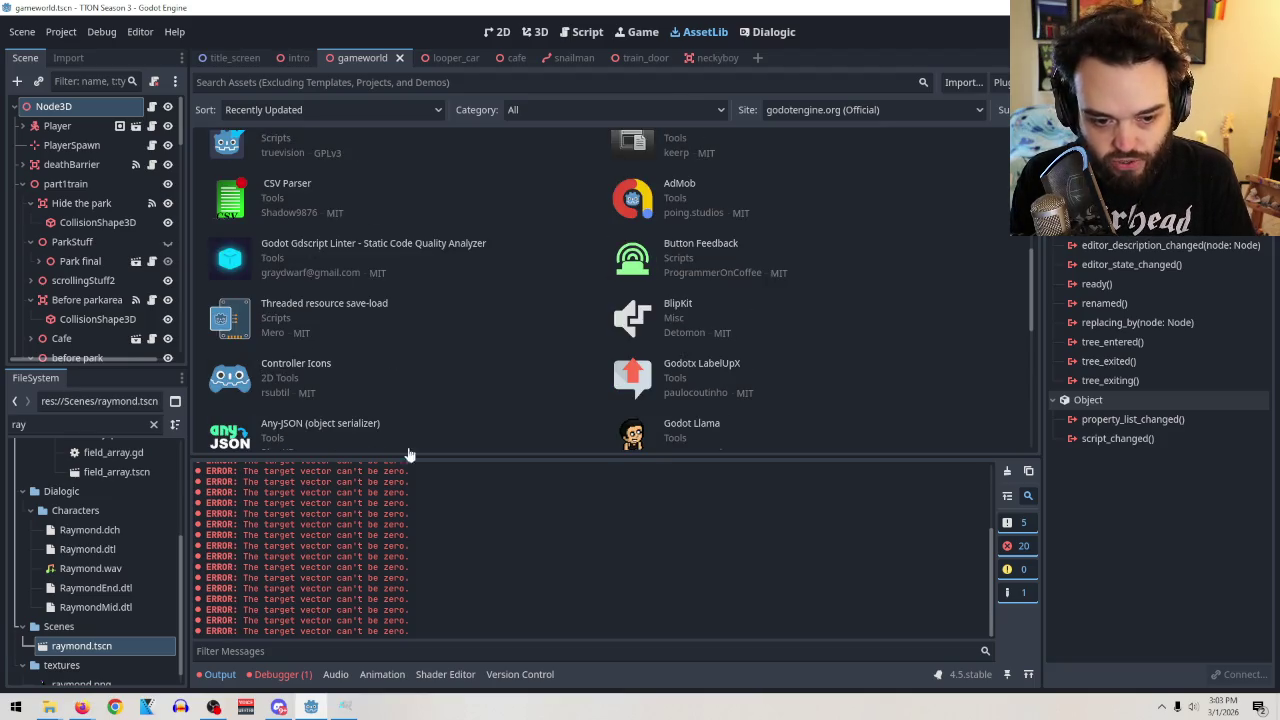
pyautogui.scroll(-3, 911, 327)
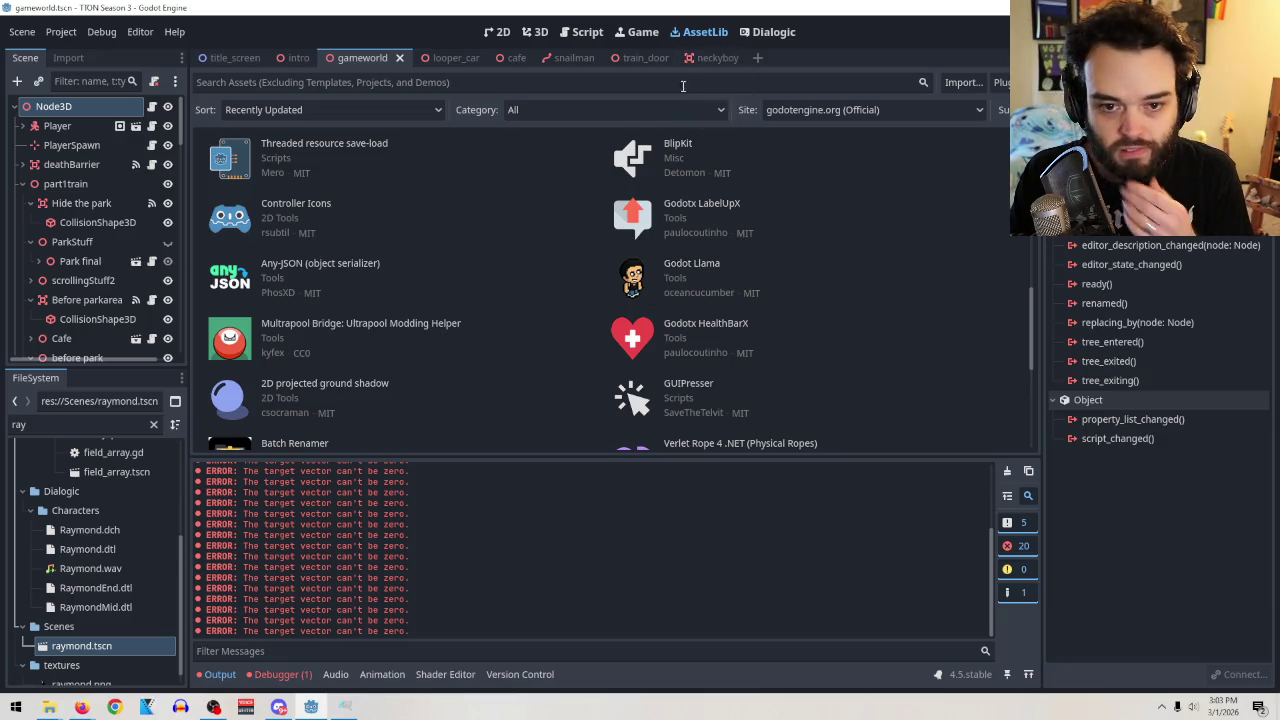
pyautogui.scroll(-3, 929, 314)
pyautogui.scroll(10, 851, 337)
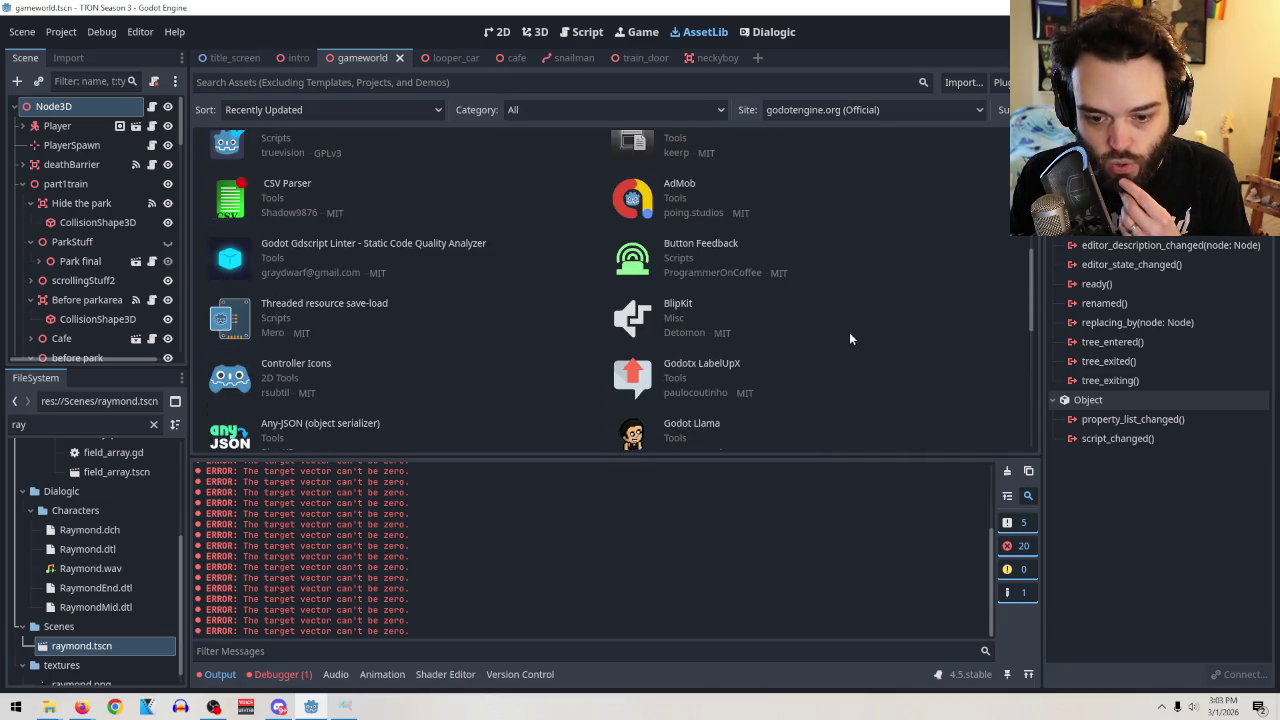
pyautogui.scroll(3, 814, 341)
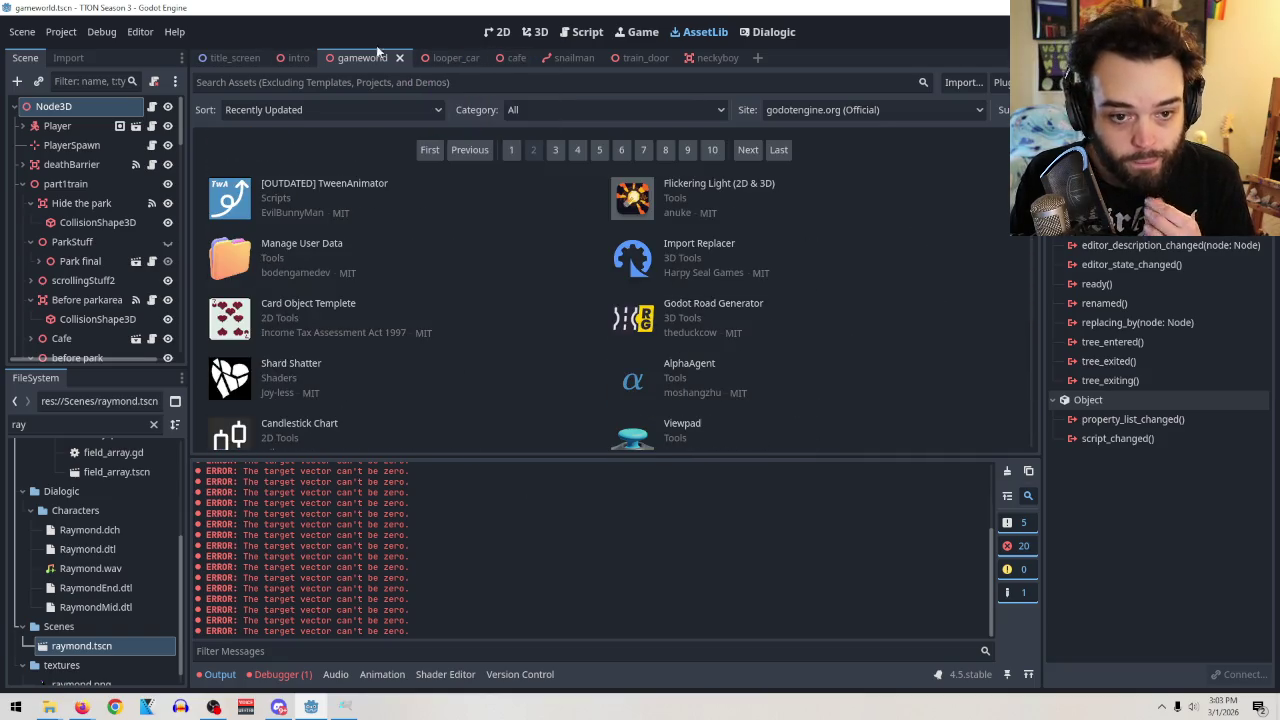
pyautogui.moveTo(740, 60)
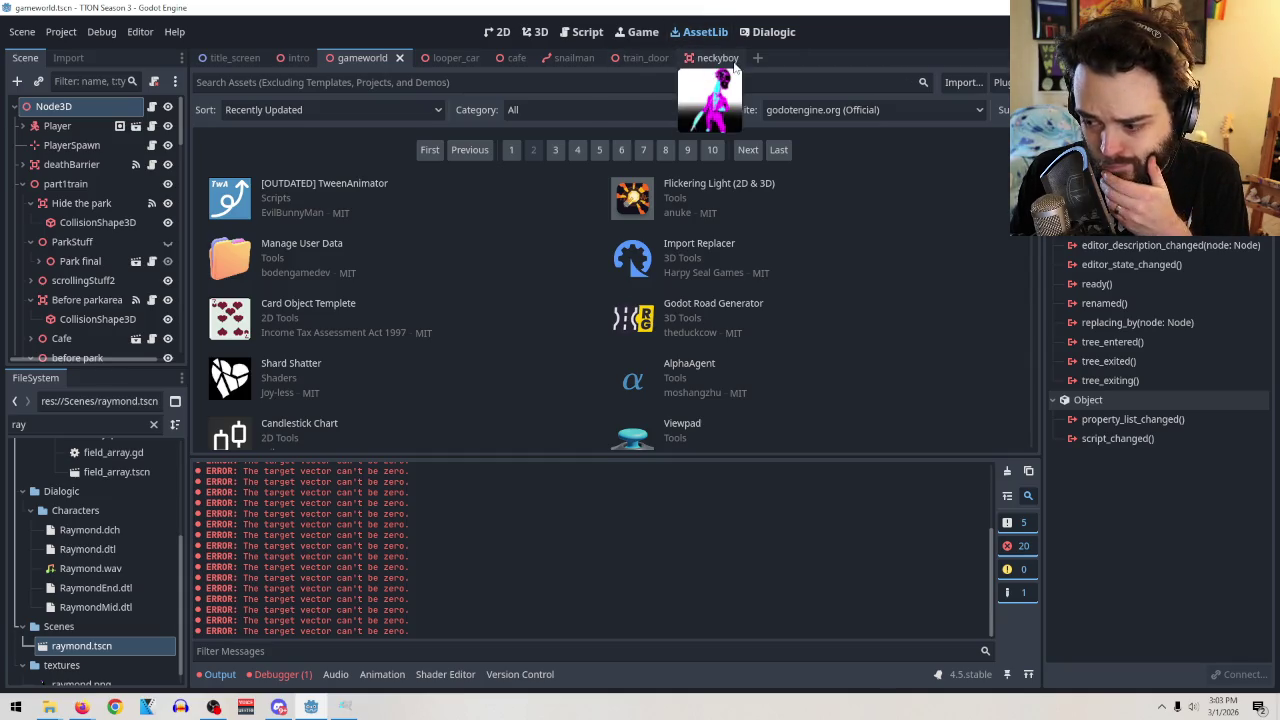
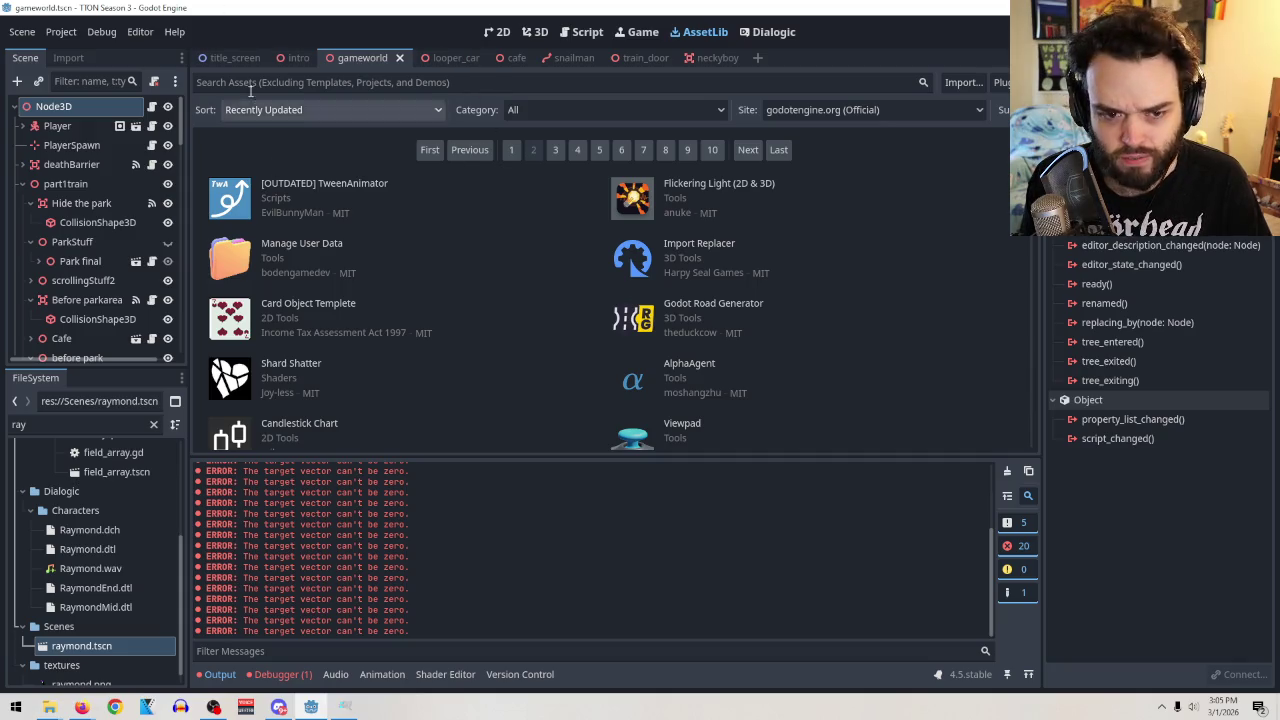
# Switch to the neckyboy scene in 3D and open the Neckyboy node's neckyboy.gd script.
pyautogui.click(538, 31)
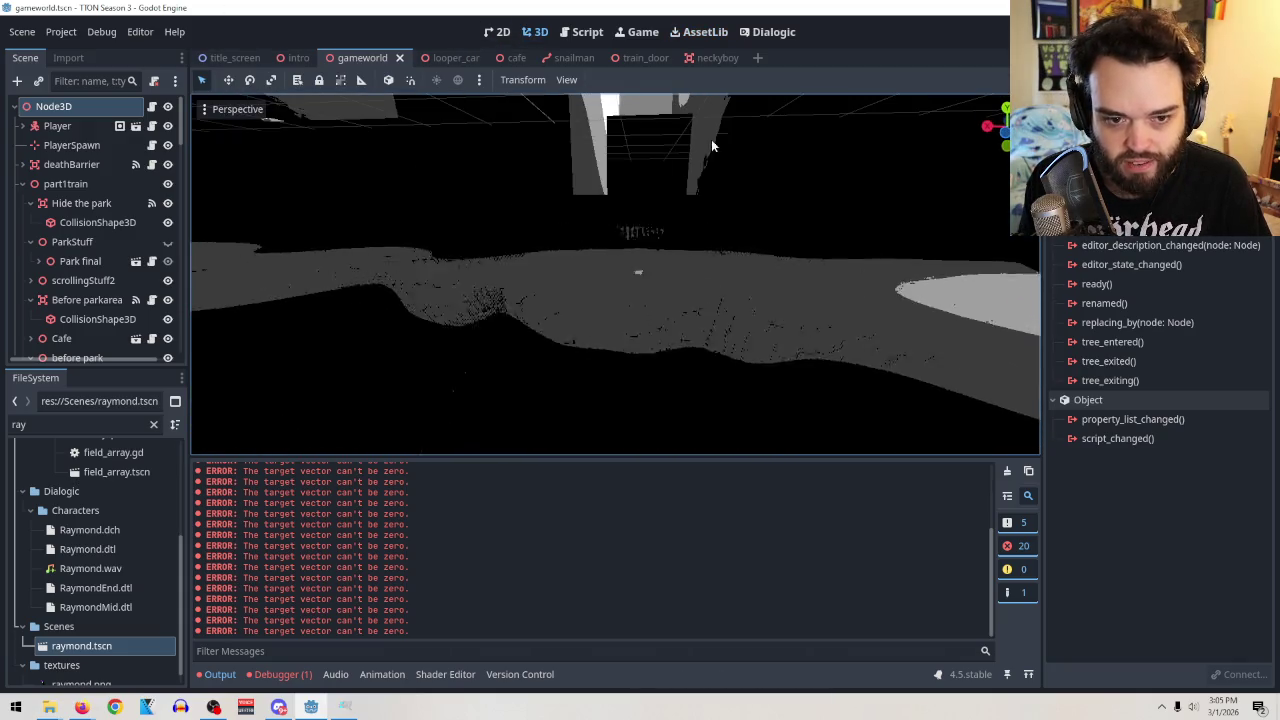
pyautogui.click(712, 57)
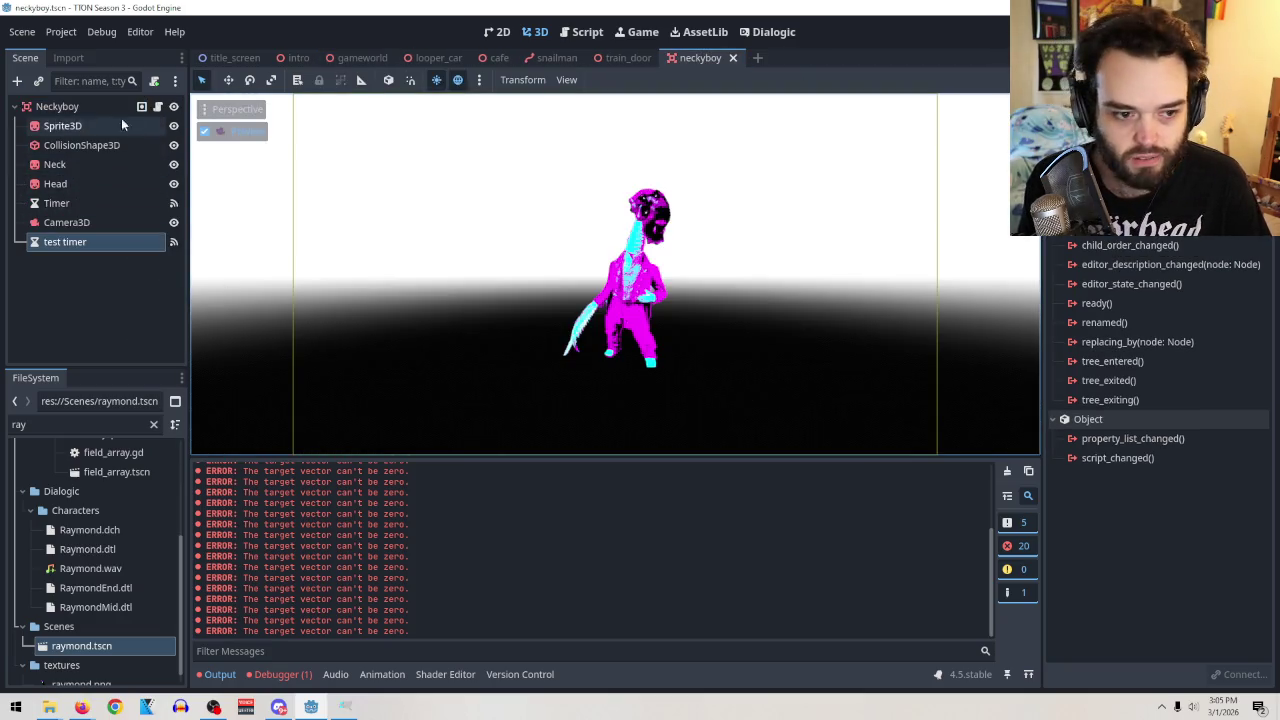
pyautogui.click(157, 107)
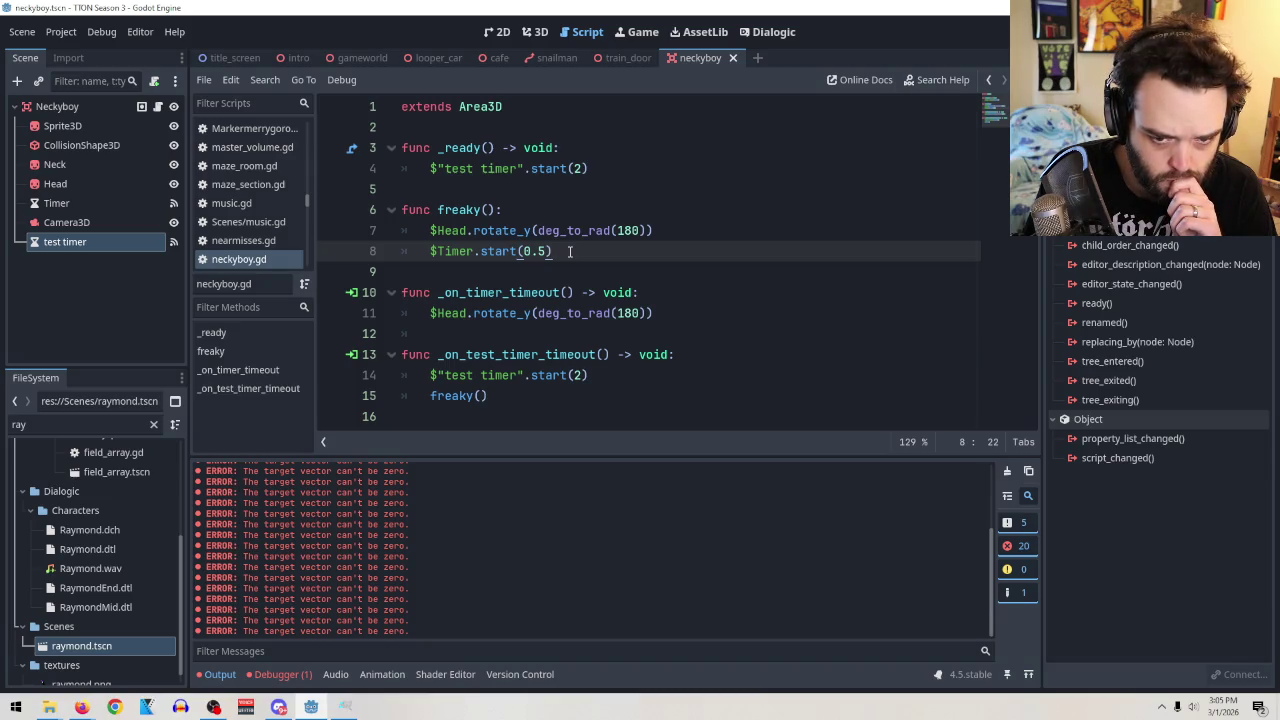
# Add 'var flipped = false' on line 3 below extends Area3D.
pyautogui.click(517, 127)
pyautogui.press('Return')
pyautogui.press('Return')
pyautogui.press('Up')
pyautogui.press('Up')
pyautogui.press('Down')
pyautogui.write('var ')
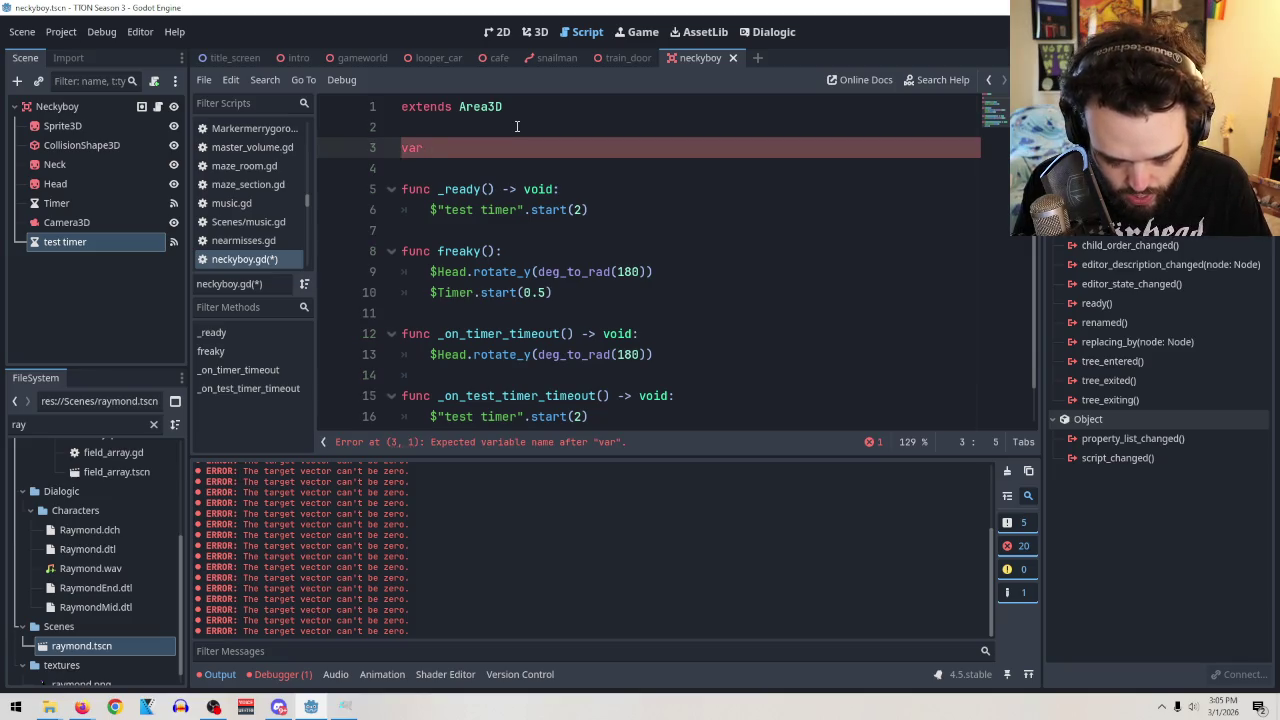
pyautogui.write('flipped')
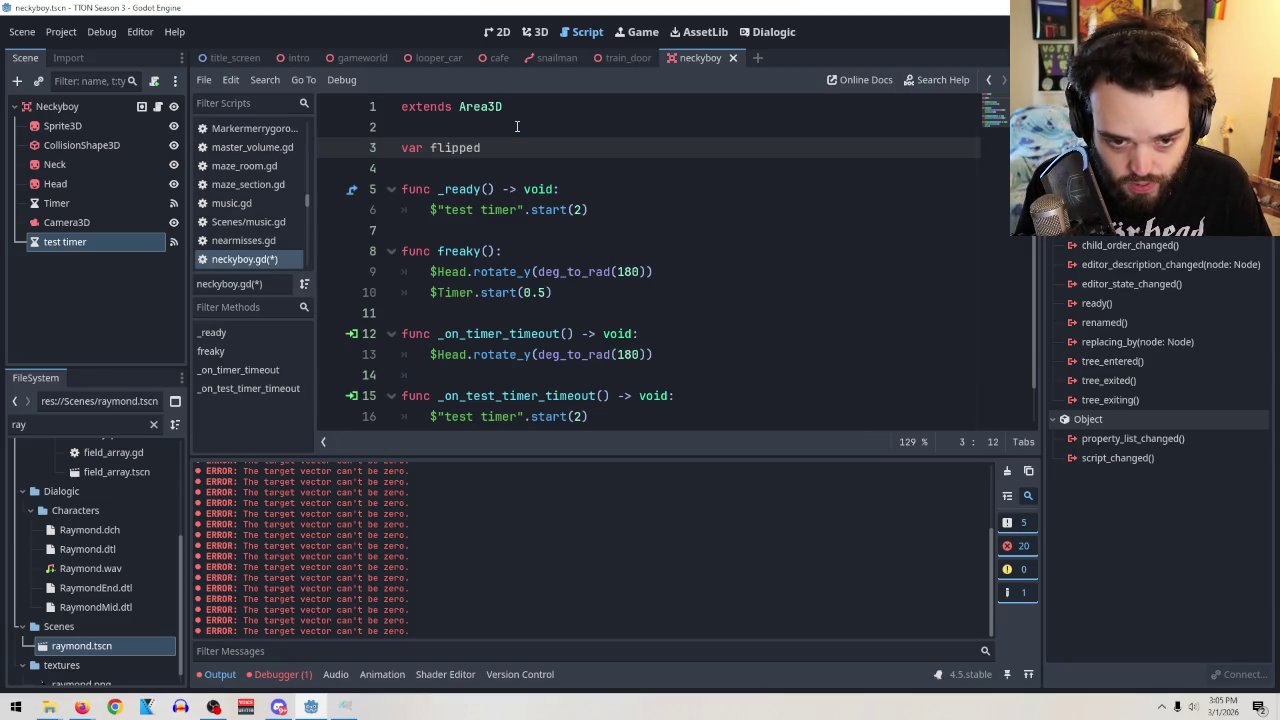
pyautogui.write(' = ttrue')
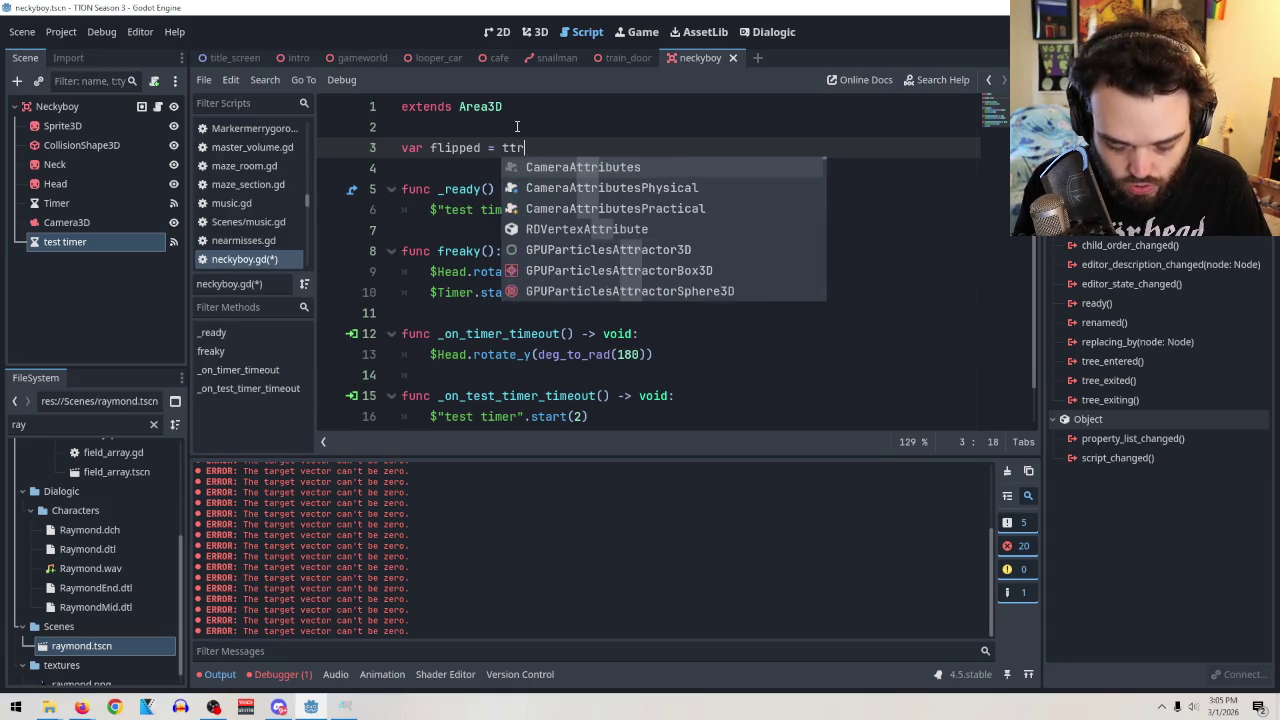
pyautogui.press('BackSpace')
pyautogui.press('BackSpace')
pyautogui.press('BackSpace')
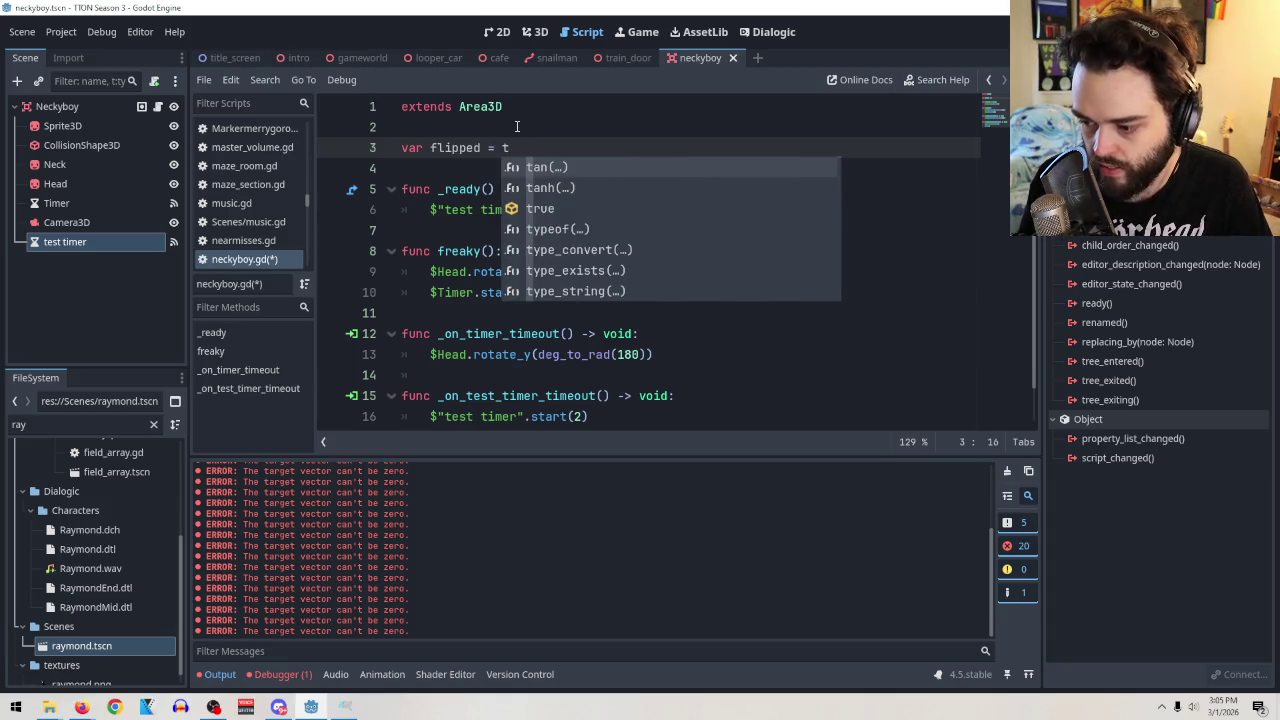
pyautogui.press('BackSpace')
pyautogui.write('false')
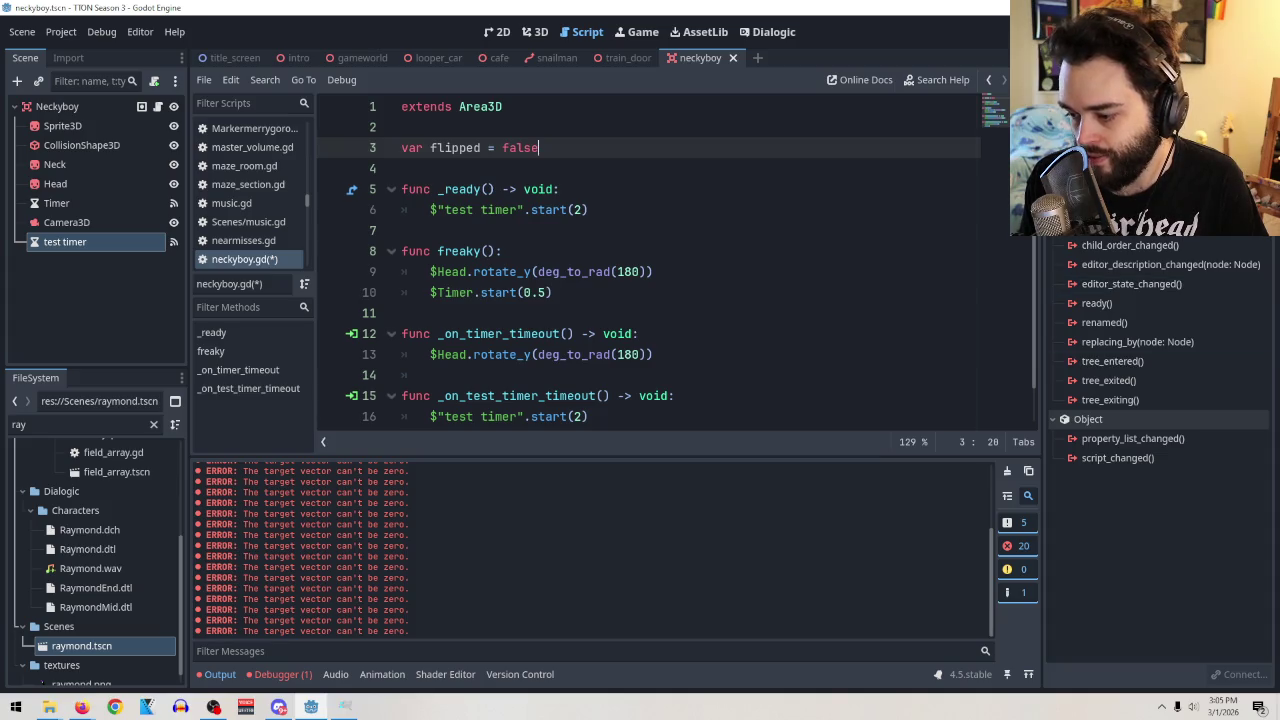
pyautogui.hotkey('alt', 'Tab')
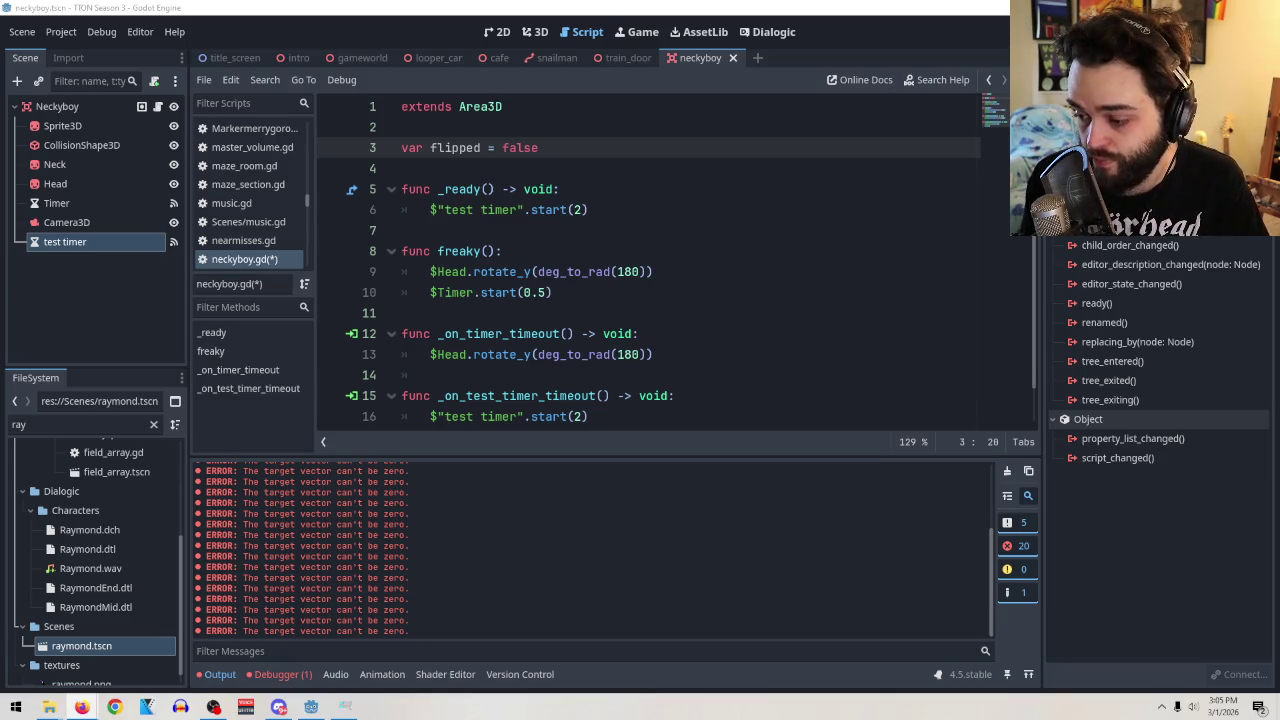
# Reopen neckyboy.gd and change the test timer's repeat delay from 2 to 10.
pyautogui.click(532, 32)
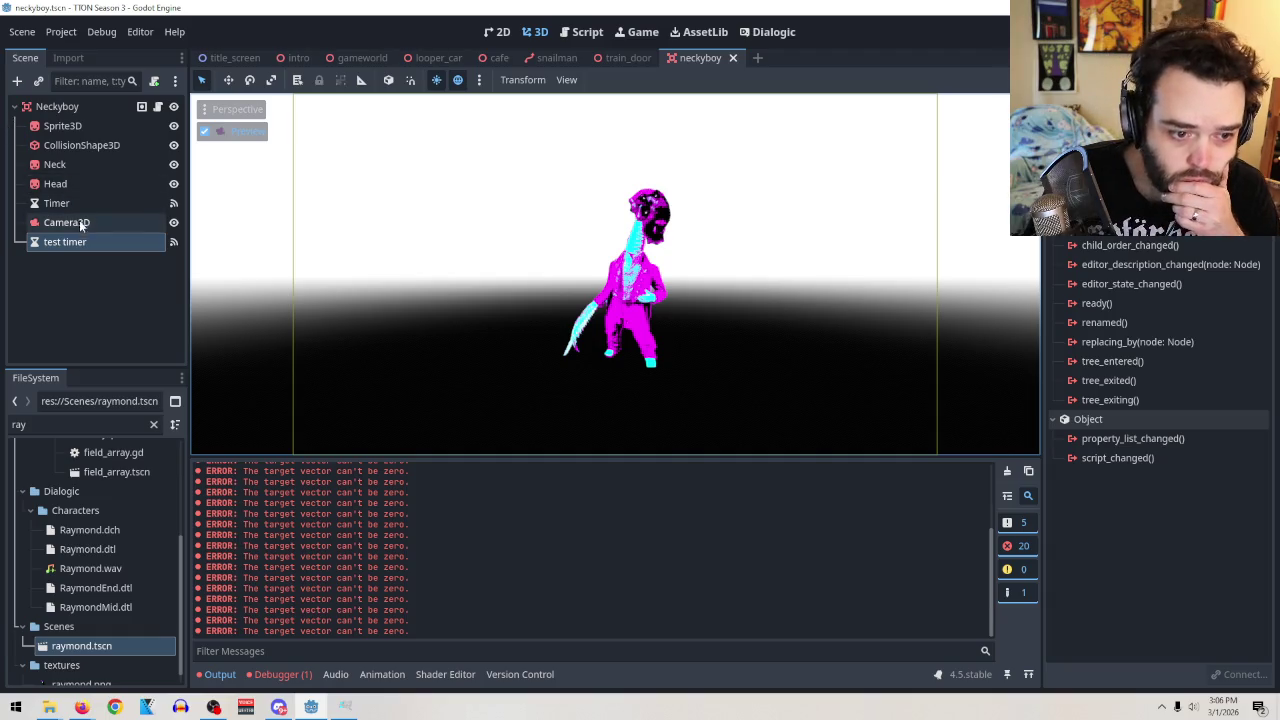
pyautogui.click(141, 106)
pyautogui.scroll(-1, 777, 294)
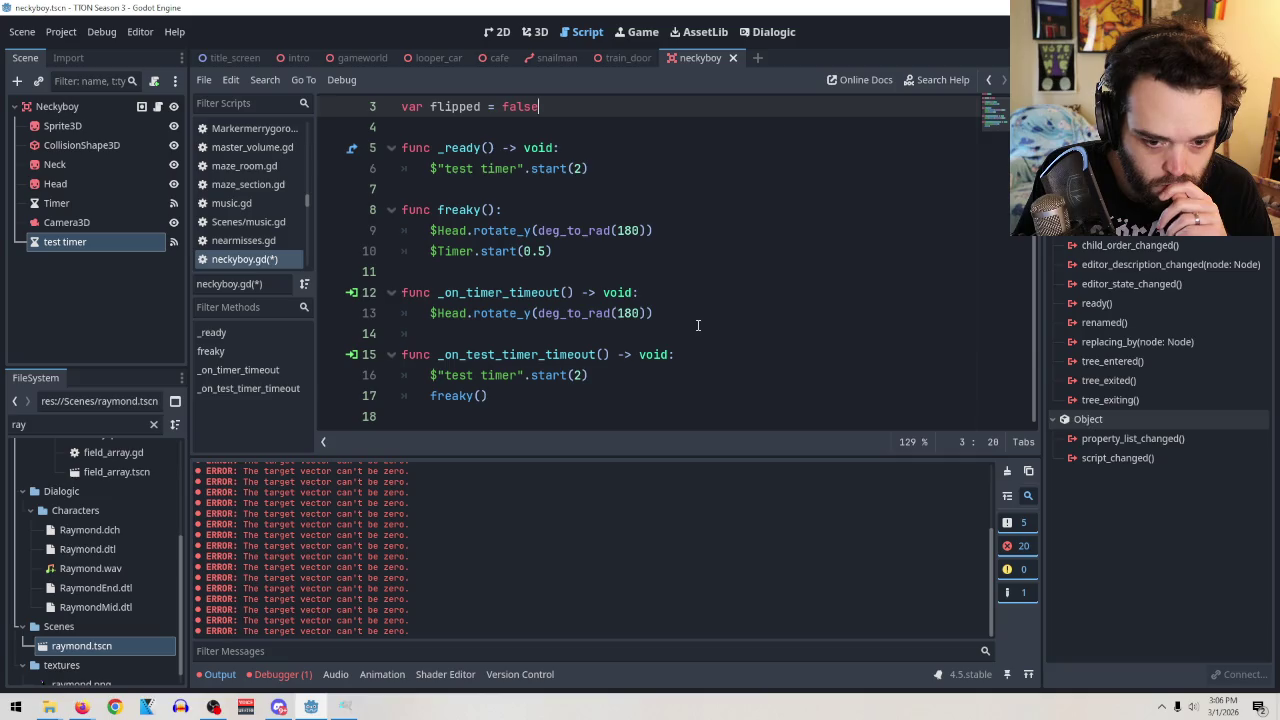
pyautogui.click(588, 375)
pyautogui.press('BackSpace')
pyautogui.write('10')
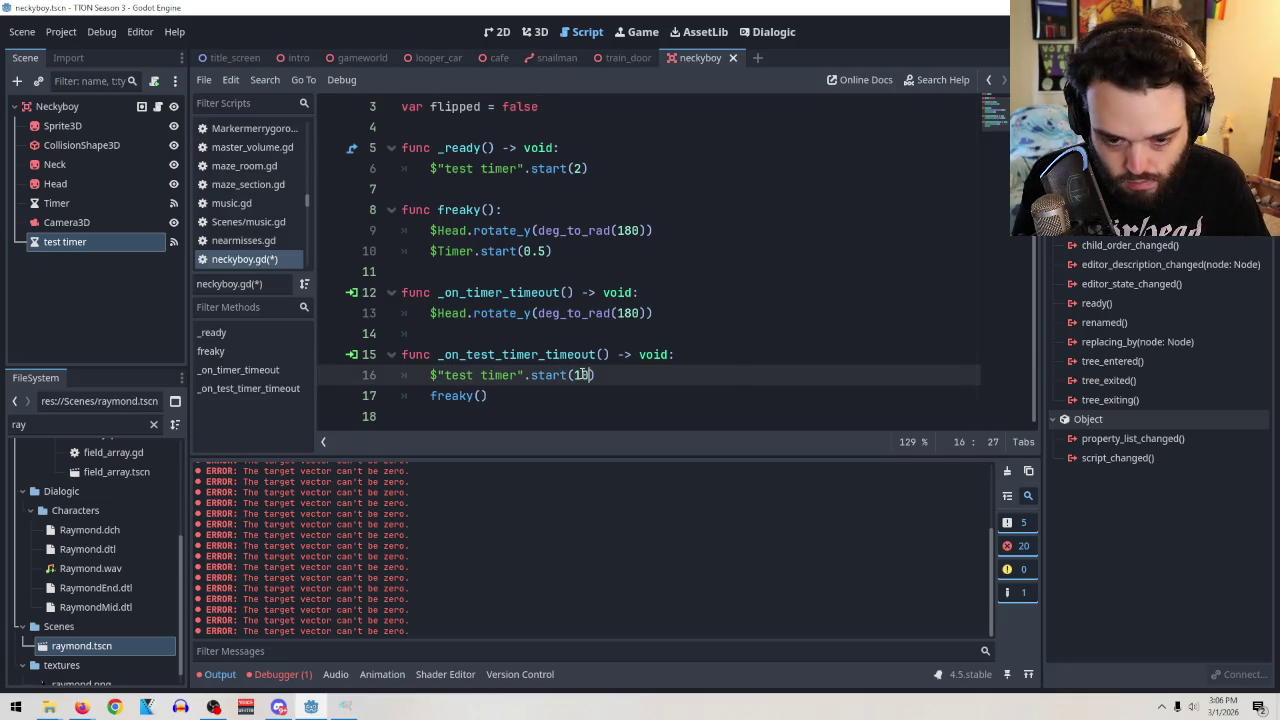
# Change the startup delay in _ready to 1 second and run the scene.
pyautogui.click(583, 168)
pyautogui.press('BackSpace')
pyautogui.write('1')
pyautogui.click(775, 361)
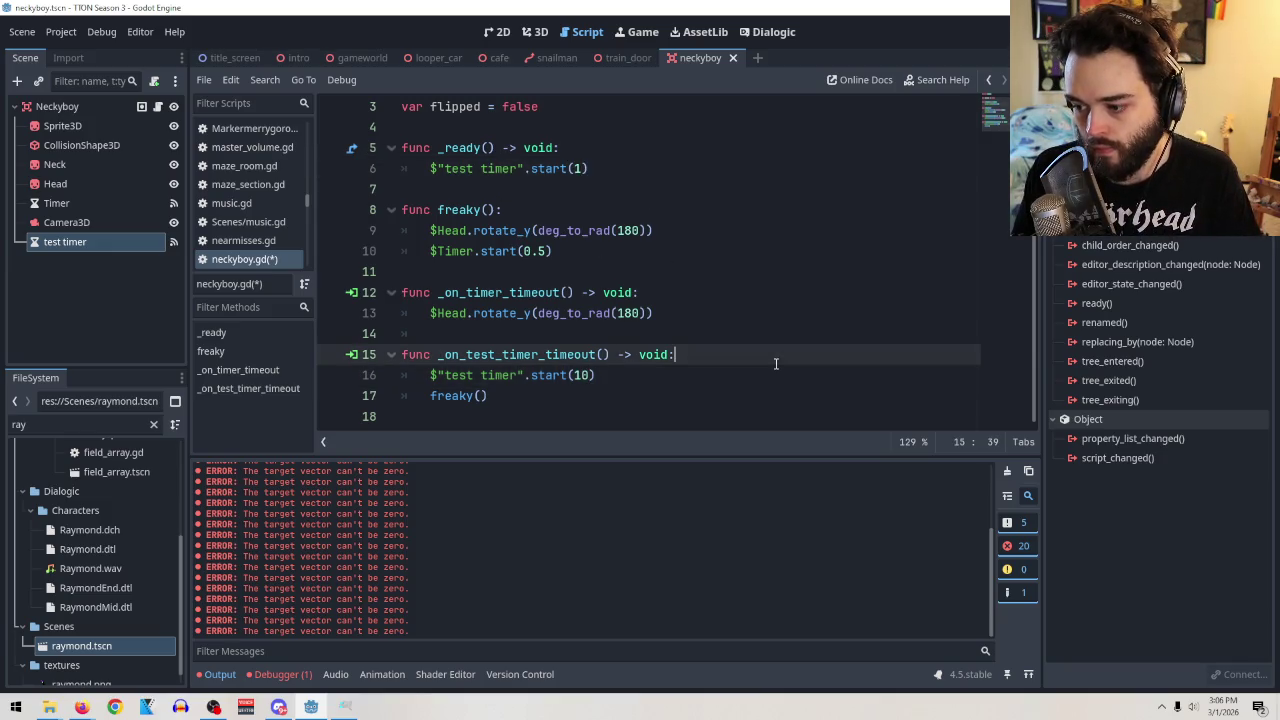
pyautogui.press('F6')
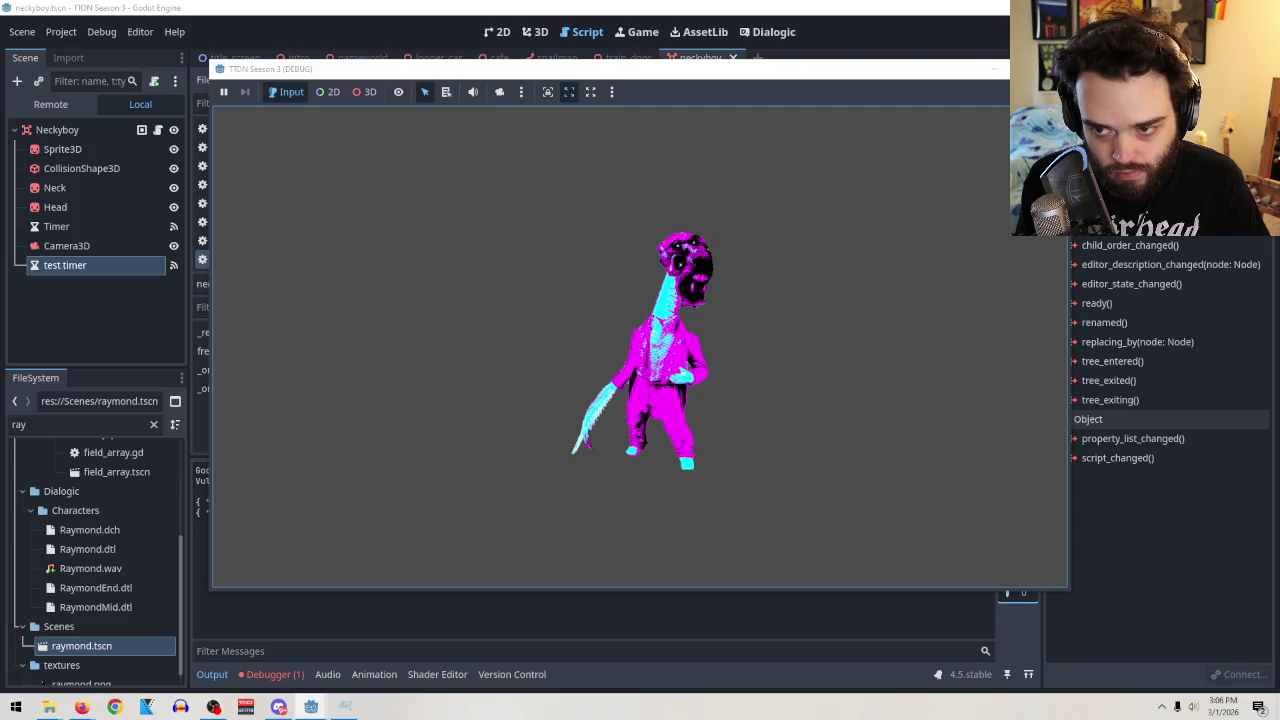
# Stop the game, comment out freaky() on line 17, and test-run the scene.
pyautogui.hotkey('alt', 'F4')
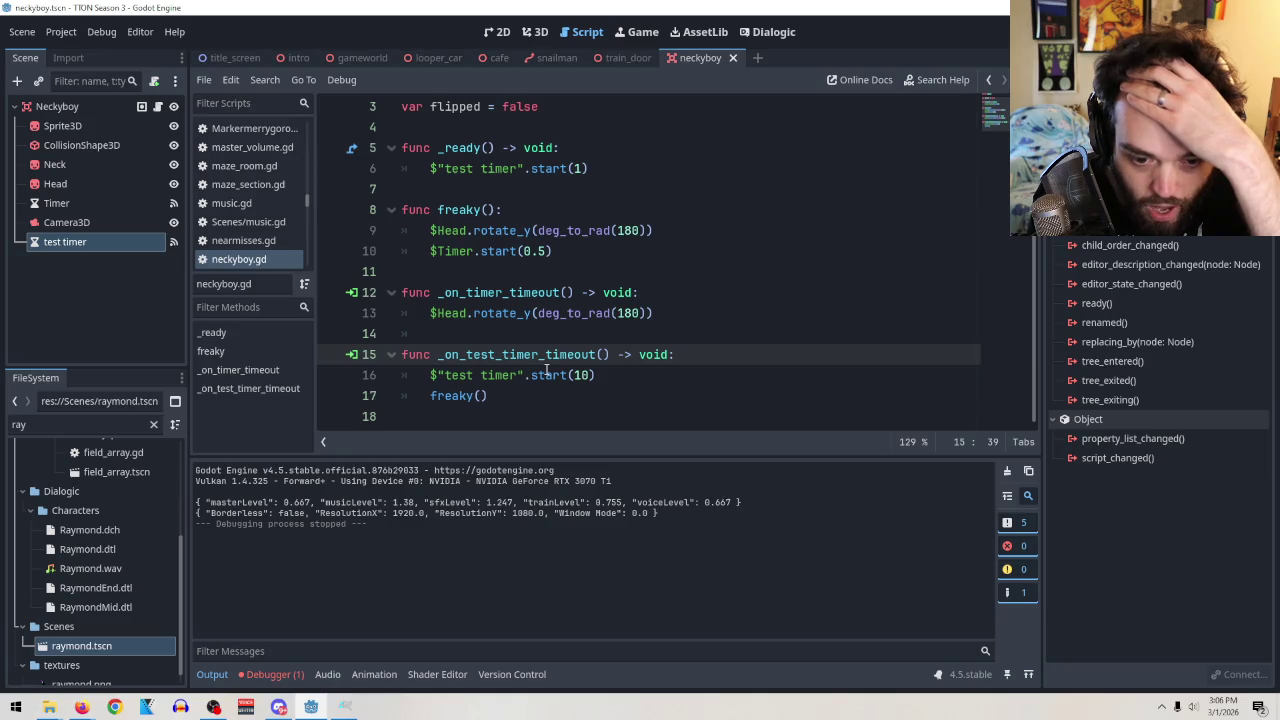
pyautogui.moveTo(547, 371)
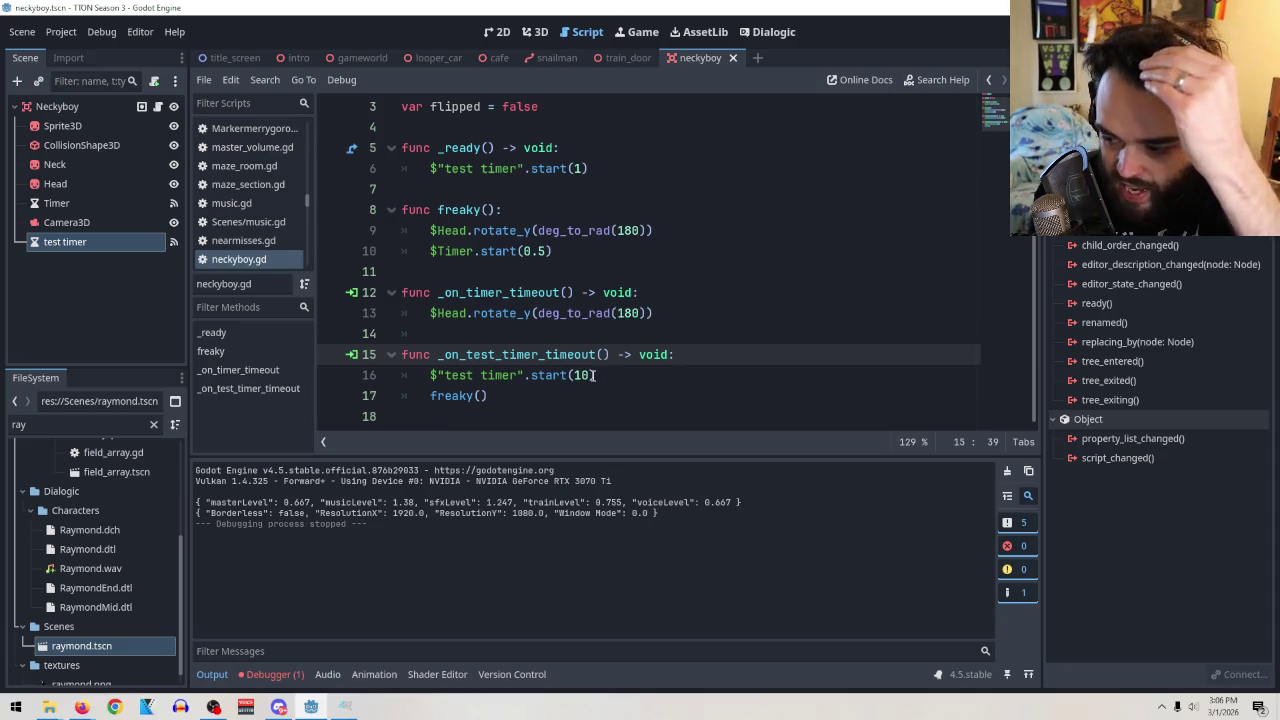
pyautogui.click(431, 404)
pyautogui.write('#')
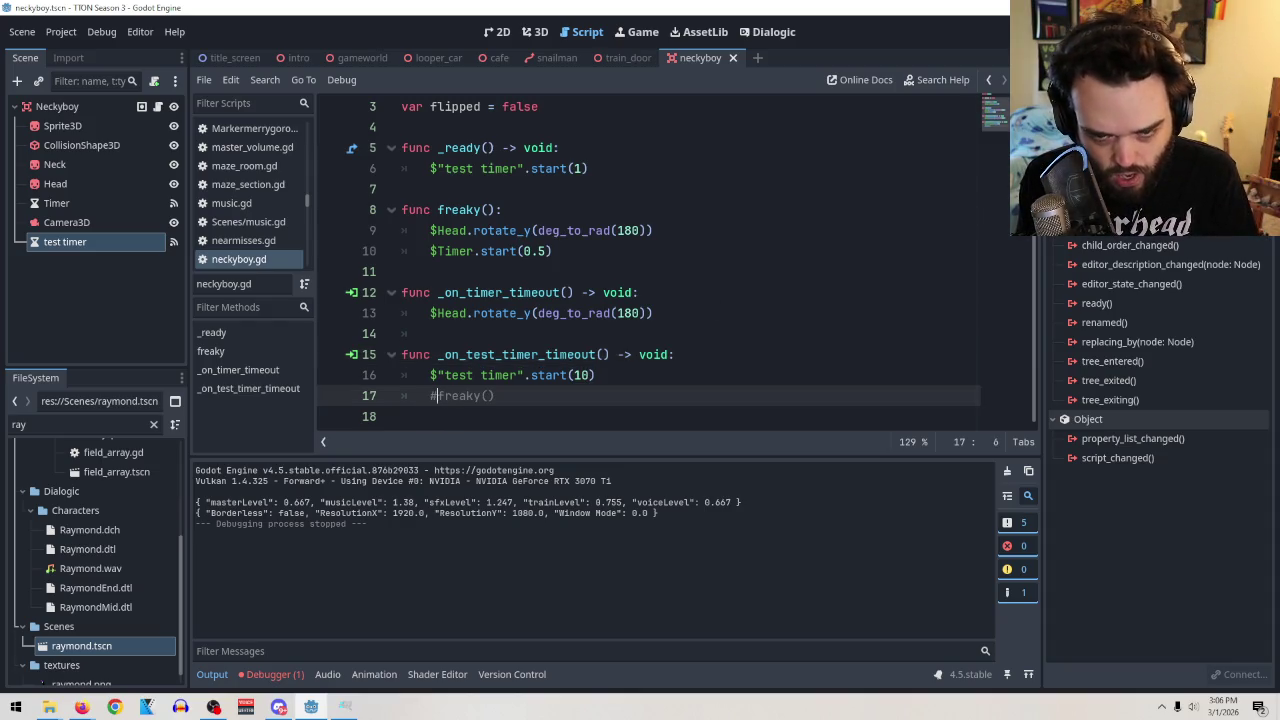
pyautogui.press('F6')
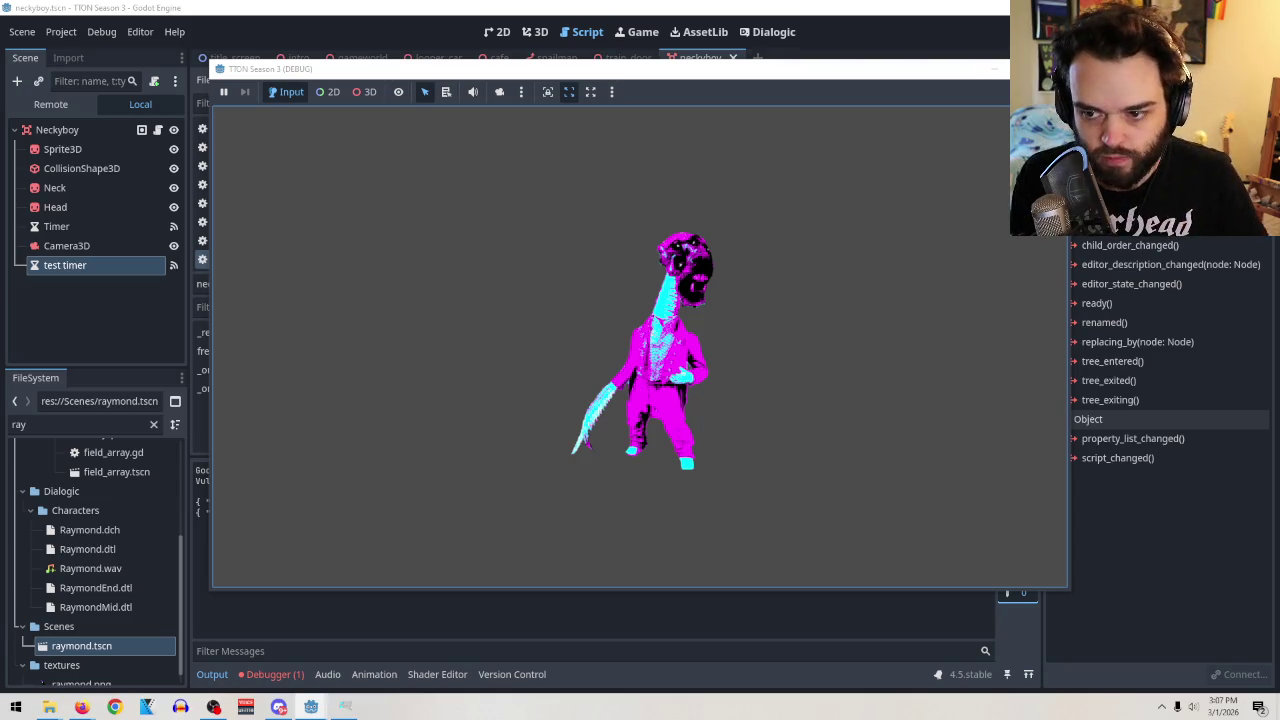
pyautogui.press('F8')
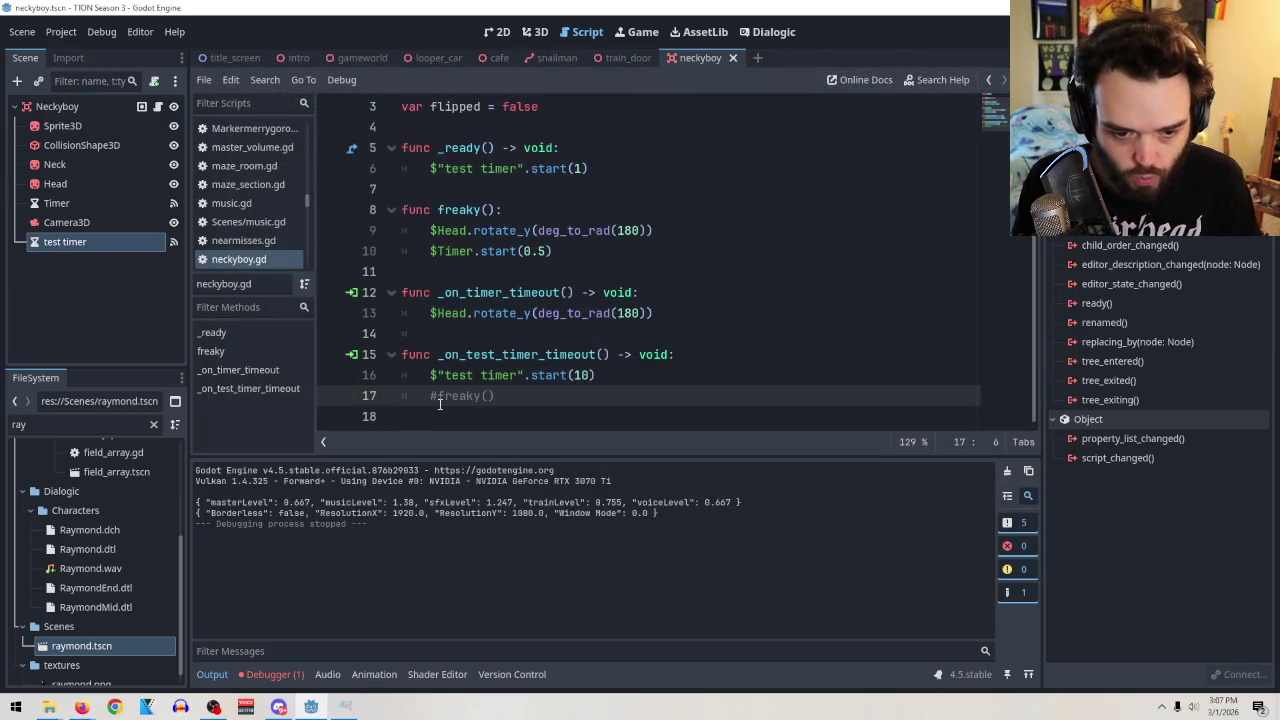
# Restore the freaky() call, comment out $Timer.start(0.5) in freaky, and test-run.
pyautogui.press('BackSpace')
pyautogui.hotkey('ctrl', 'z')
pyautogui.click(433, 250)
pyautogui.hotkey('ctrl', 'k')
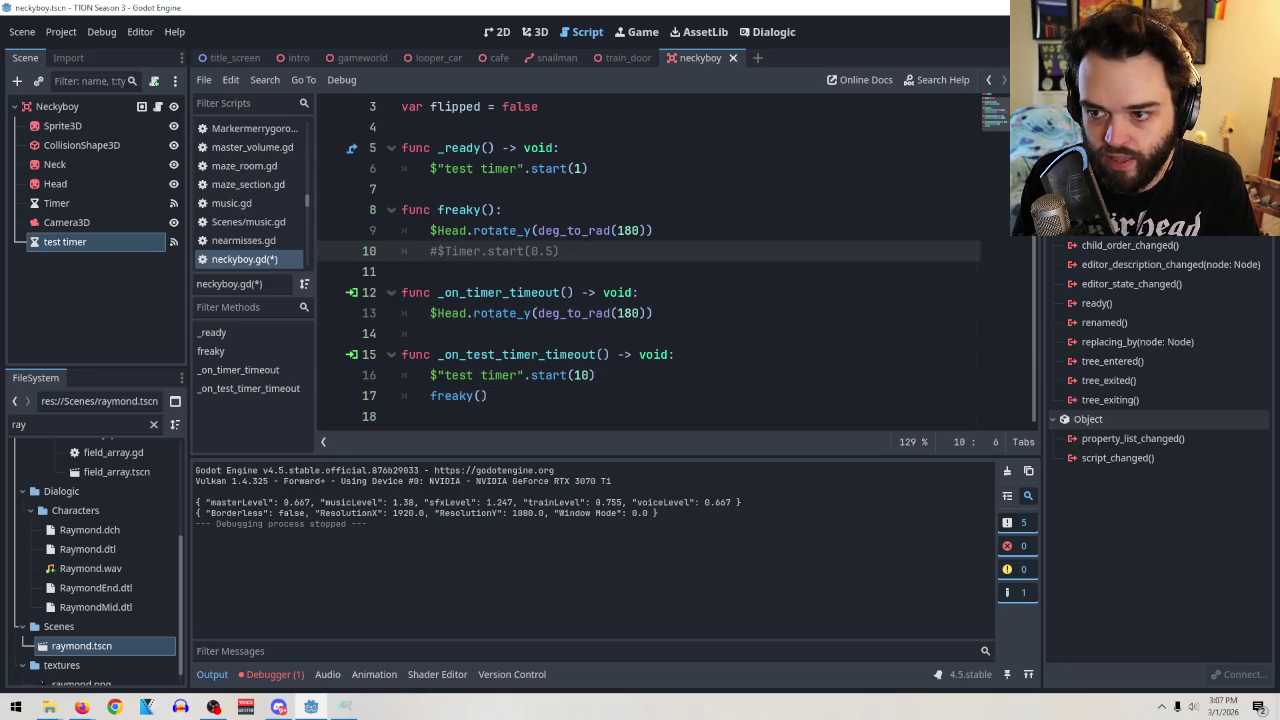
pyautogui.press('F6')
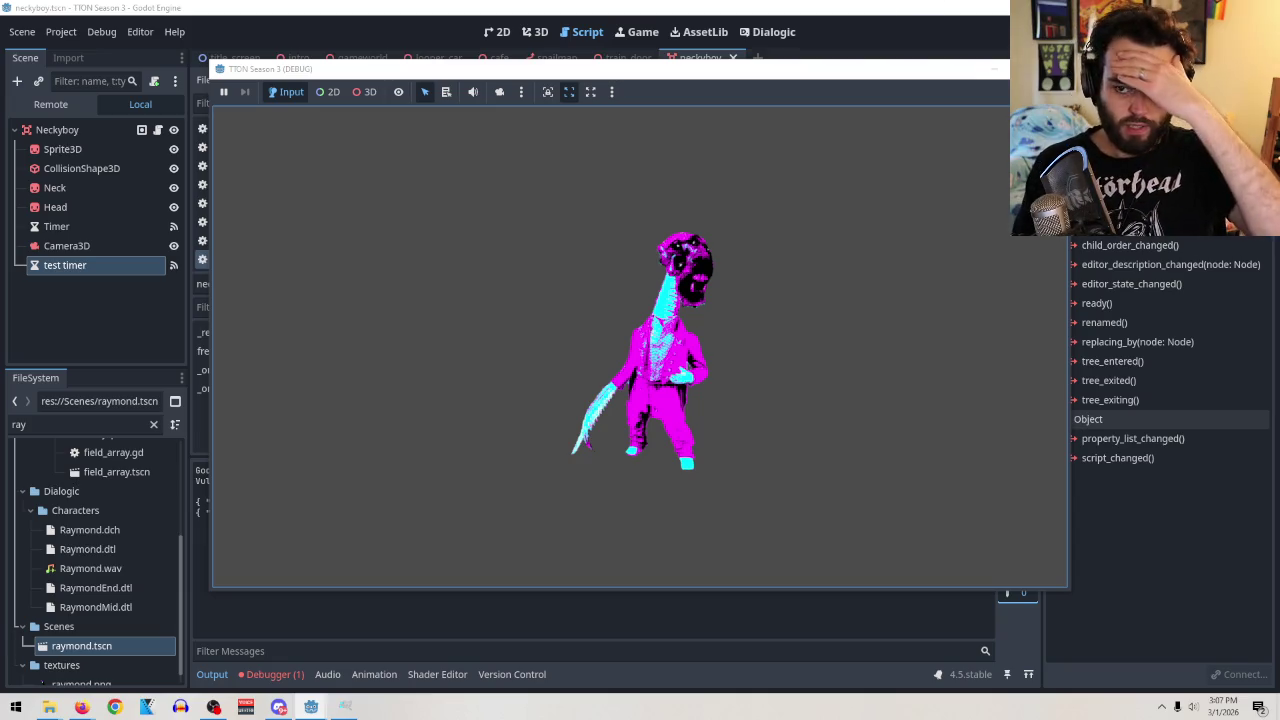
pyautogui.press('F8')
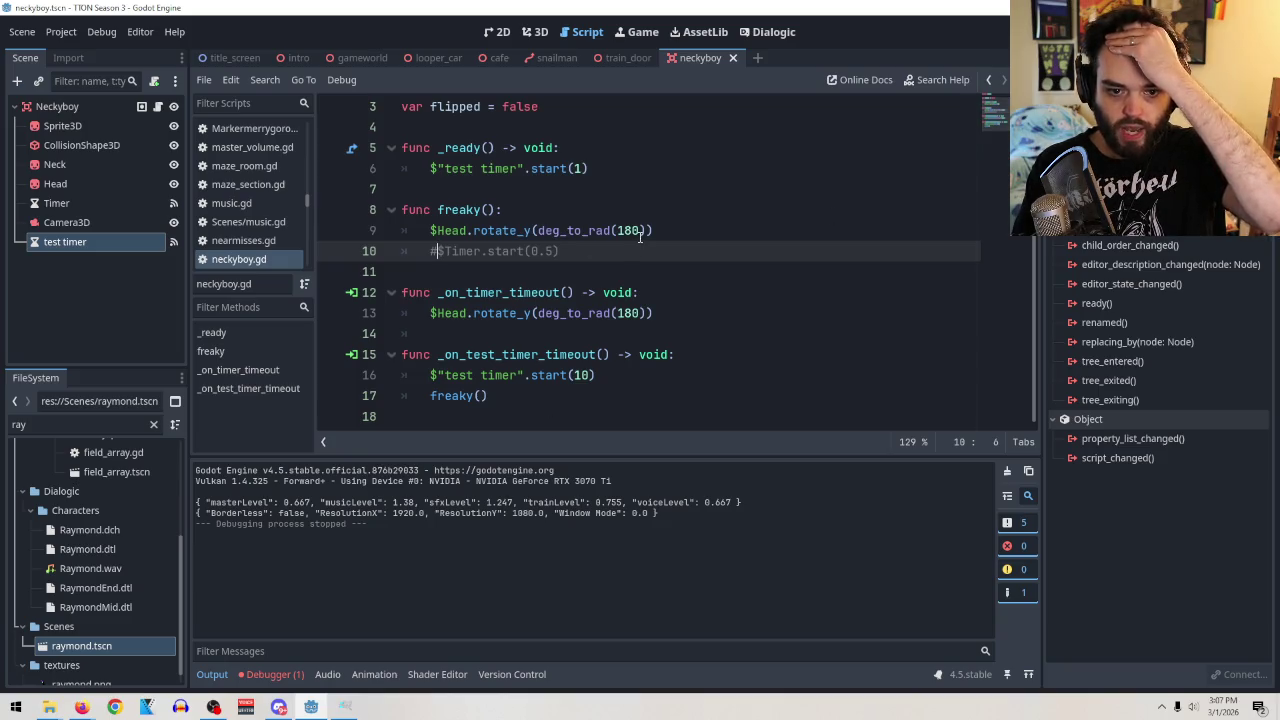
# Shorten the test timer's repeat delay from 10 to 1 second and test-run again.
pyautogui.click(583, 375)
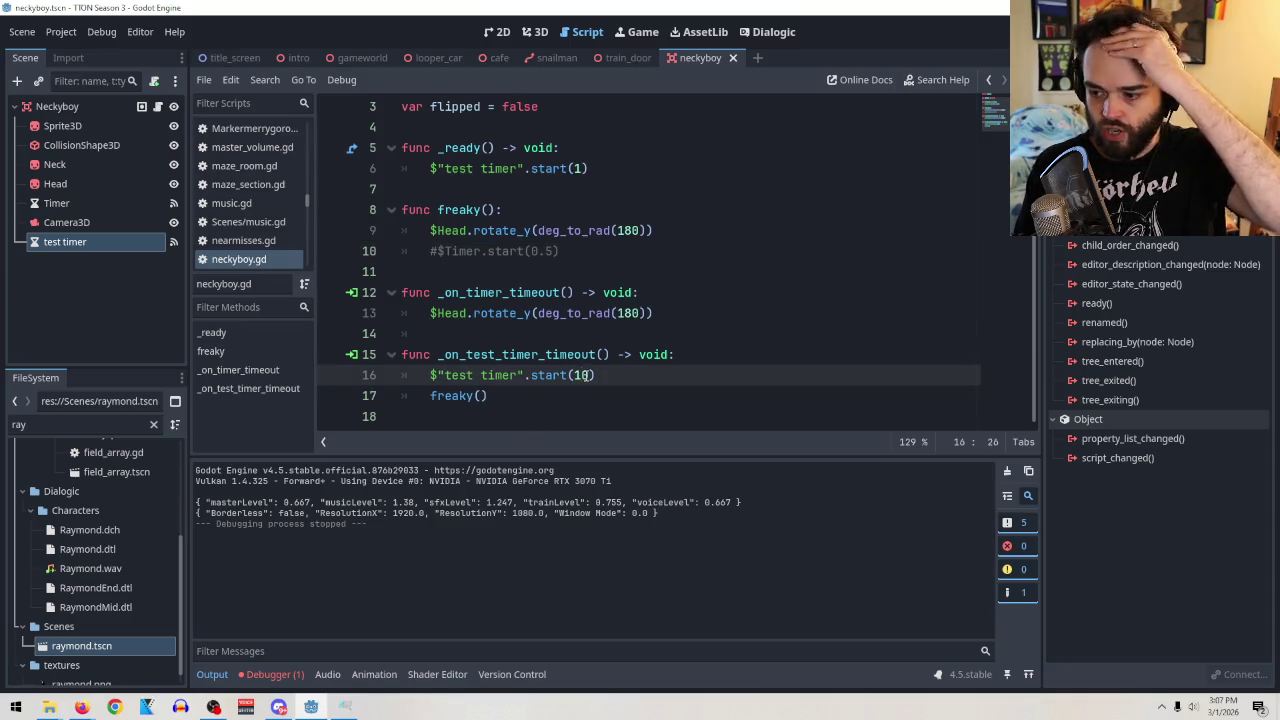
pyautogui.press('Delete')
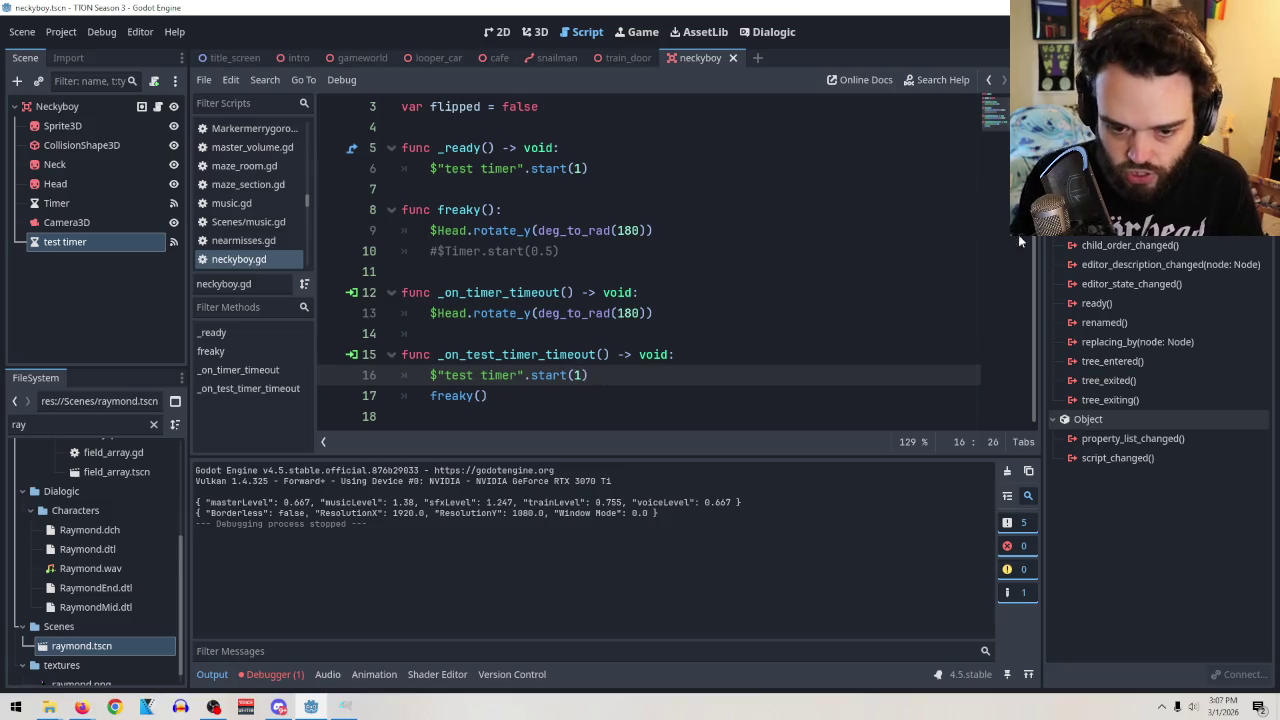
pyautogui.press('F6')
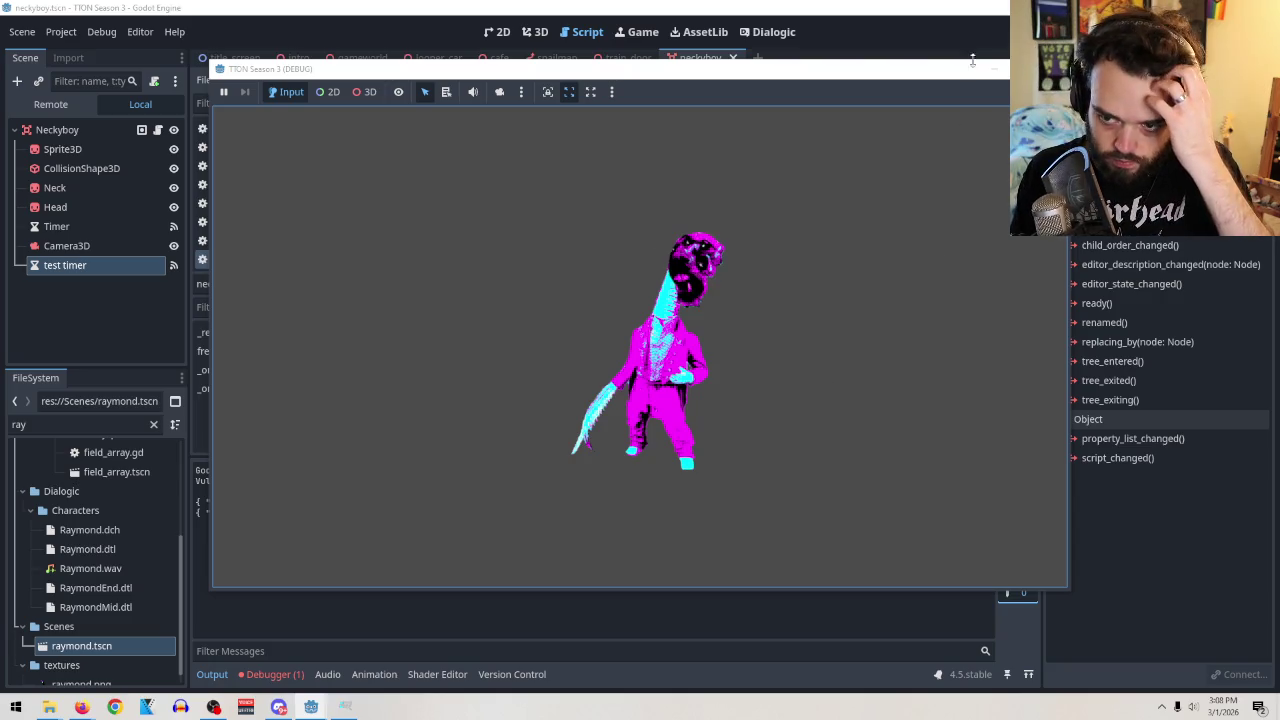
pyautogui.press('F8')
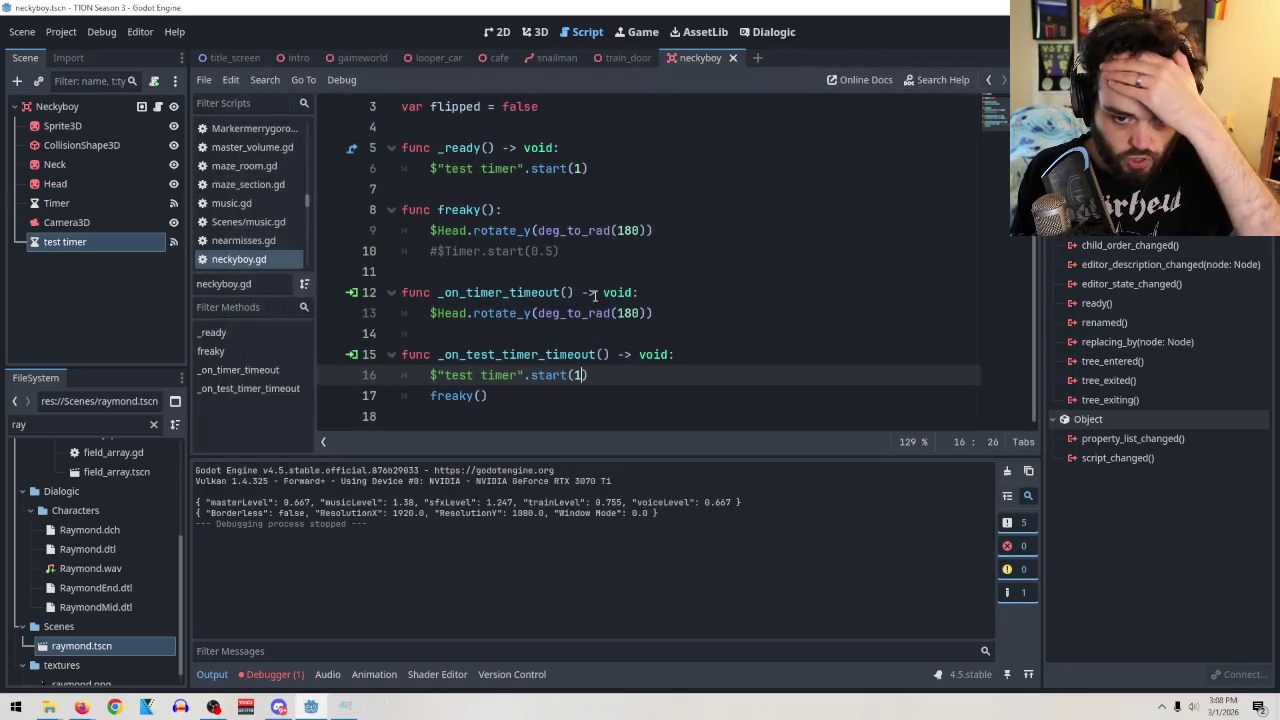
# Uncomment $Timer.start in freaky, try a 0.2-second duration, and test-run.
pyautogui.click(441, 252)
pyautogui.press('BackSpace')
pyautogui.moveTo(460, 251)
pyautogui.press('End')
pyautogui.press('Left')
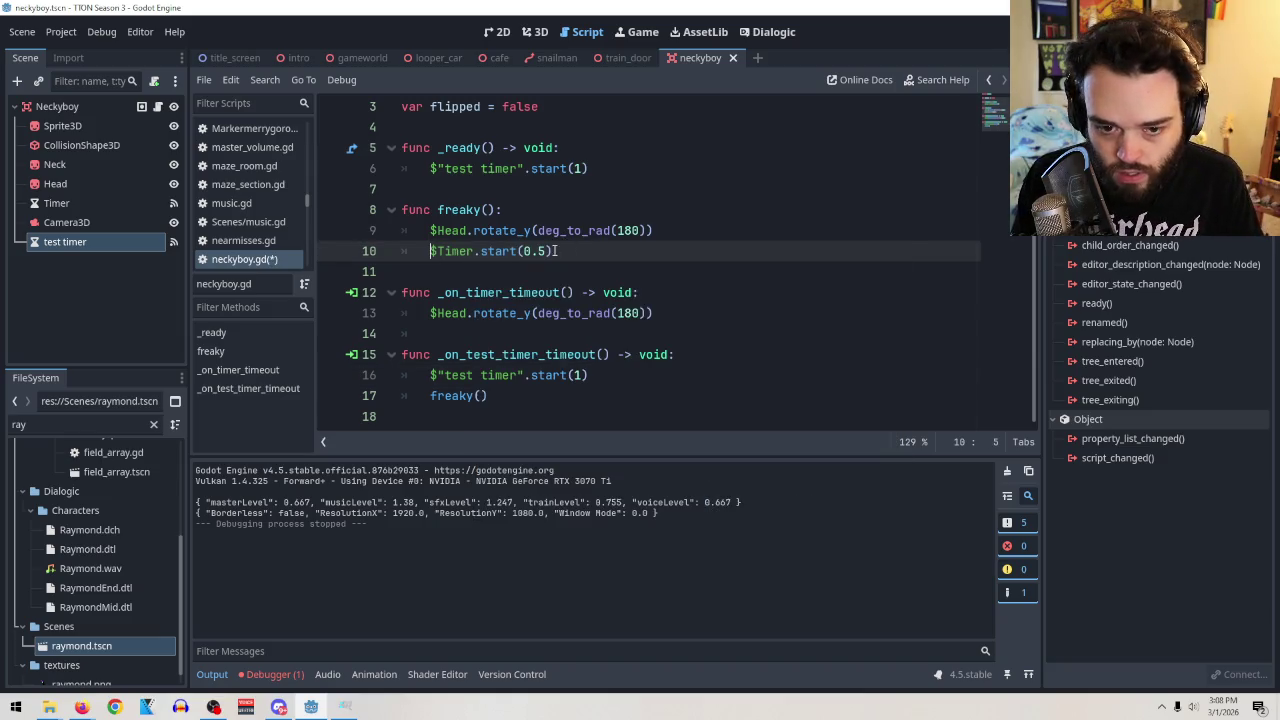
pyautogui.press('BackSpace')
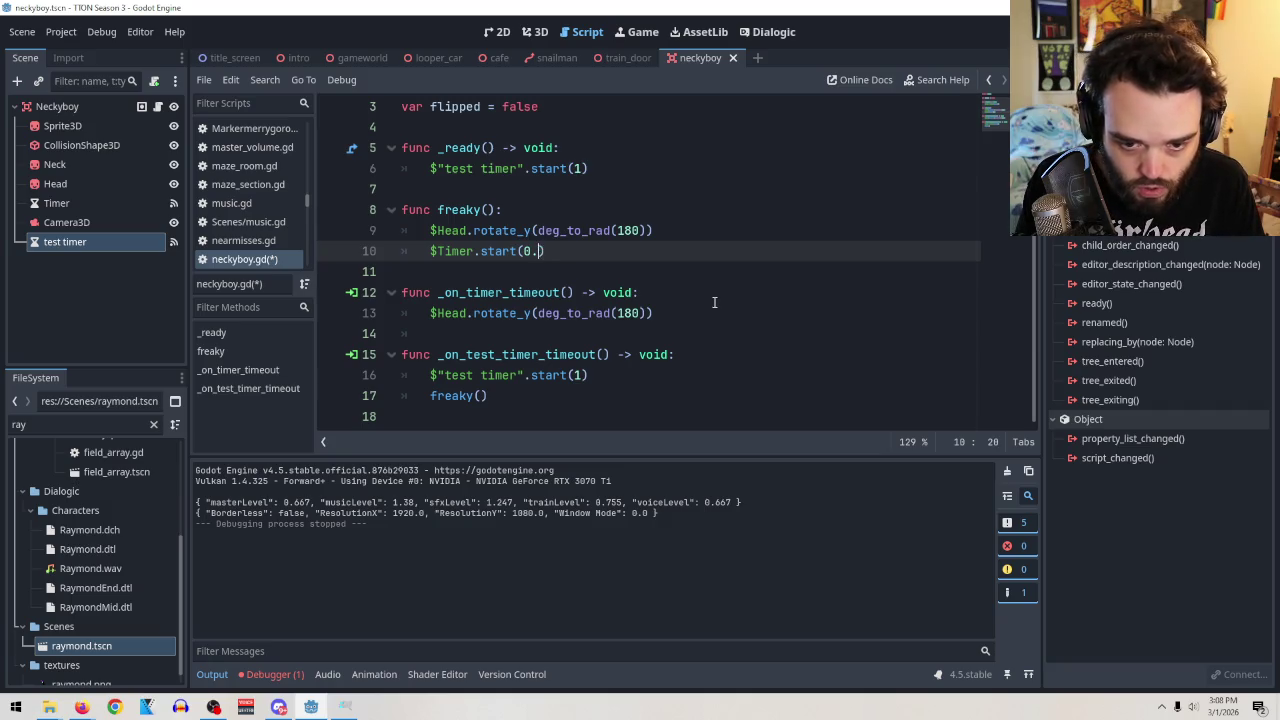
pyautogui.write('2')
pyautogui.press('F6')
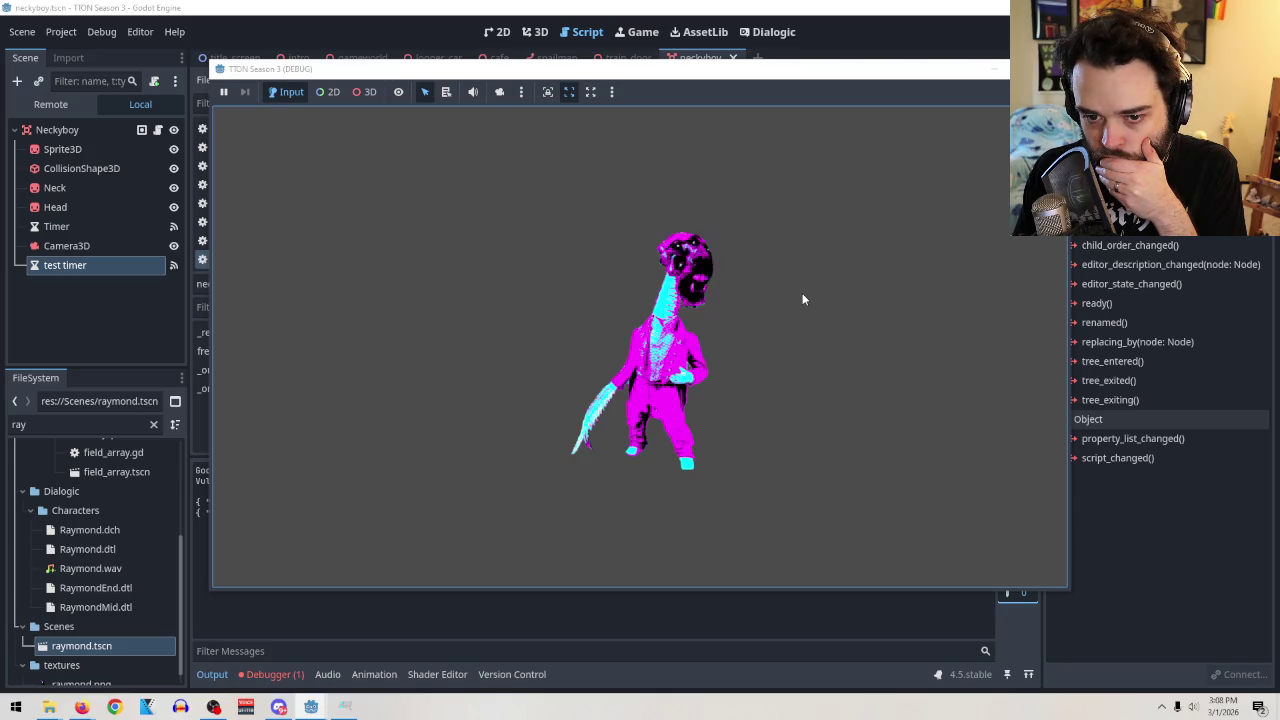
pyautogui.press('F8')
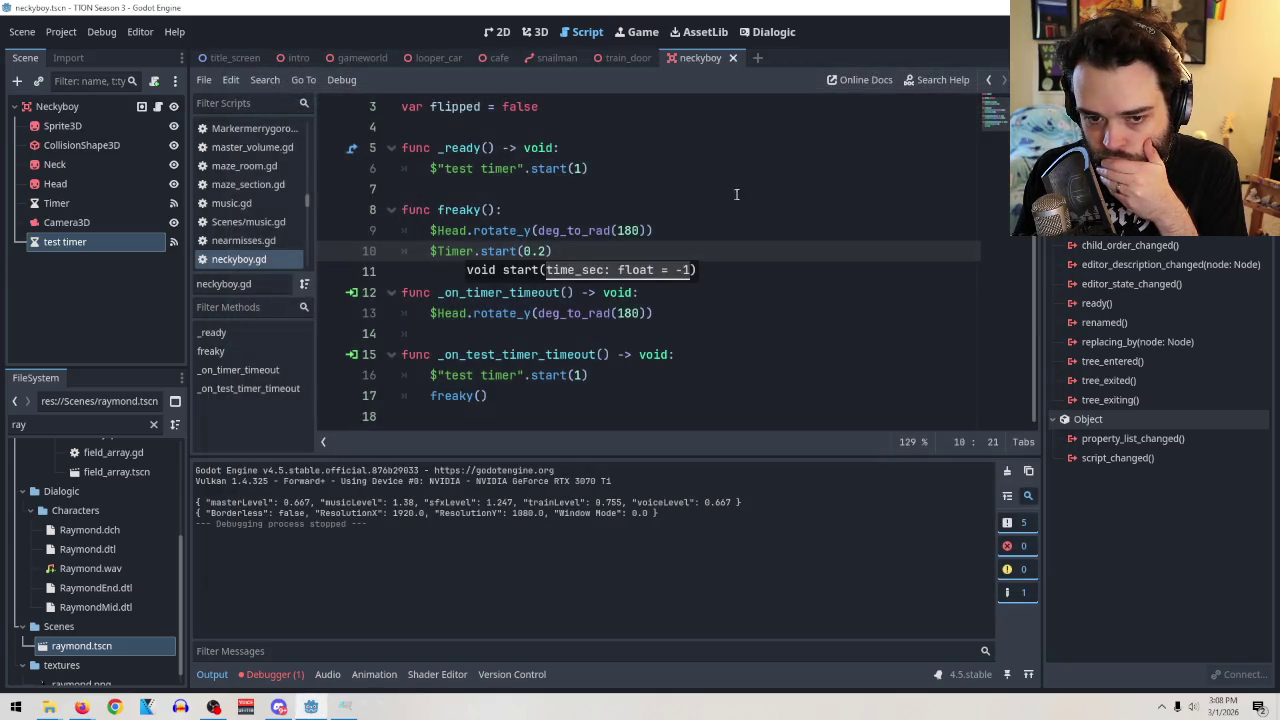
# Set the flip-back Timer duration to 0.05 seconds and test the head flip.
pyautogui.write('5')
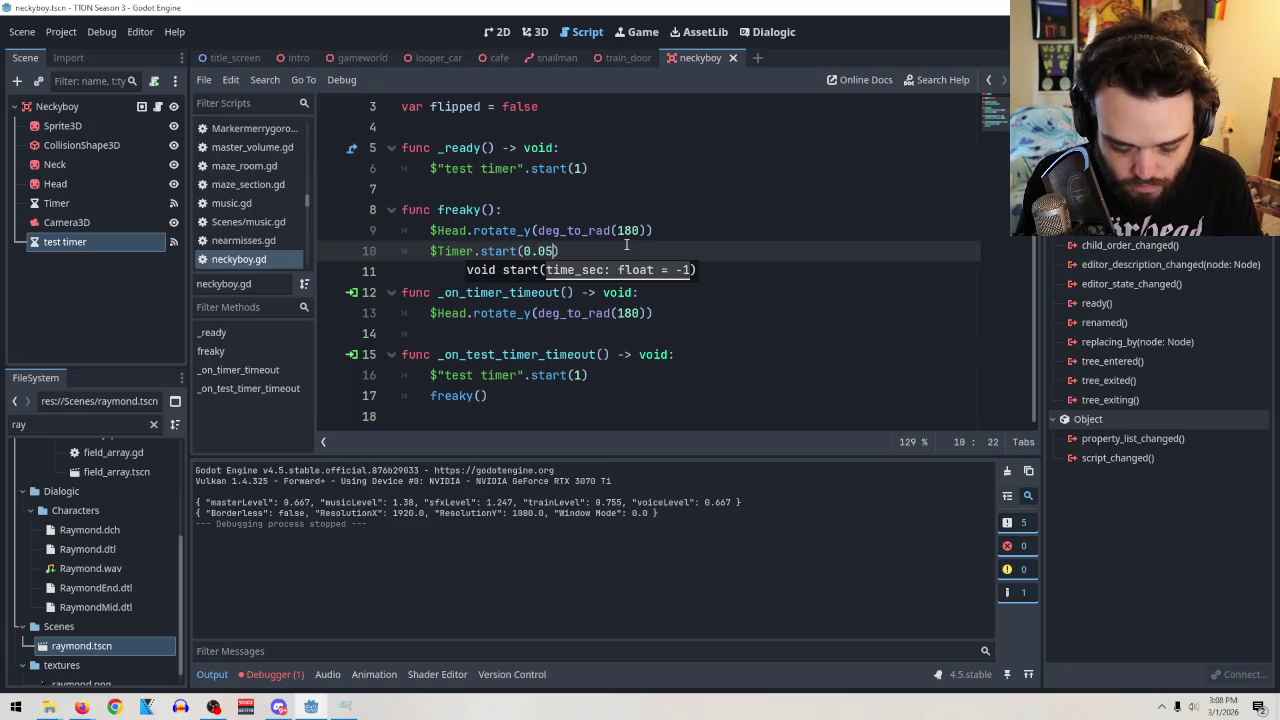
pyautogui.press('F6')
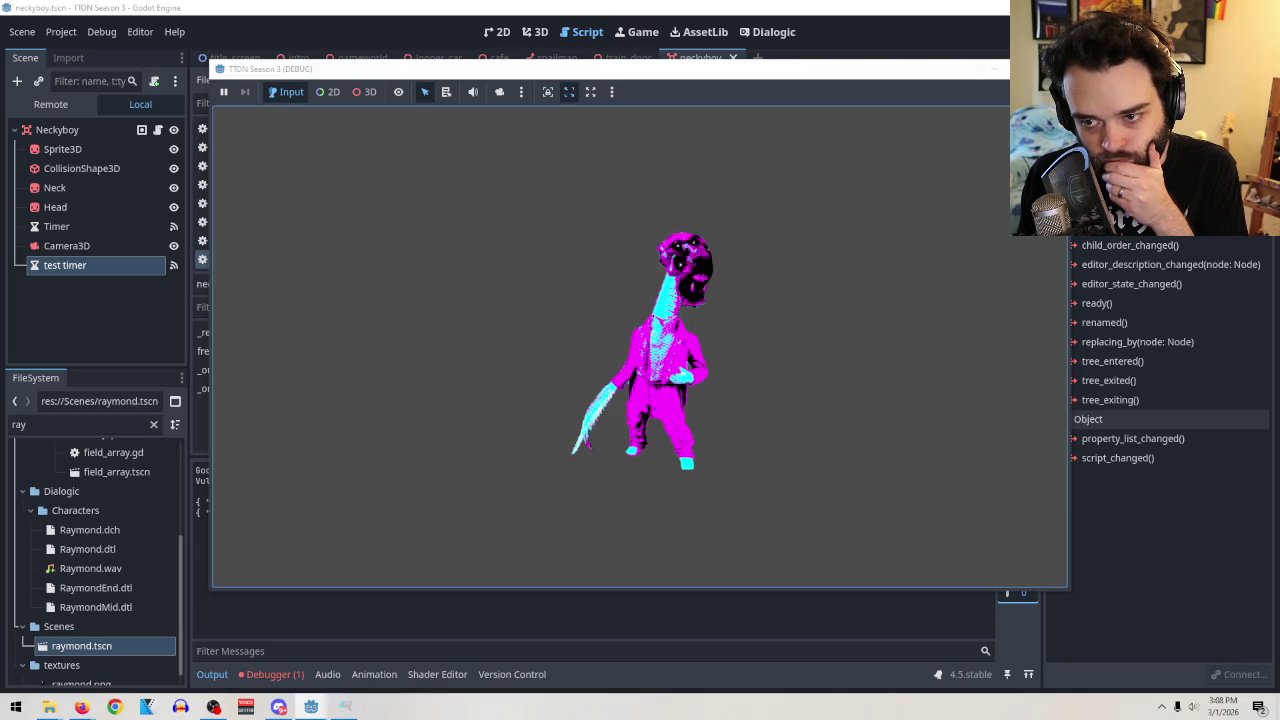
pyautogui.press('F8')
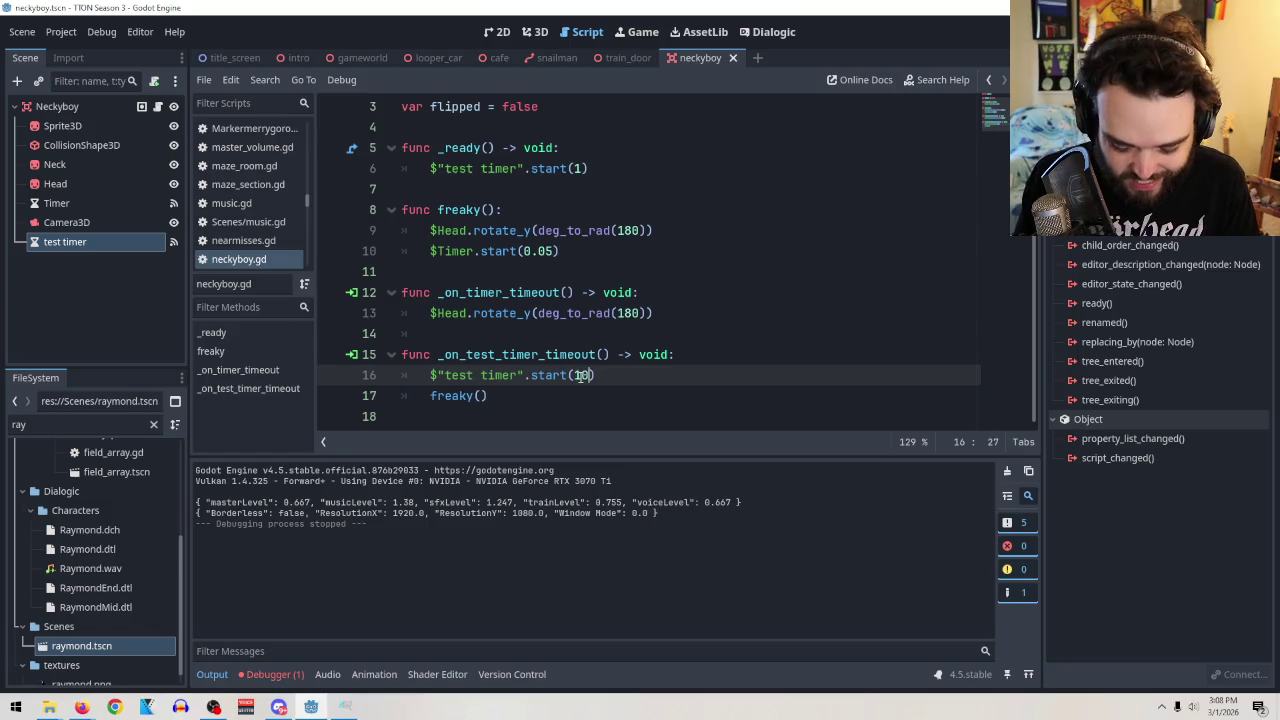
# Make the test timer repeat every 10 seconds and test-run again.
pyautogui.write('0')
pyautogui.press('F6')
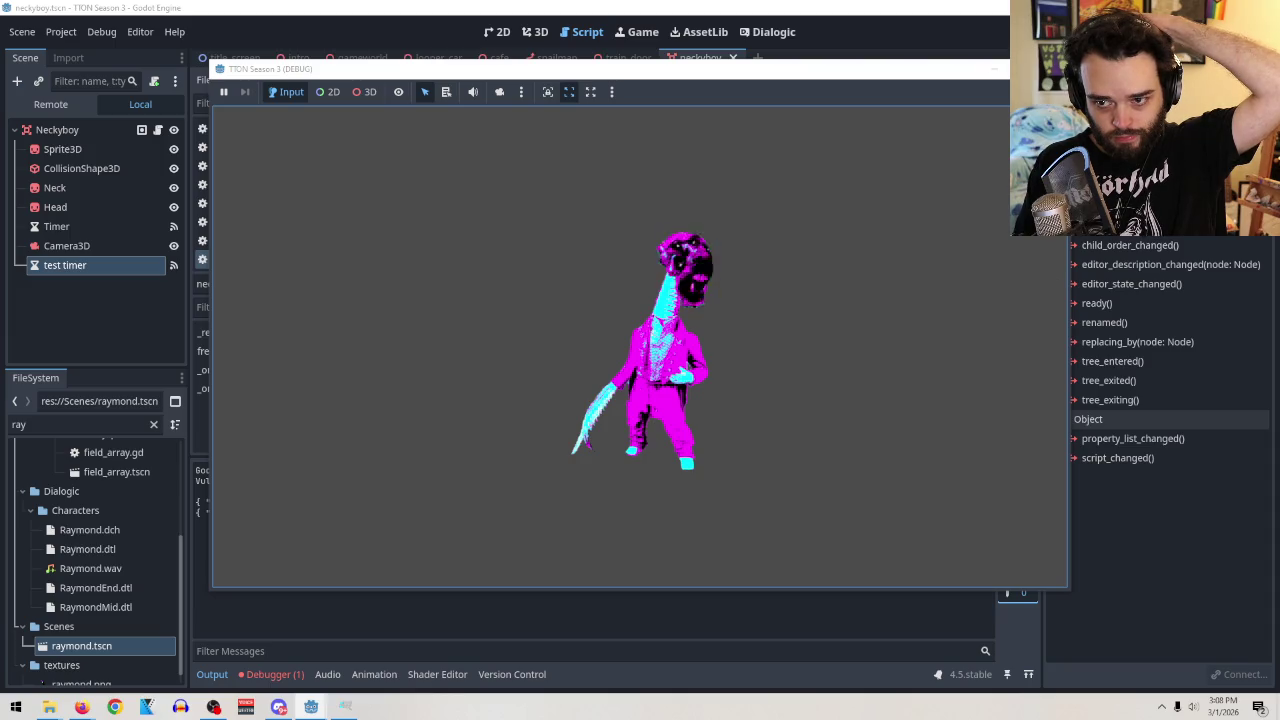
pyautogui.press('F8')
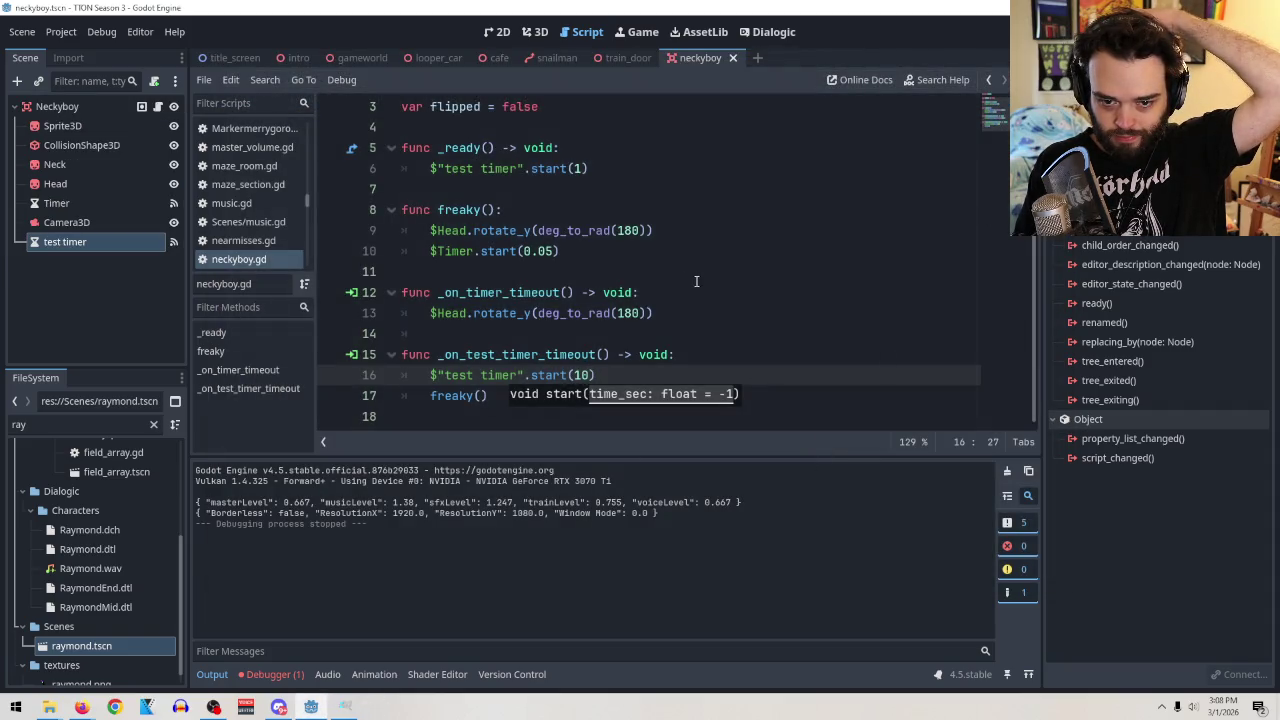
pyautogui.press('Escape')
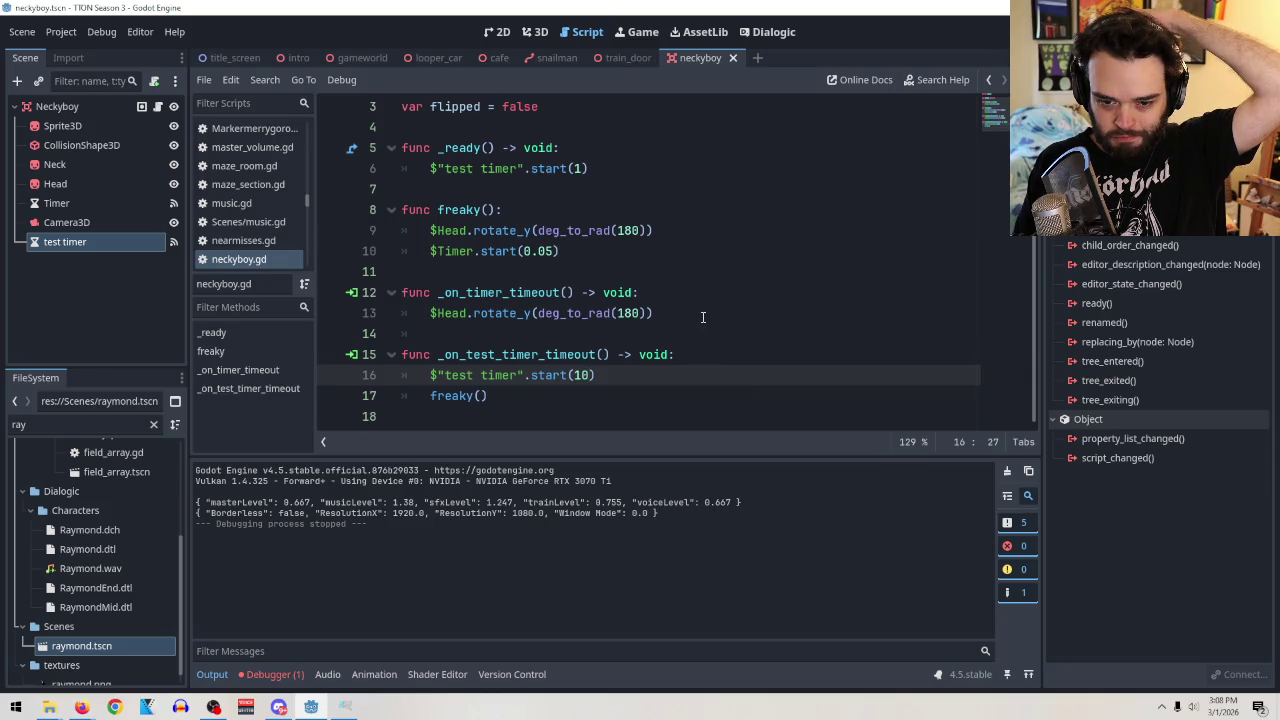
# Comment out the test timer restart, test-run, then delete _on_test_timer_timeout.
pyautogui.click(431, 376)
pyautogui.write('#')
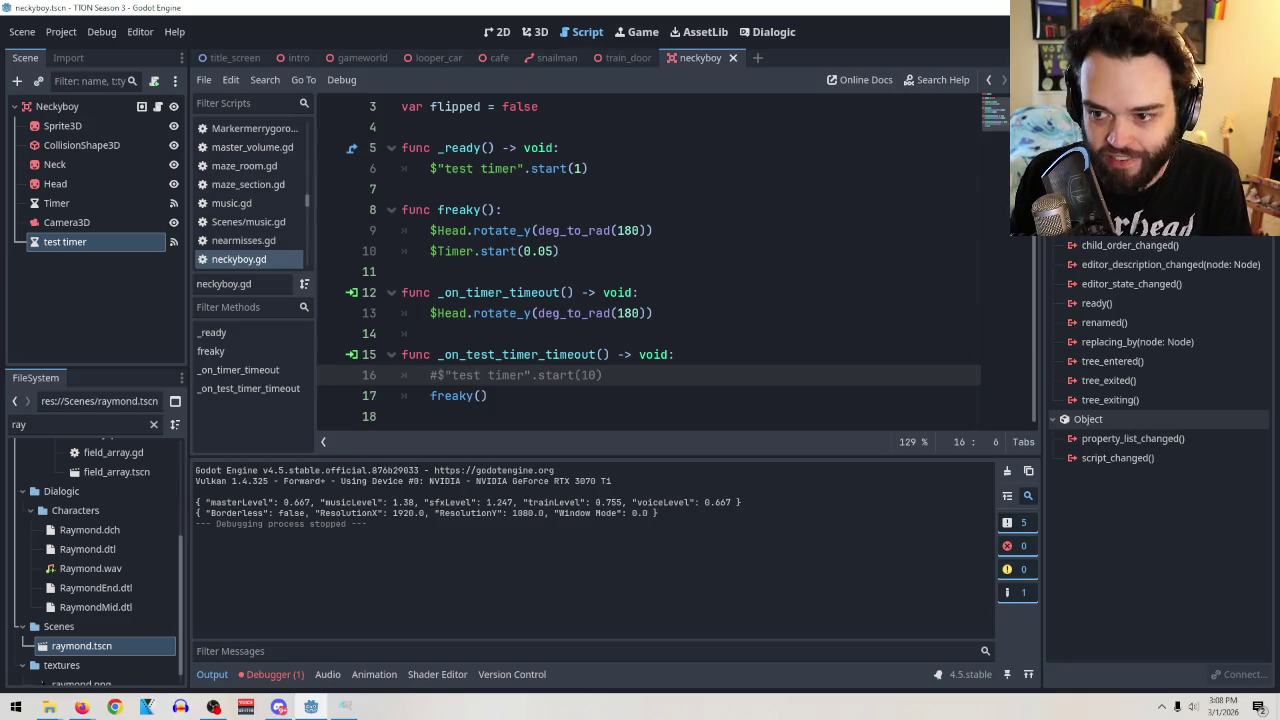
pyautogui.press('F6')
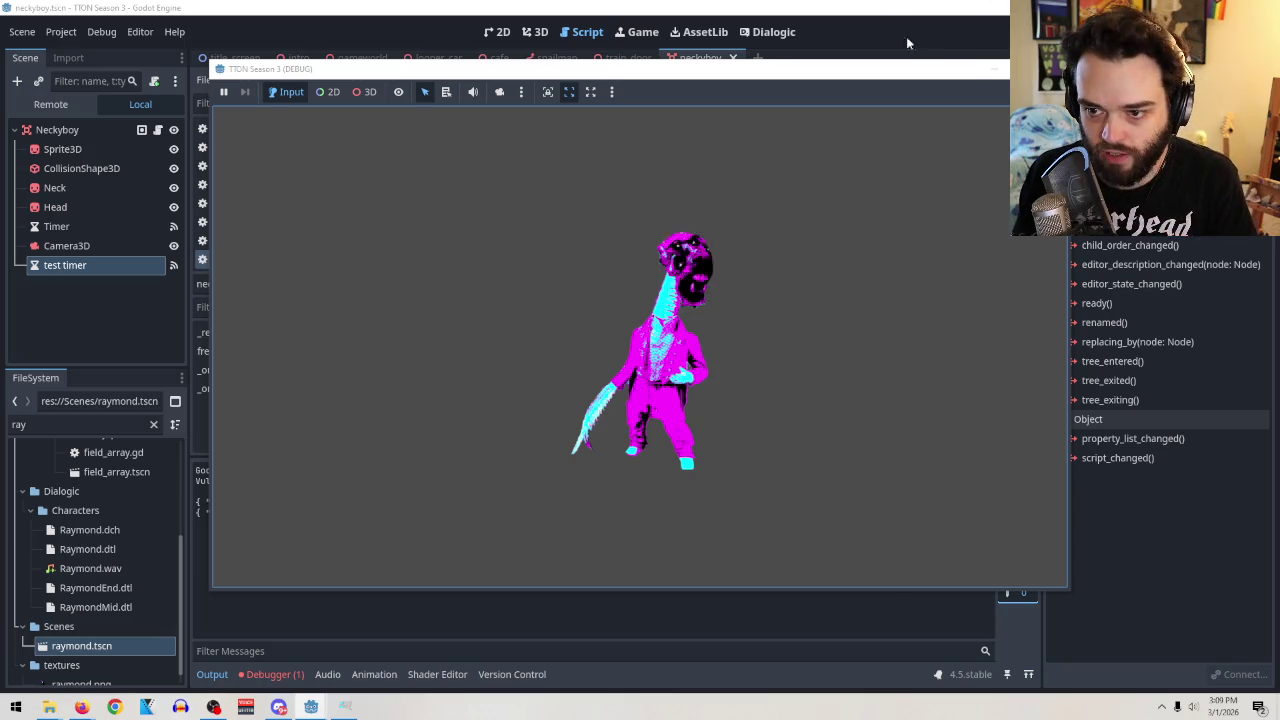
pyautogui.press('F8')
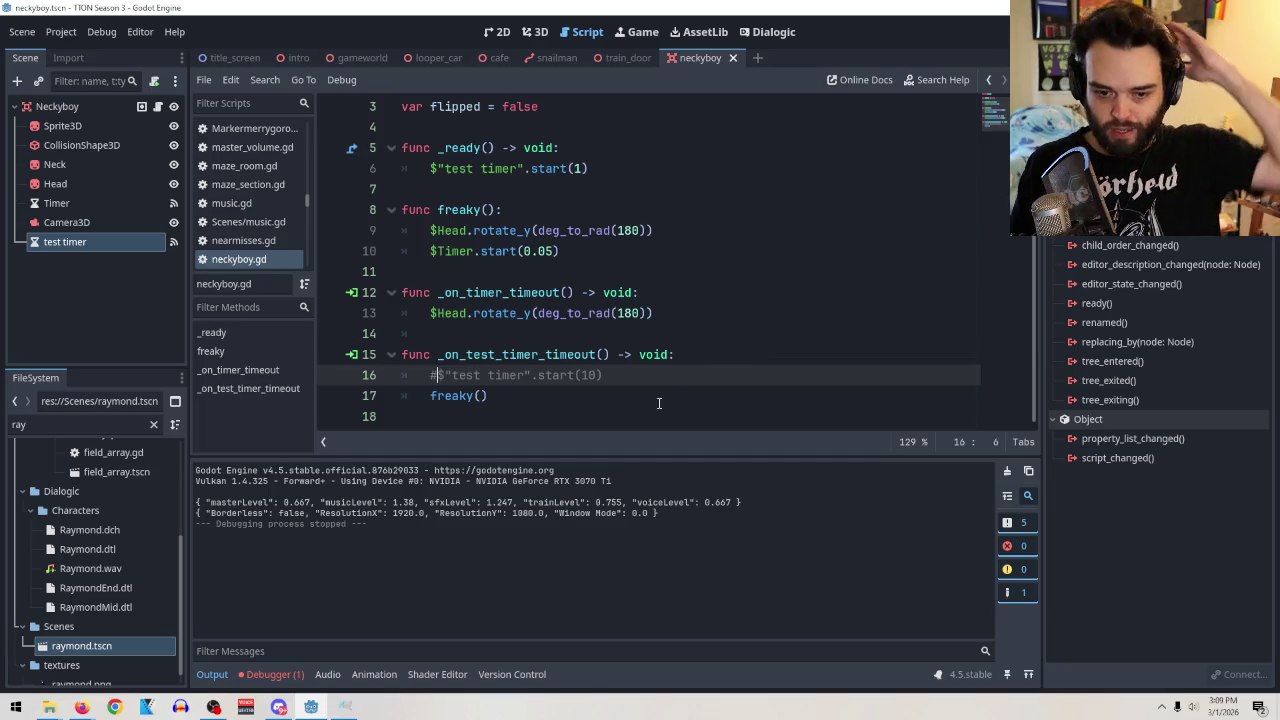
pyautogui.moveTo(608, 400); pyautogui.dragTo(316, 356)
pyautogui.press('BackSpace')
pyautogui.press('BackSpace')
pyautogui.press('BackSpace')
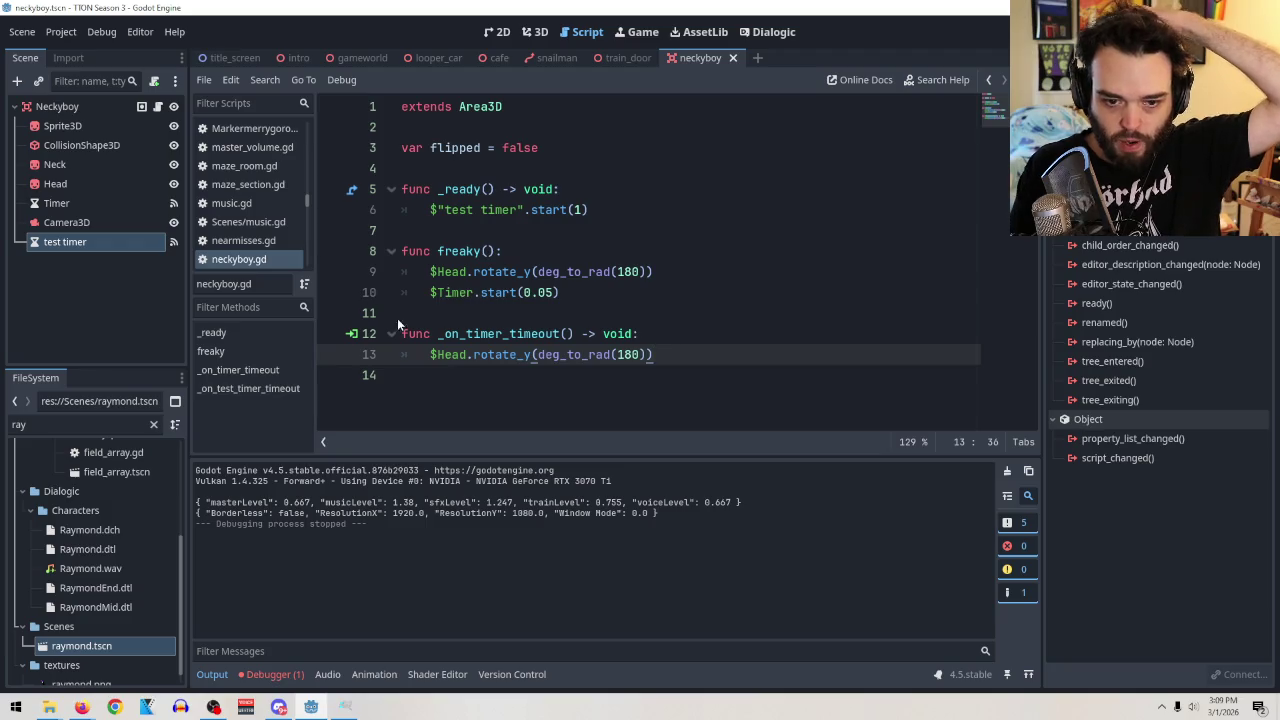
# Delete the flipped variable and the test-timer _ready function from neckyboy.
pyautogui.moveTo(590, 210)
pyautogui.mouseDown()
pyautogui.moveTo(400, 190)
pyautogui.moveTo(160, 115)
pyautogui.mouseUp()
pyautogui.hotkey('shift', 'End')
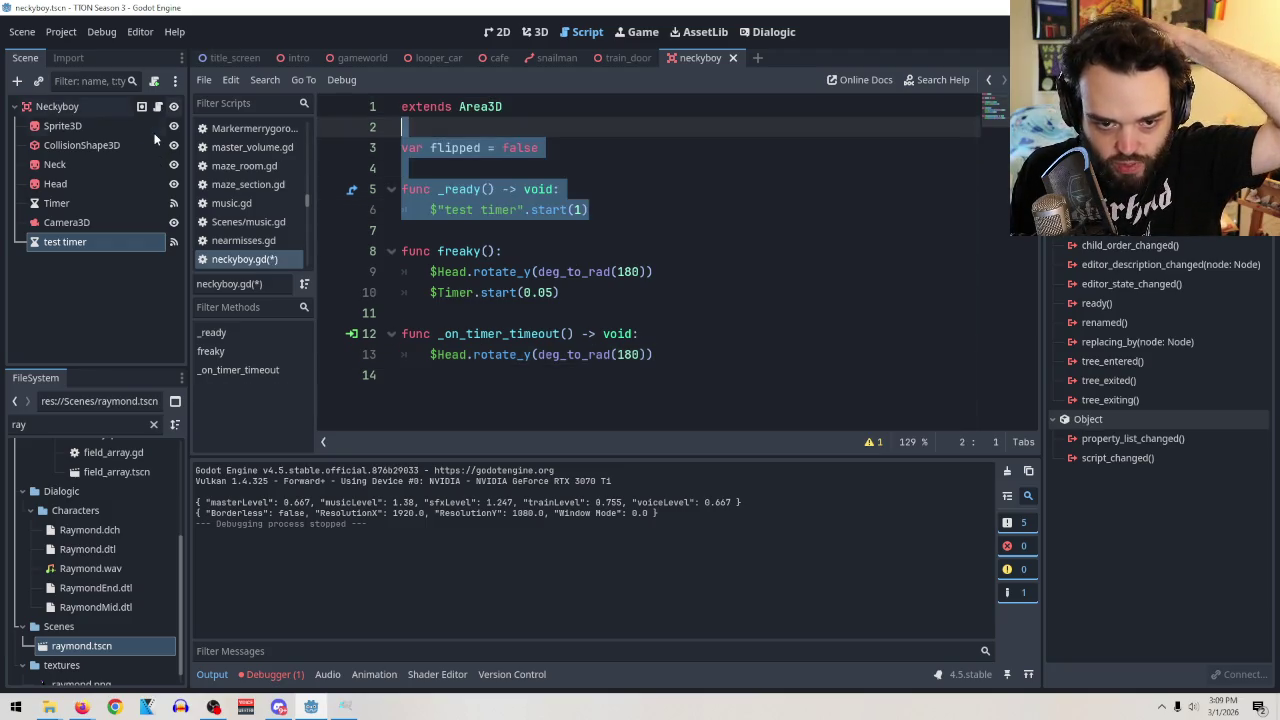
pyautogui.press('BackSpace')
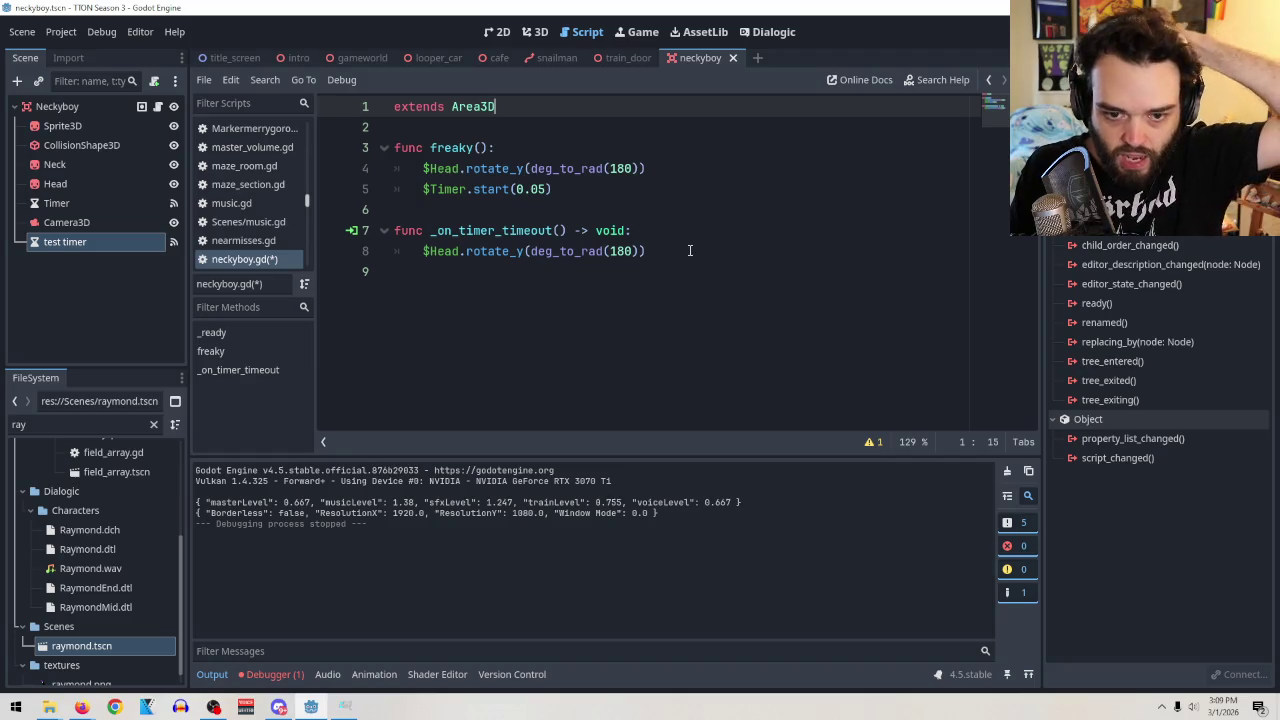
pyautogui.click(684, 254)
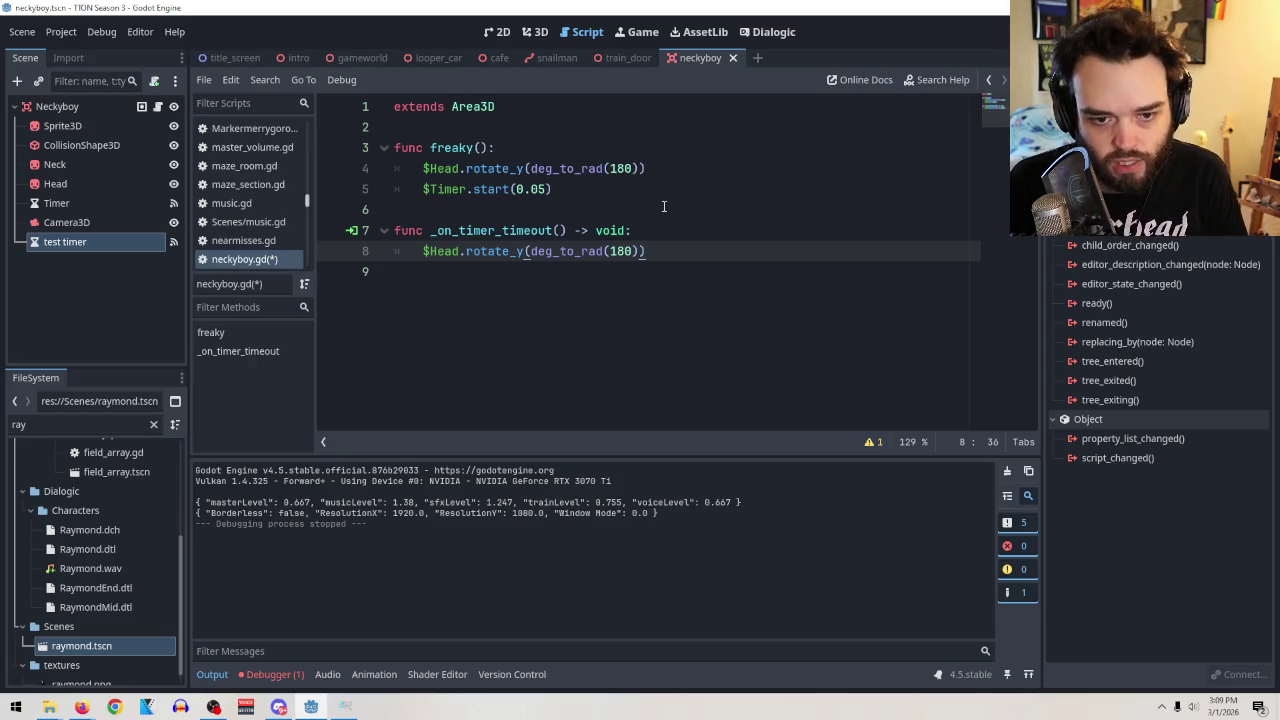
# Add blank lines below extends Area3D and switch to the snailman script.
pyautogui.click(451, 127)
pyautogui.press('Return')
pyautogui.press('Return')
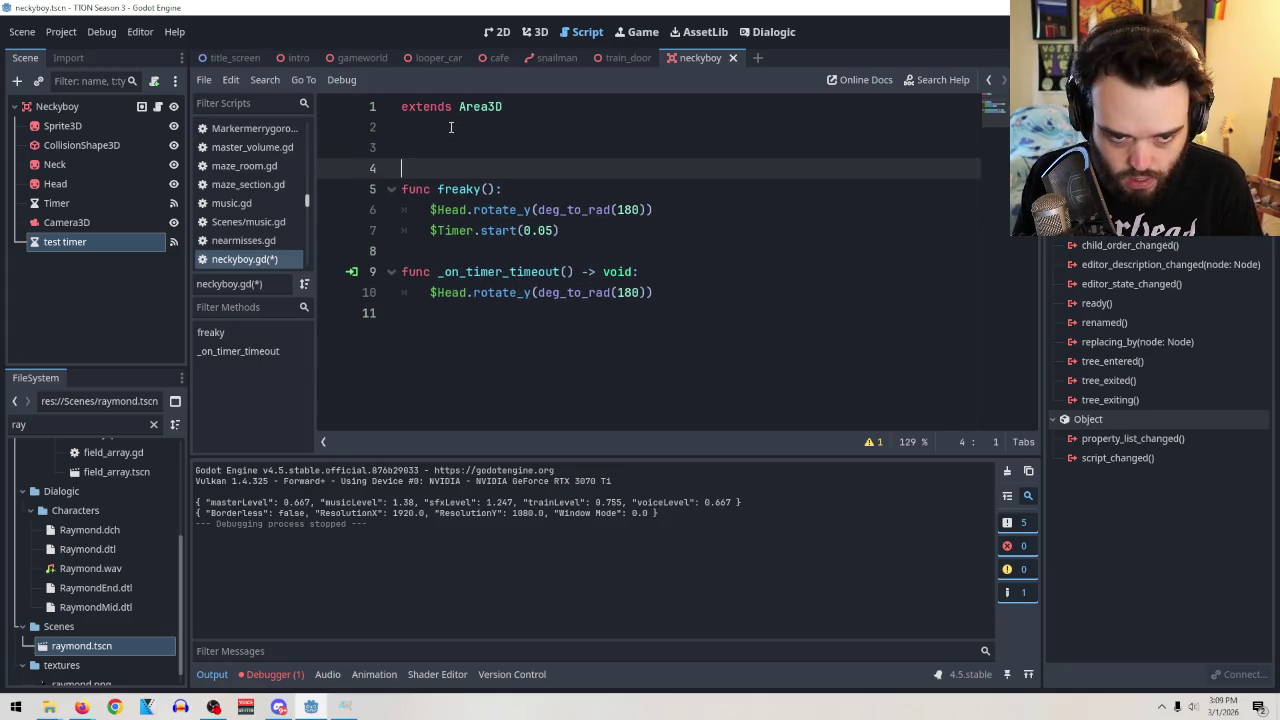
pyautogui.press('Up')
pyautogui.press('Return')
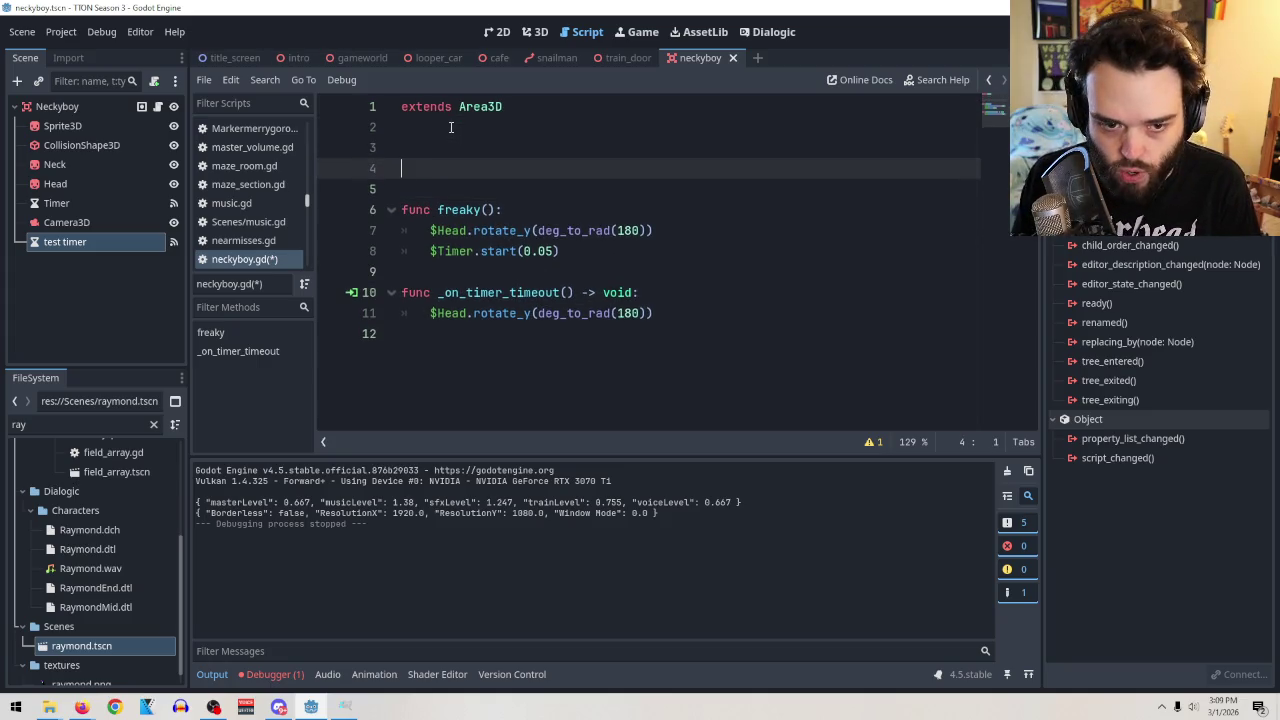
pyautogui.click(552, 59)
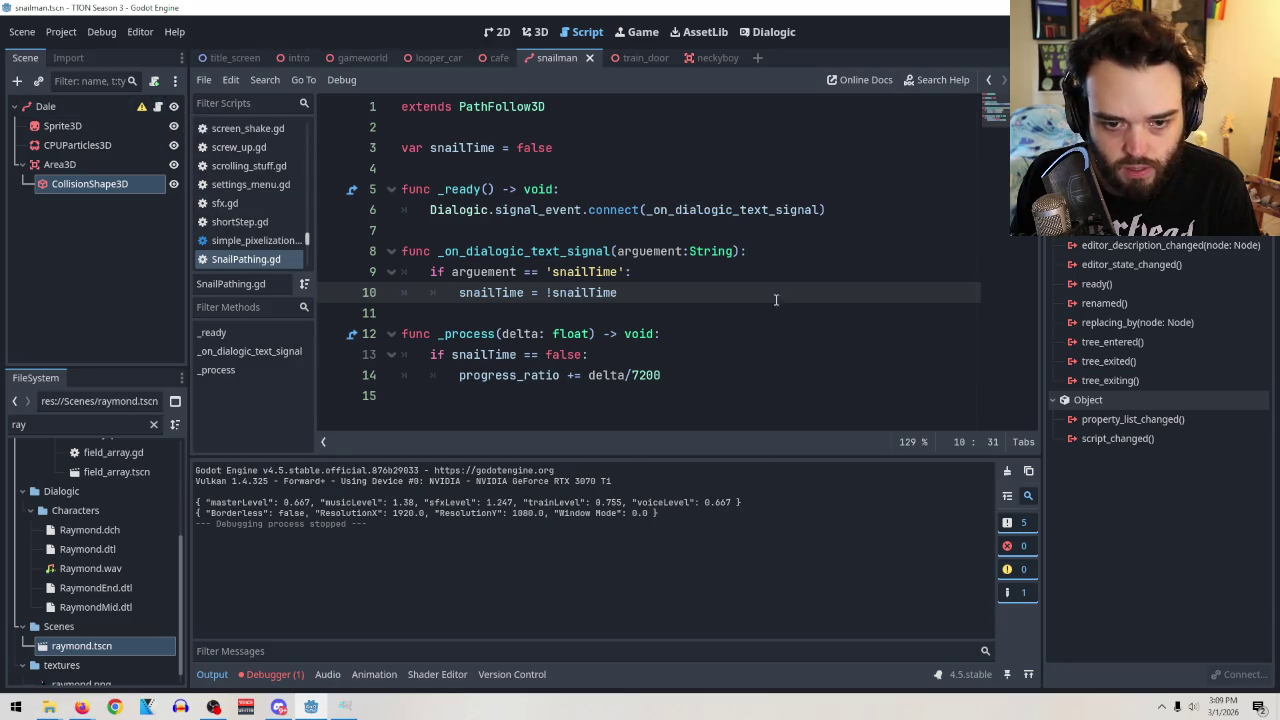
# Copy snailman's Dialogic-connecting _ready and _on_dialogic_text_signal functions into neckyboy.
pyautogui.moveTo(825, 210)
pyautogui.mouseDown()
pyautogui.moveTo(560, 210)
pyautogui.moveTo(401, 189)
pyautogui.mouseUp()
pyautogui.hotkey('ctrl', 'c')
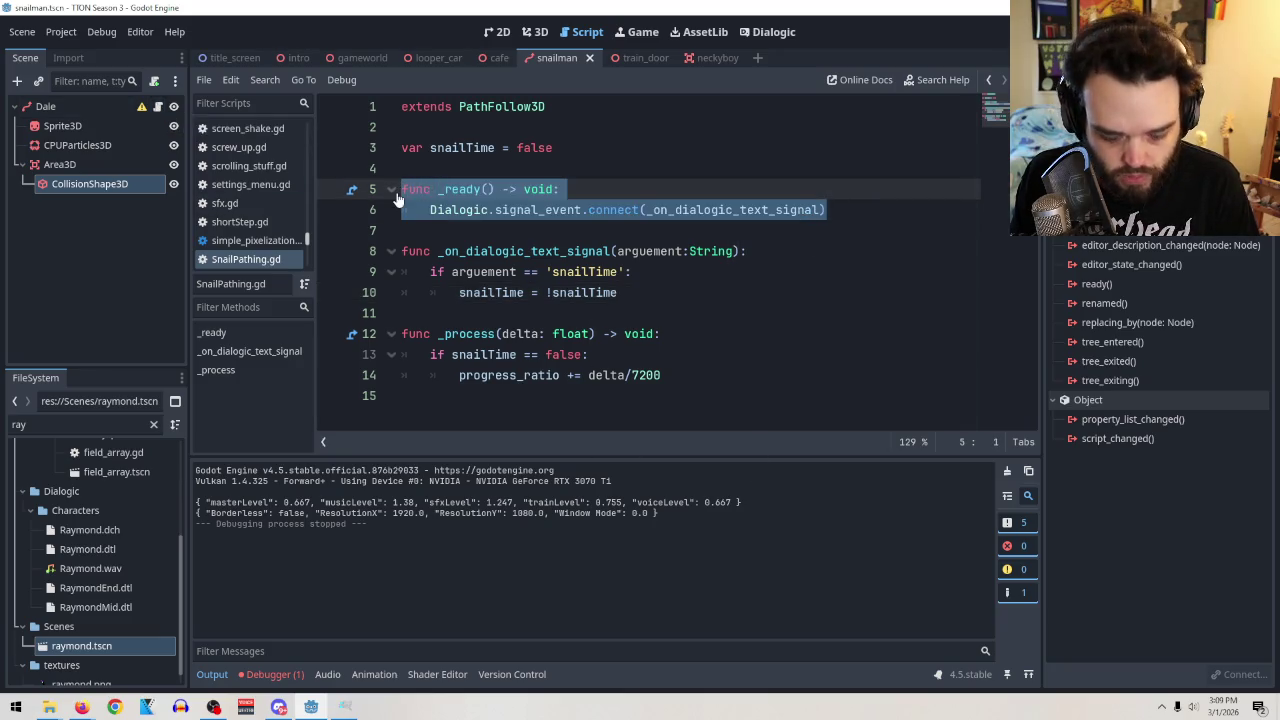
pyautogui.click(705, 58)
pyautogui.hotkey('ctrl', 'v')
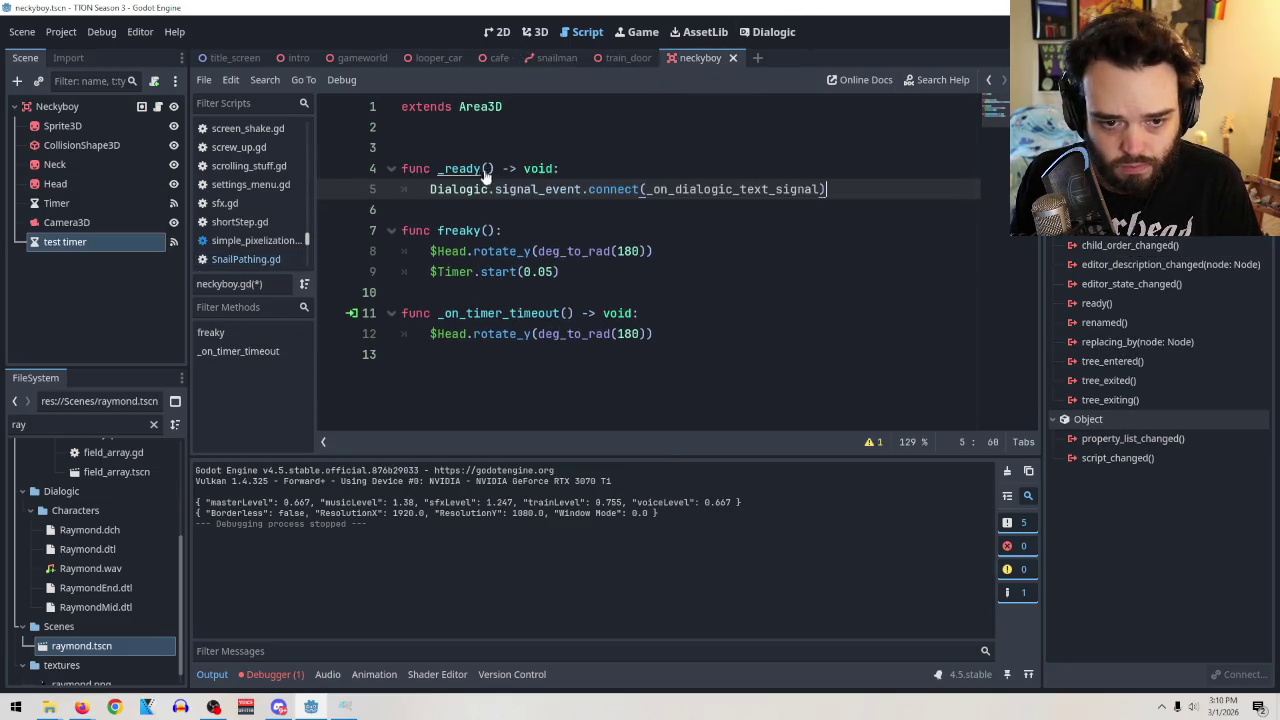
pyautogui.click(558, 60)
pyautogui.moveTo(670, 296)
pyautogui.mouseDown()
pyautogui.moveTo(237, 229)
pyautogui.moveTo(238, 253)
pyautogui.mouseUp()
pyautogui.hotkey('ctrl', 'c')
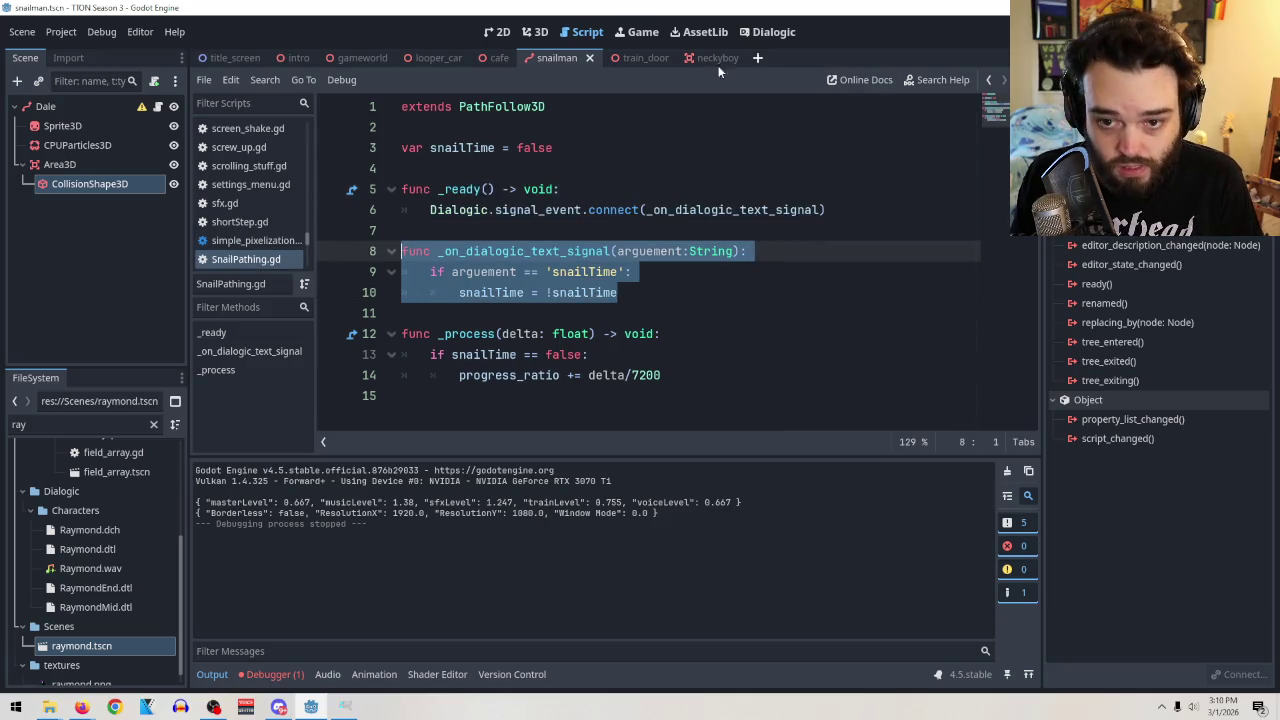
pyautogui.click(716, 58)
pyautogui.click(521, 212)
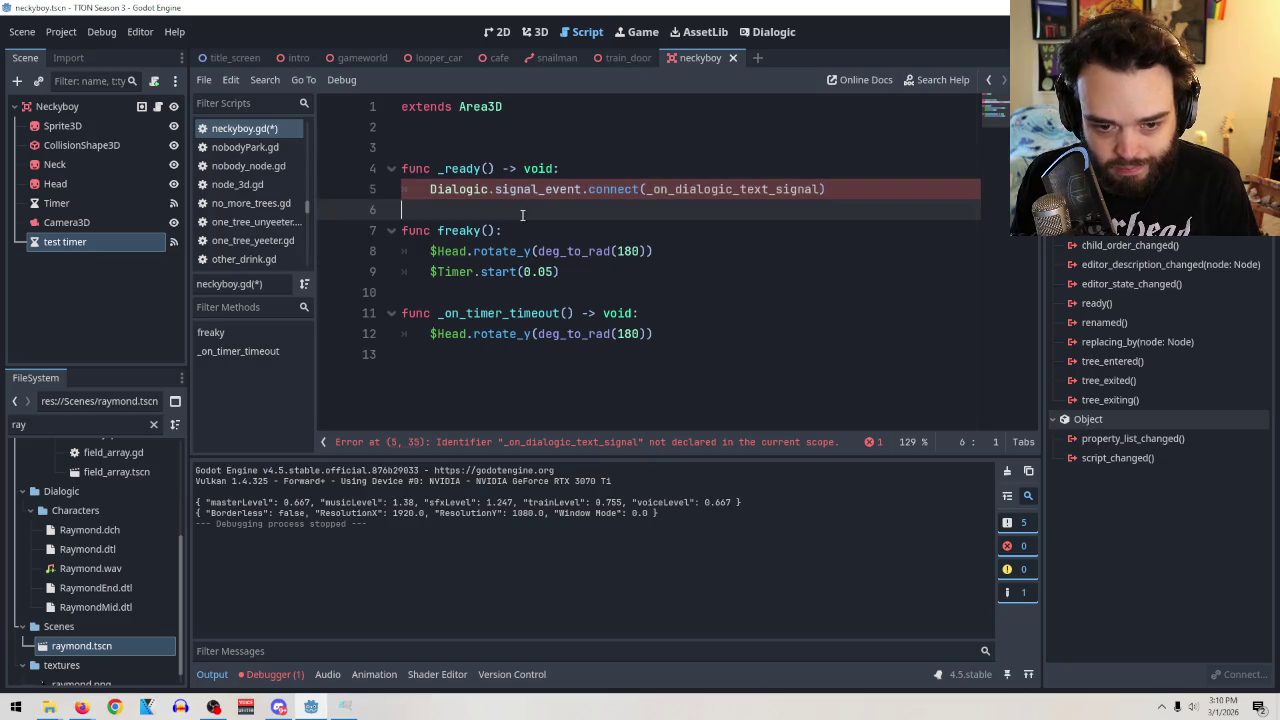
pyautogui.press('Return')
pyautogui.hotkey('ctrl', 'v')
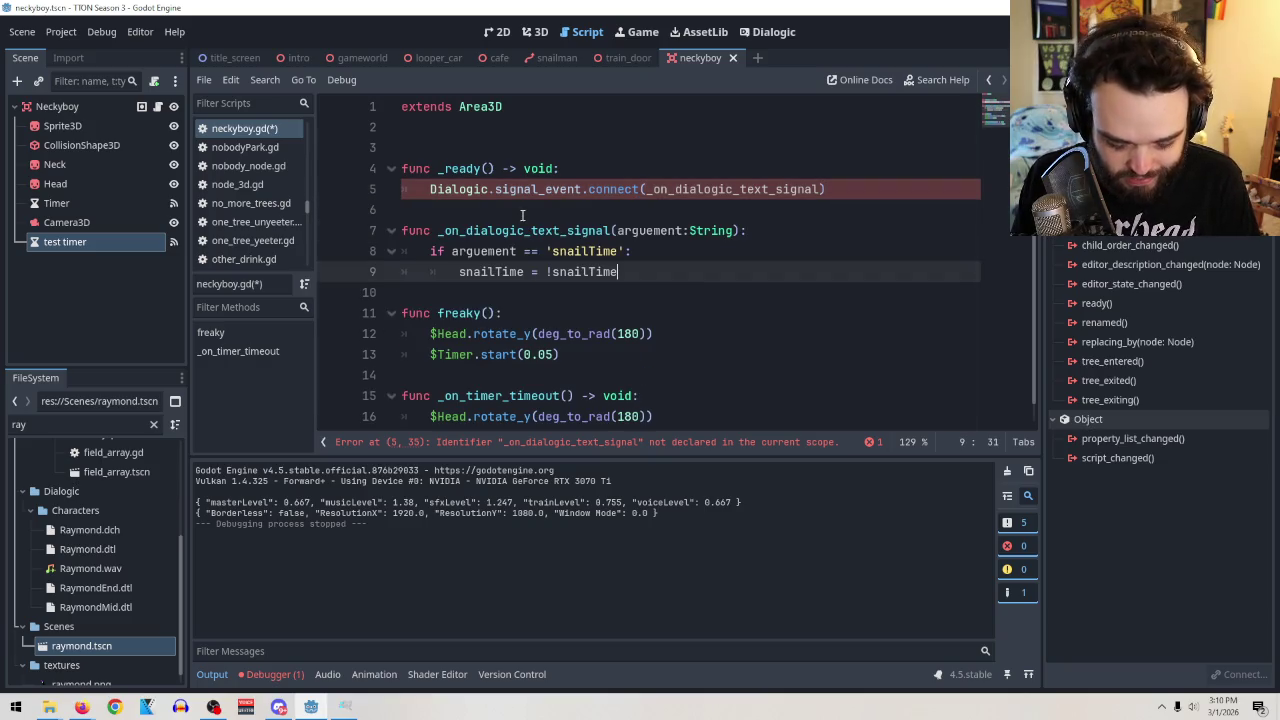
# Replace the snailTime toggle with a 'freaky' check that calls freaky().
pyautogui.moveTo(620, 272); pyautogui.dragTo(368, 274)
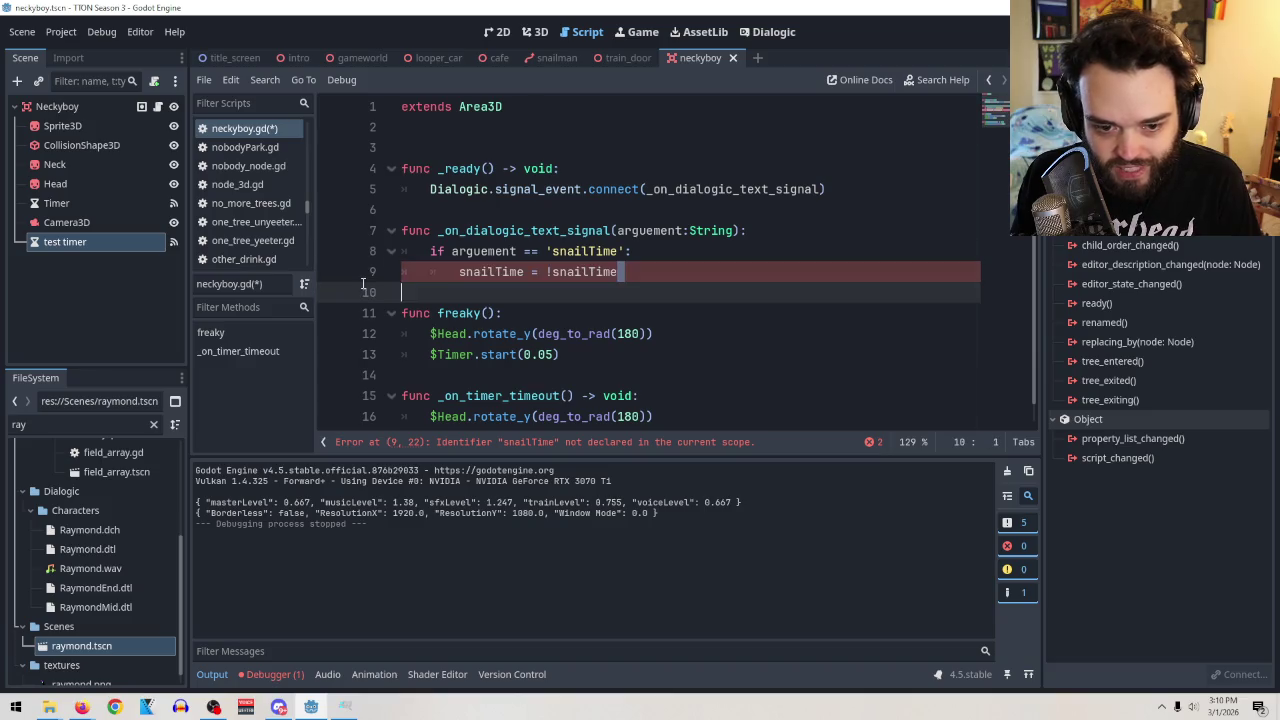
pyautogui.press('BackSpace')
pyautogui.press('BackSpace')
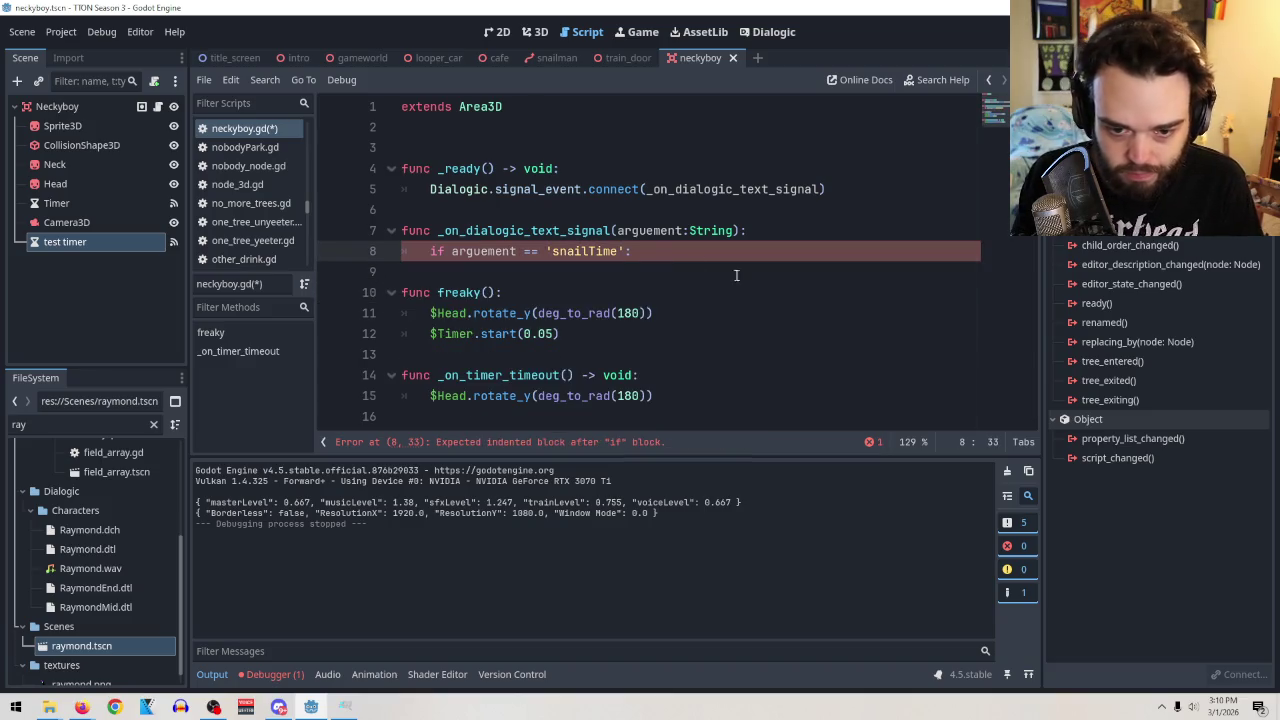
pyautogui.click(568, 251)
pyautogui.doubleClick(561, 253)
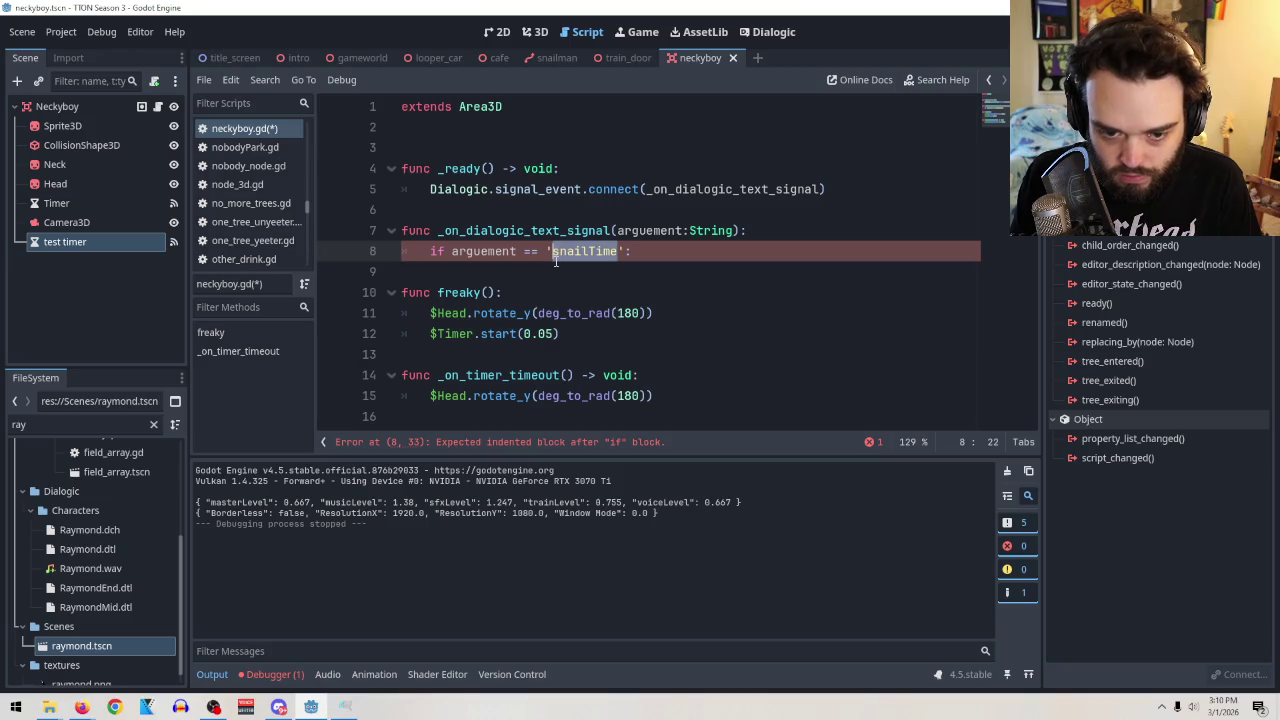
pyautogui.write('freaky')
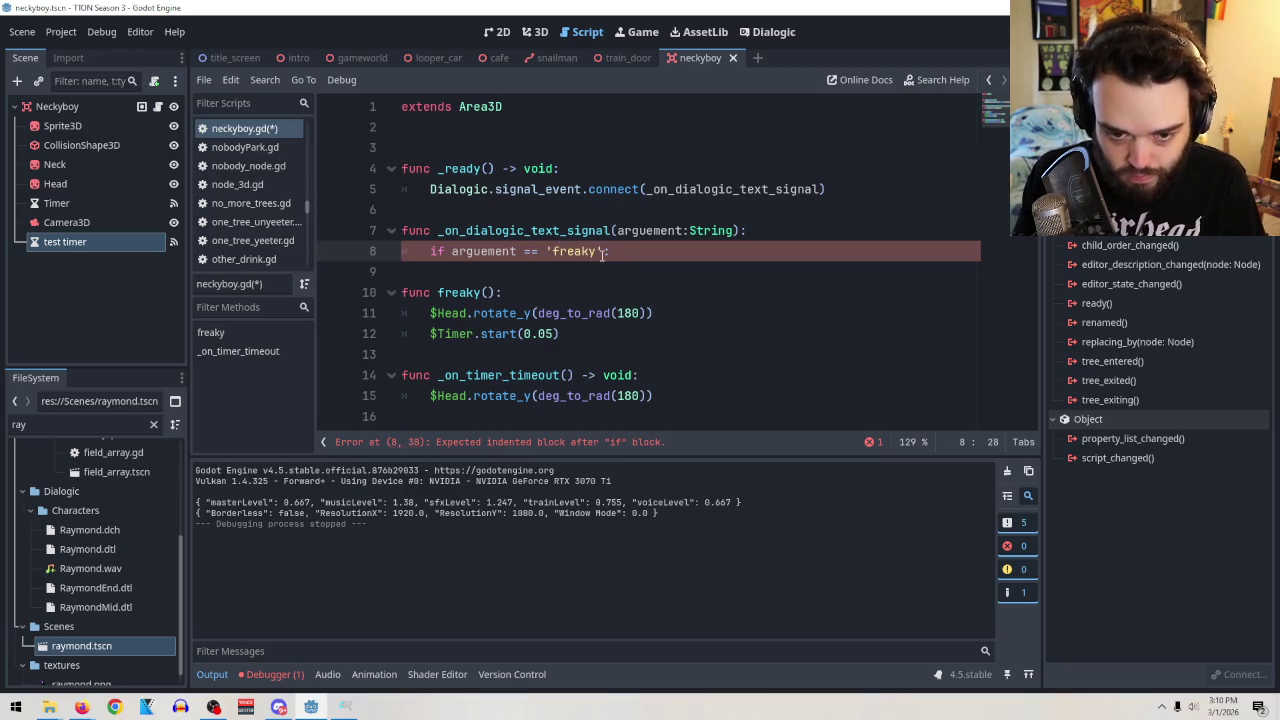
pyautogui.click(658, 253)
pyautogui.press('Return')
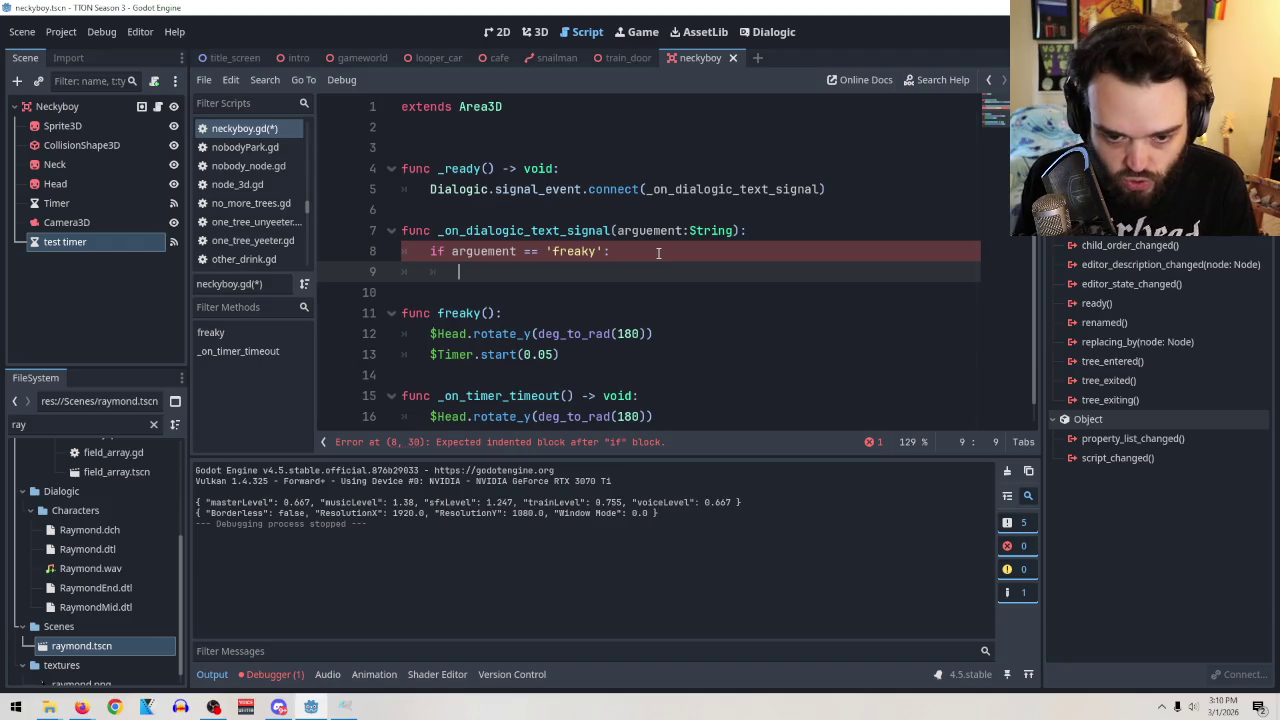
pyautogui.write('freaky')
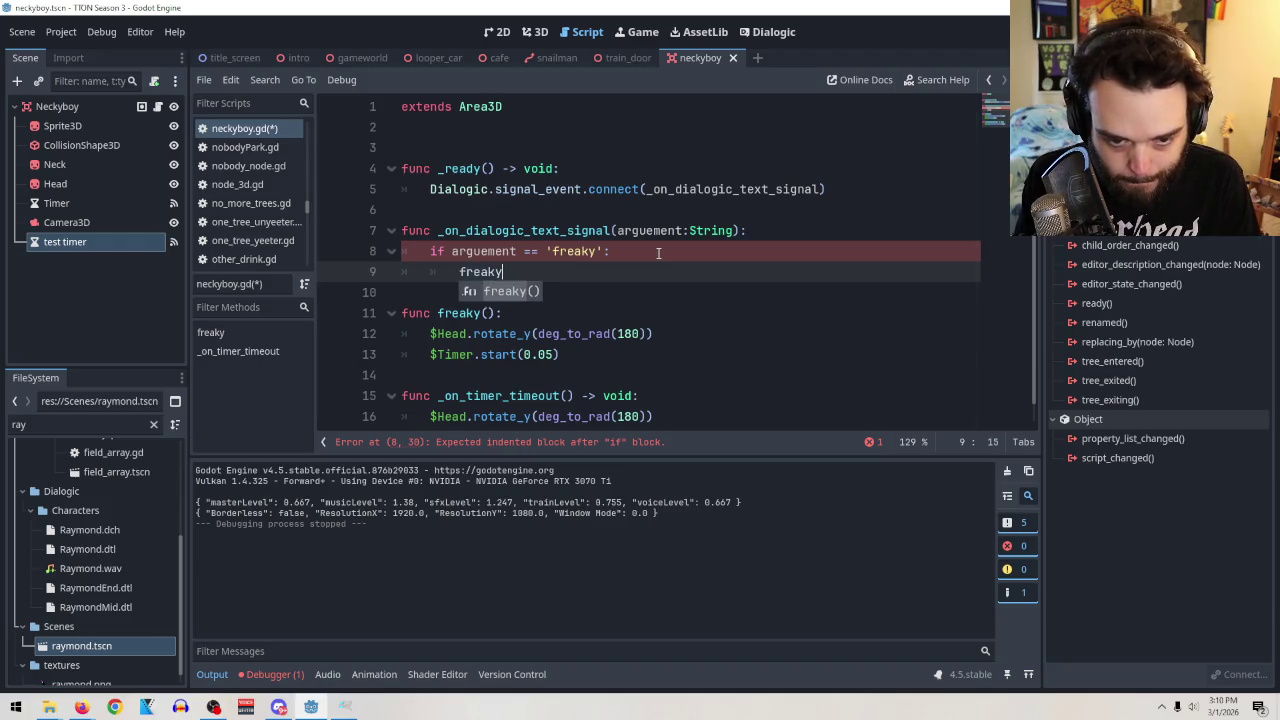
pyautogui.press('Return')
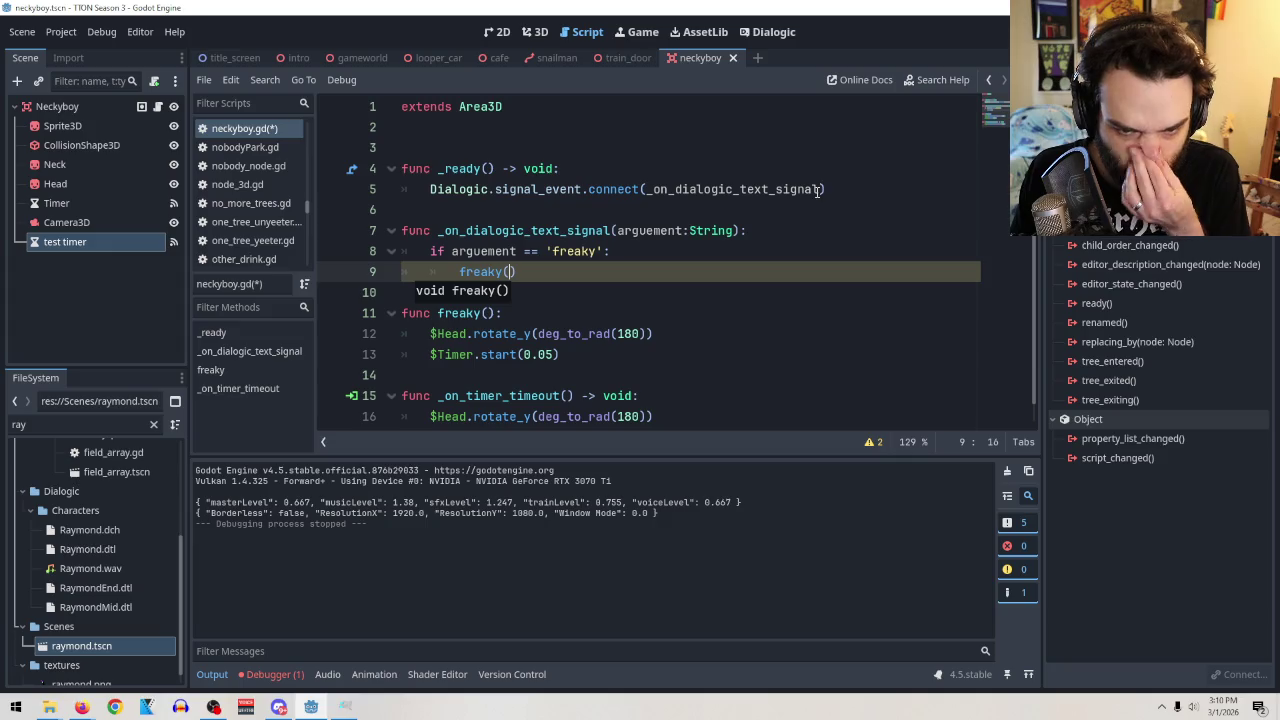
pyautogui.scroll(-1, 770, 289)
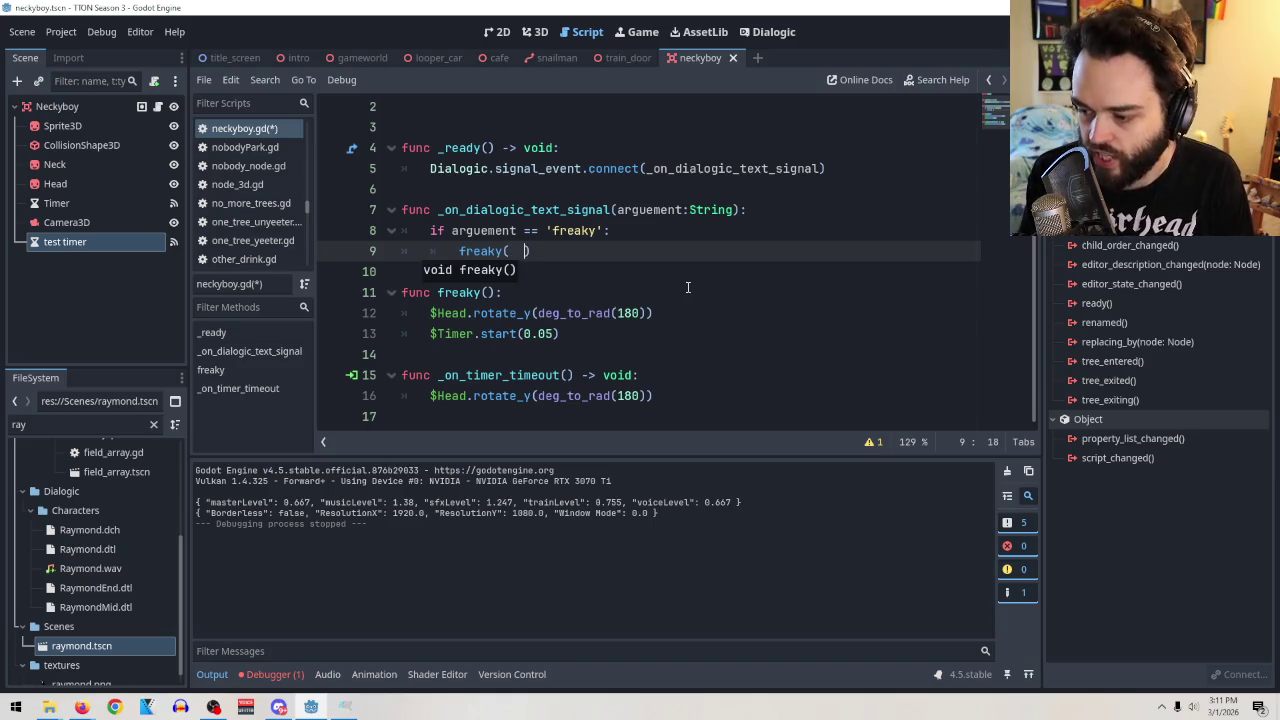
pyautogui.press('BackSpace')
pyautogui.press('BackSpace')
pyautogui.press('BackSpace')
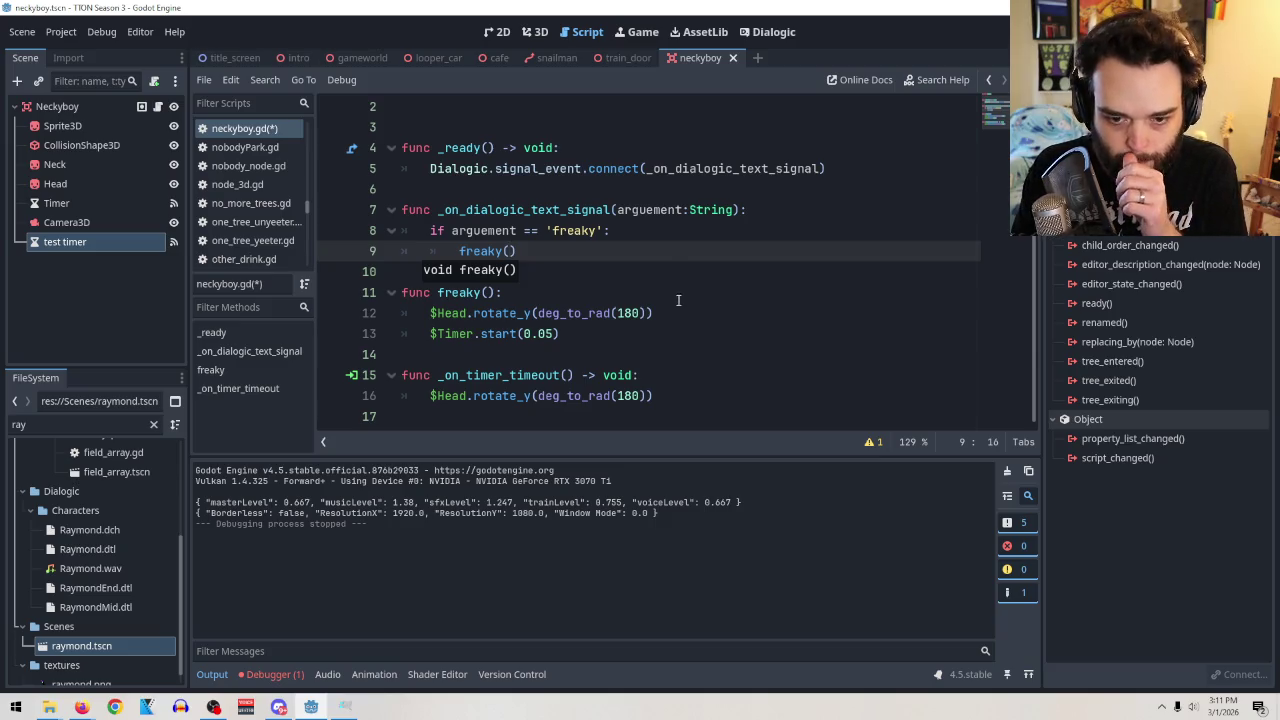
pyautogui.click(678, 307)
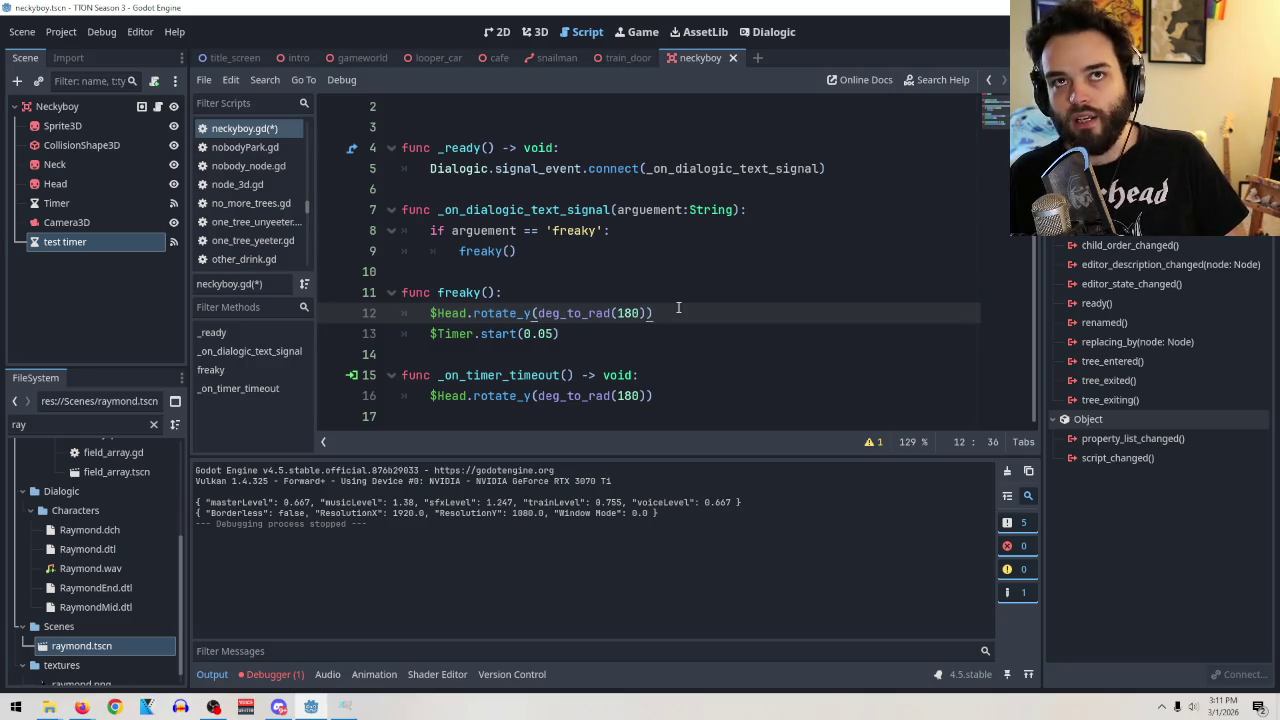
pyautogui.click(24, 33)
pyautogui.click(25, 152)
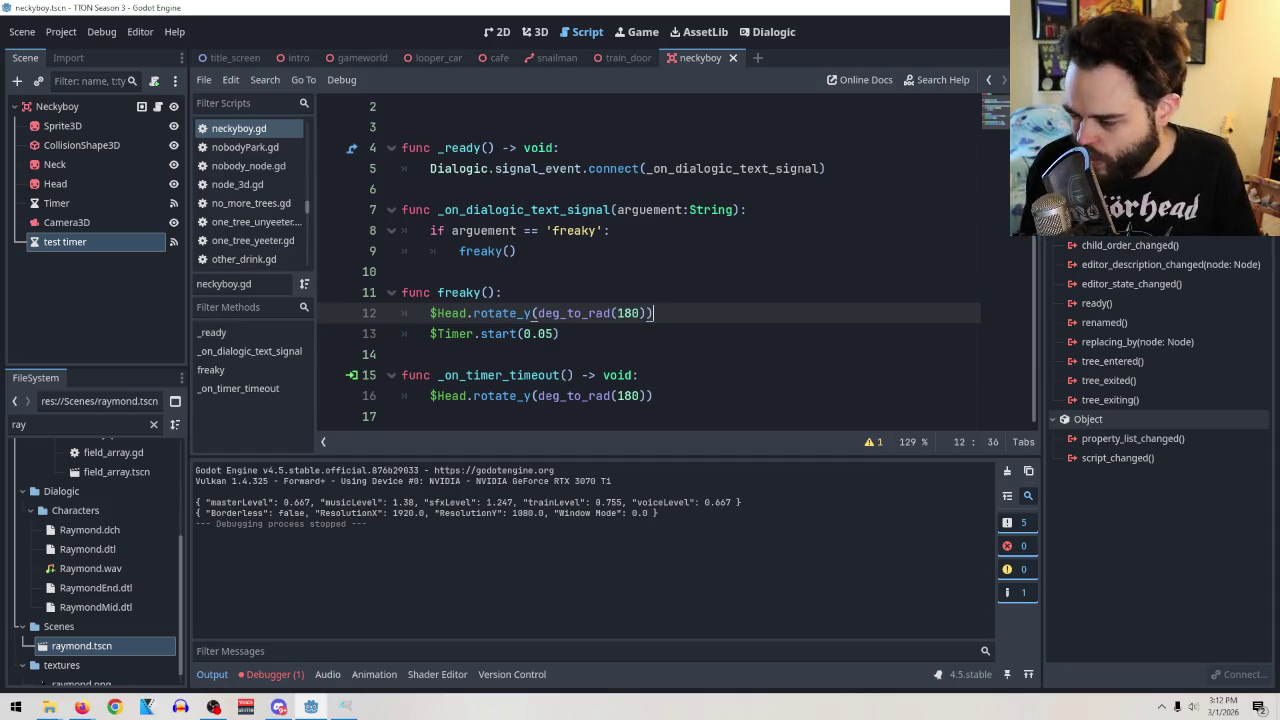
pyautogui.hotkey('alt', 'Tab')
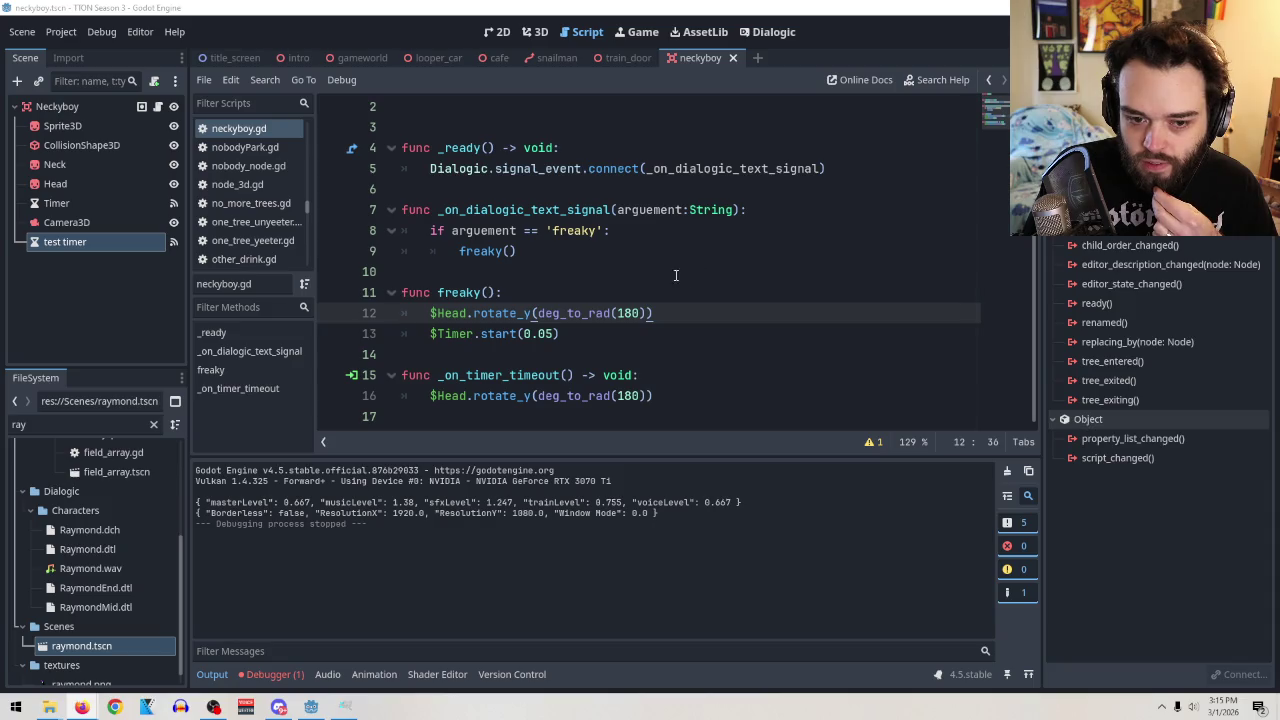
pyautogui.click(615, 260)
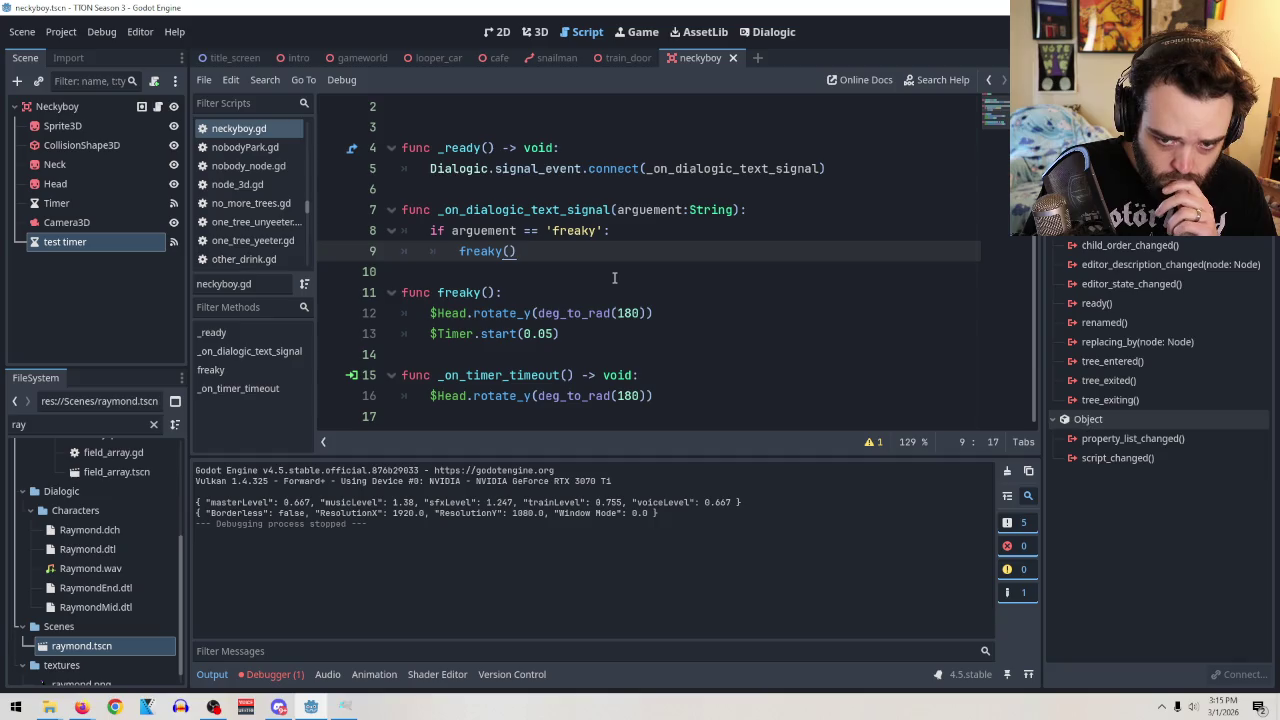
# Open a blank line at the top of _ready and copy the handler's freaky() call.
pyautogui.click(430, 168)
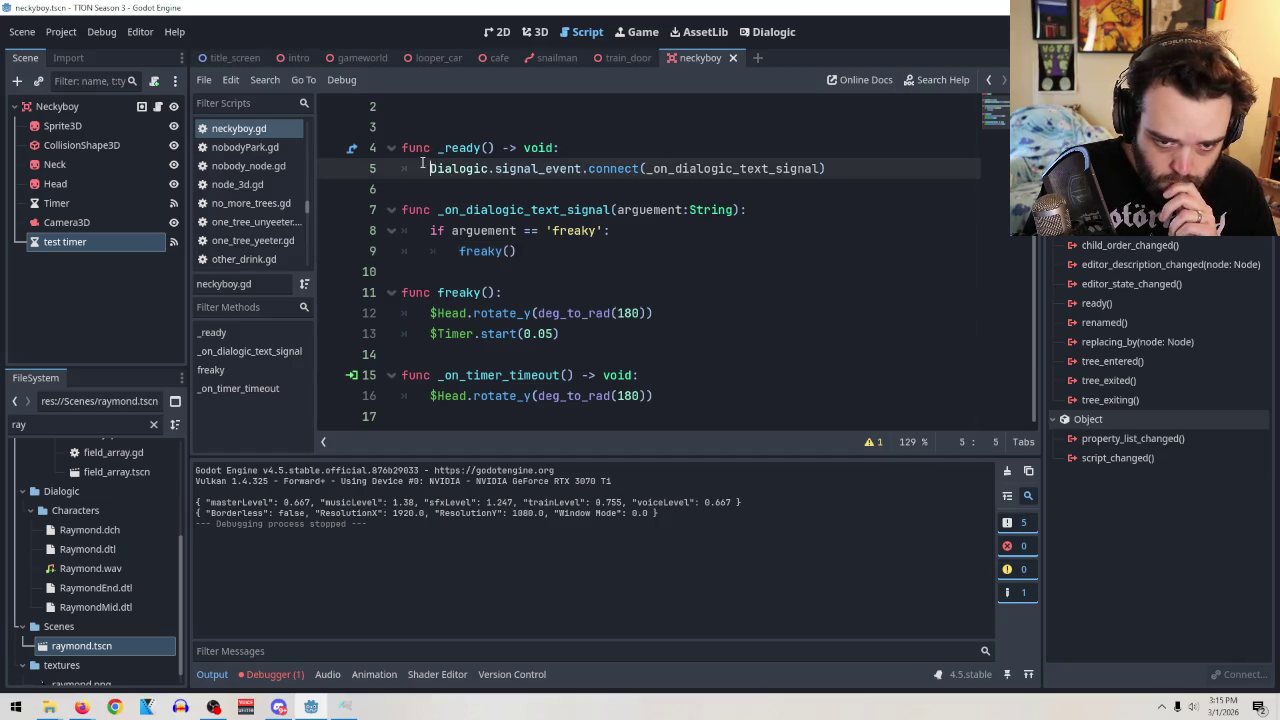
pyautogui.press('Return')
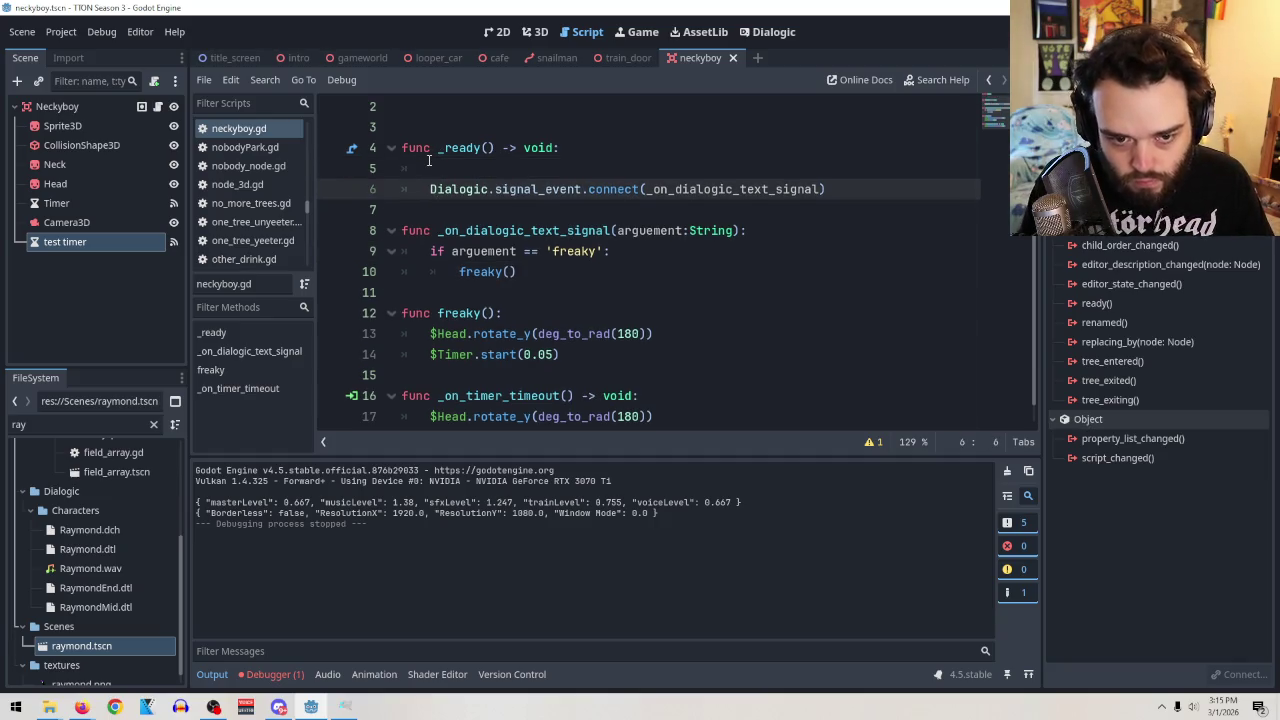
pyautogui.click(428, 160)
pyautogui.click(518, 276)
pyautogui.keyDown('shift'); pyautogui.click(459, 272); pyautogui.keyUp('shift')
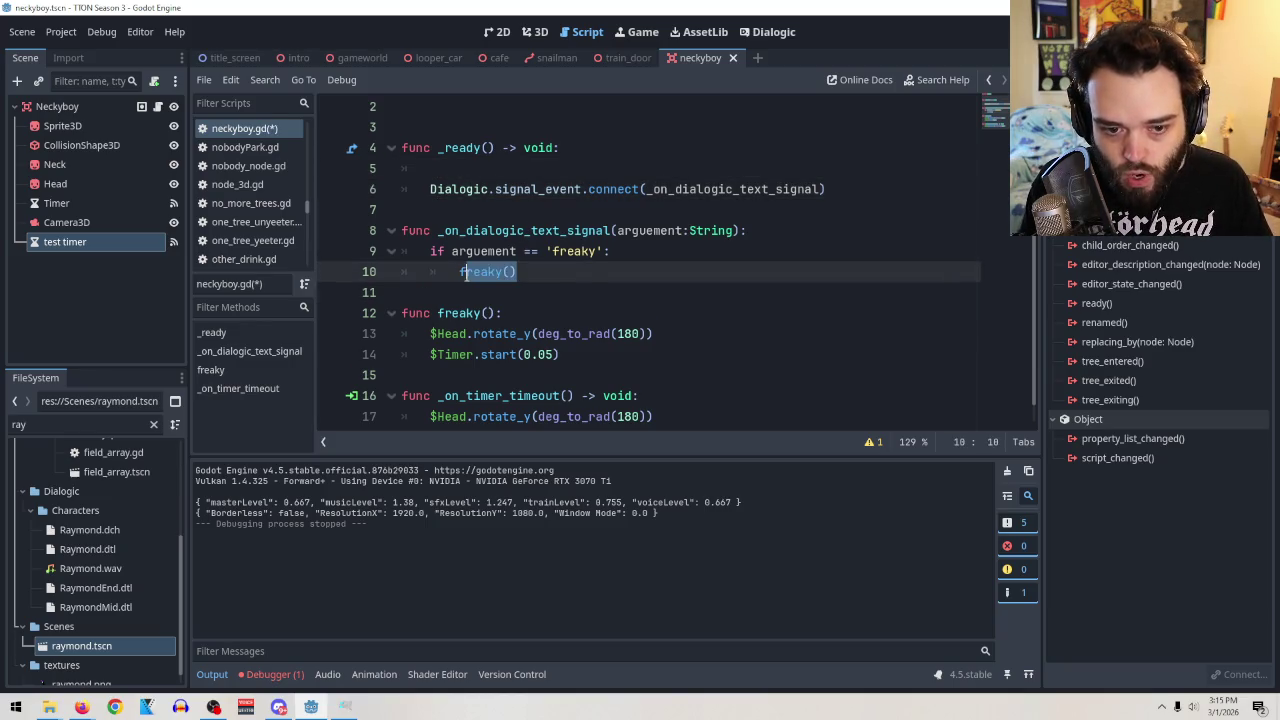
pyautogui.hotkey('ctrl', 'c')
# Paste four freaky() calls above the Dialogic connect line, then test-run the game.
pyautogui.click(466, 166)
pyautogui.hotkey('ctrl', 'v')
pyautogui.press('Return')
pyautogui.hotkey('ctrl', 'v')
pyautogui.press('Return')
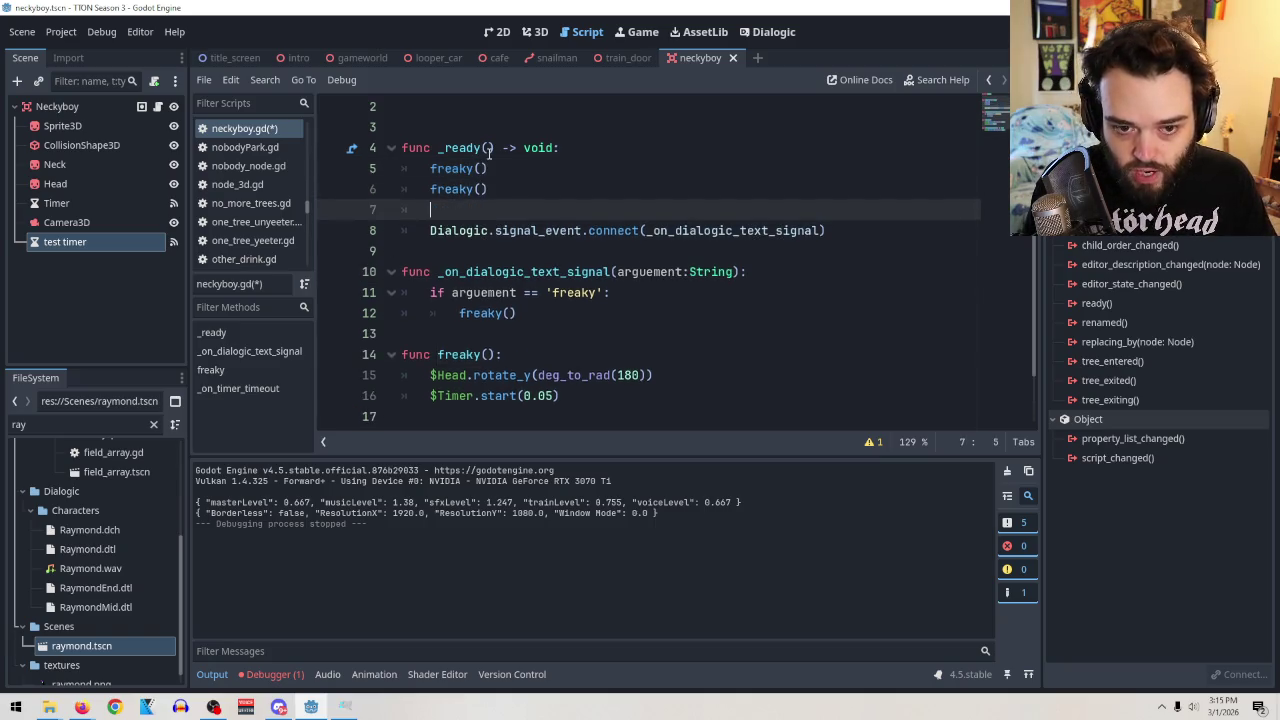
pyautogui.press('Return')
pyautogui.hotkey('ctrl', 'v')
pyautogui.press('BackSpace')
pyautogui.press('BackSpace')
pyautogui.press('BackSpace')
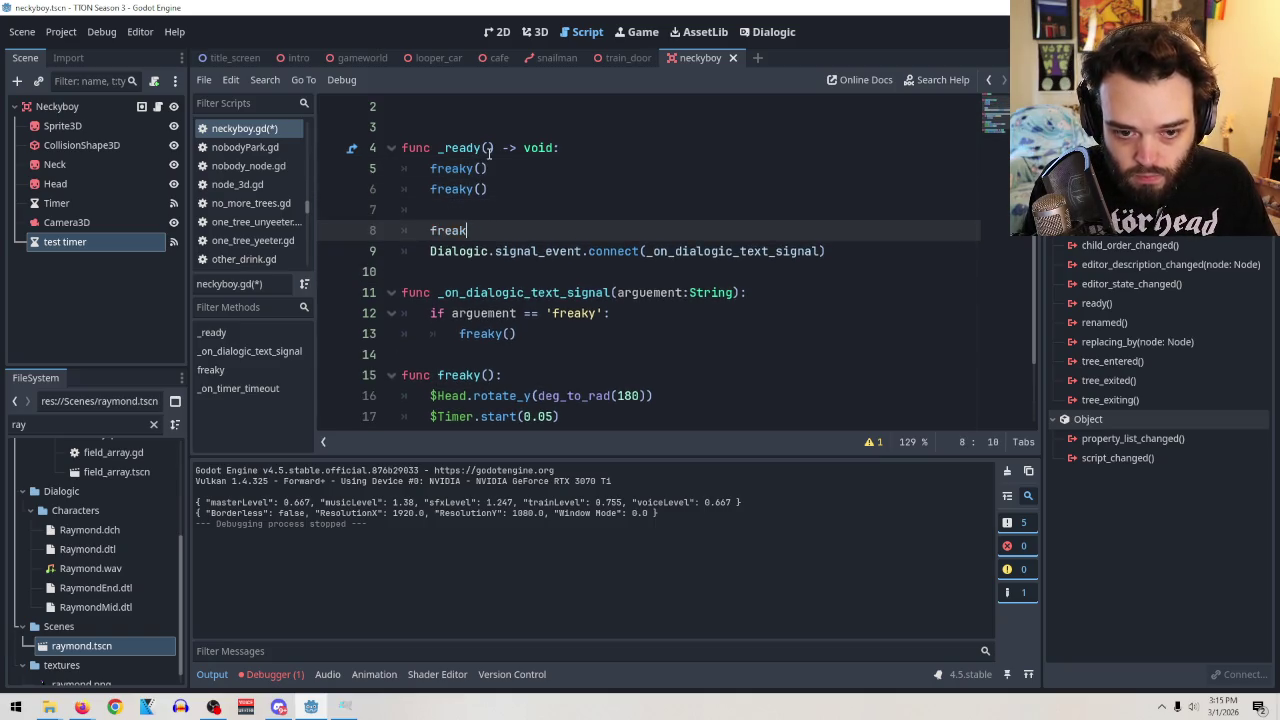
pyautogui.press('BackSpace')
pyautogui.hotkey('ctrl', 'v')
pyautogui.press('Return')
pyautogui.hotkey('ctrl', 'v')
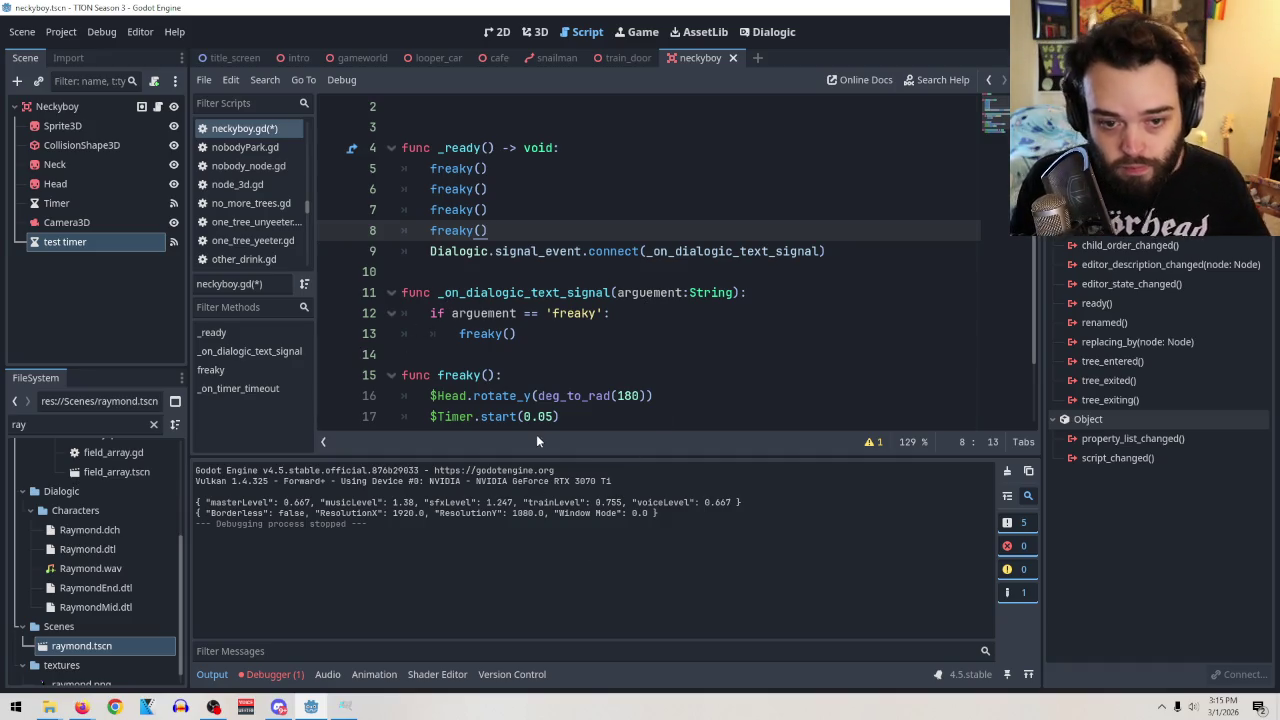
pyautogui.click(566, 421)
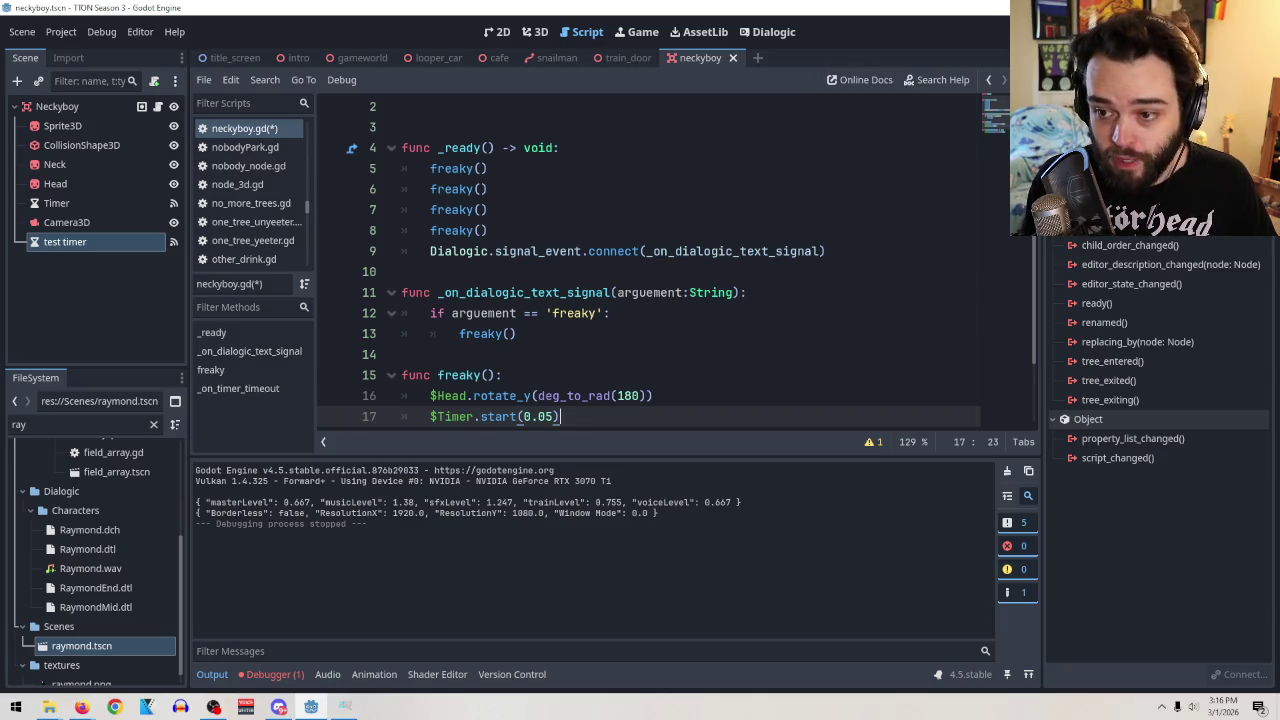
pyautogui.press('F6')
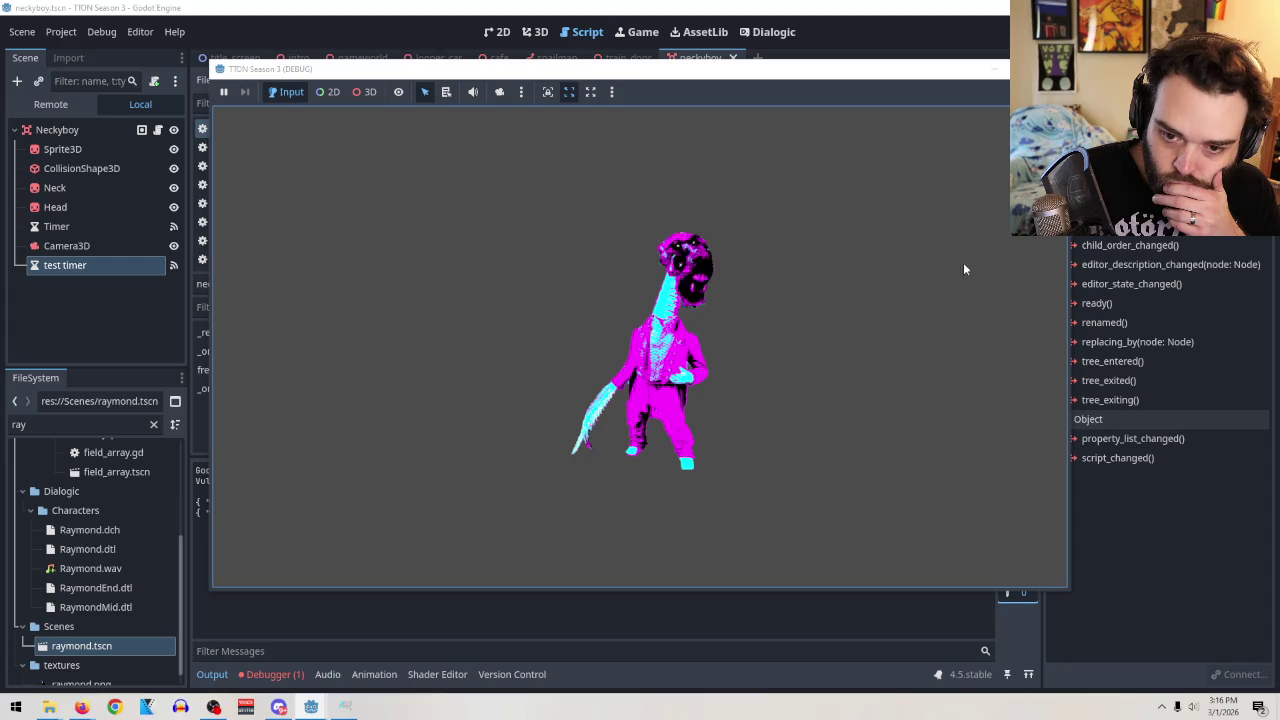
# Delete the last two freaky() calls from _ready and rerun the scene.
pyautogui.press('F8')
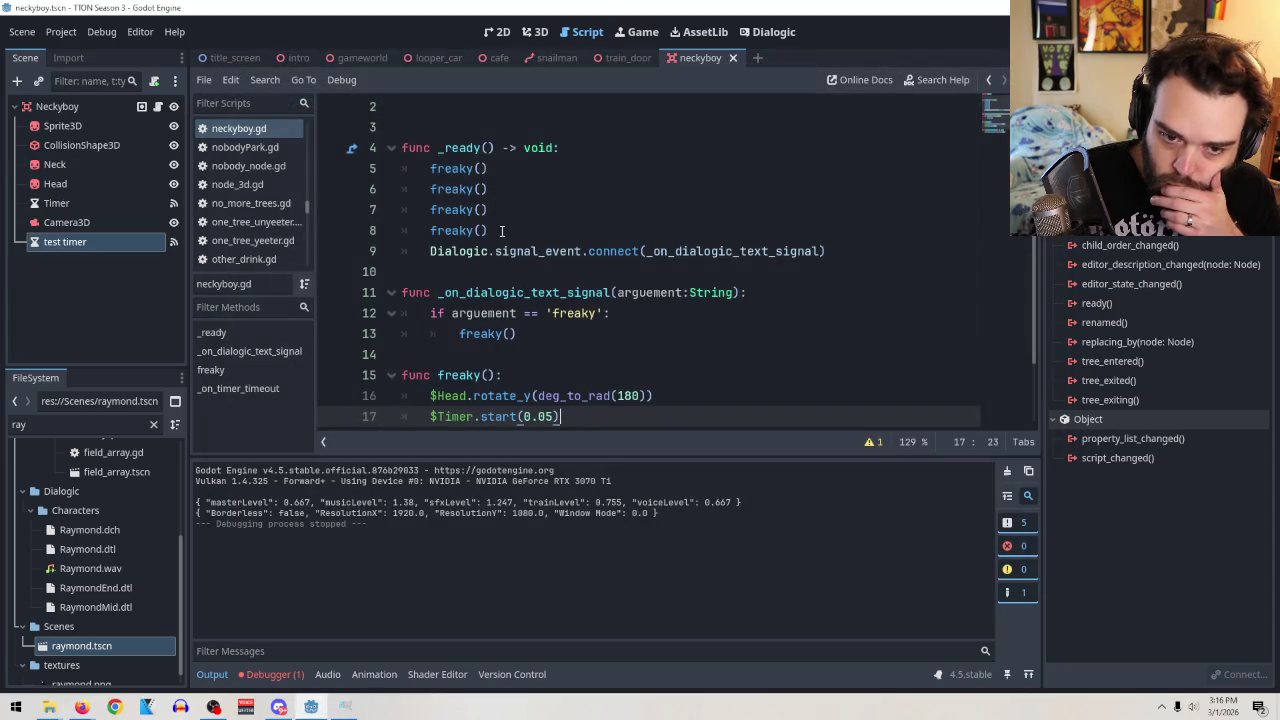
pyautogui.moveTo(502, 231); pyautogui.dragTo(377, 216)
pyautogui.press('BackSpace')
pyautogui.press('BackSpace')
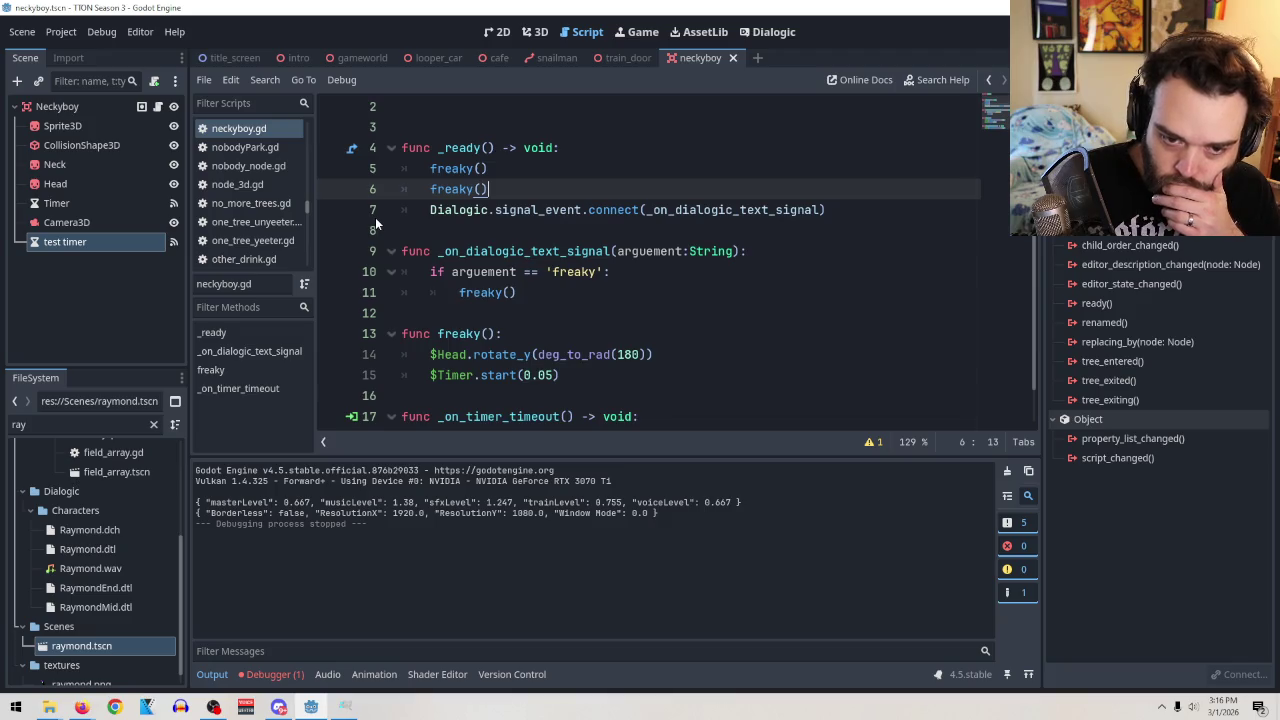
pyautogui.press('F5')
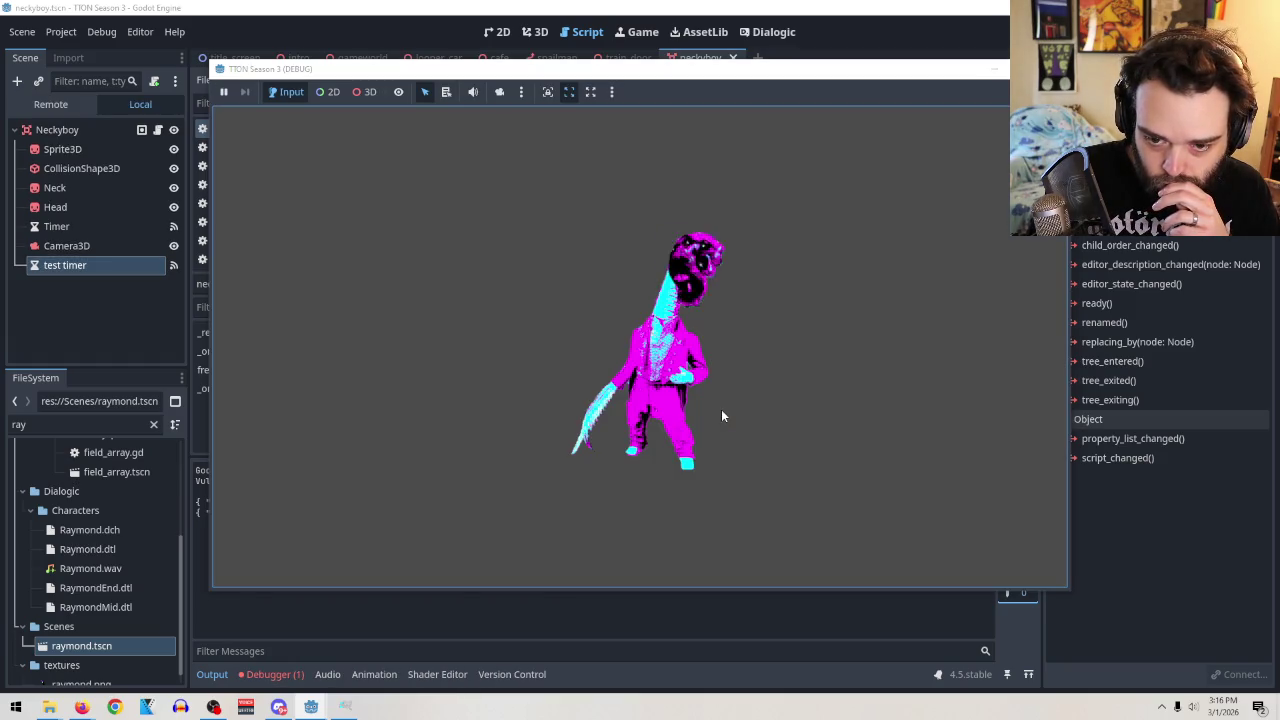
# Cut _ready down to one freaky() call and test-run the scene again.
pyautogui.press('F8')
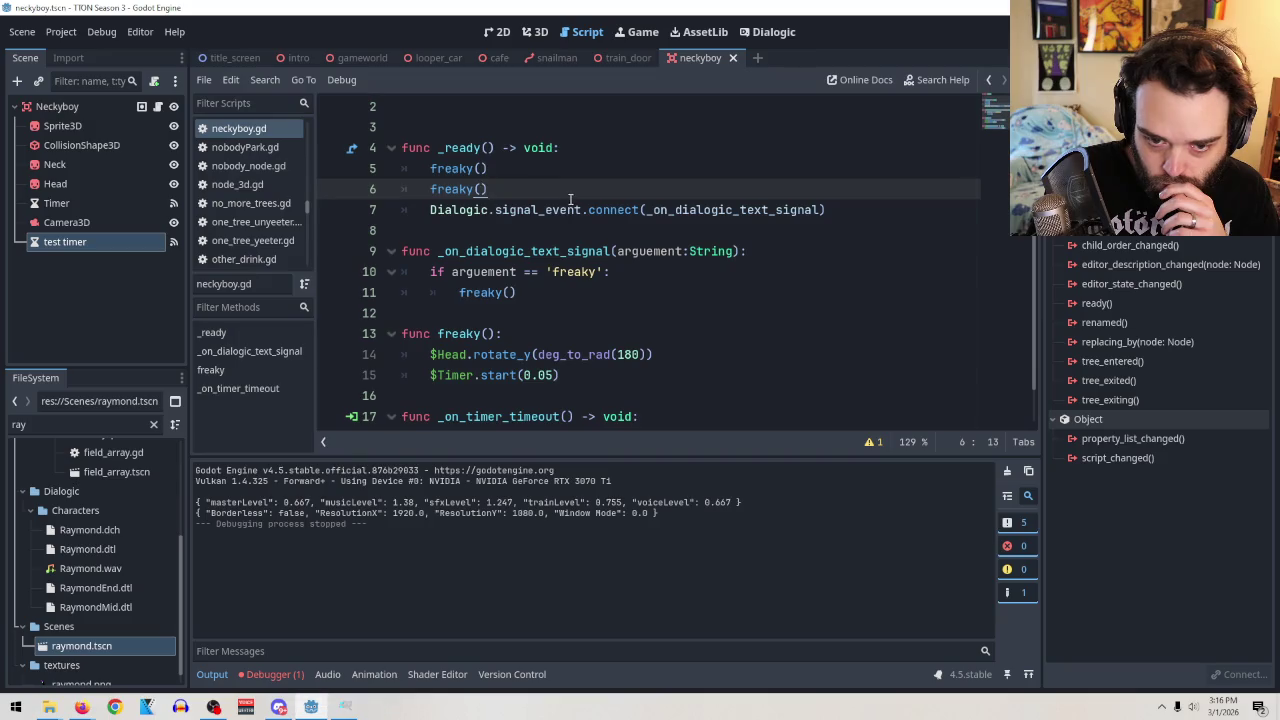
pyautogui.hotkey('ctrl', 'z')
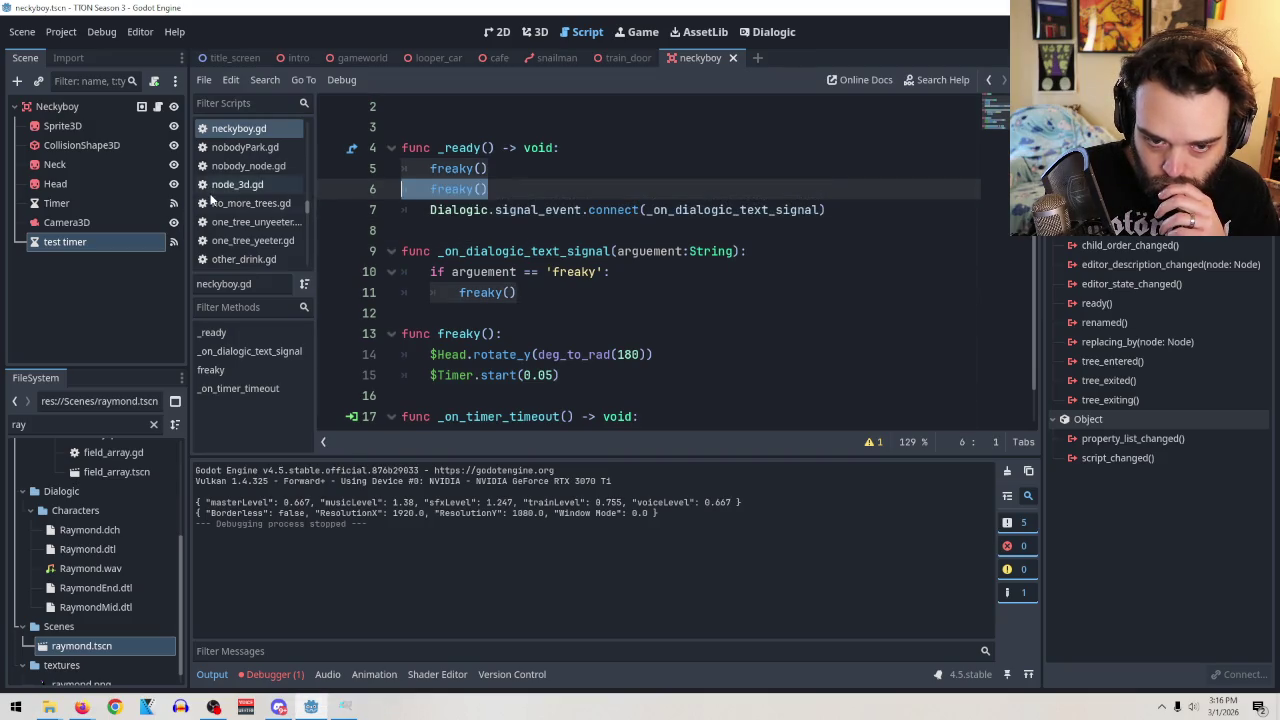
pyautogui.press('BackSpace')
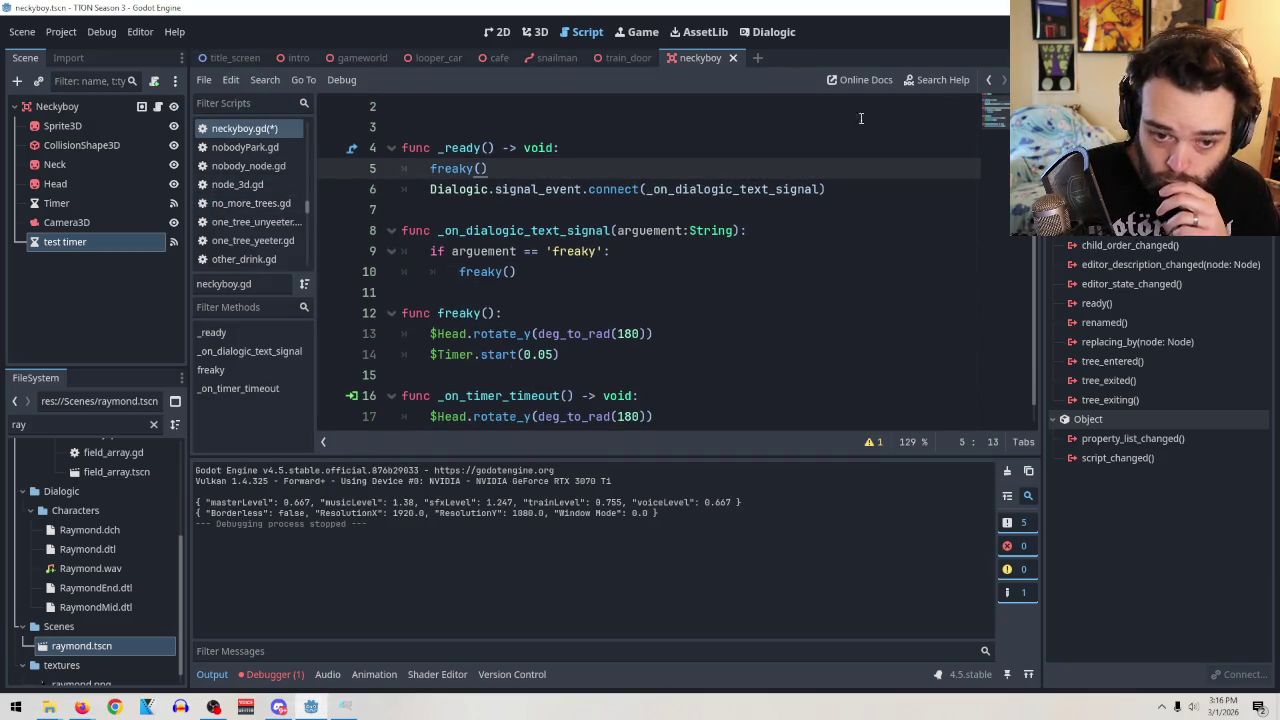
pyautogui.press('F6')
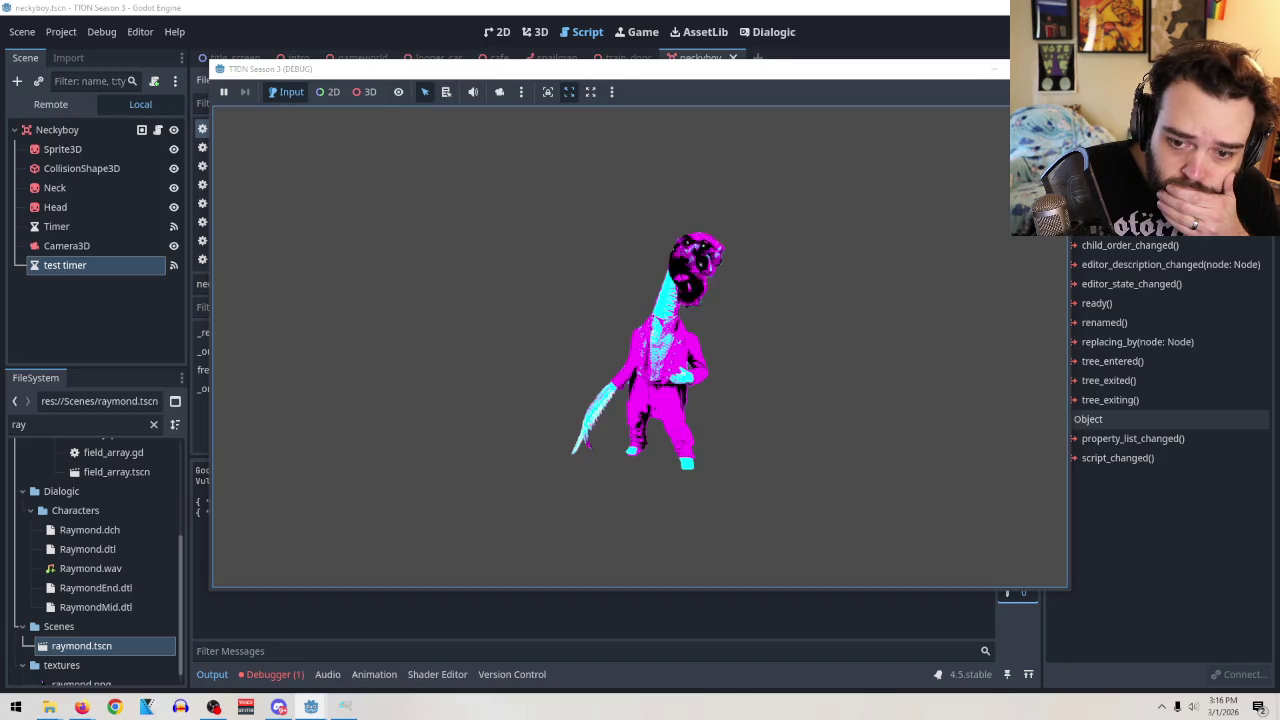
pyautogui.press('F8')
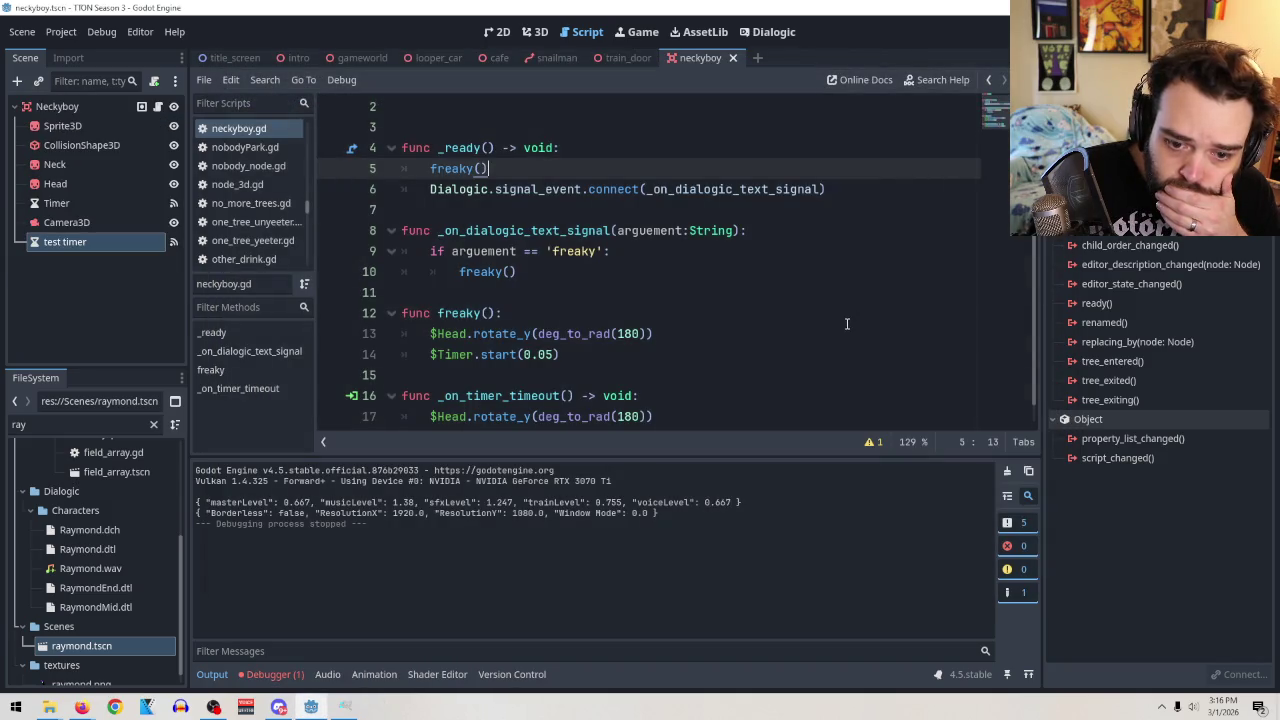
pyautogui.scroll(-1, 822, 320)
pyautogui.scroll(2, 800, 318)
pyautogui.scroll(-2, 780, 316)
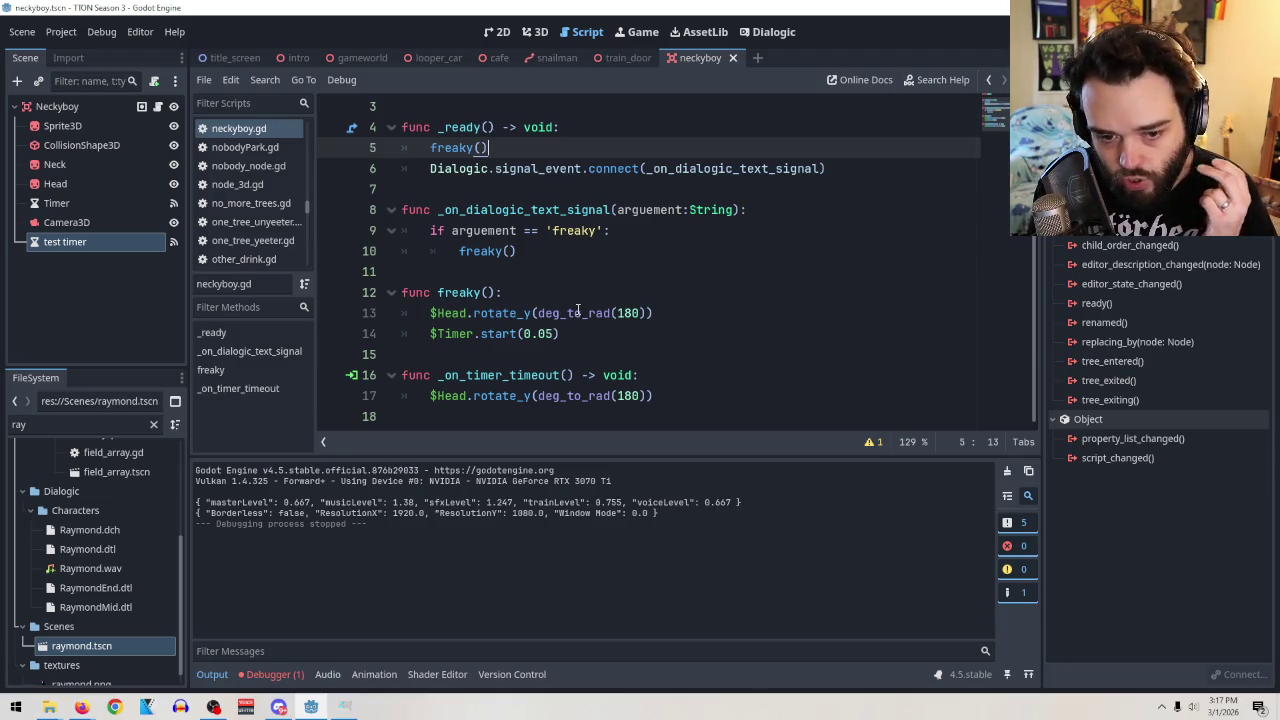
# Review the deg_to_rad docs and the rotation and timer lines in freaky().
pyautogui.moveTo(577, 310)
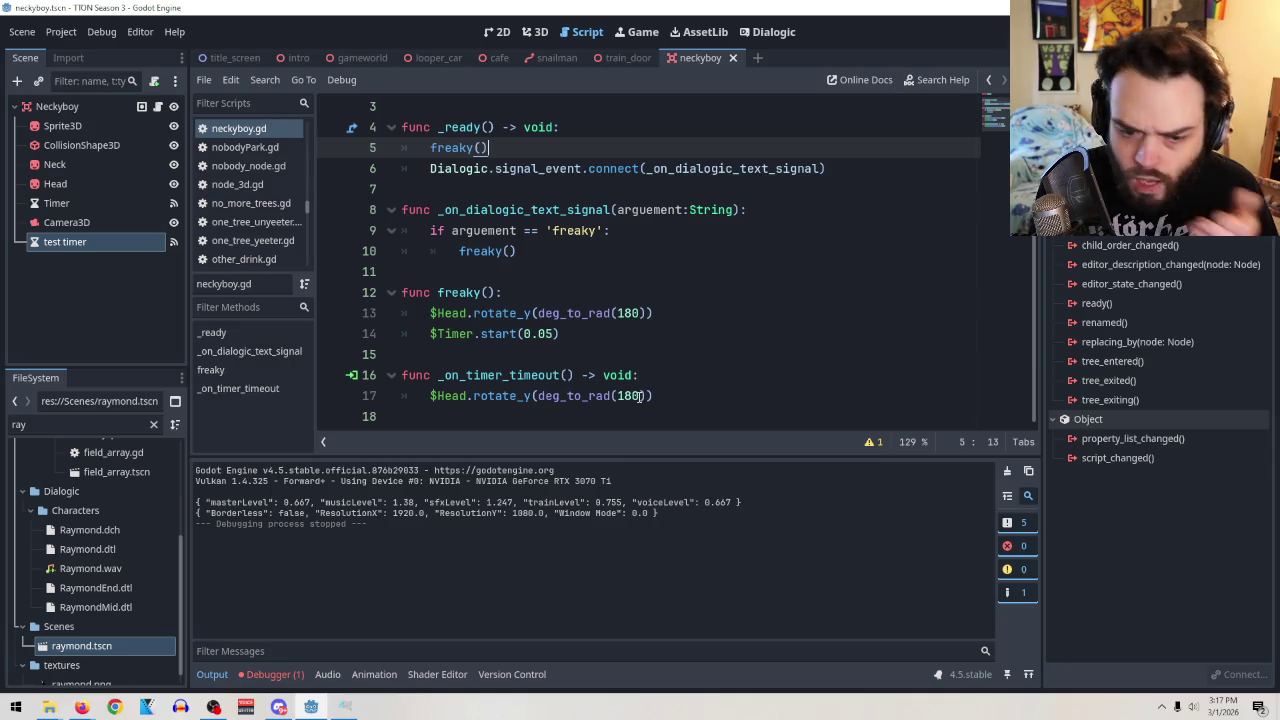
pyautogui.click(582, 313)
pyautogui.click(568, 333)
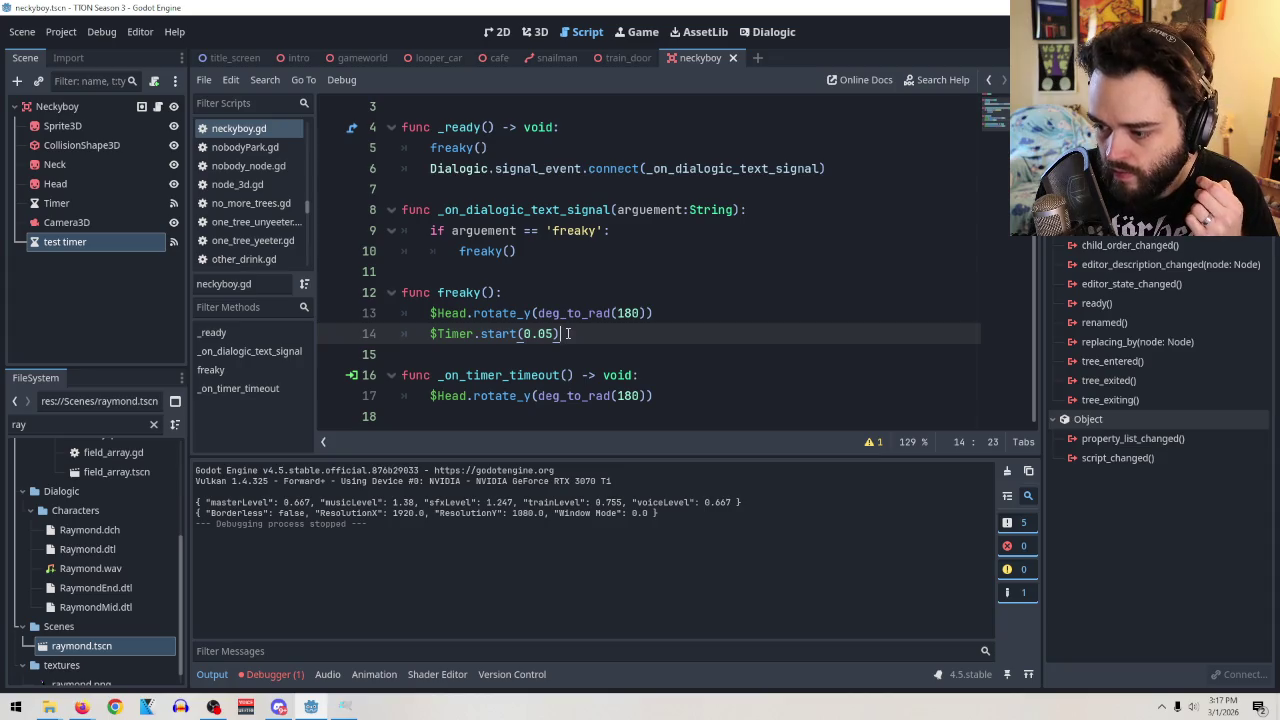
pyautogui.click(583, 395)
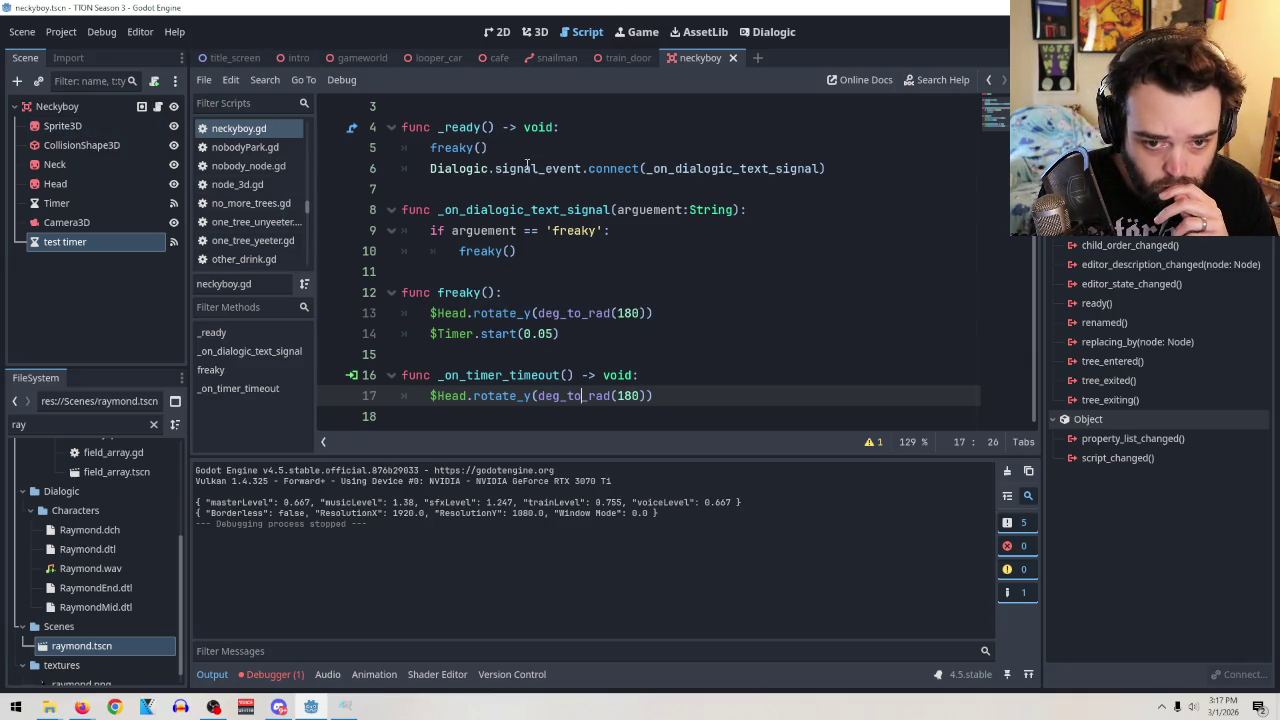
# Delete the freaky() call from _ready and run the scene without it.
pyautogui.moveTo(508, 148); pyautogui.dragTo(347, 150)
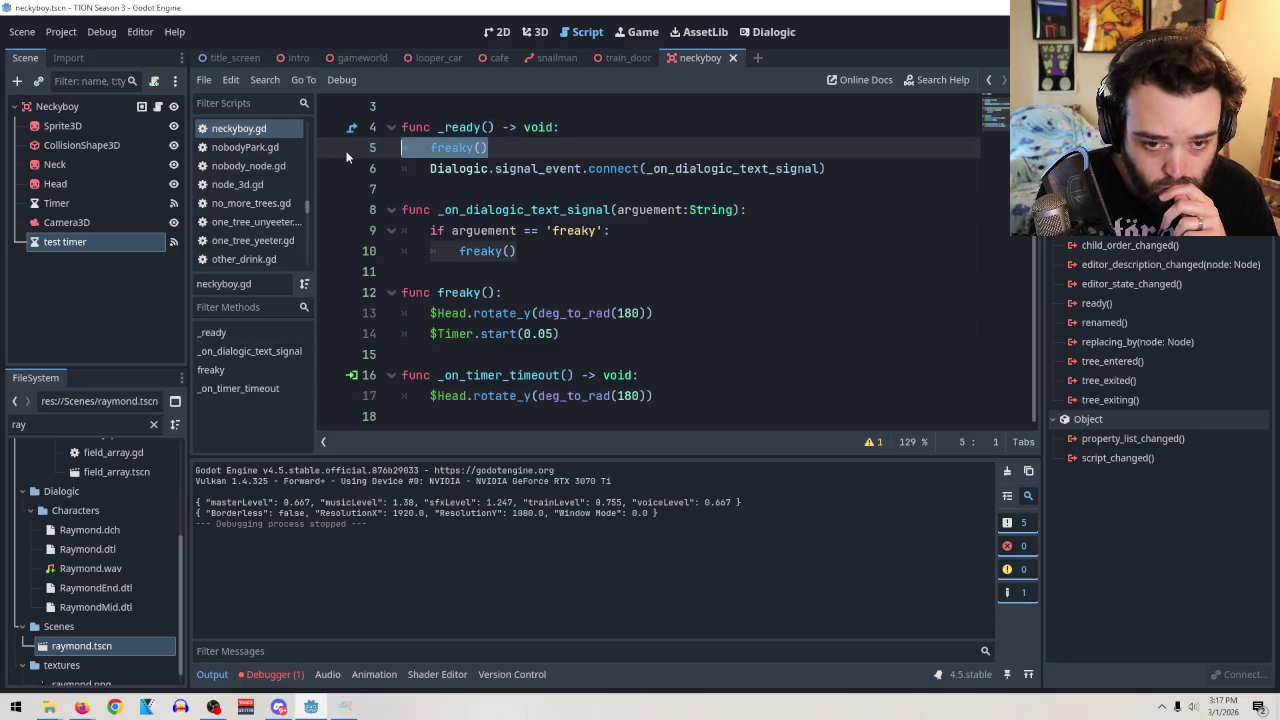
pyautogui.press('BackSpace')
pyautogui.press('BackSpace')
pyautogui.press('F6')
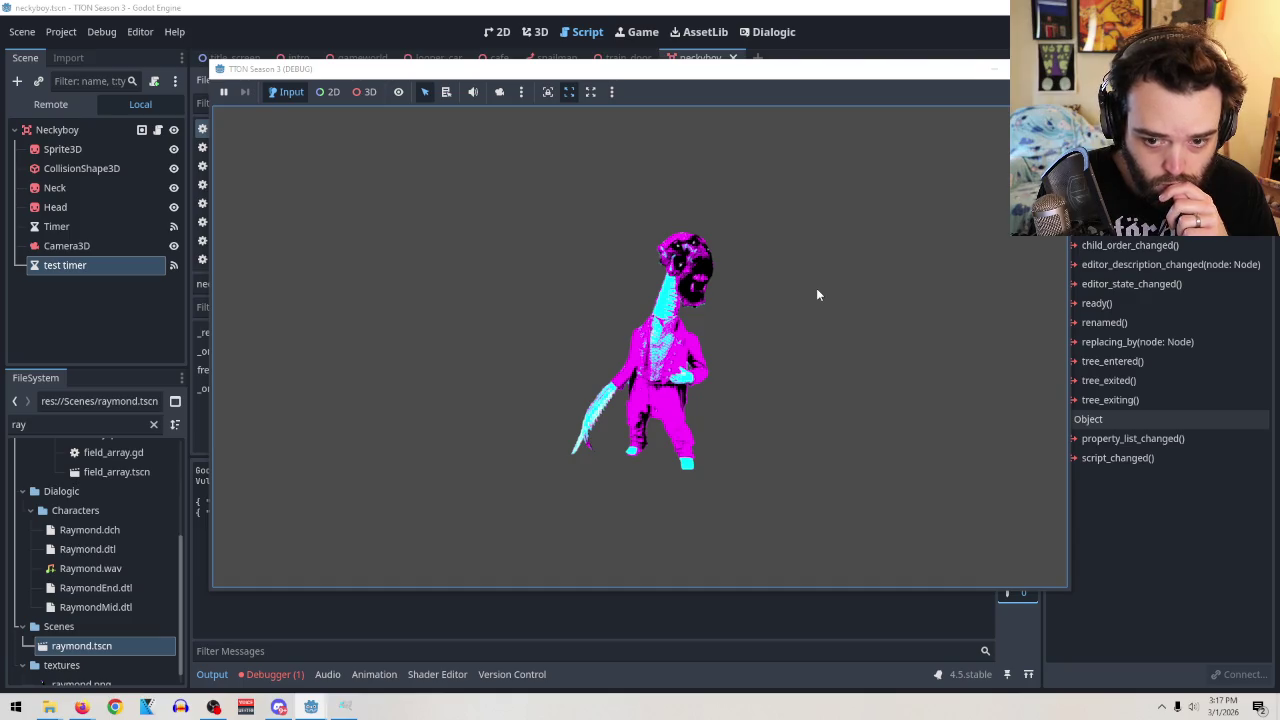
# Add a freaky() call back into _ready and test-run the scene.
pyautogui.press('F8')
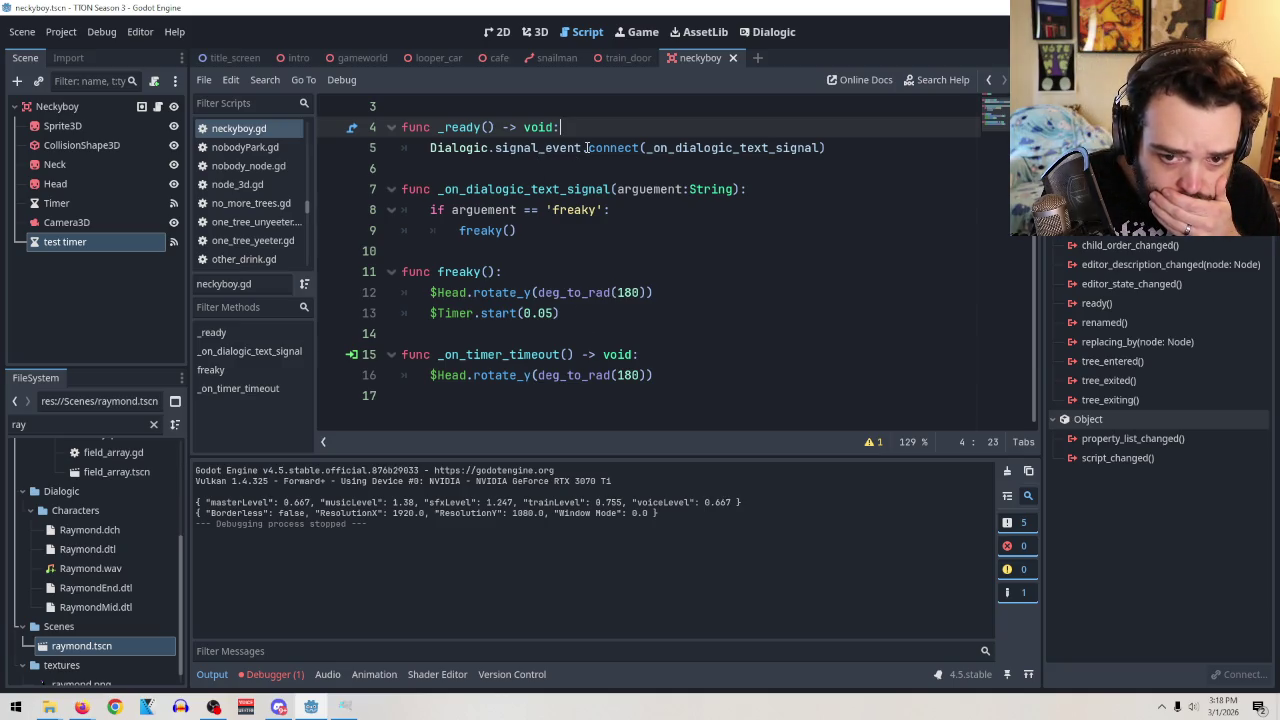
pyautogui.press('Return')
pyautogui.write('freaky')
pyautogui.press('Return')
pyautogui.press('F6')
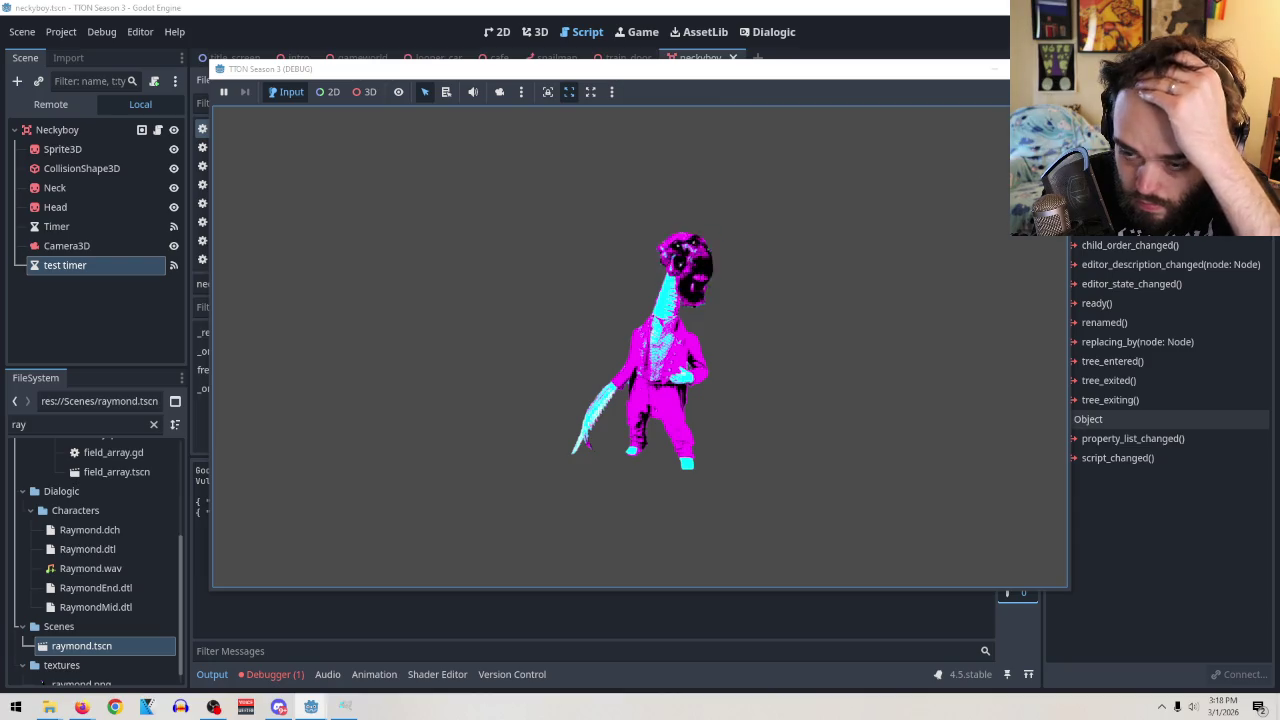
# Delete the $Timer start line from freaky(), rerun, and make the test timer one-shot.
pyautogui.press('F8')
pyautogui.scroll(1, 604, 269)
pyautogui.scroll(-1, 607, 268)
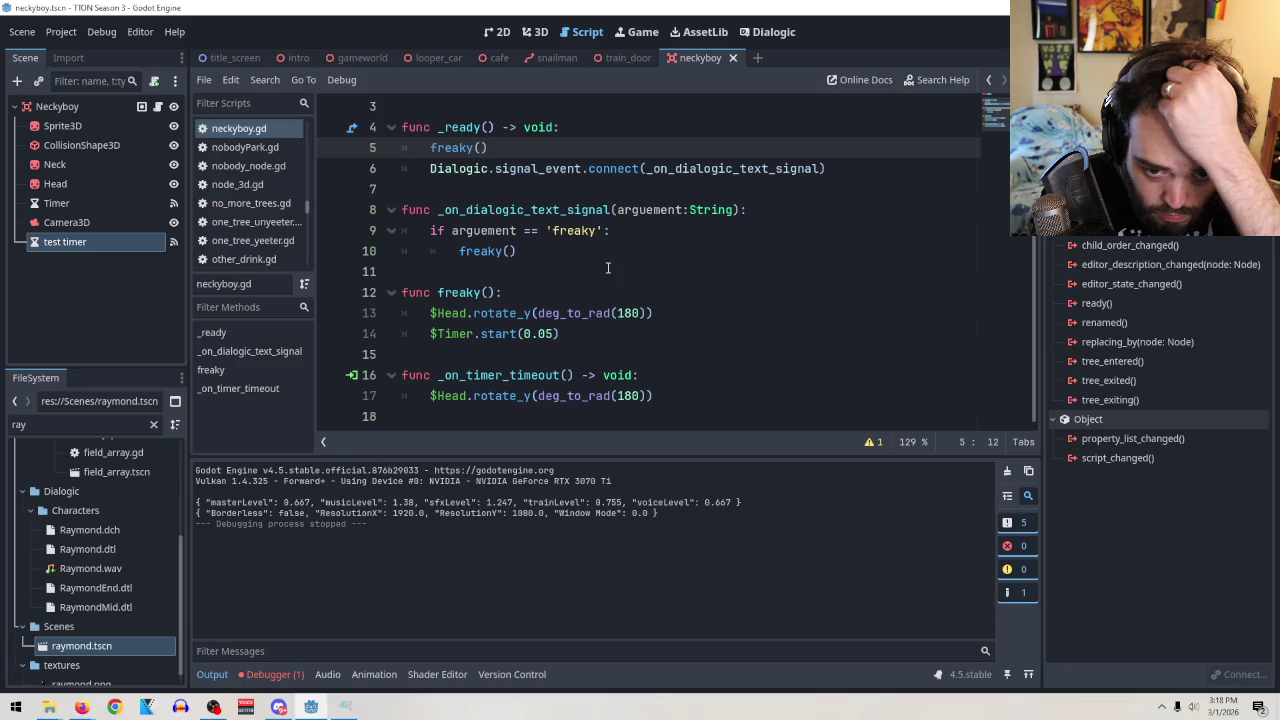
pyautogui.moveTo(602, 335); pyautogui.dragTo(411, 338)
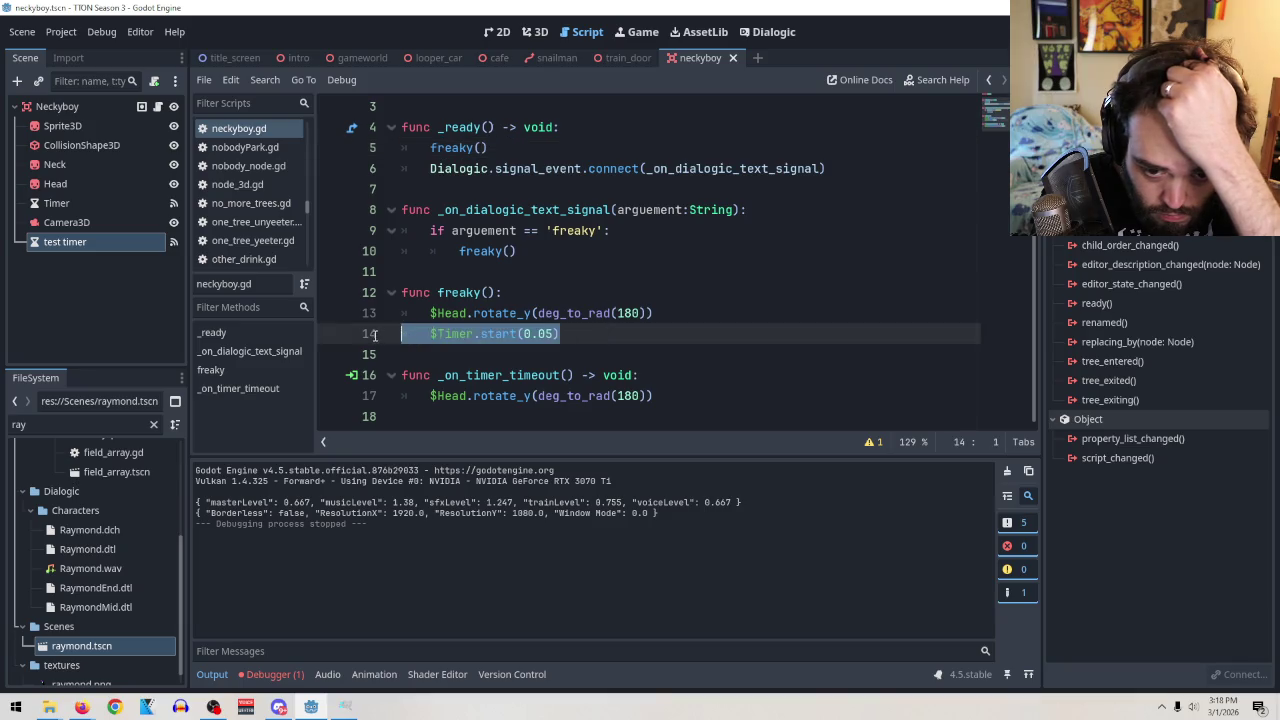
pyautogui.press('BackSpace')
pyautogui.press('BackSpace')
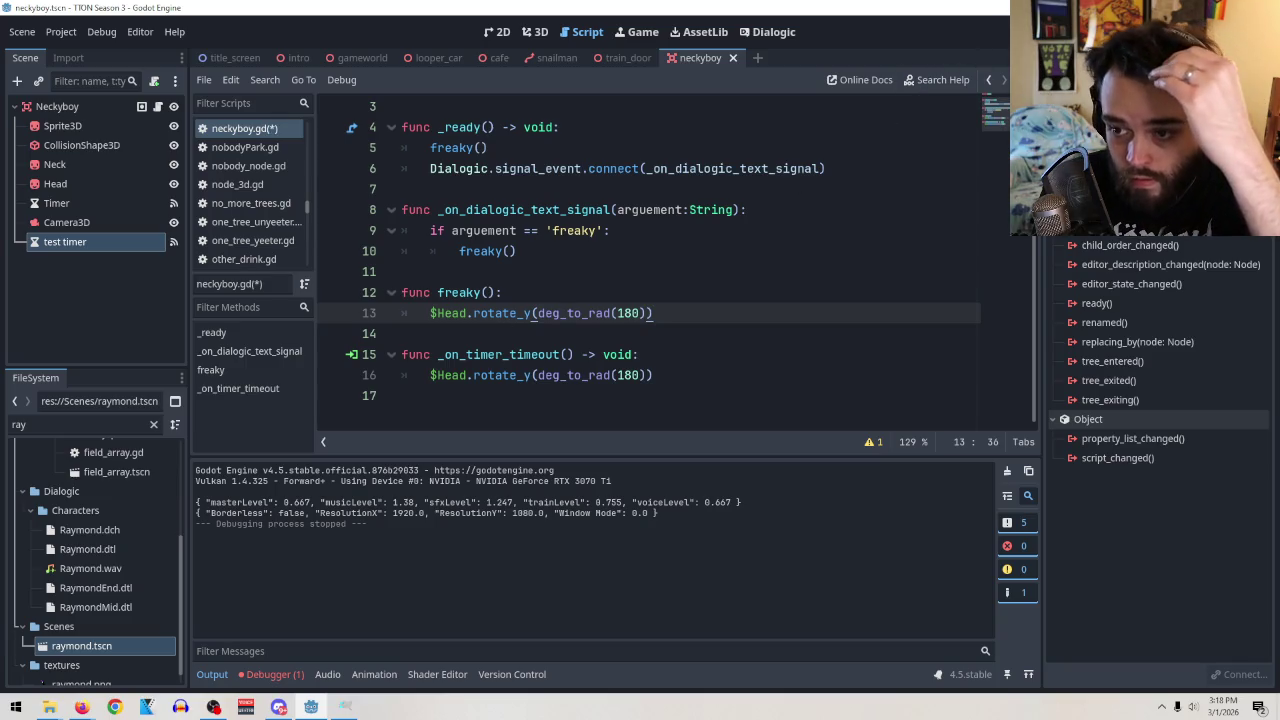
pyautogui.press('F5')
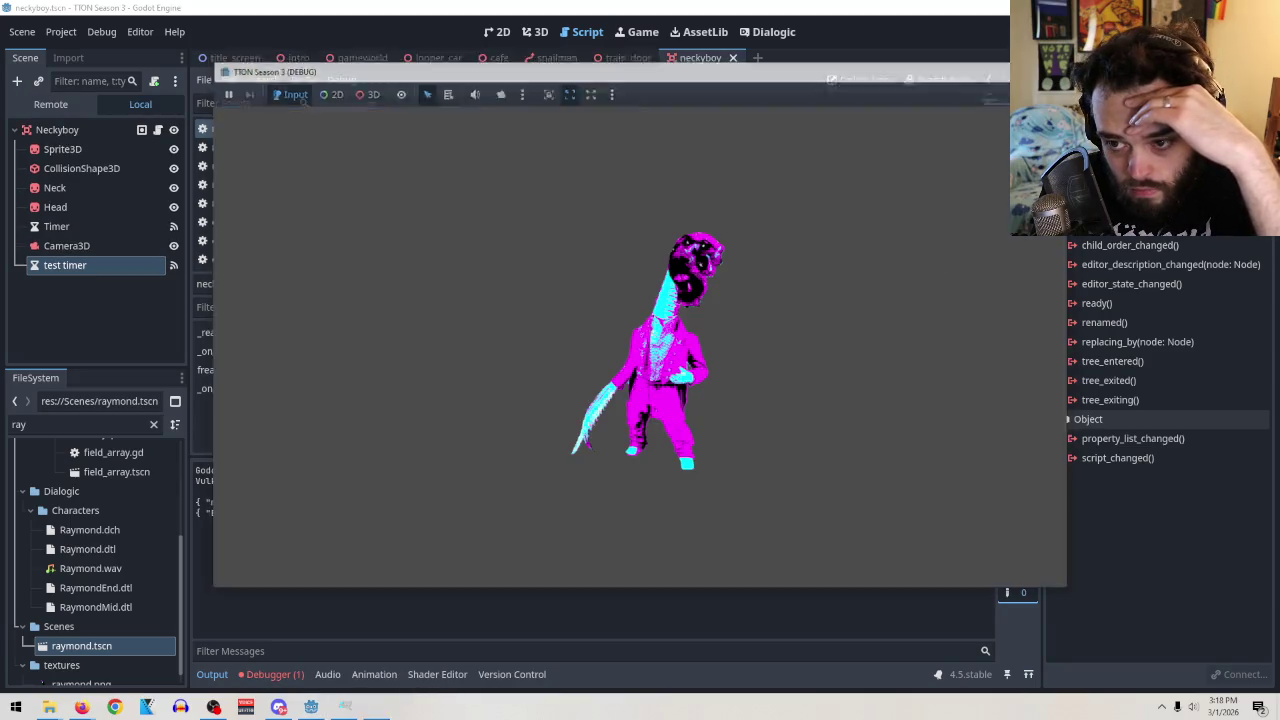
pyautogui.press('F8')
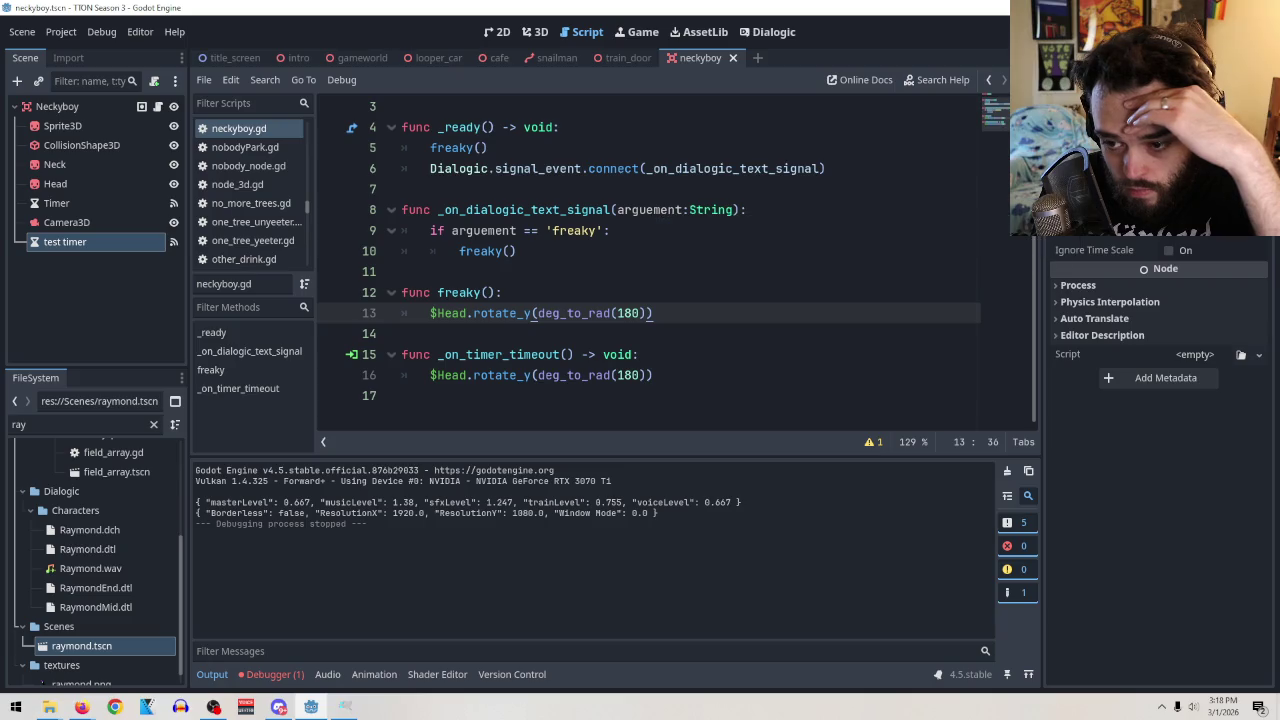
pyautogui.click(1168, 210)
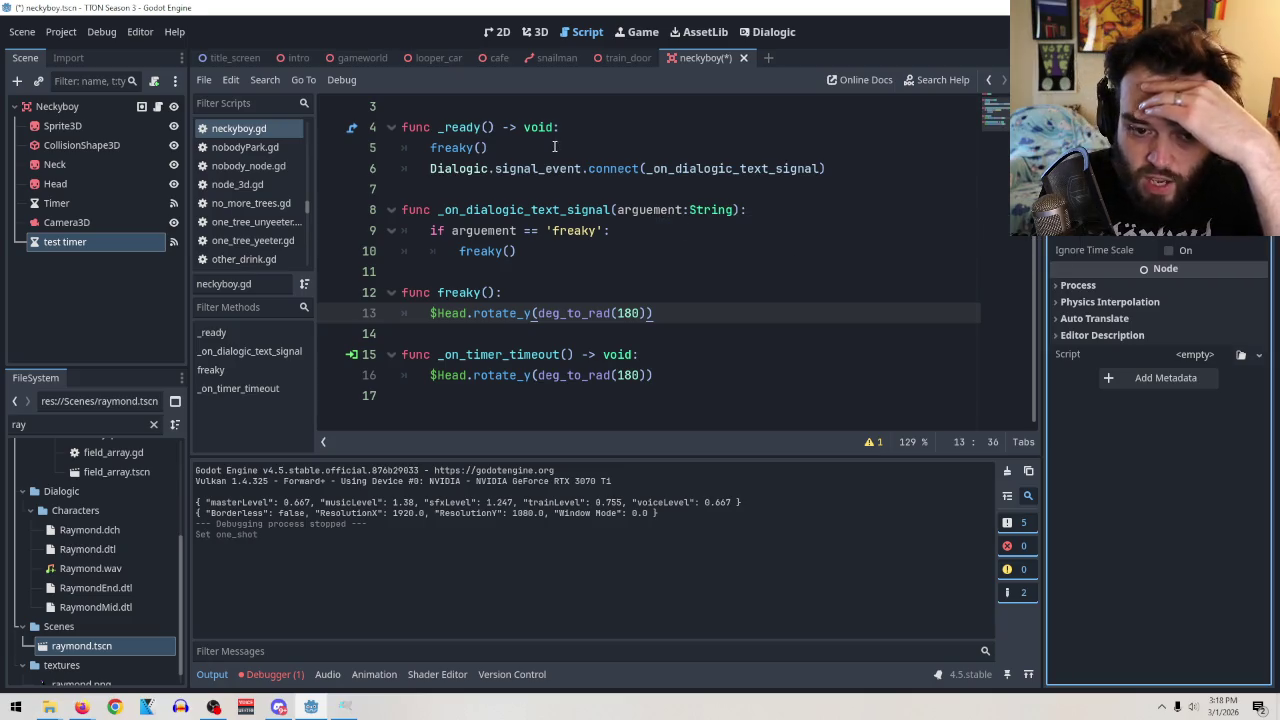
# Add a $Timer.start(0.05) line under the head rotation in freaky().
pyautogui.click(661, 313)
pyautogui.press('Return')
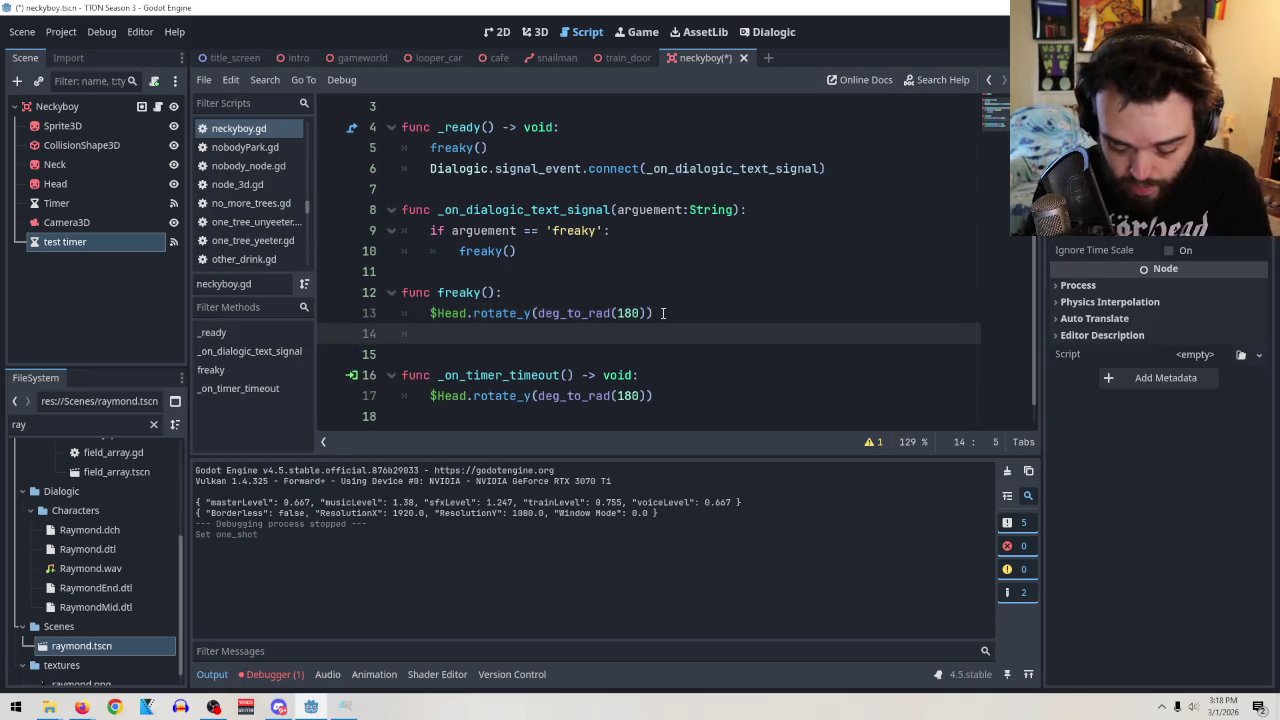
pyautogui.write('time')
pyautogui.press('BackSpace')
pyautogui.press('BackSpace')
pyautogui.press('BackSpace')
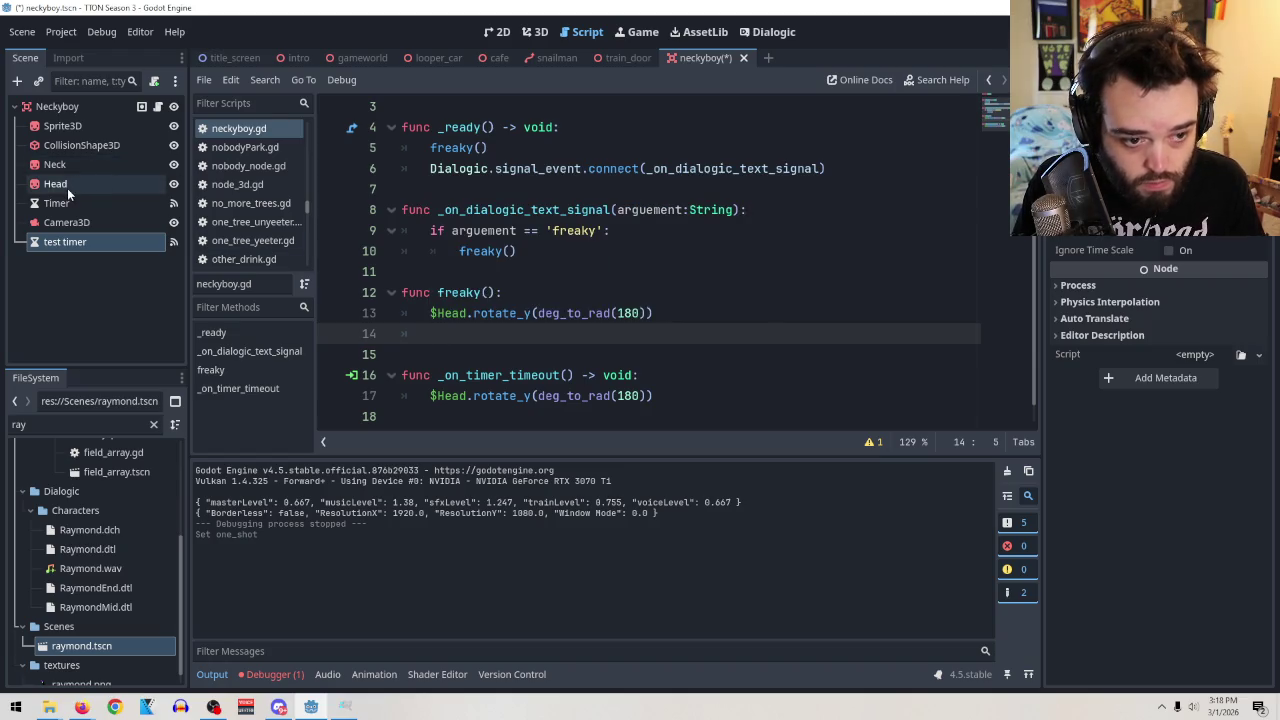
pyautogui.moveTo(56, 203)
pyautogui.mouseDown()
pyautogui.moveTo(397, 343)
pyautogui.moveTo(435, 334)
pyautogui.mouseUp()
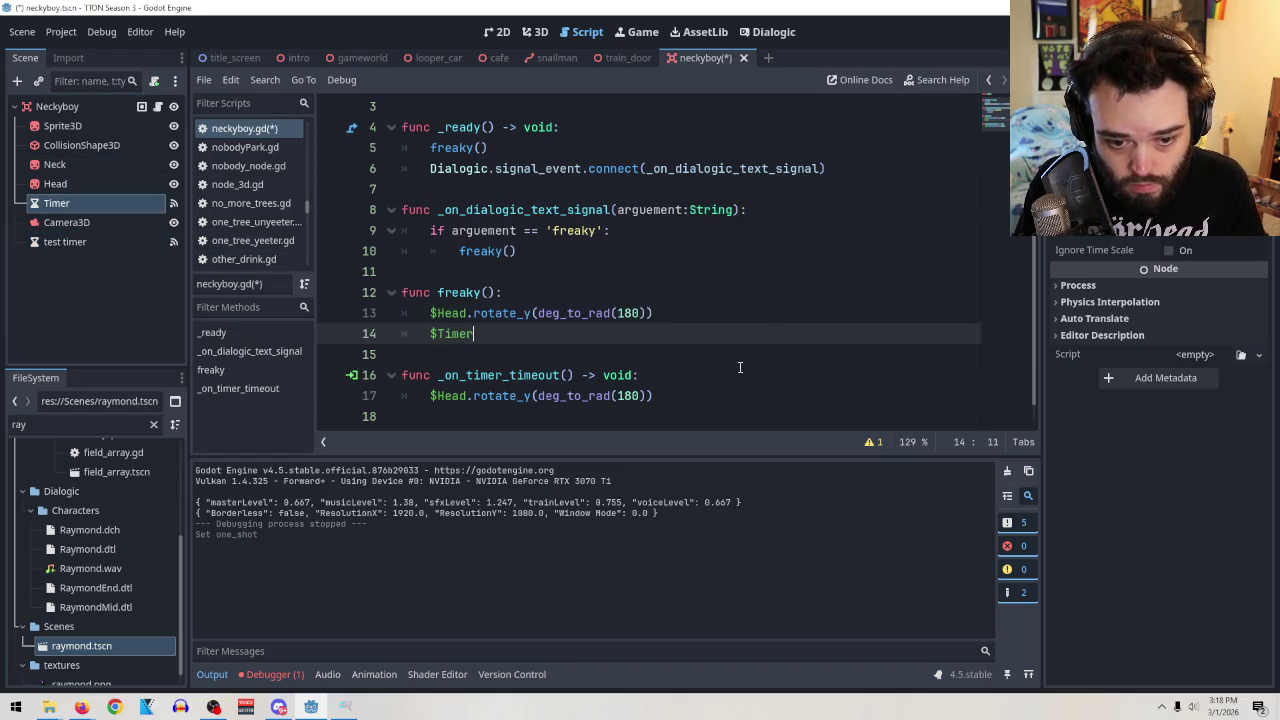
pyautogui.write('(')
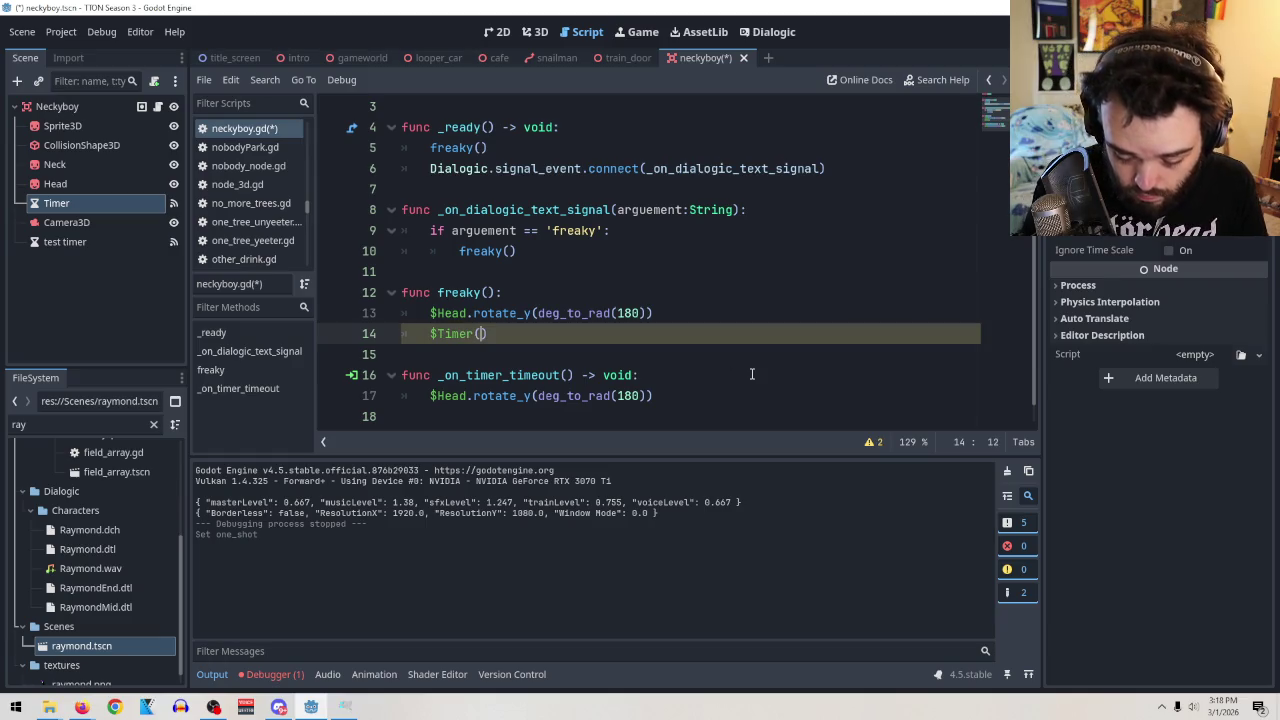
pyautogui.write('0-.05')
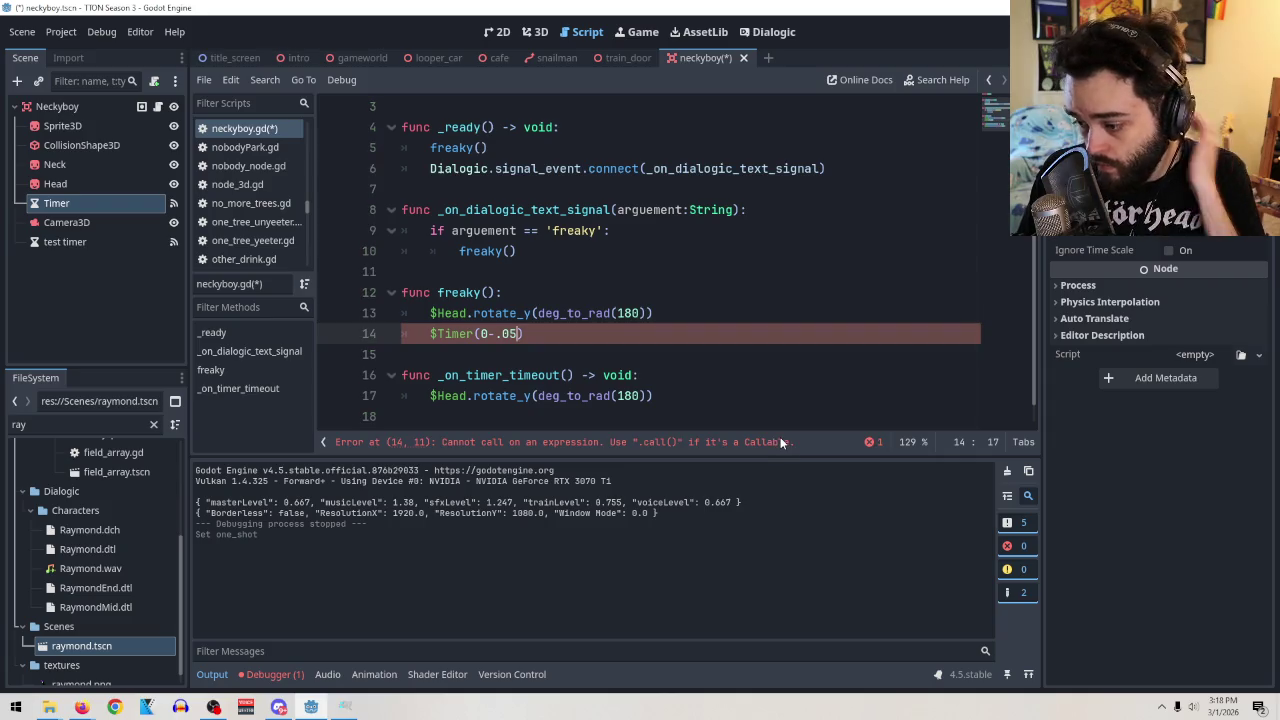
pyautogui.press('Left')
pyautogui.press('Left')
pyautogui.press('Left')
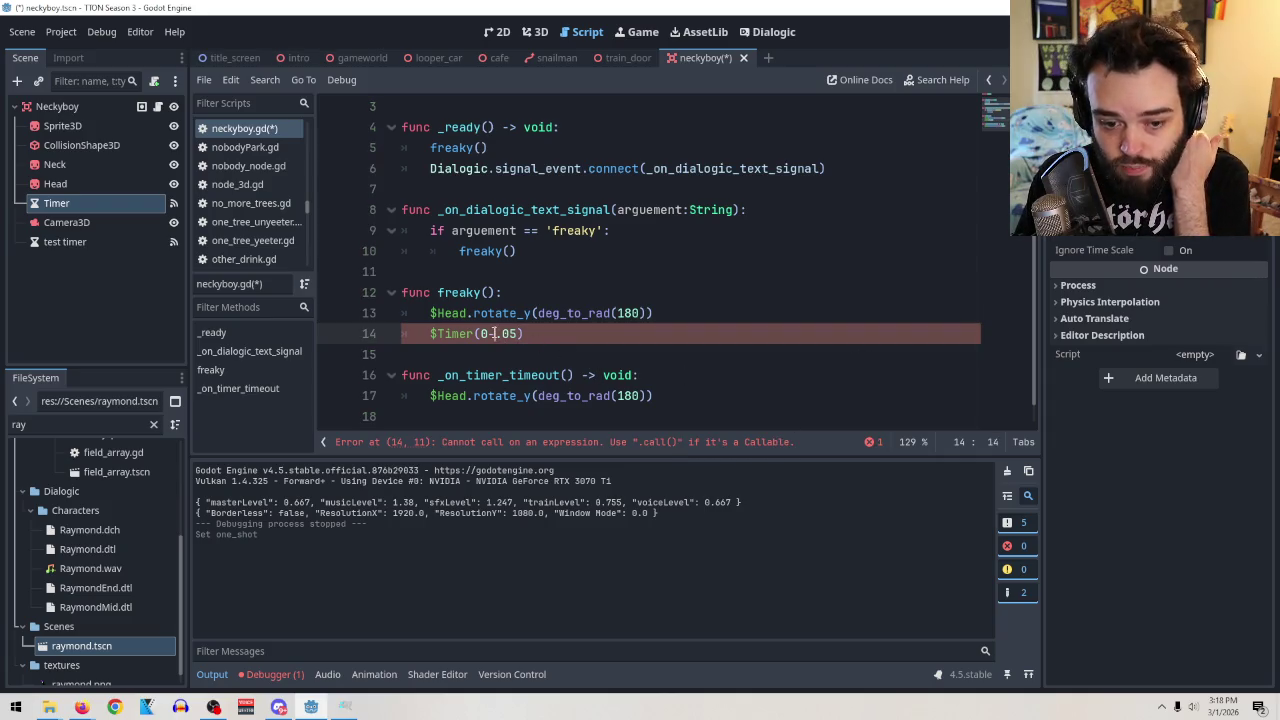
pyautogui.press('BackSpace')
# Repair the $Timer.start(0.05) call on line 14, then save and run the game.
pyautogui.click(553, 396)
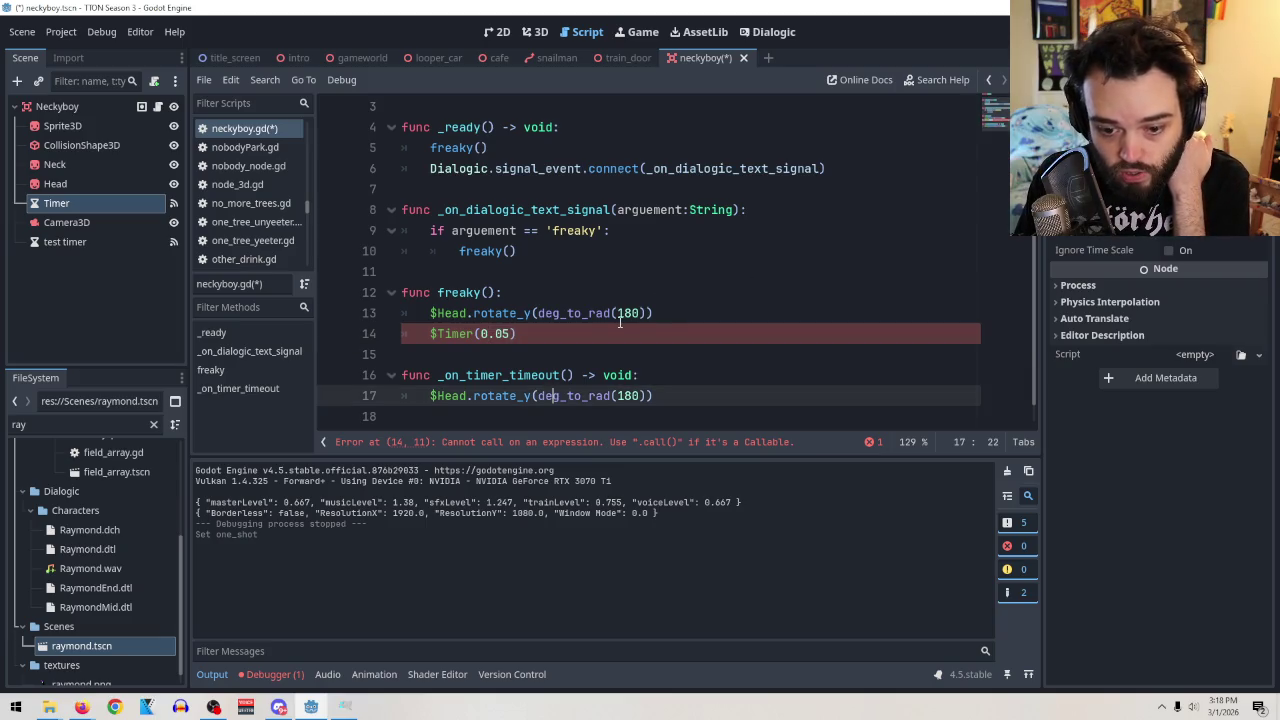
pyautogui.click(476, 333)
pyautogui.write('.')
pyautogui.click(731, 380)
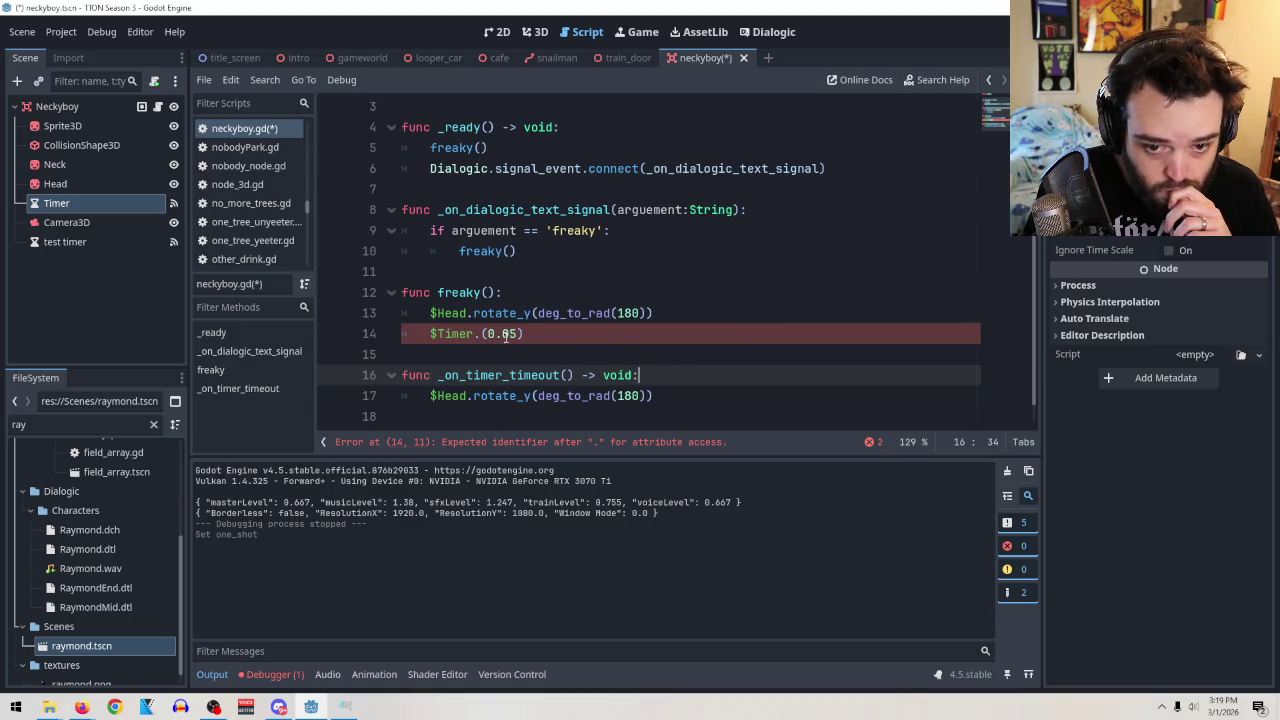
pyautogui.click(541, 333)
pyautogui.press('BackSpace')
pyautogui.press('BackSpace')
pyautogui.press('BackSpace')
pyautogui.write('timer')
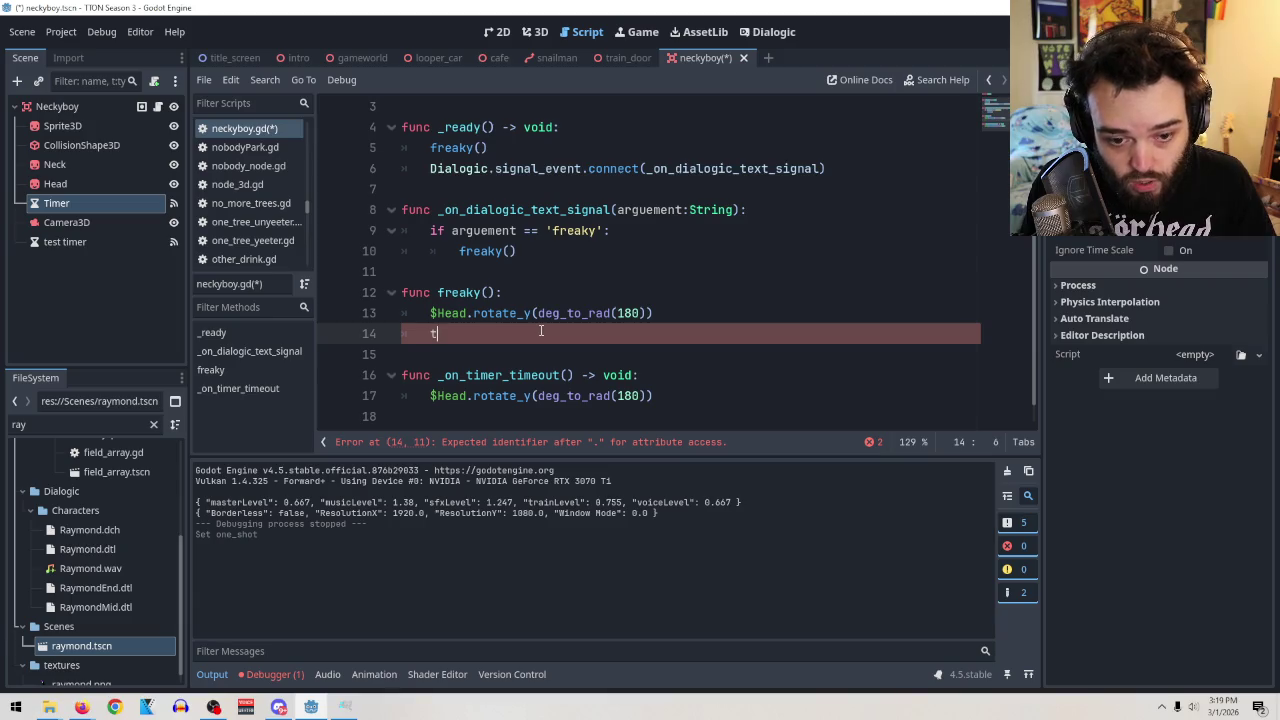
pyautogui.press('BackSpace')
pyautogui.press('BackSpace')
pyautogui.press('BackSpace')
pyautogui.hotkey('ctrl', 'z')
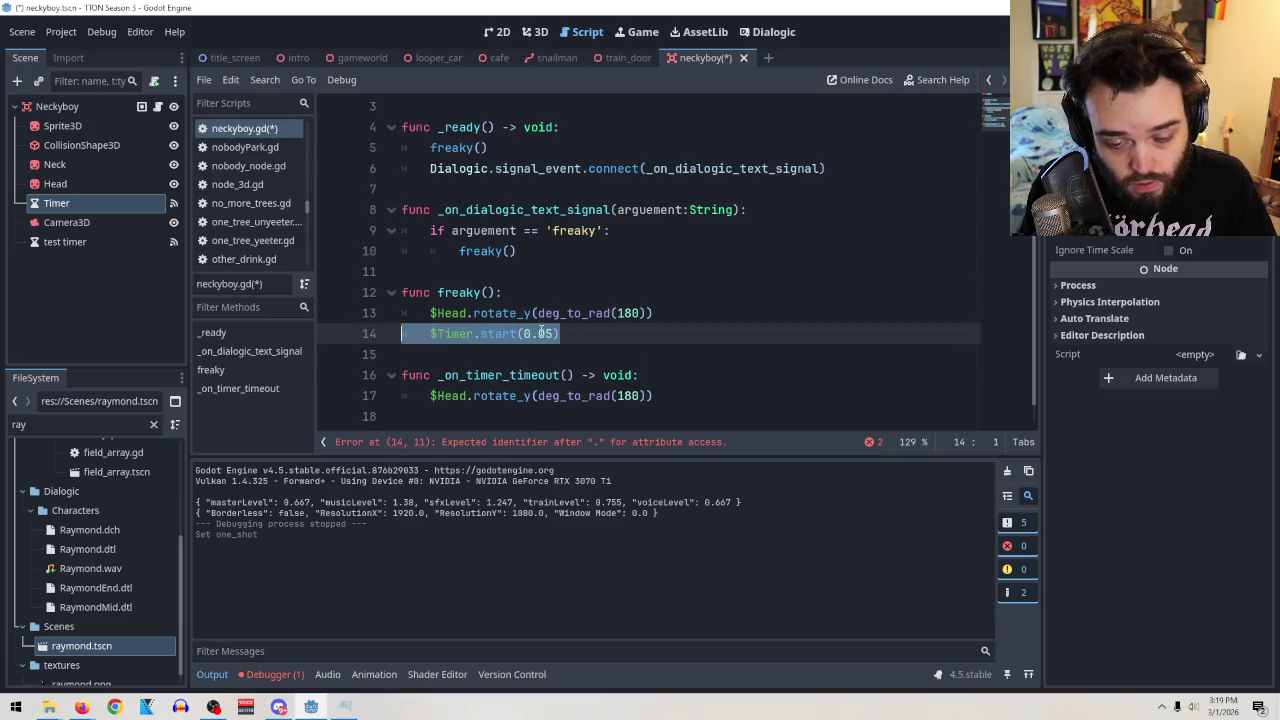
pyautogui.click(677, 333)
pyautogui.press('F6')
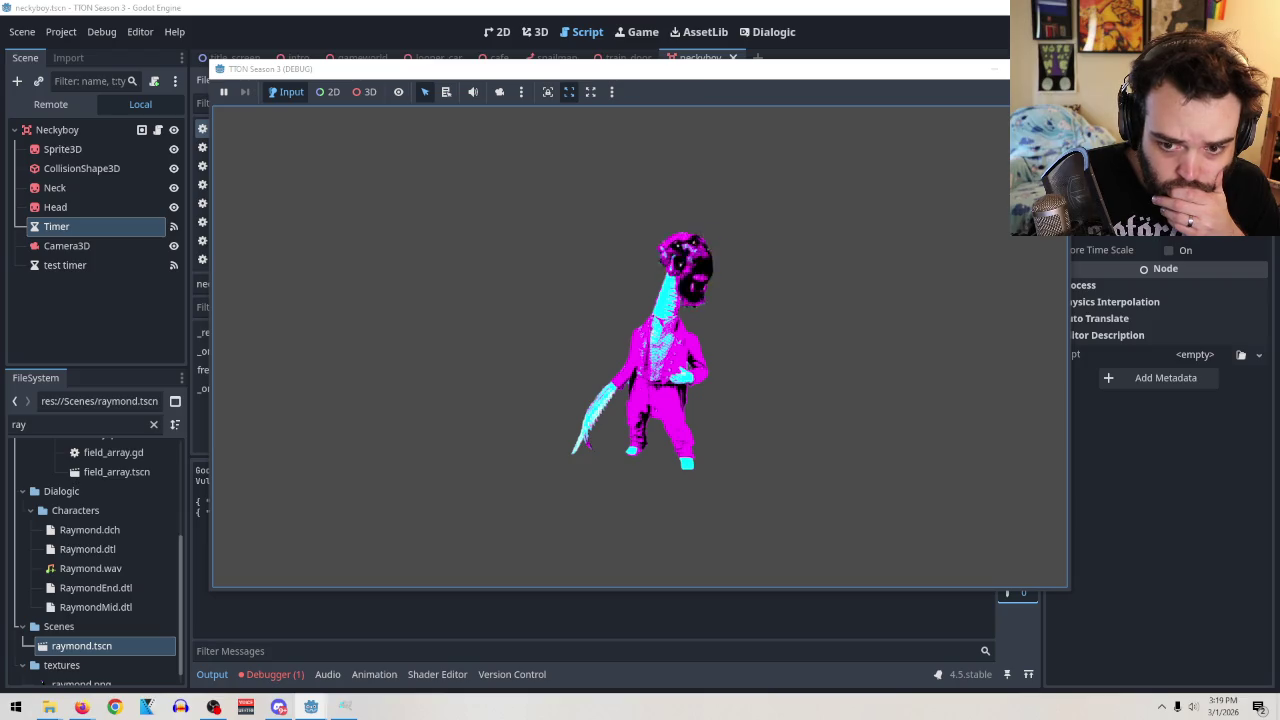
# Comment out the $Timer.start(0.05) line with # and test-run the game.
pyautogui.hotkey('alt', 'F4')
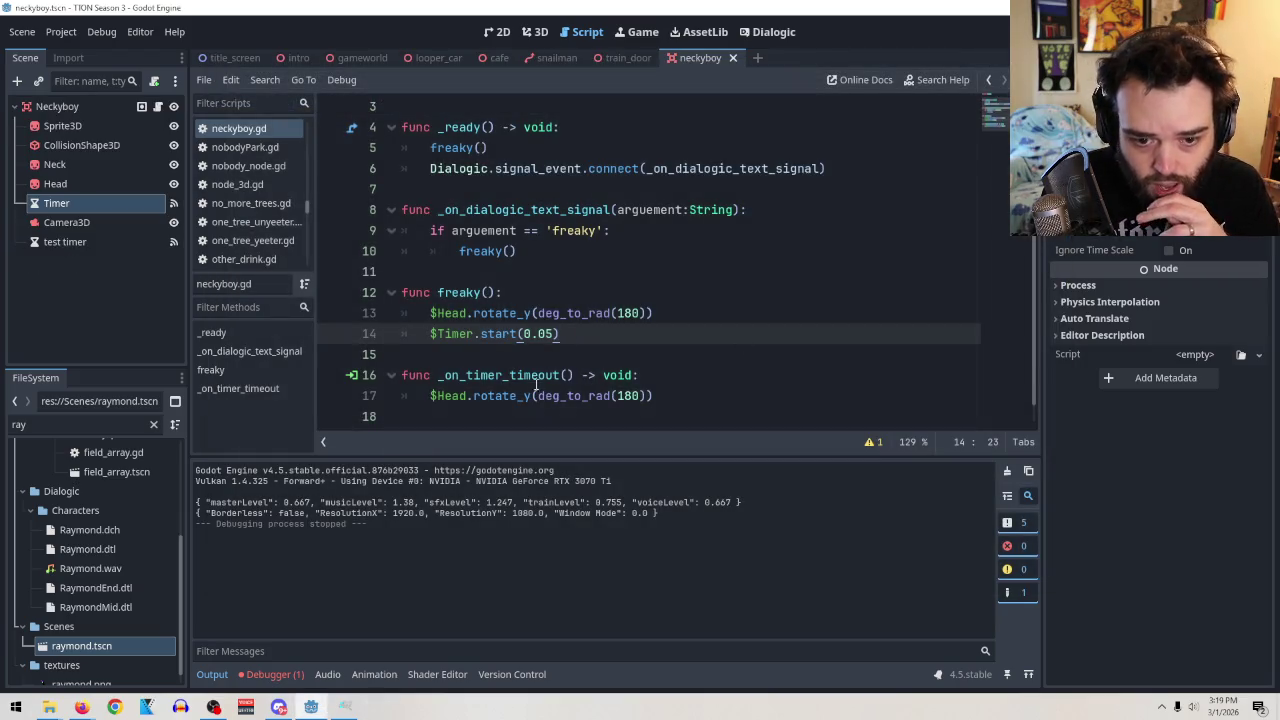
pyautogui.write('#')
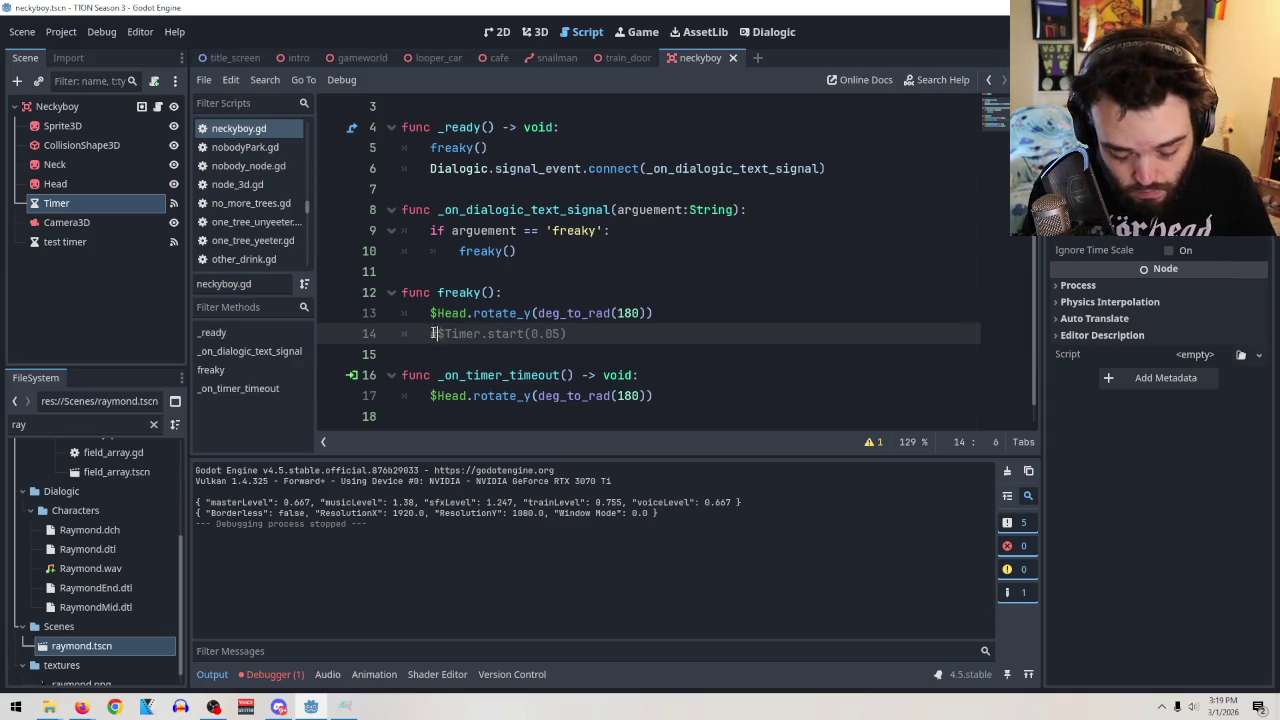
pyautogui.press('F5')
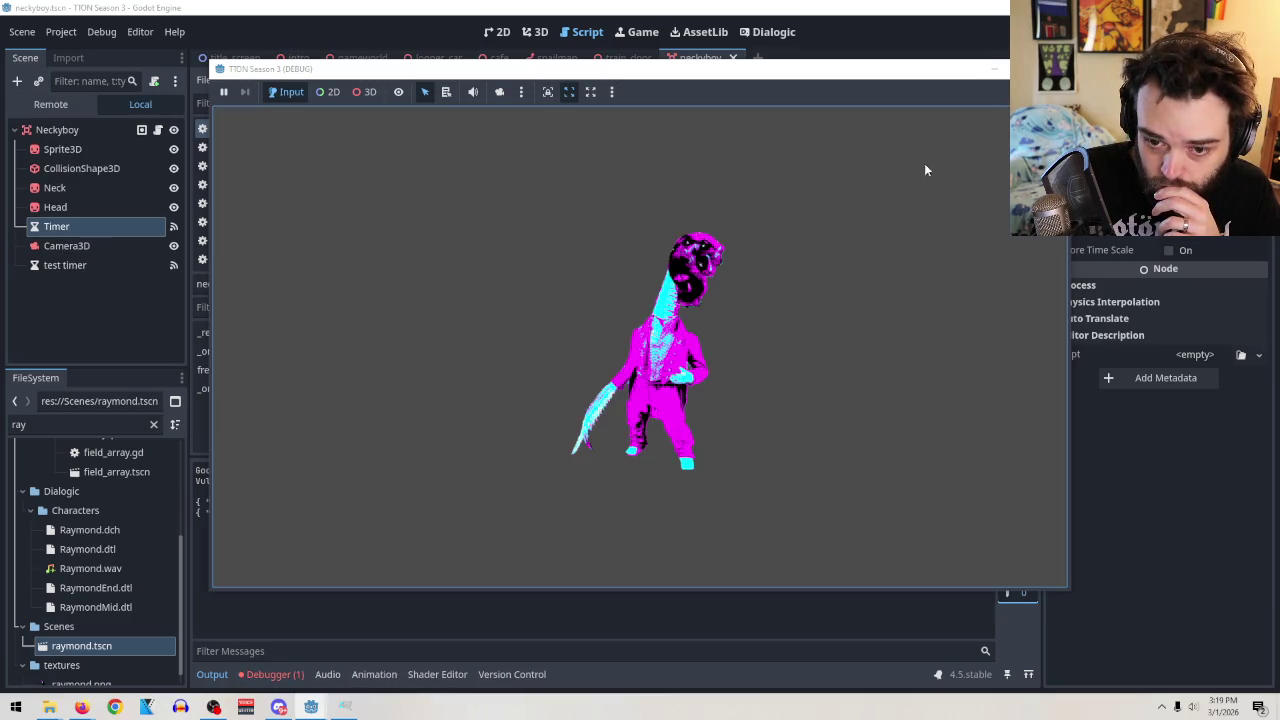
pyautogui.press('F8')
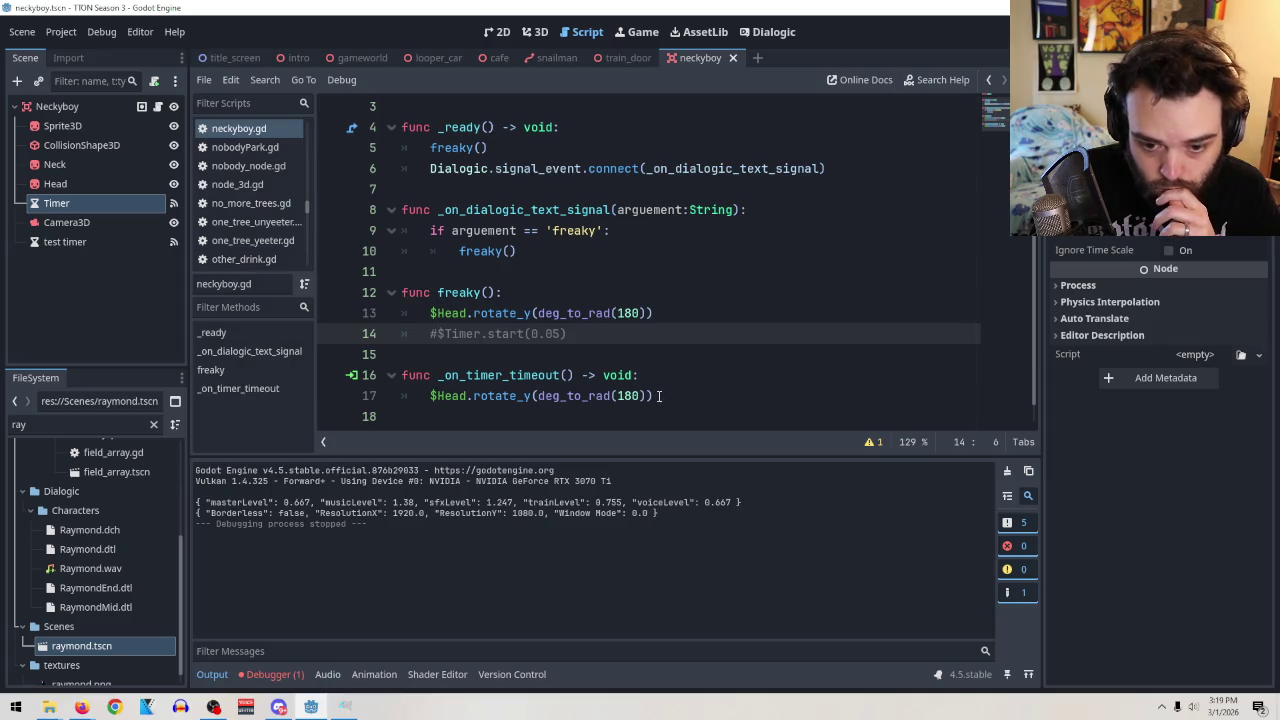
pyautogui.moveTo(659, 396); pyautogui.dragTo(422, 395)
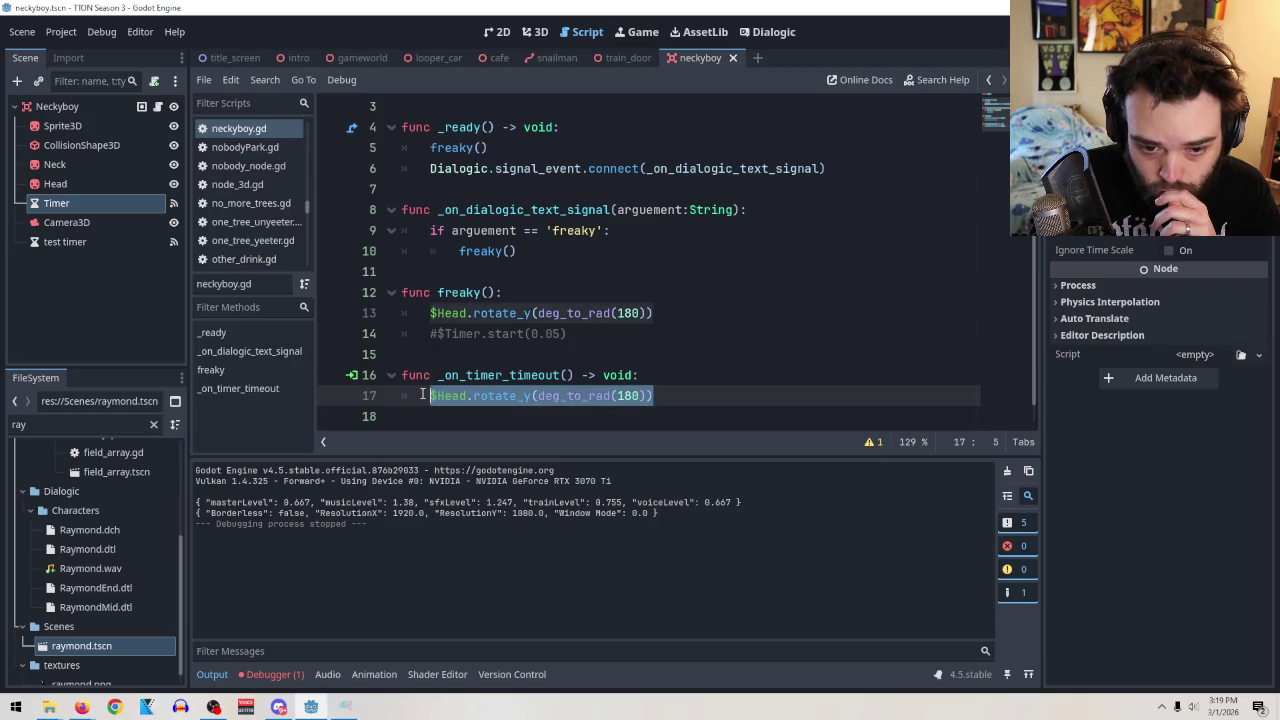
# Replace the head rotation line in _on_timer_timeout with a freaky() call.
pyautogui.write('freaky')
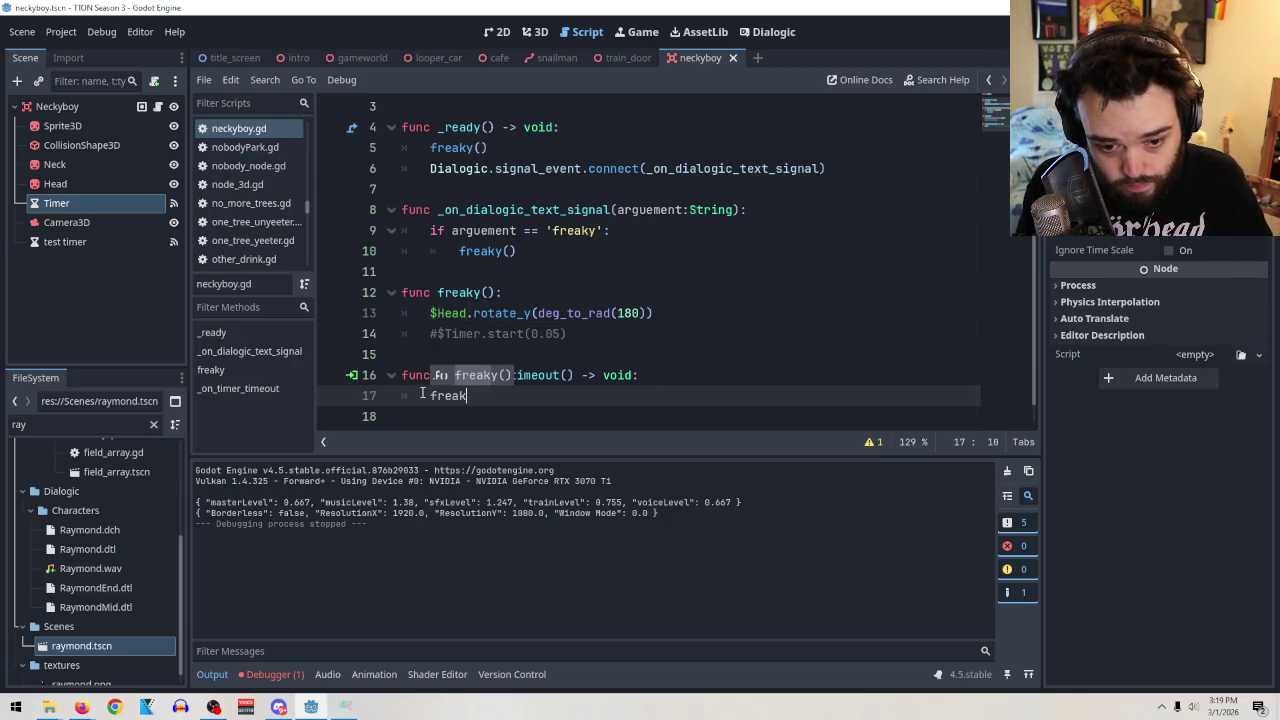
pyautogui.press('Return')
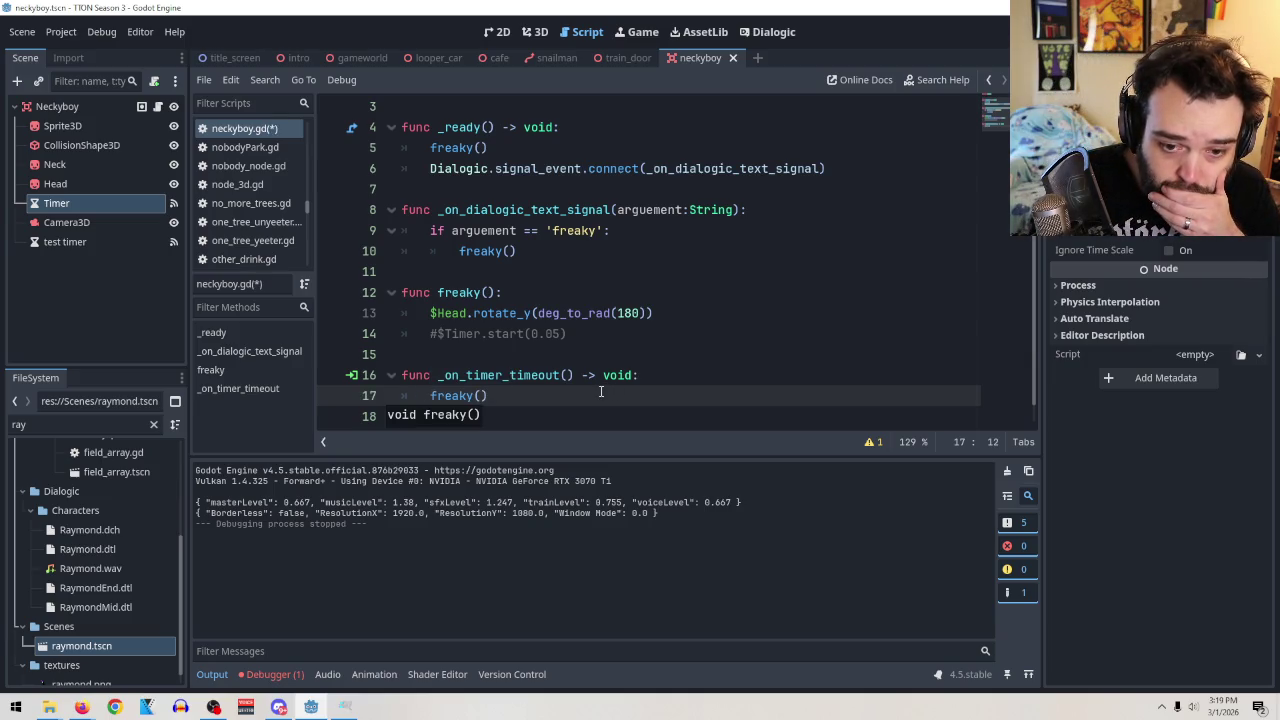
pyautogui.click(431, 401)
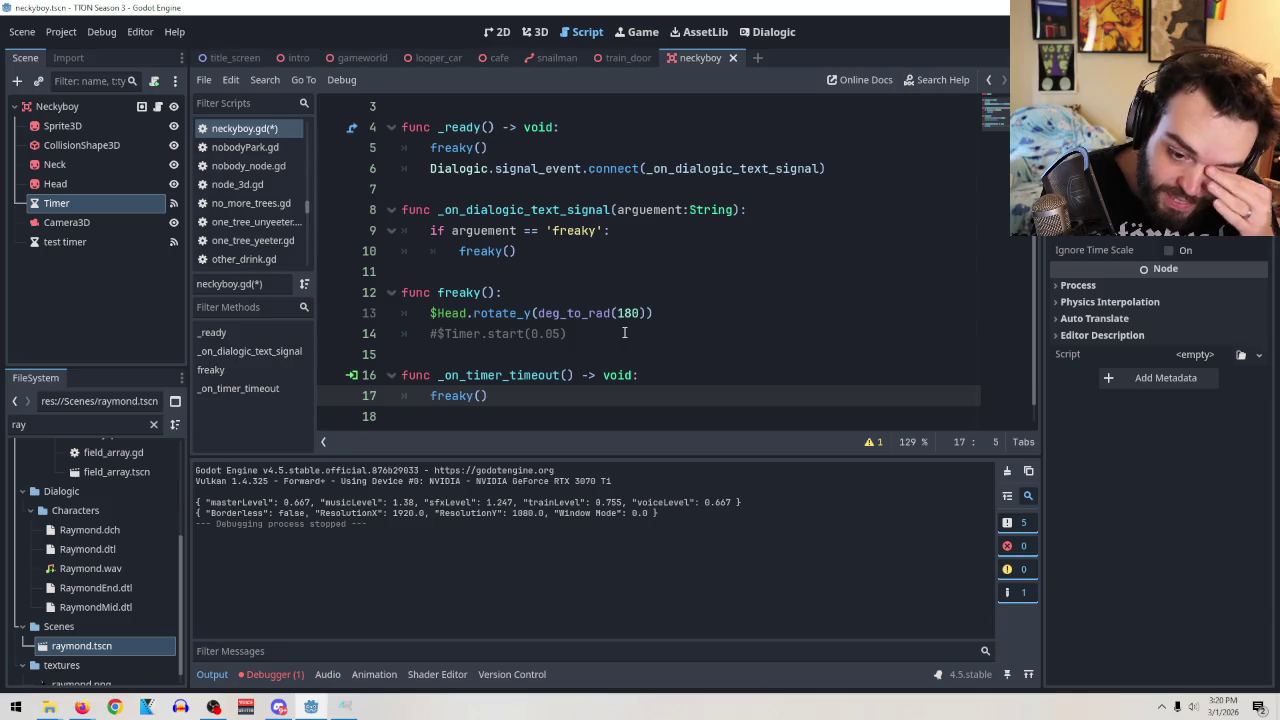
# Copy the func _input(event): header from gameworld into line 3 of neckyboy.gd.
pyautogui.click(357, 59)
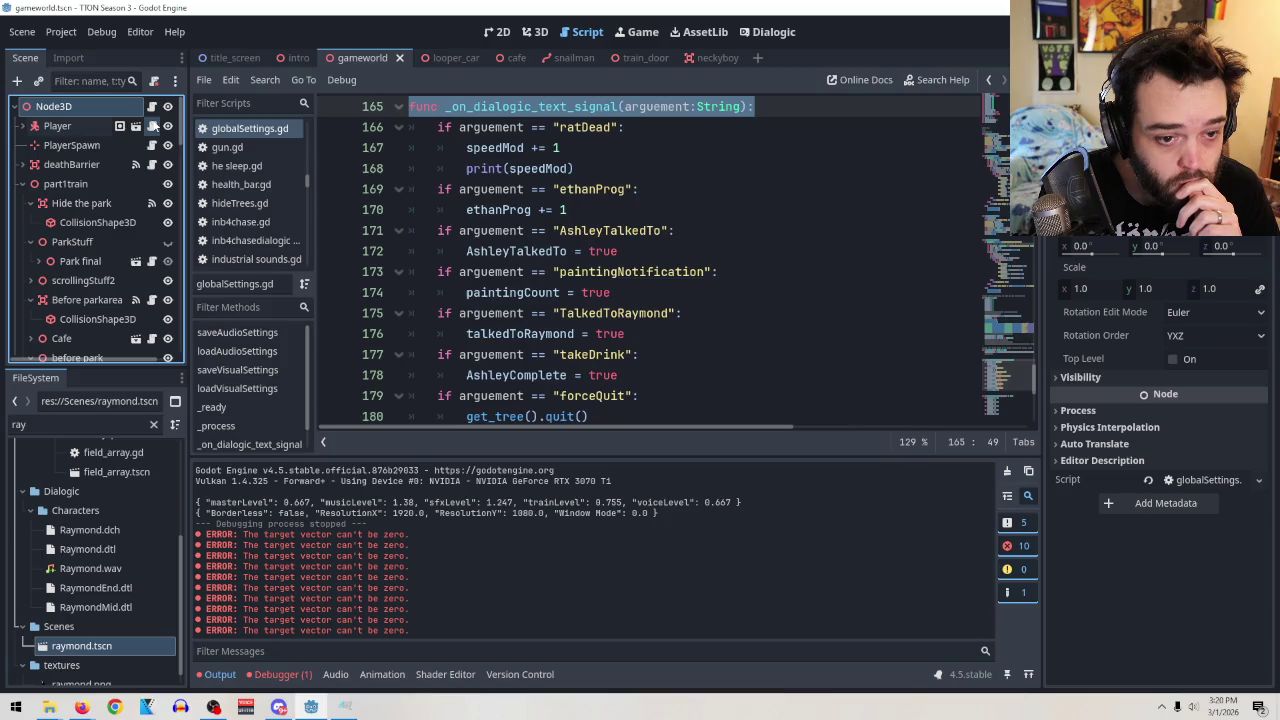
pyautogui.scroll(-10, 746, 358)
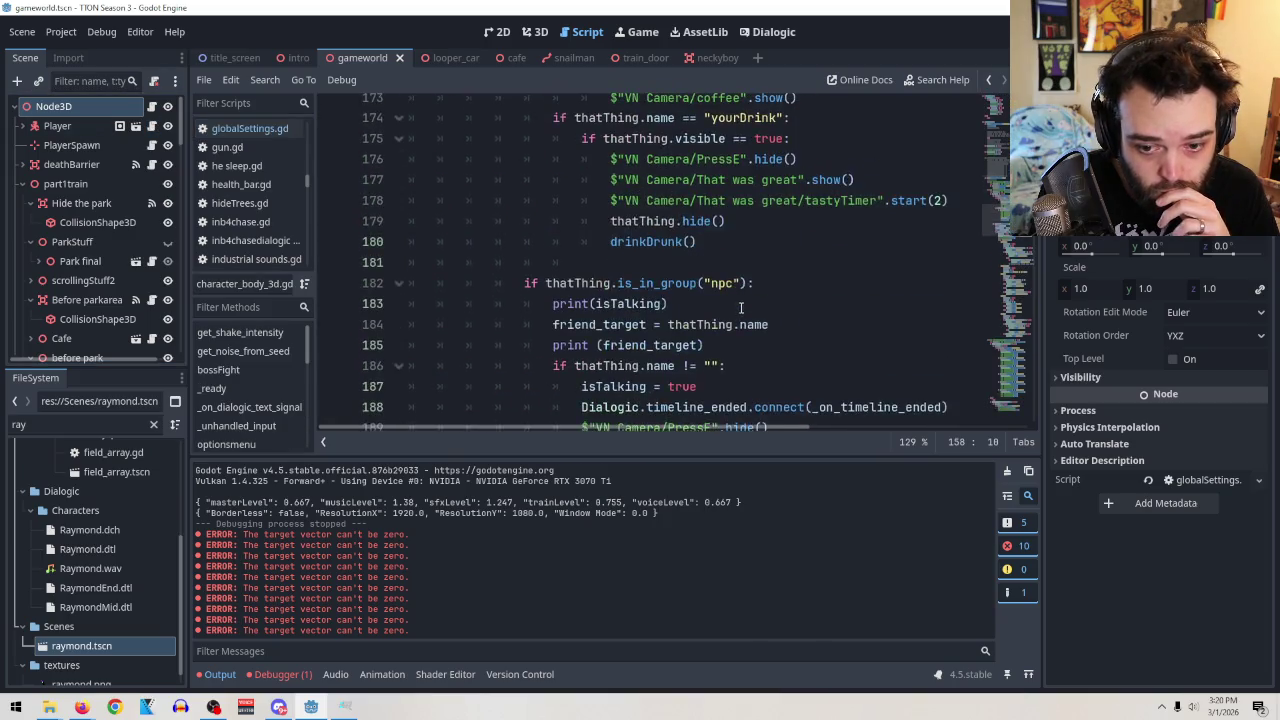
pyautogui.scroll(7, 746, 320)
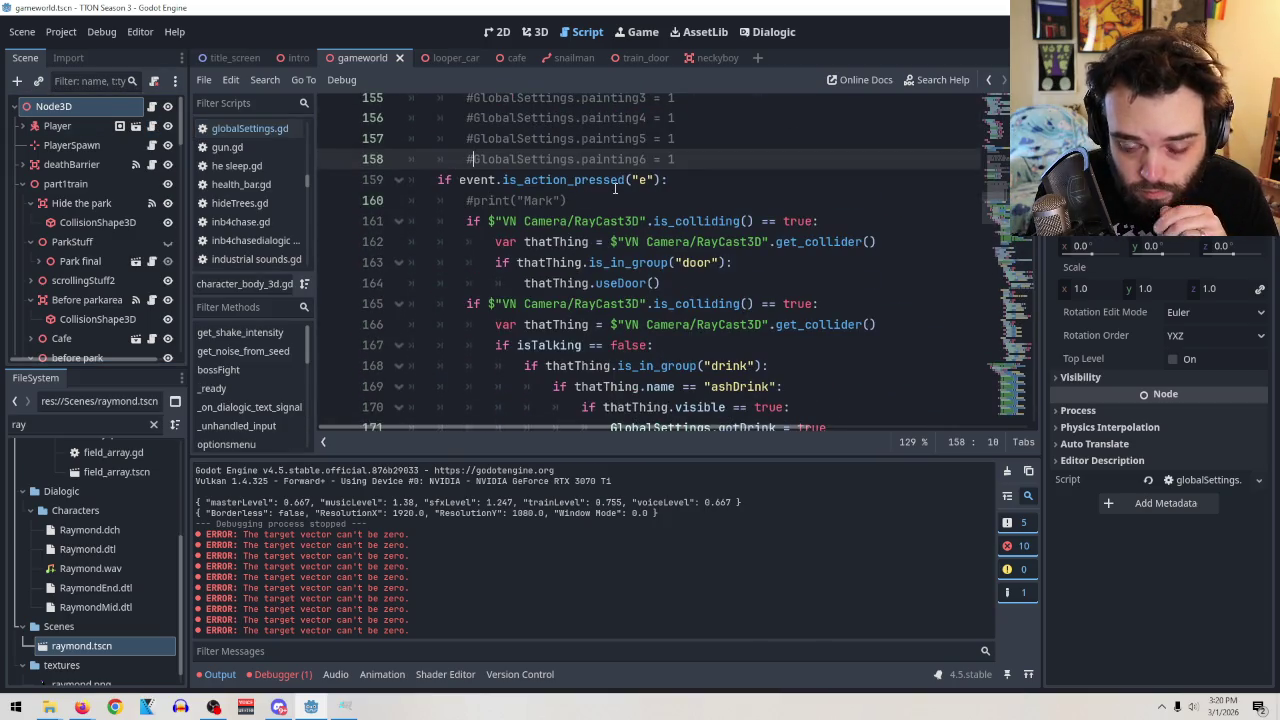
pyautogui.scroll(5, 640, 200)
pyautogui.scroll(6, 678, 250)
pyautogui.moveTo(544, 283); pyautogui.dragTo(408, 283)
pyautogui.click(707, 60)
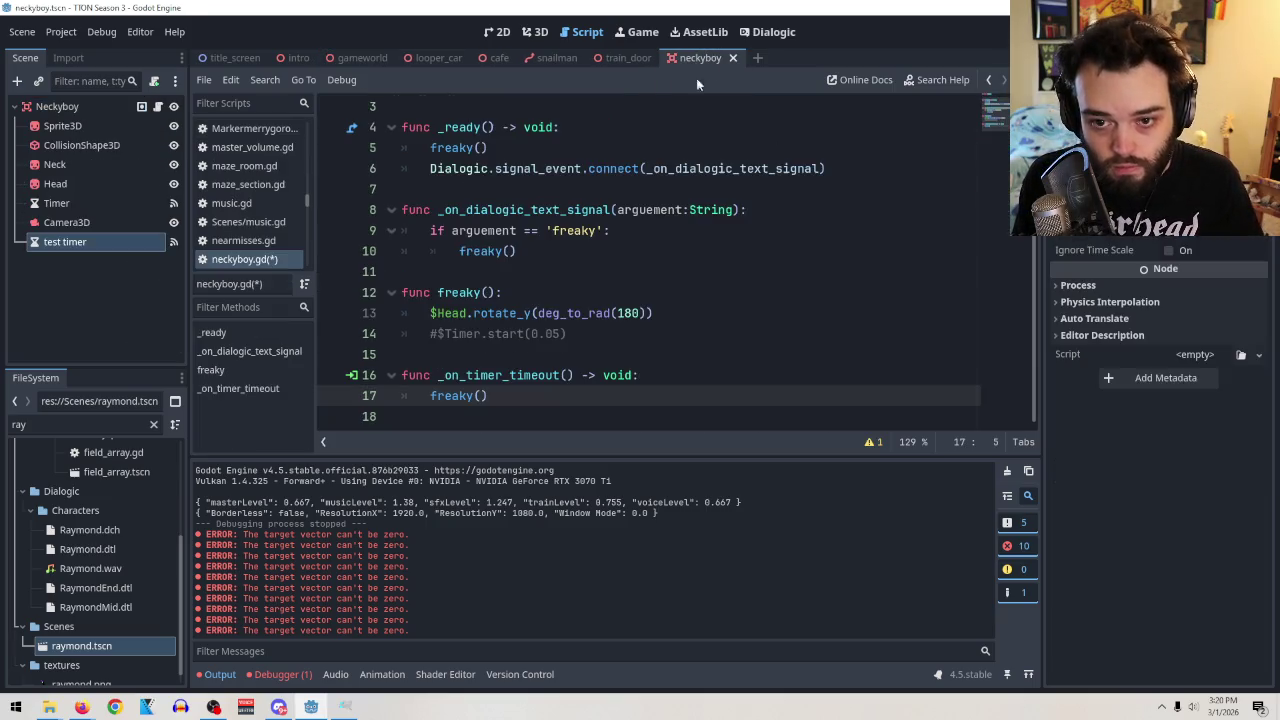
pyautogui.scroll(1, 488, 160)
pyautogui.click(480, 146)
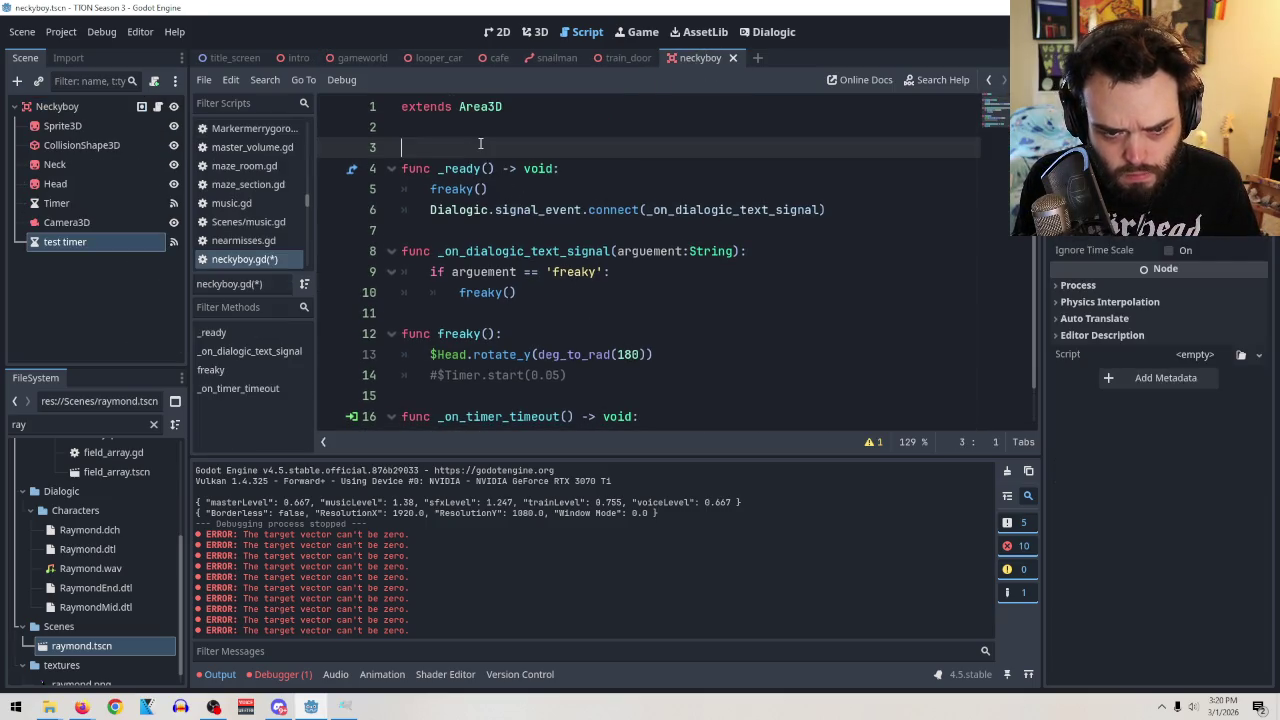
pyautogui.press('Return')
pyautogui.press('Up')
pyautogui.write('func _input(event):')
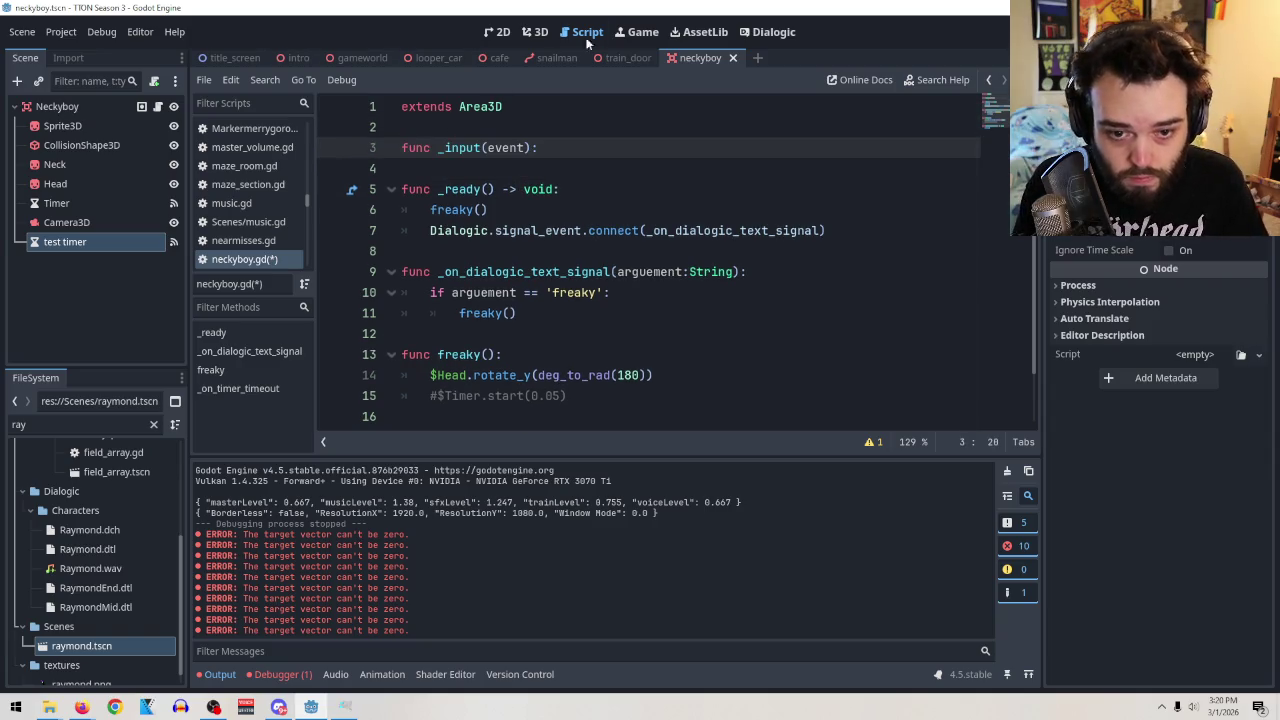
# Copy the ui_cancel check and its optionsmenu() call from character_body_3d.gd.
pyautogui.click(348, 57)
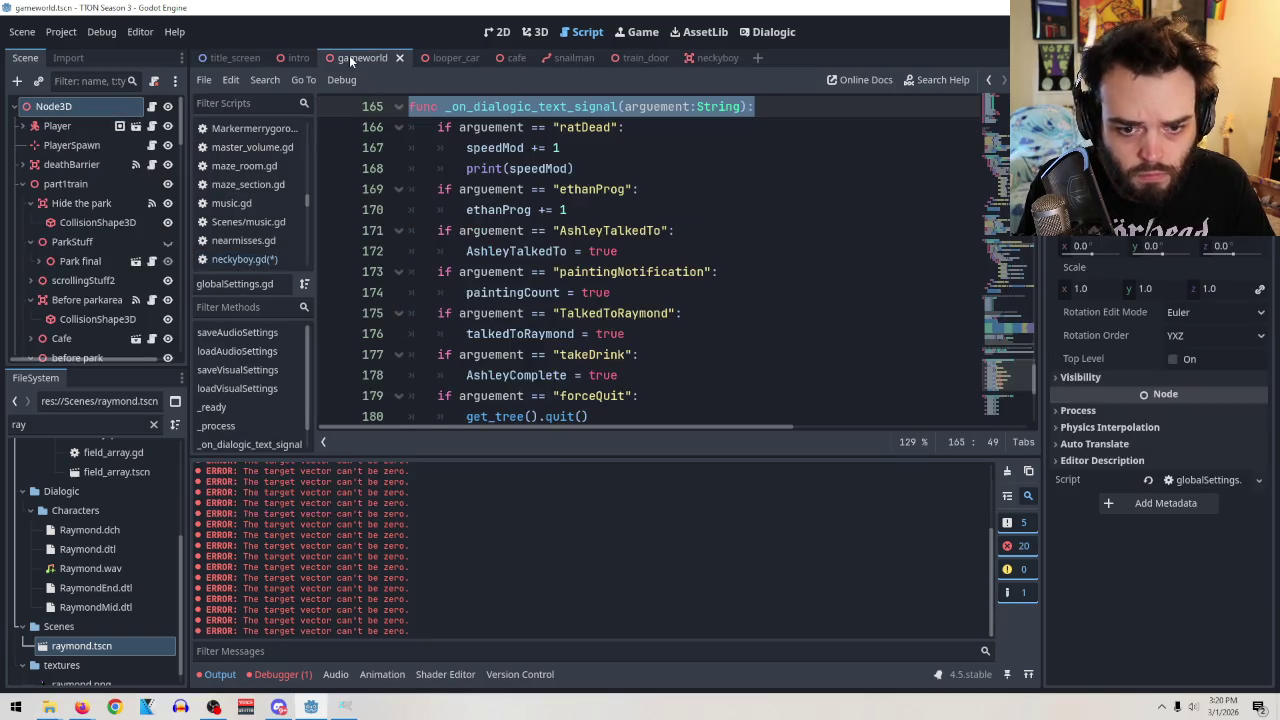
pyautogui.scroll(-3, 682, 174)
pyautogui.scroll(7, 682, 176)
pyautogui.click(686, 206)
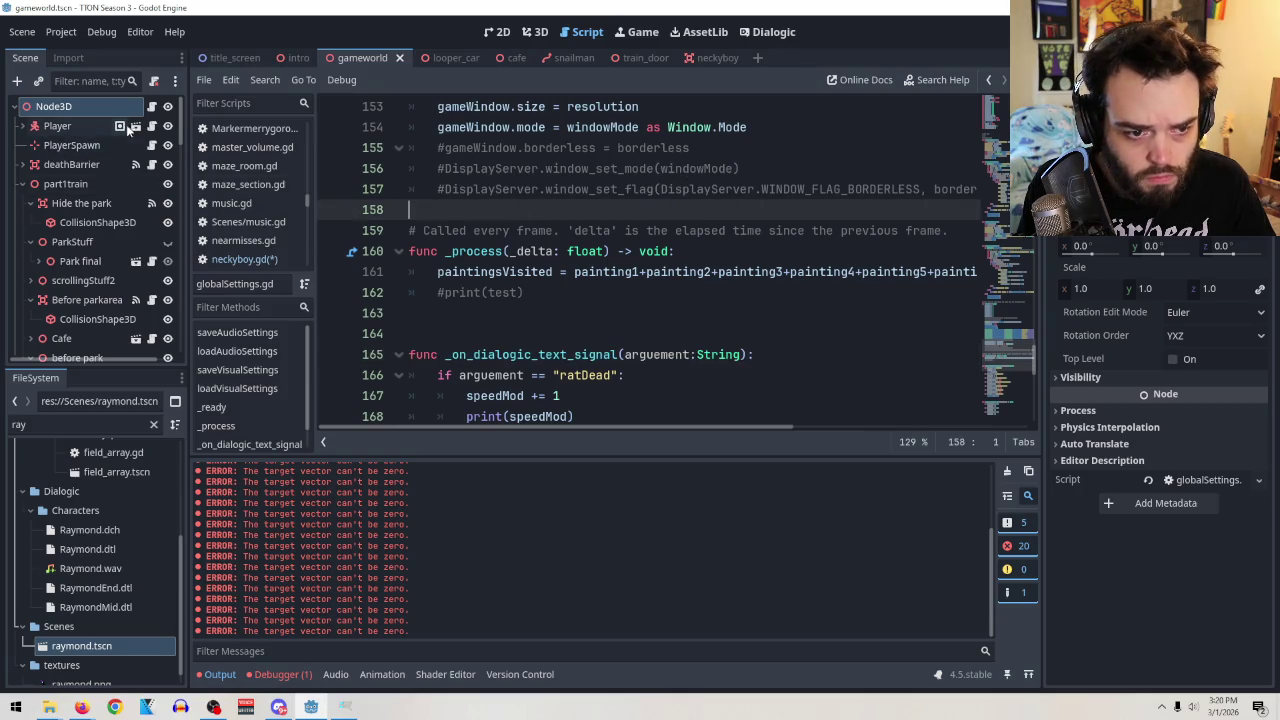
pyautogui.click(120, 126)
pyautogui.click(556, 314)
pyautogui.scroll(-8, 680, 295)
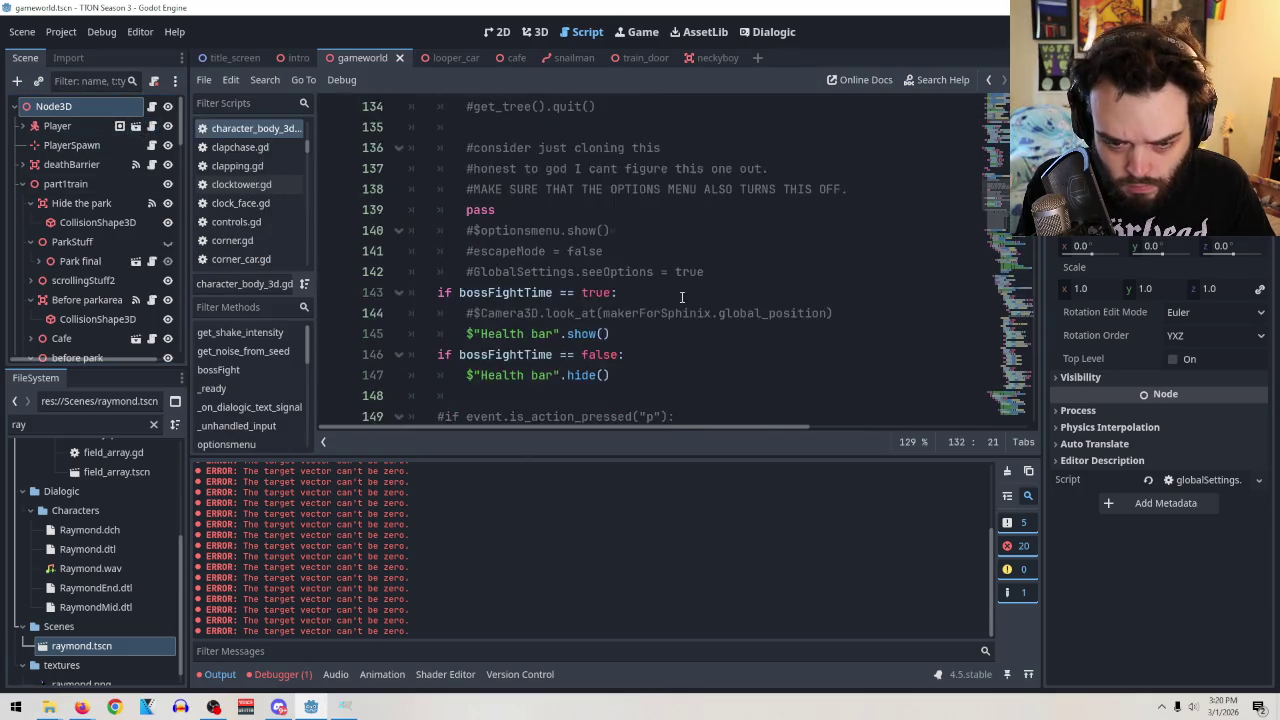
pyautogui.scroll(8, 682, 297)
pyautogui.moveTo(716, 252); pyautogui.dragTo(437, 251)
pyautogui.click(796, 250)
pyautogui.click(677, 271)
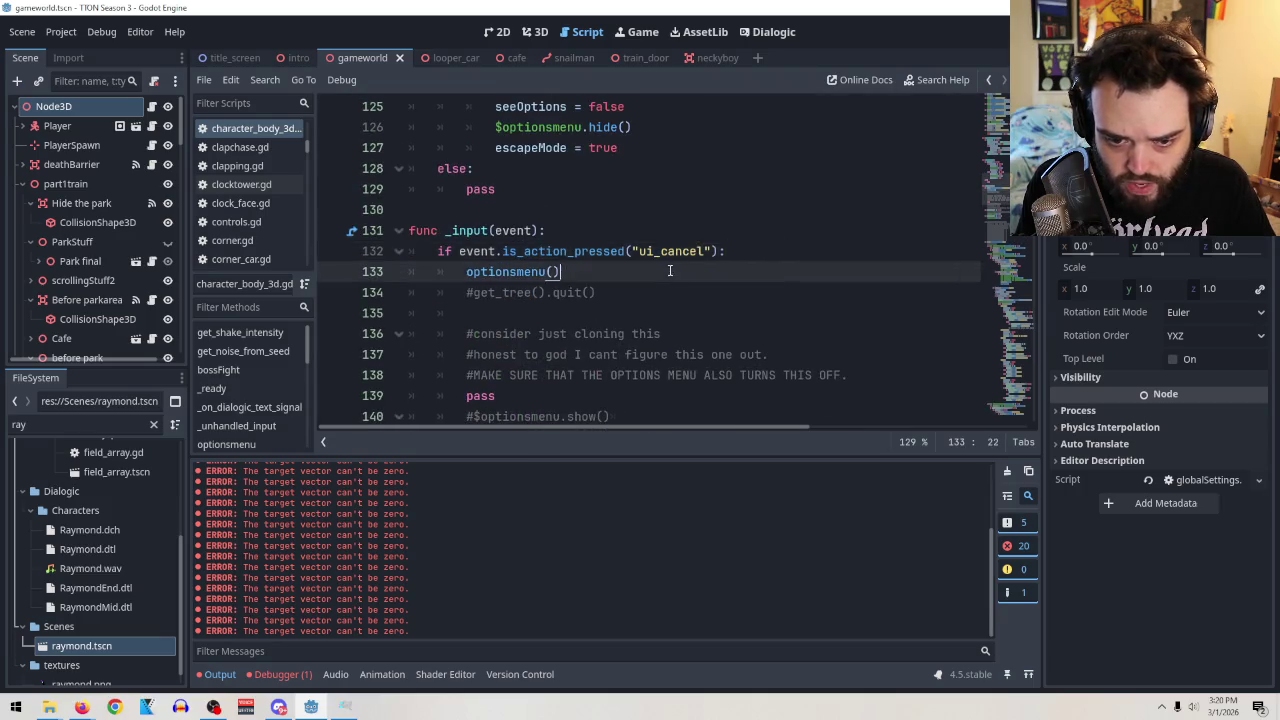
pyautogui.moveTo(677, 271); pyautogui.dragTo(438, 251)
pyautogui.hotkey('ctrl', 'c')
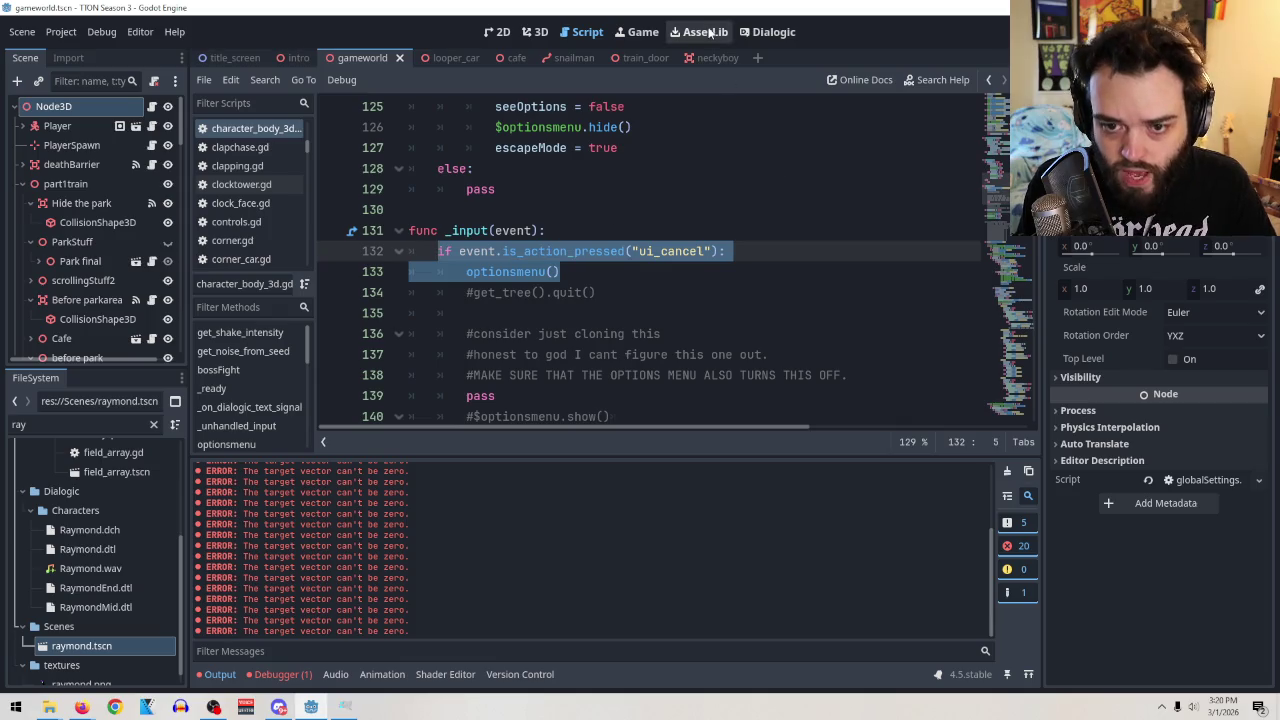
pyautogui.click(717, 57)
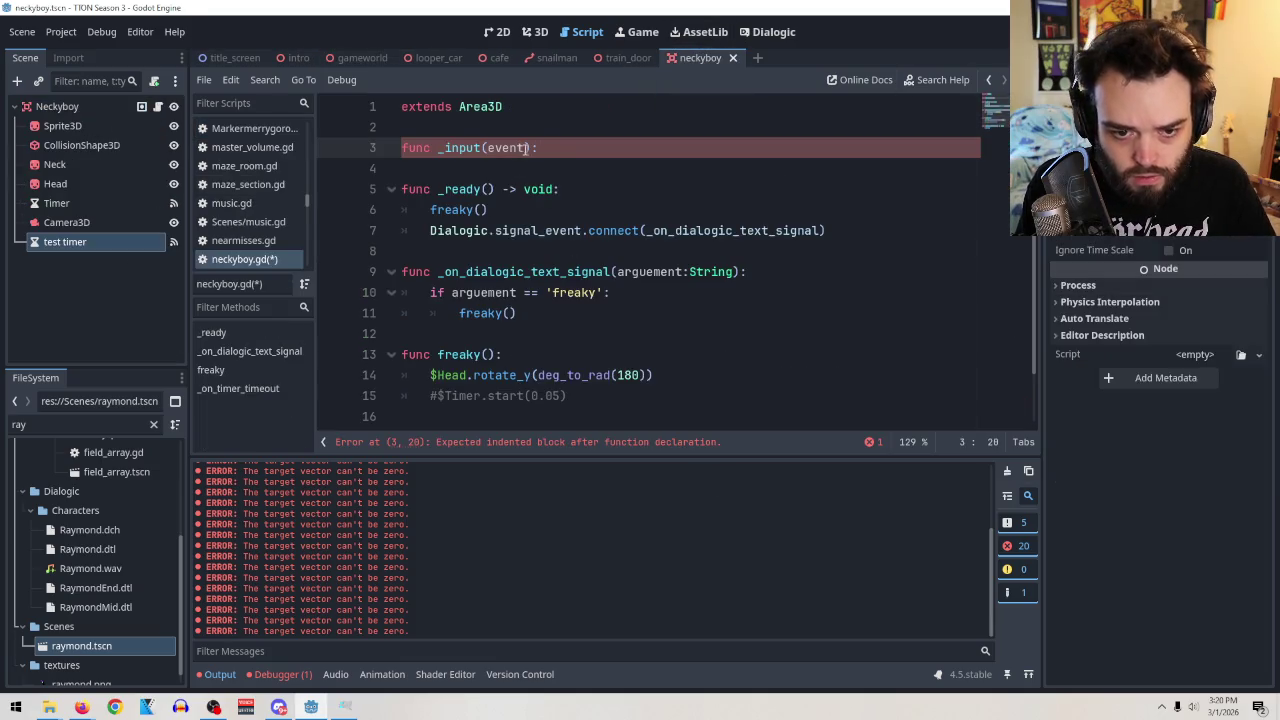
# Paste the check into _input with 'ui_cancel' changed to 'e' and optionsmenu() to freaky(), then run.
pyautogui.press('Return')
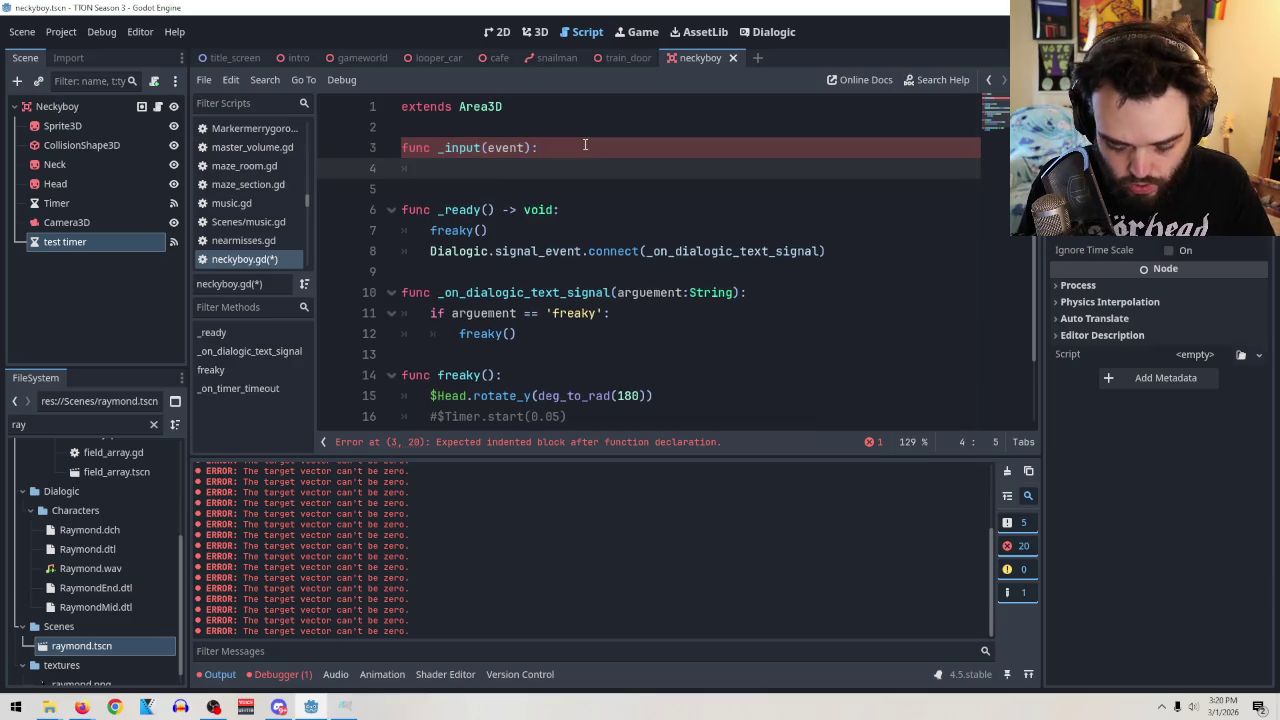
pyautogui.hotkey('ctrl', 'v')
pyautogui.moveTo(697, 168); pyautogui.dragTo(632, 170)
pyautogui.write('e')
pyautogui.moveTo(552, 189)
pyautogui.mouseDown()
pyautogui.moveTo(466, 168)
pyautogui.moveTo(459, 189)
pyautogui.mouseUp()
pyautogui.write('freaky')
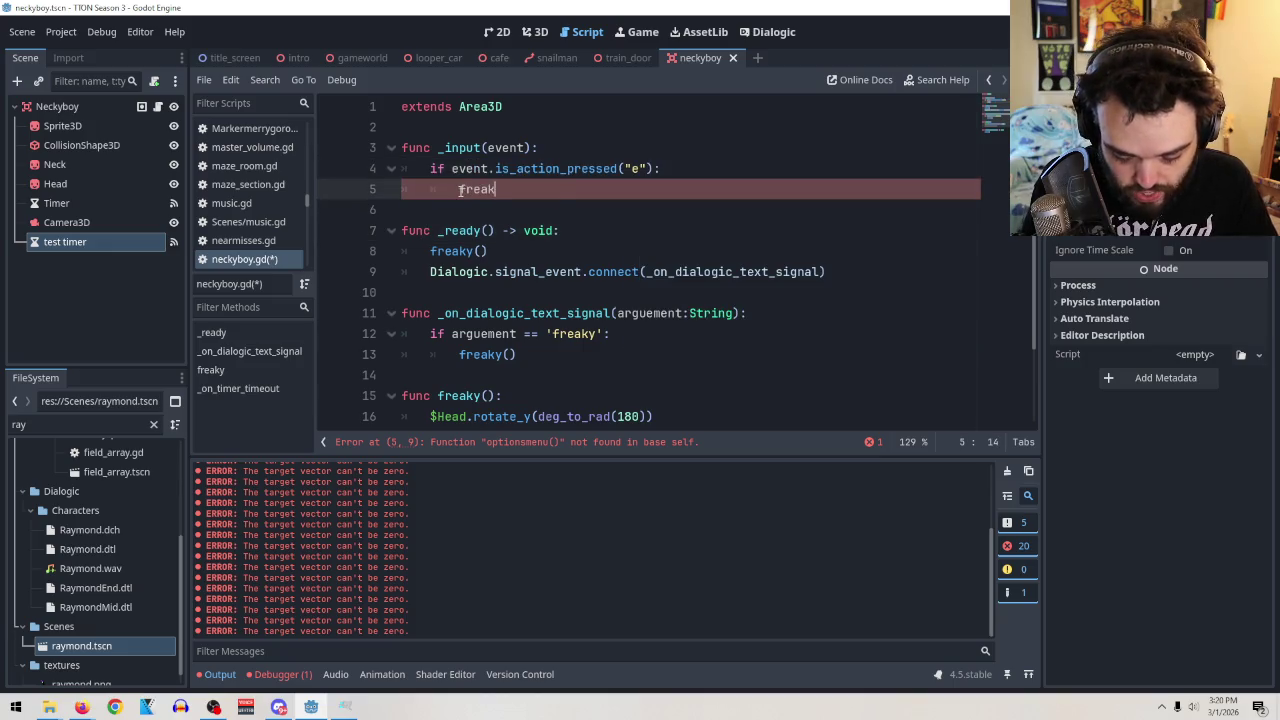
pyautogui.press('Return')
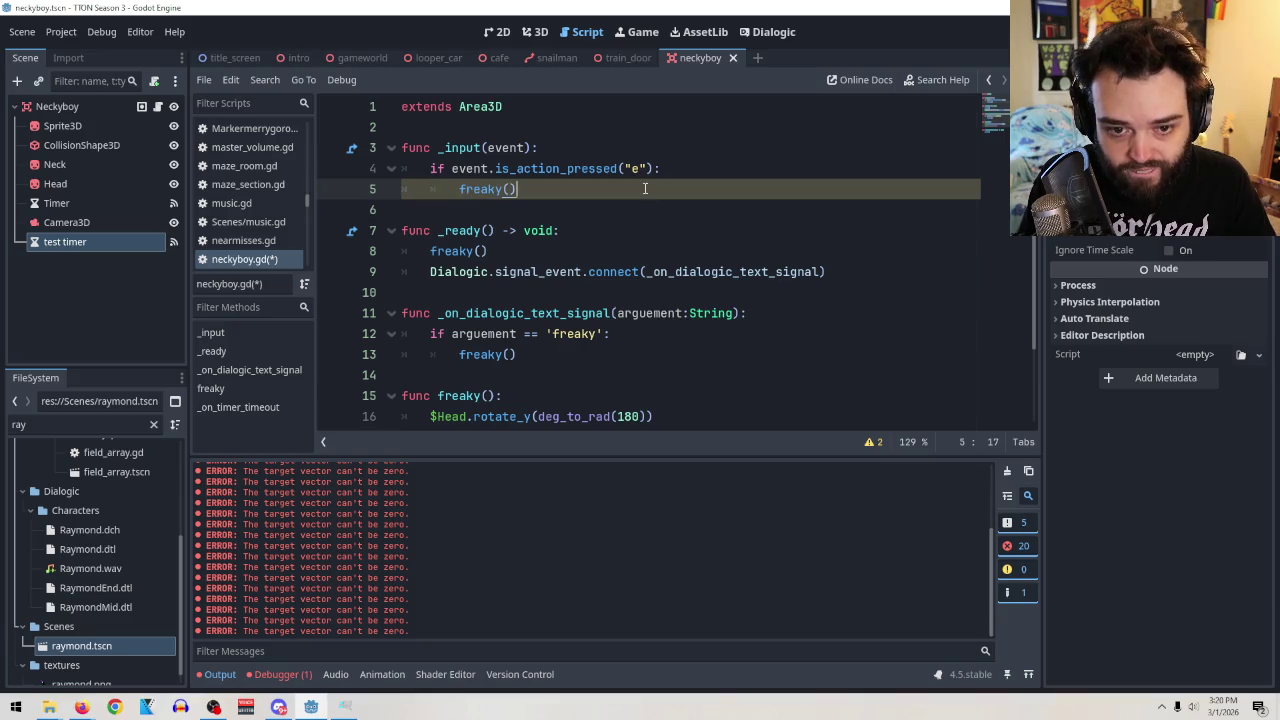
pyautogui.press('F5')
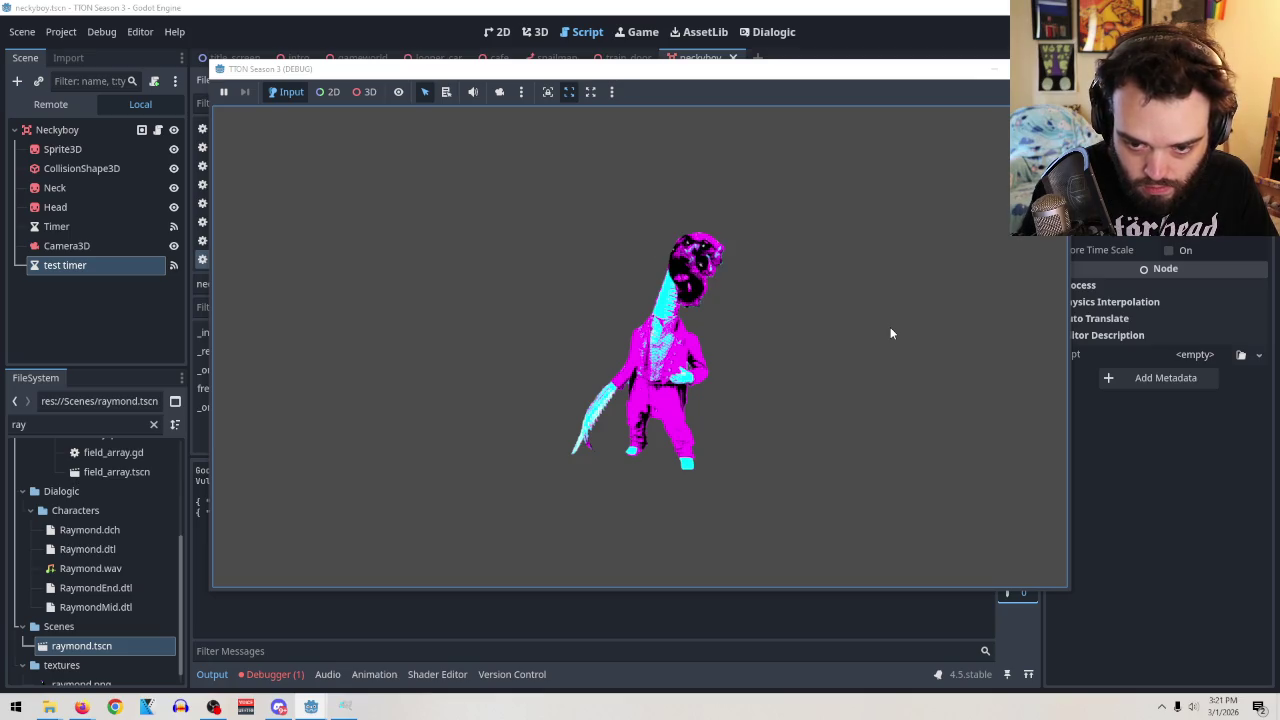
# Expand the e-key handler to four freaky() calls and run the game.
pyautogui.press('F8')
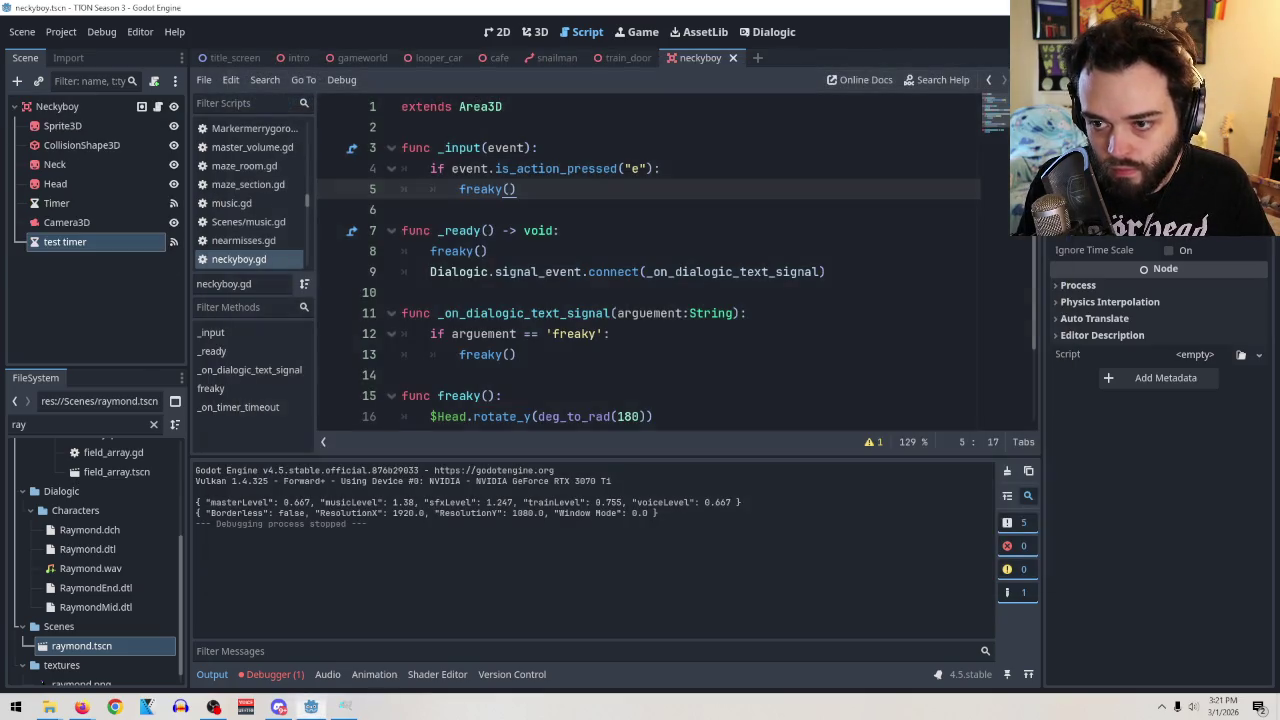
pyautogui.press('Return')
pyautogui.write('freaky')
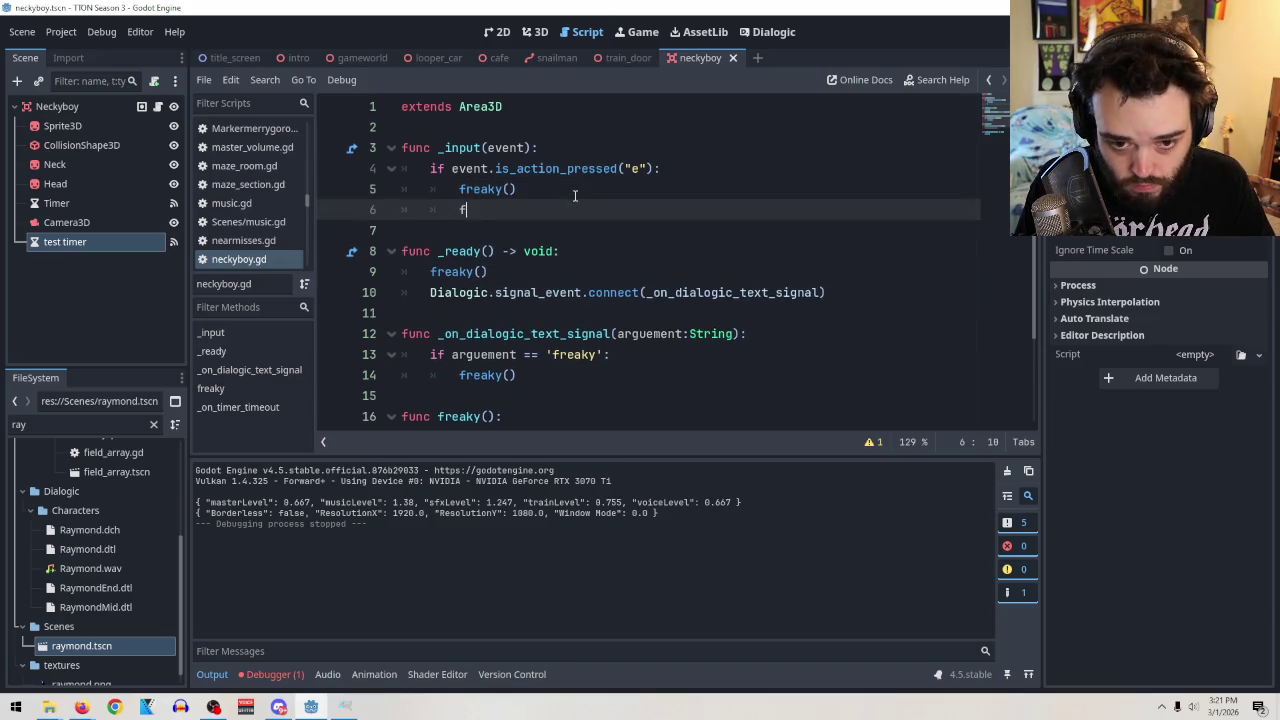
pyautogui.press('Return')
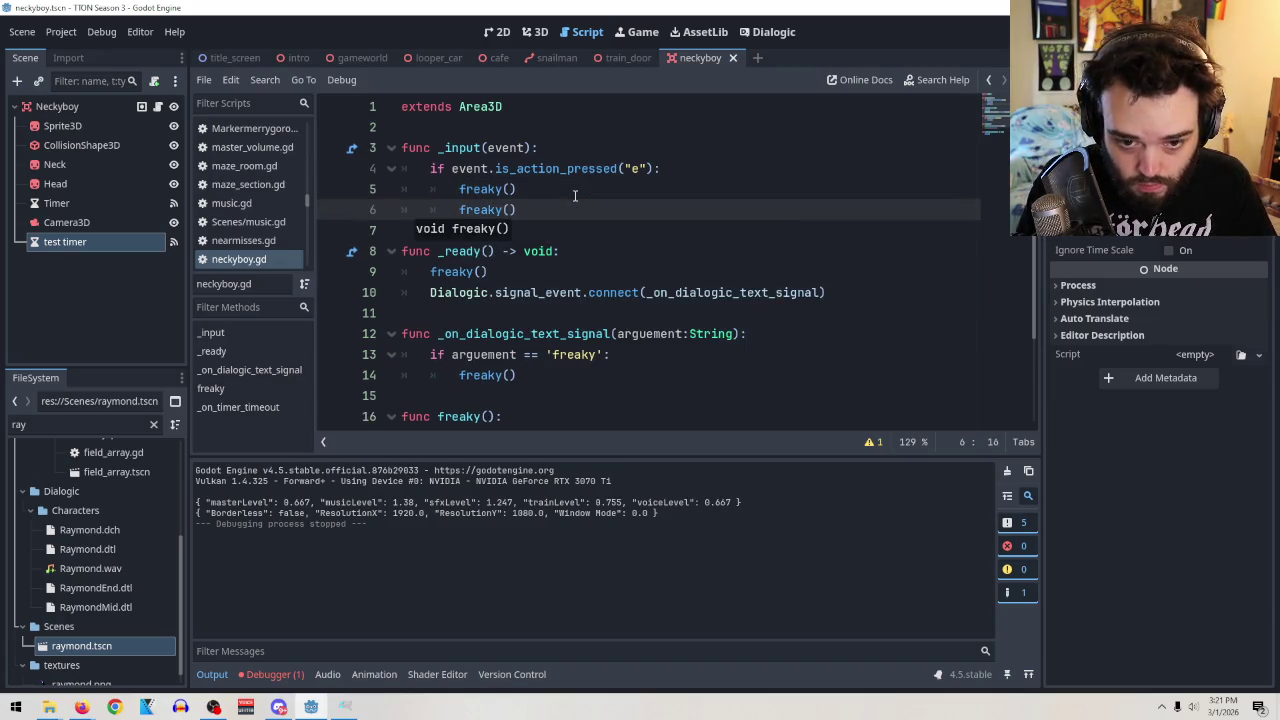
pyautogui.press('Return')
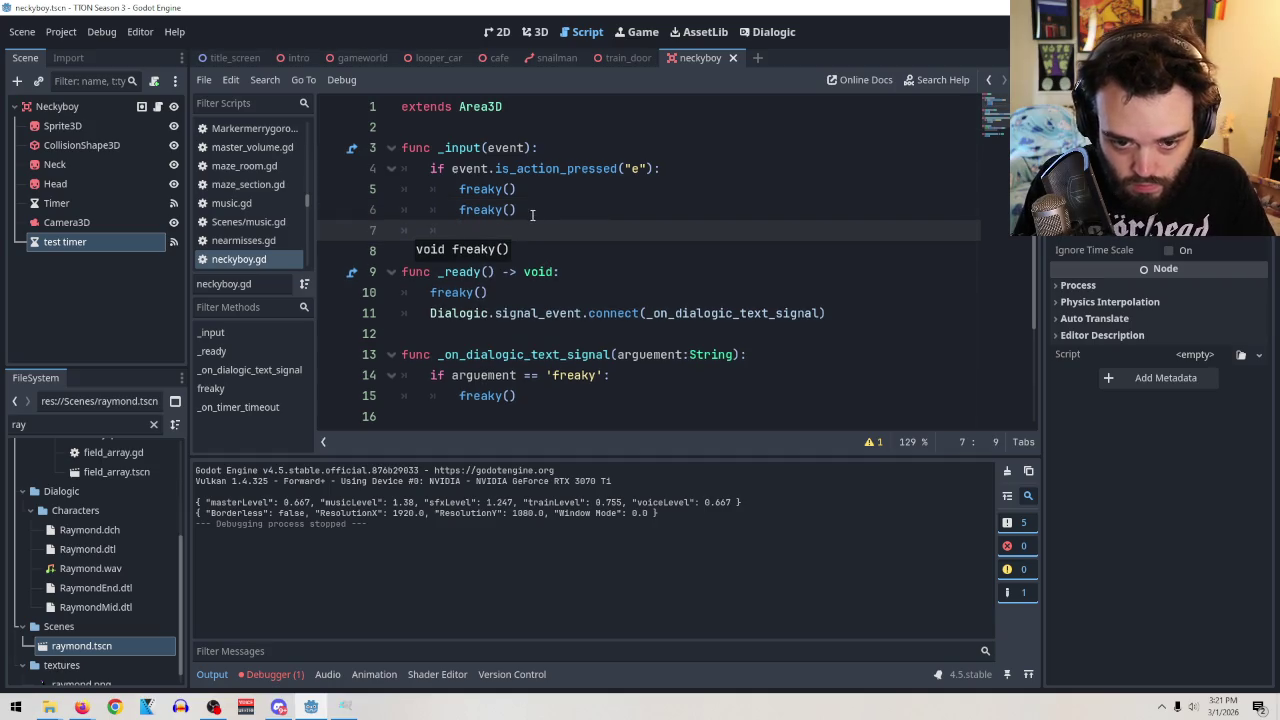
pyautogui.moveTo(518, 210); pyautogui.dragTo(459, 189)
pyautogui.hotkey('ctrl', 'c')
pyautogui.click(502, 228)
pyautogui.hotkey('ctrl', 'v')
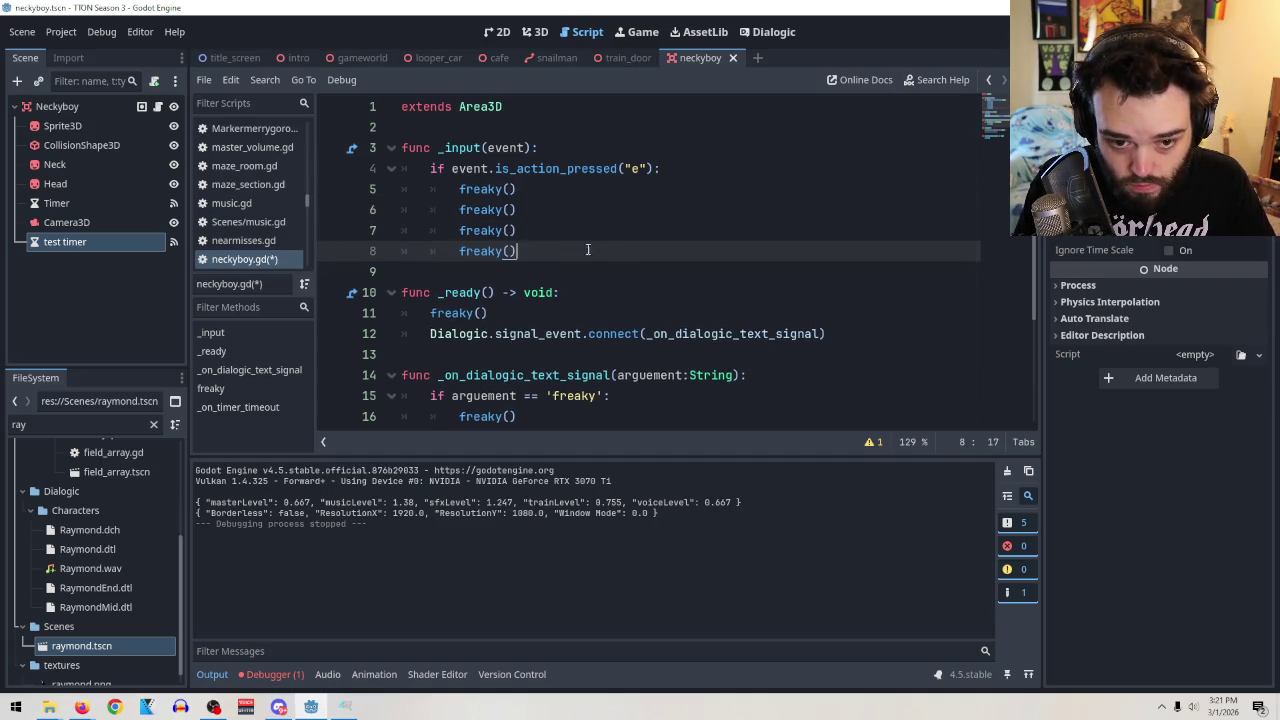
pyautogui.press('F5')
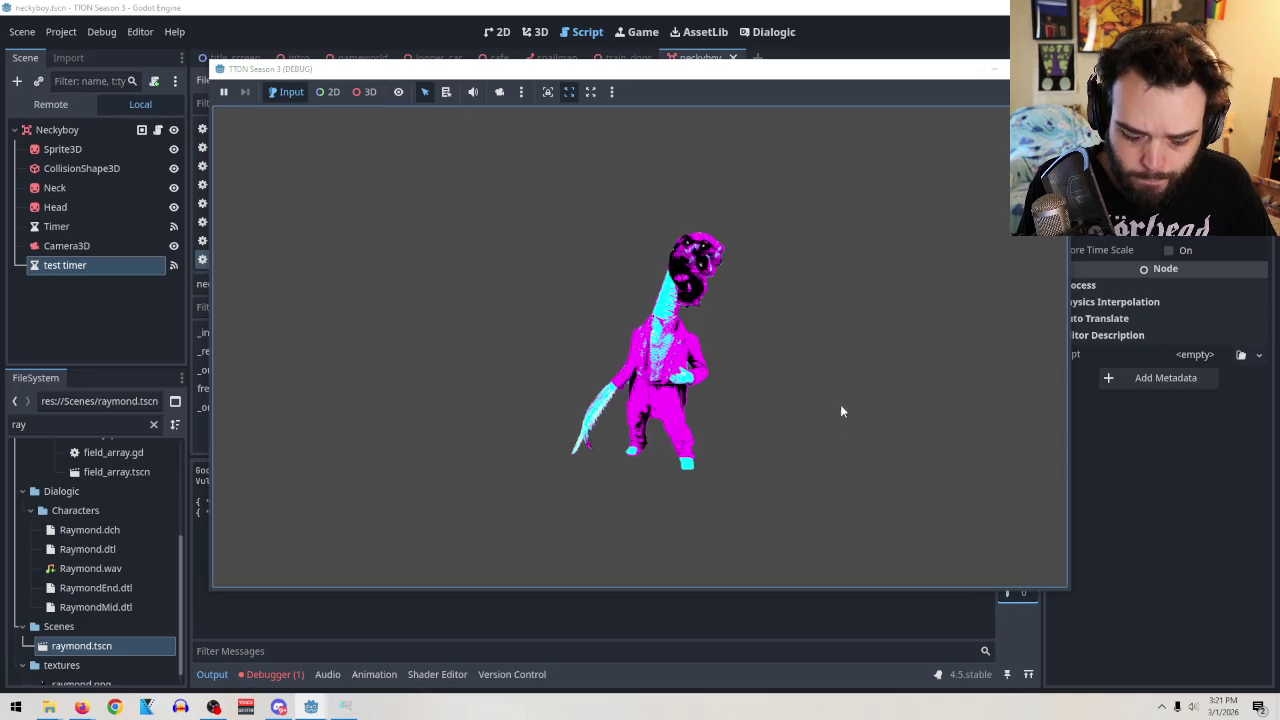
# Delete the three extra freaky() calls, leaving one, and rerun the game.
pyautogui.press('F8')
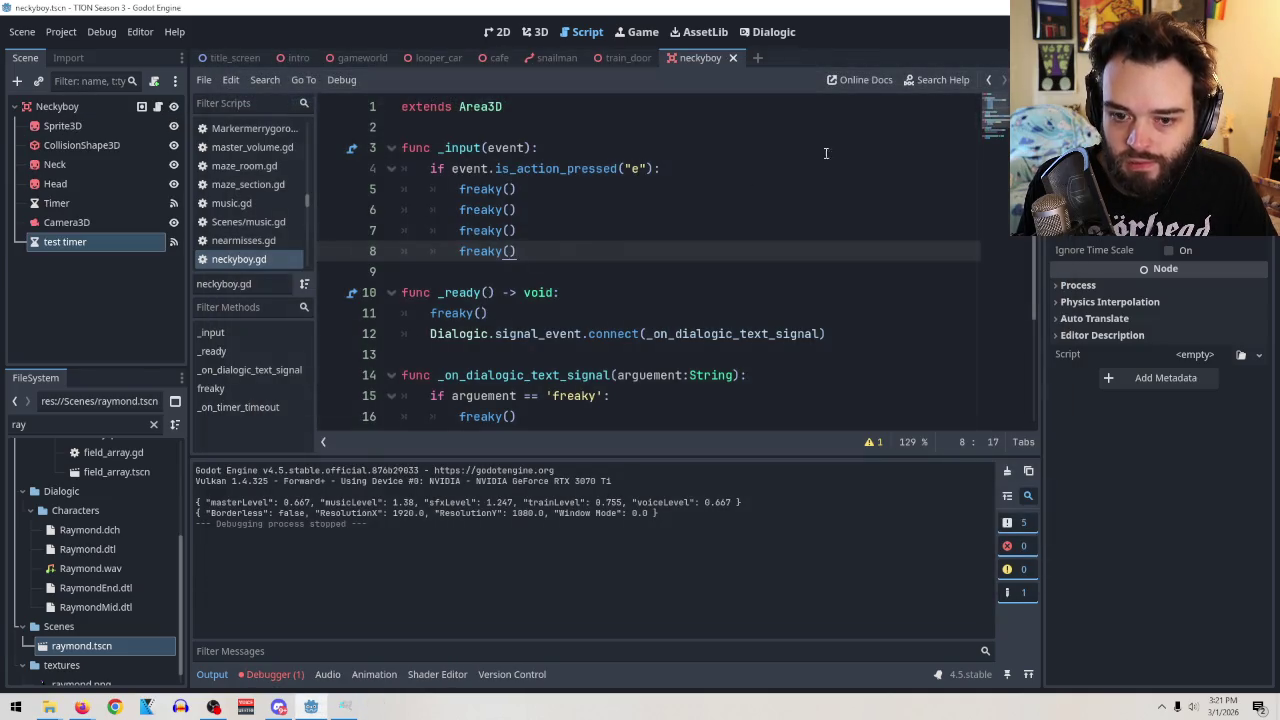
pyautogui.moveTo(557, 249); pyautogui.dragTo(441, 212)
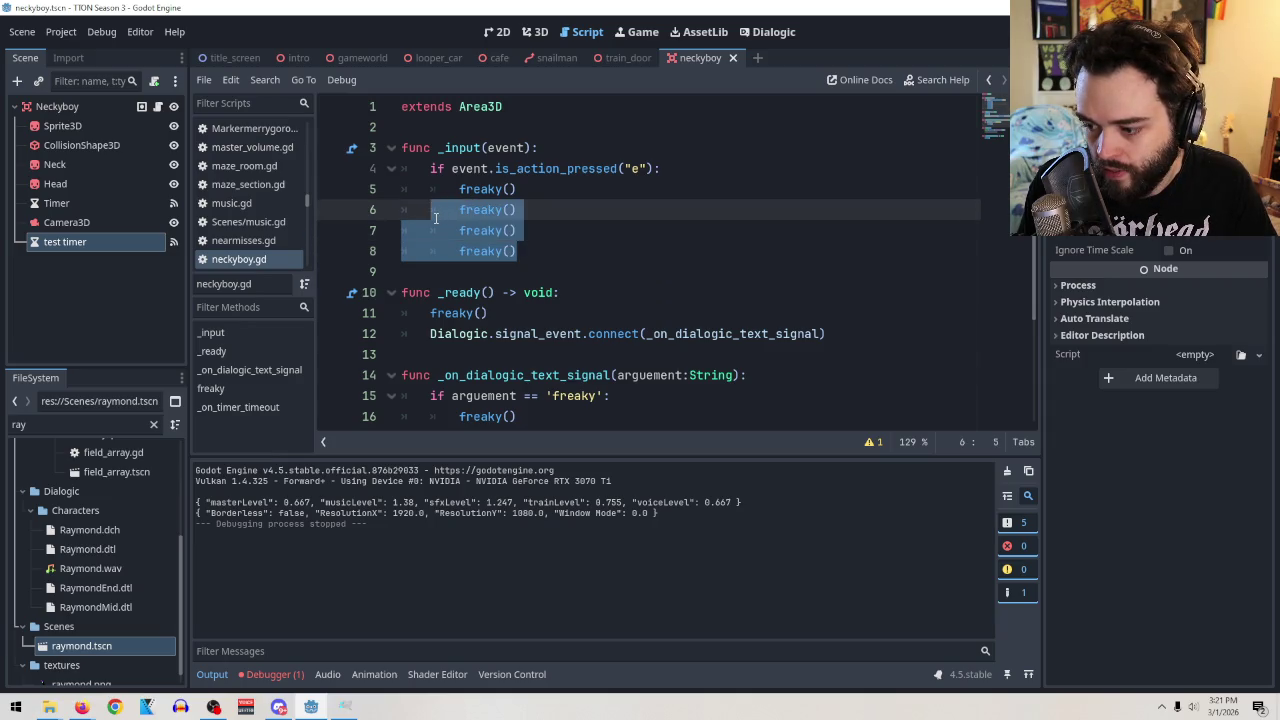
pyautogui.moveTo(435, 218); pyautogui.dragTo(390, 218)
pyautogui.press('BackSpace')
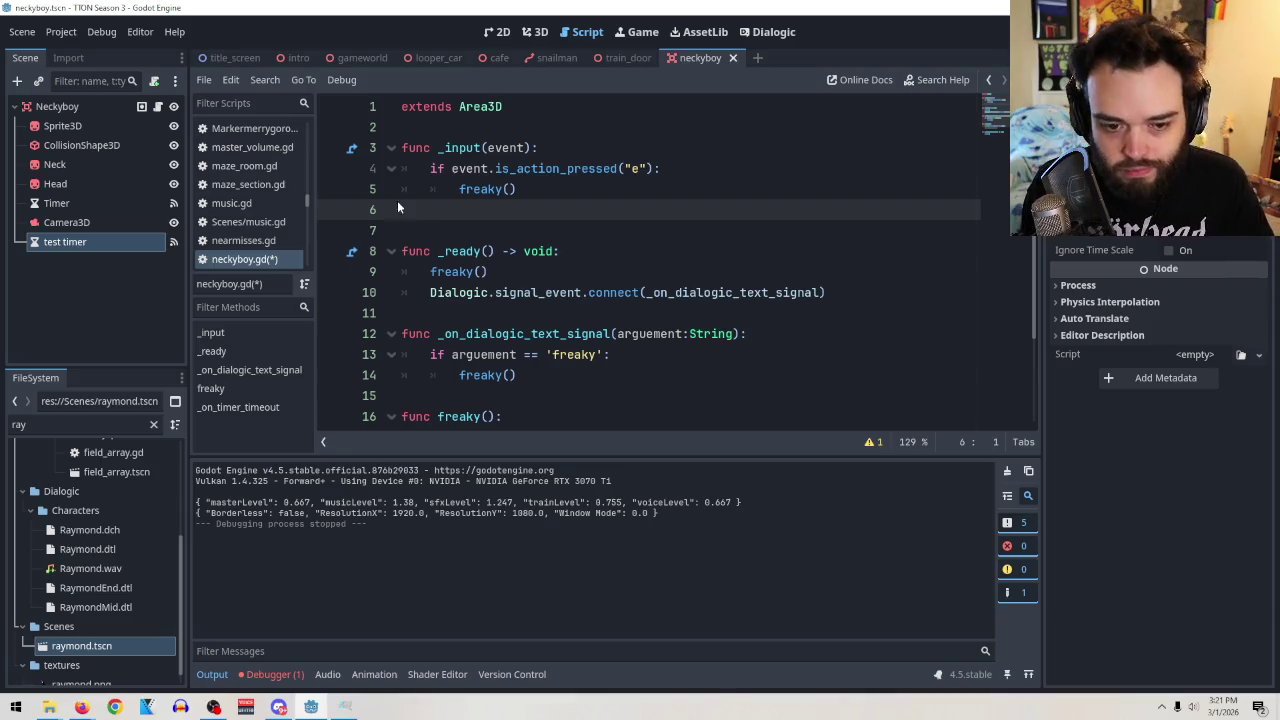
pyautogui.press('BackSpace')
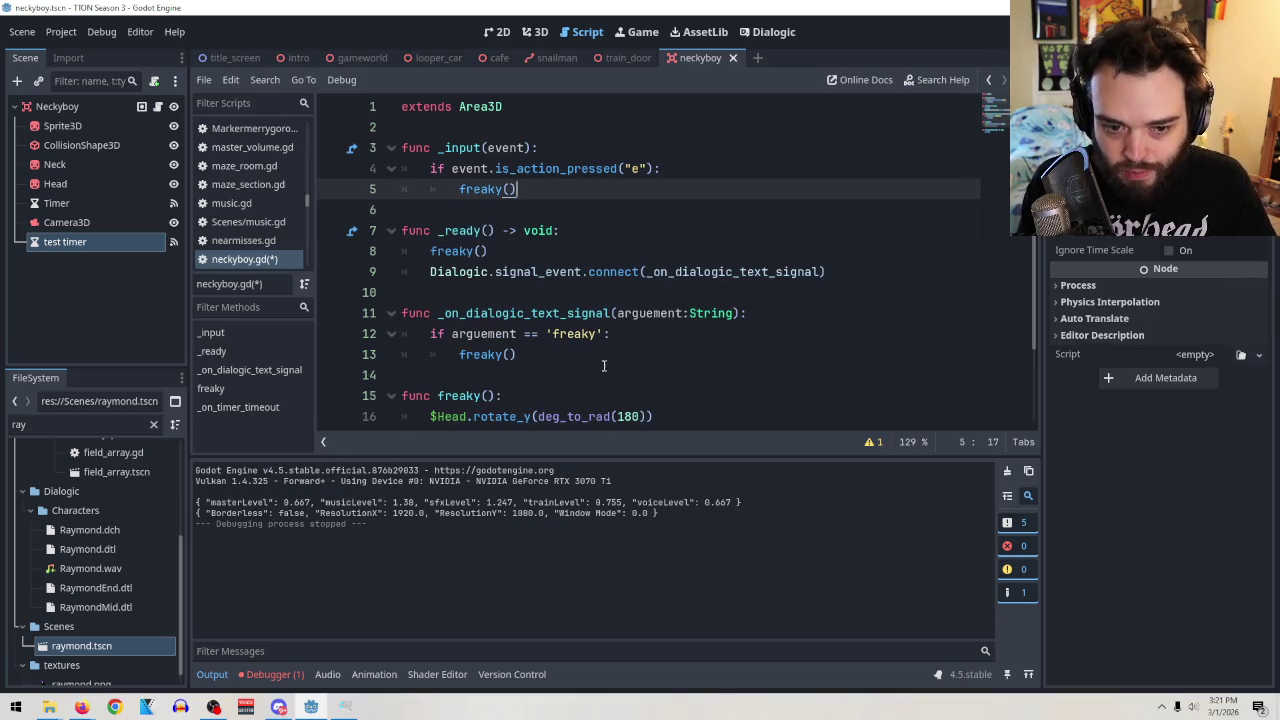
pyautogui.press('F5')
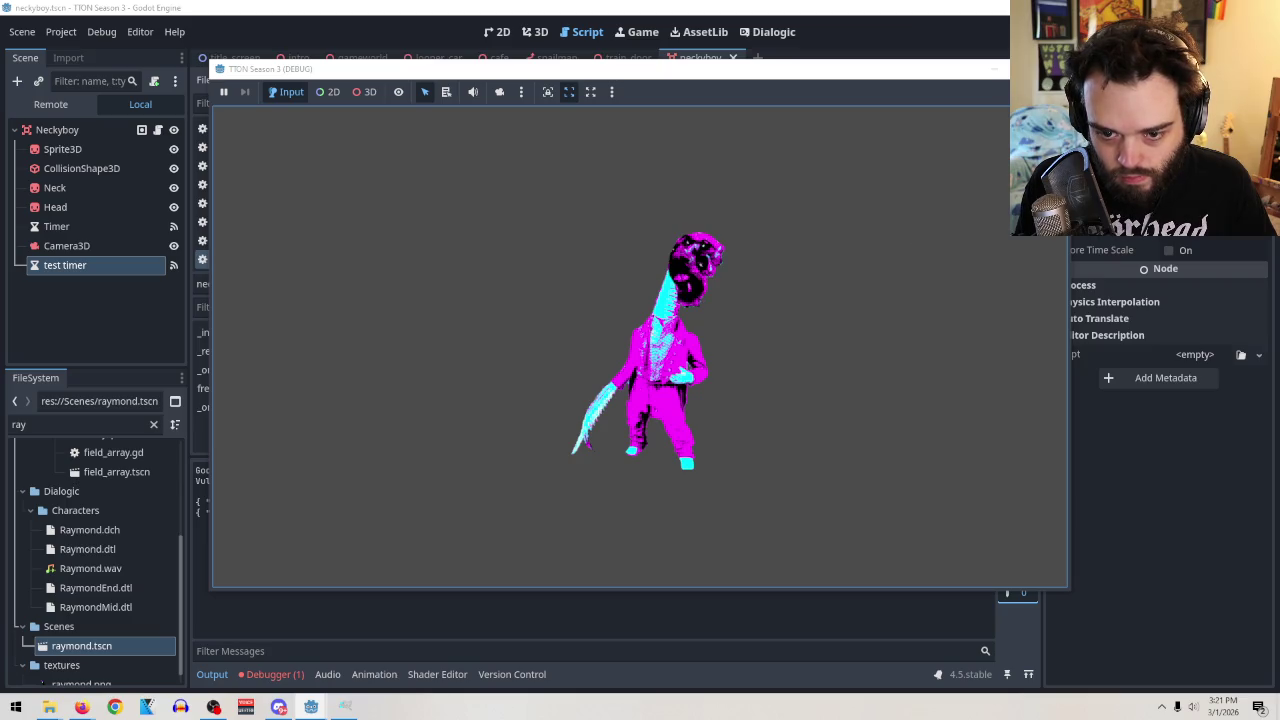
pyautogui.scroll(-2, 553, 222)
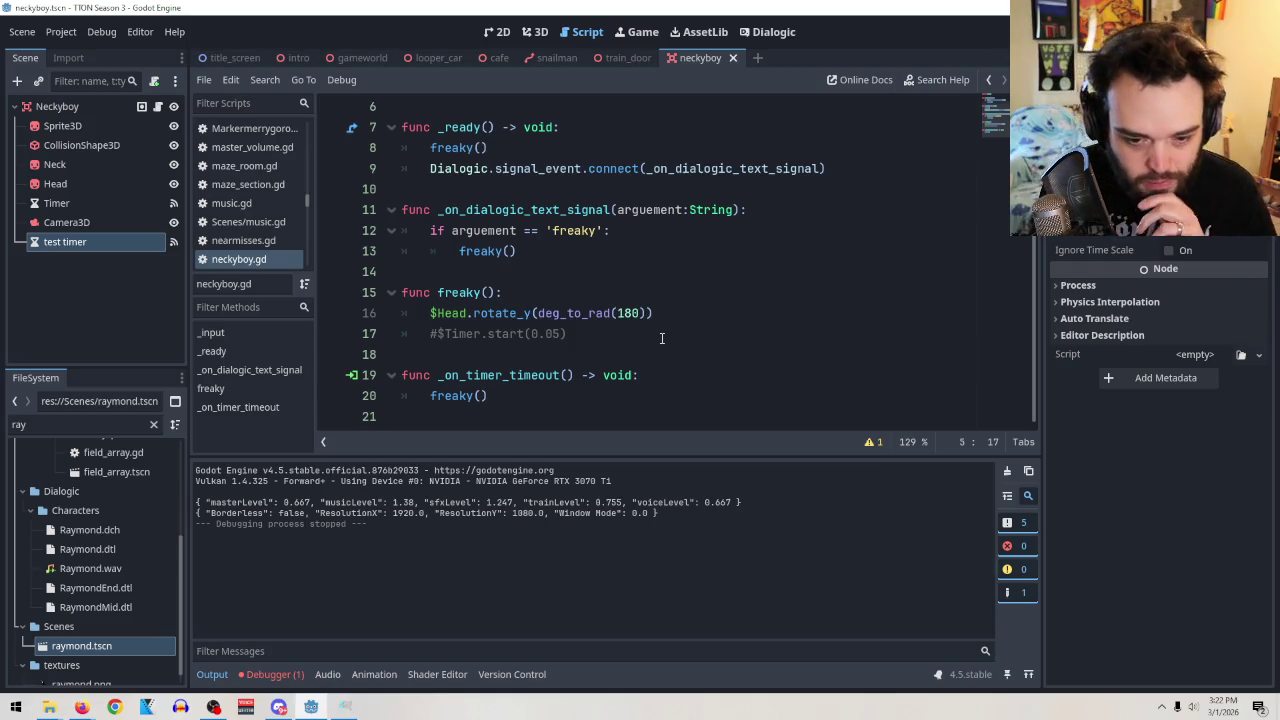
# Delete the leftover timer code from neckyboy.gd and the test timer node.
pyautogui.moveTo(557, 414)
pyautogui.mouseDown()
pyautogui.moveTo(340, 378)
pyautogui.moveTo(340, 345)
pyautogui.moveTo(323, 349)
pyautogui.mouseUp()
pyautogui.press('BackSpace')
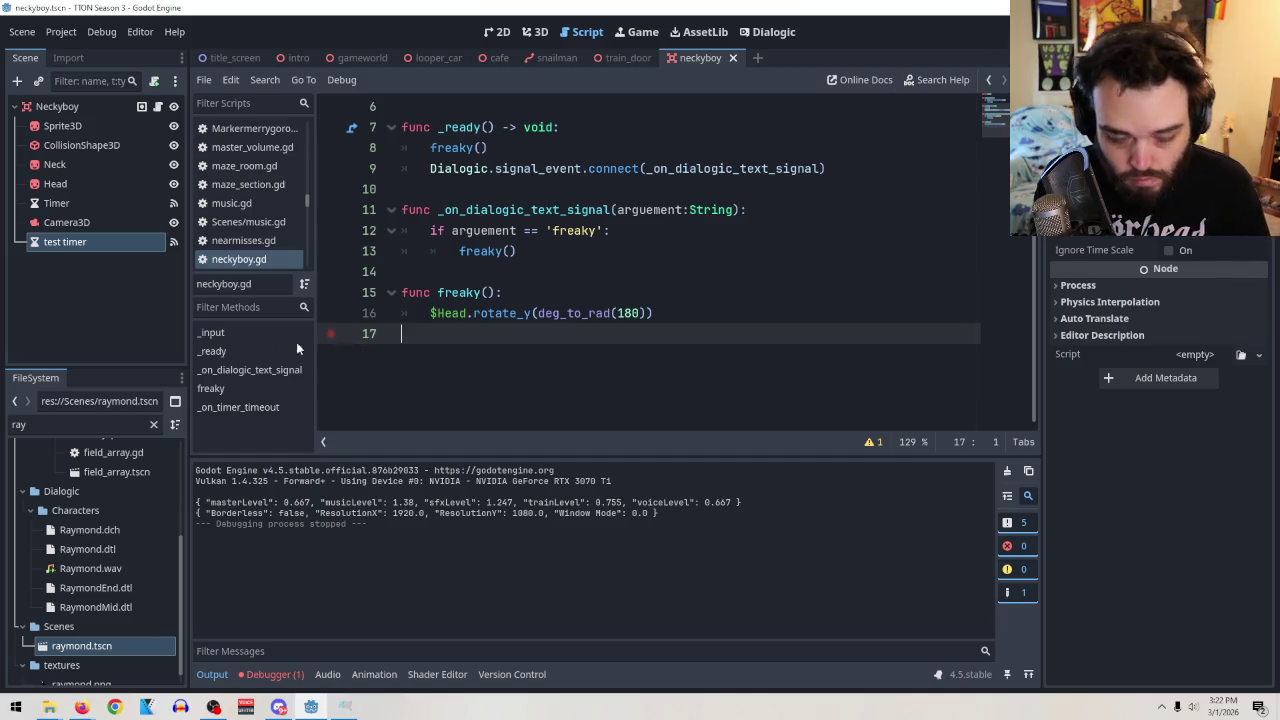
pyautogui.rightClick(76, 241)
pyautogui.click(110, 684)
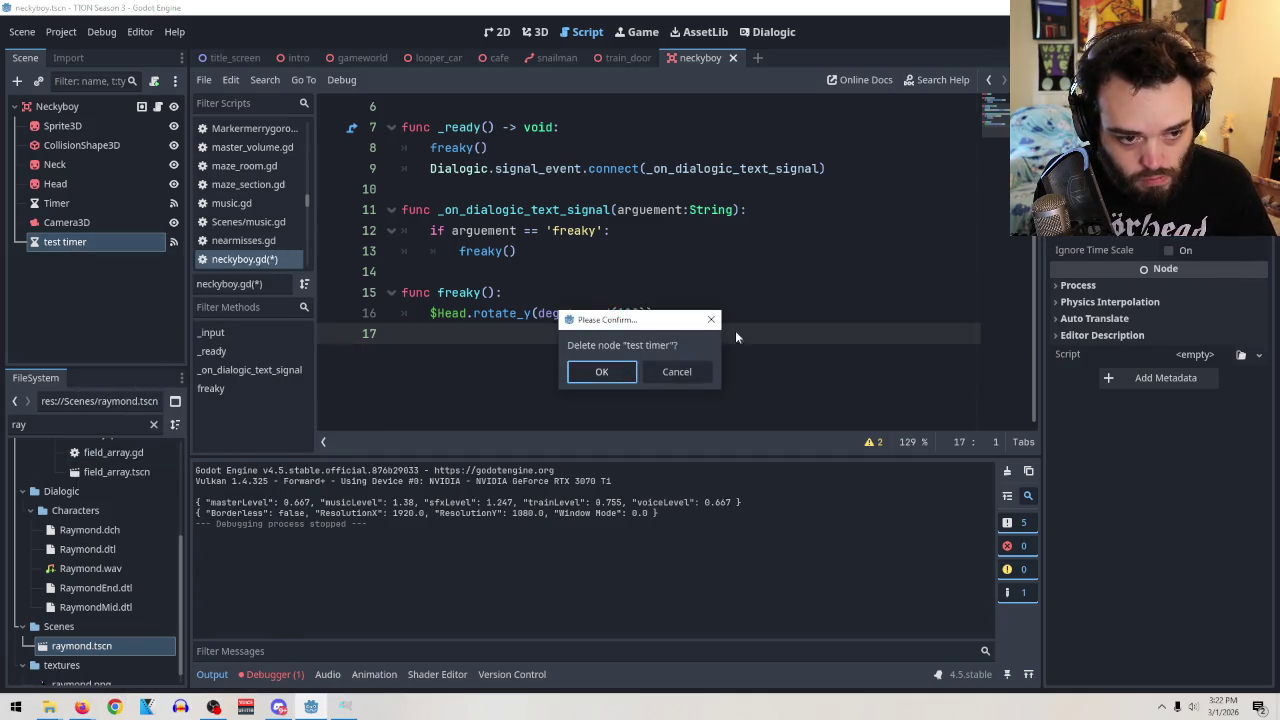
pyautogui.click(601, 371)
# Delete the Timer node, then save, run and close the game.
pyautogui.rightClick(66, 206)
pyautogui.click(109, 648)
pyautogui.click(595, 371)
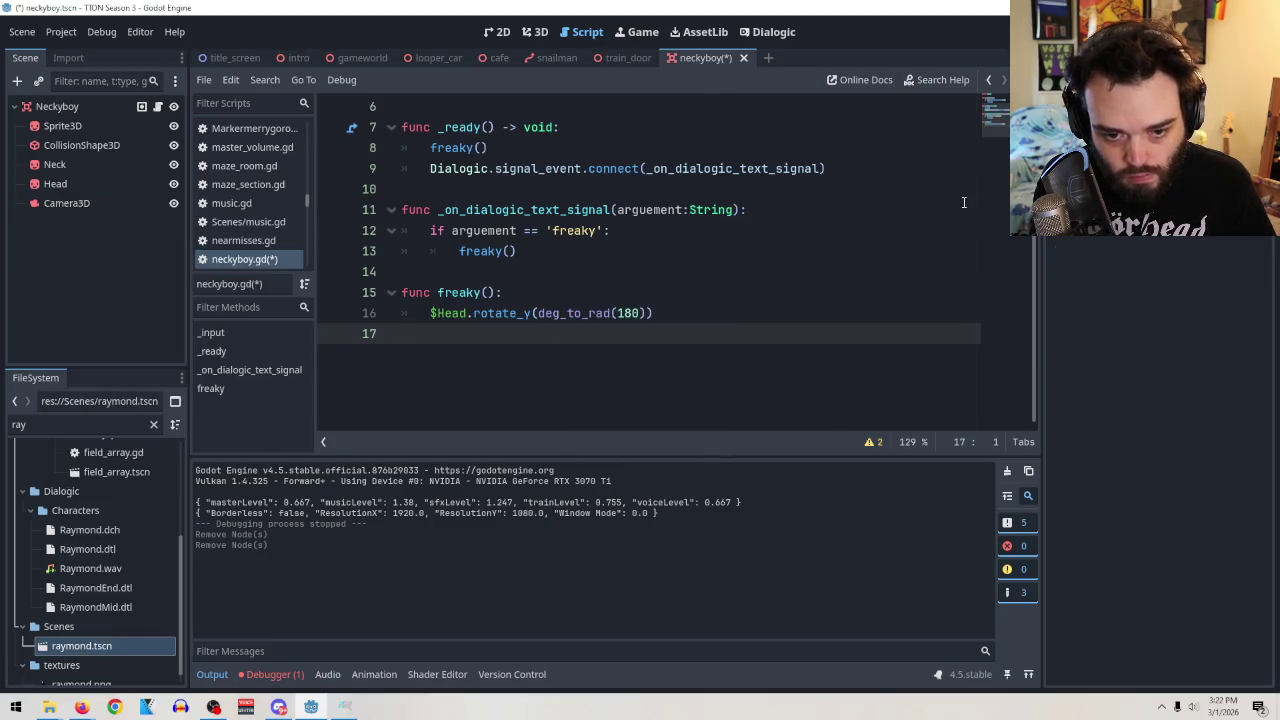
pyautogui.press('F5')
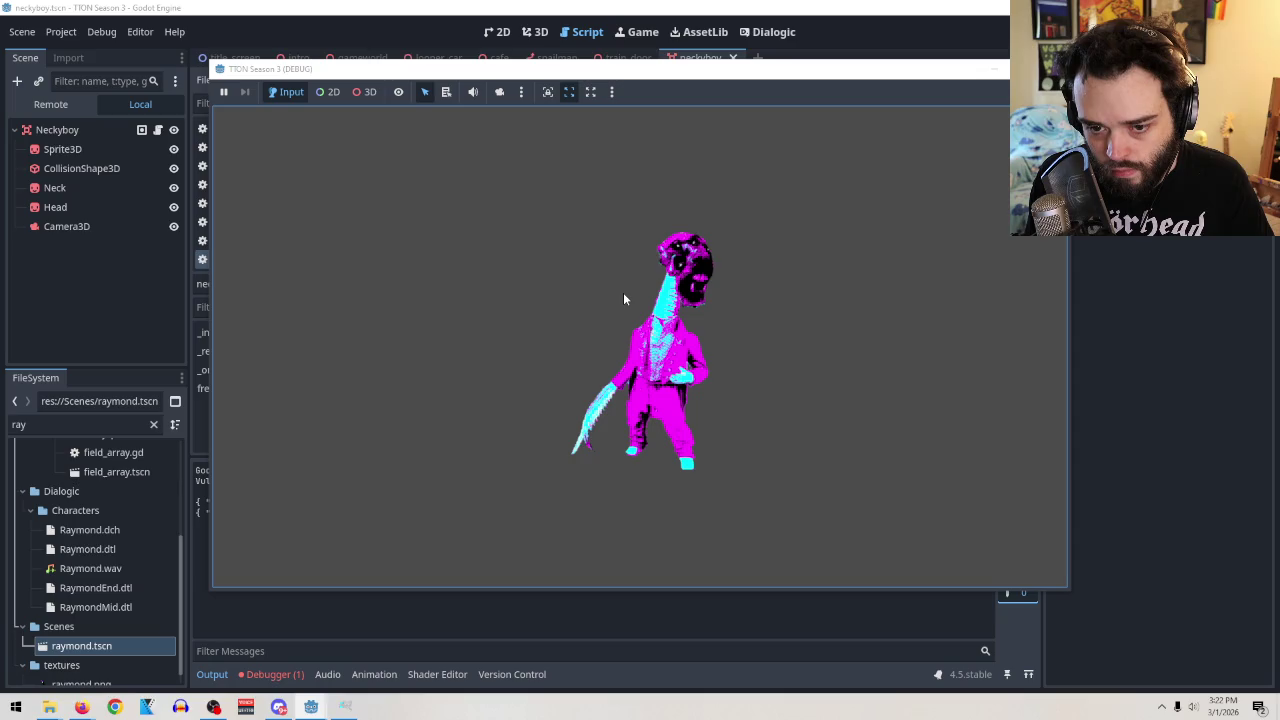
pyautogui.click(995, 68)
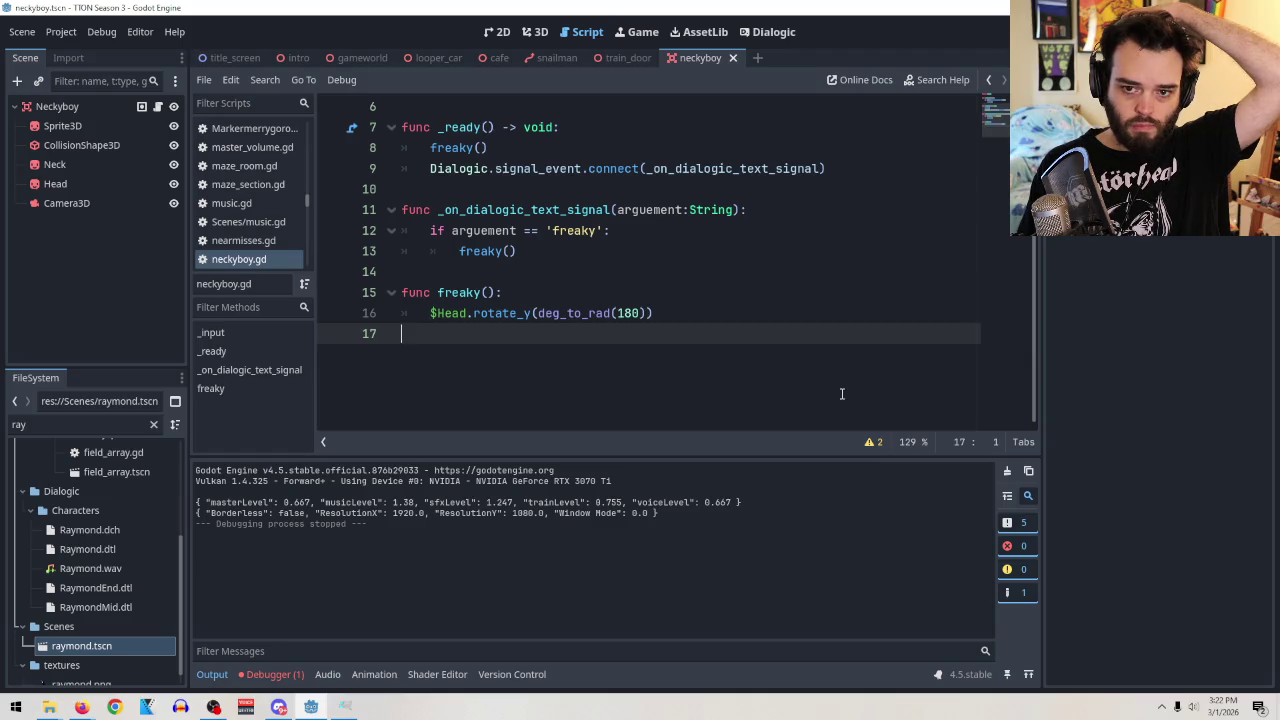
# Bring up the empty neckyguy timeline in the Dialogic editor.
pyautogui.scroll(2, 790, 406)
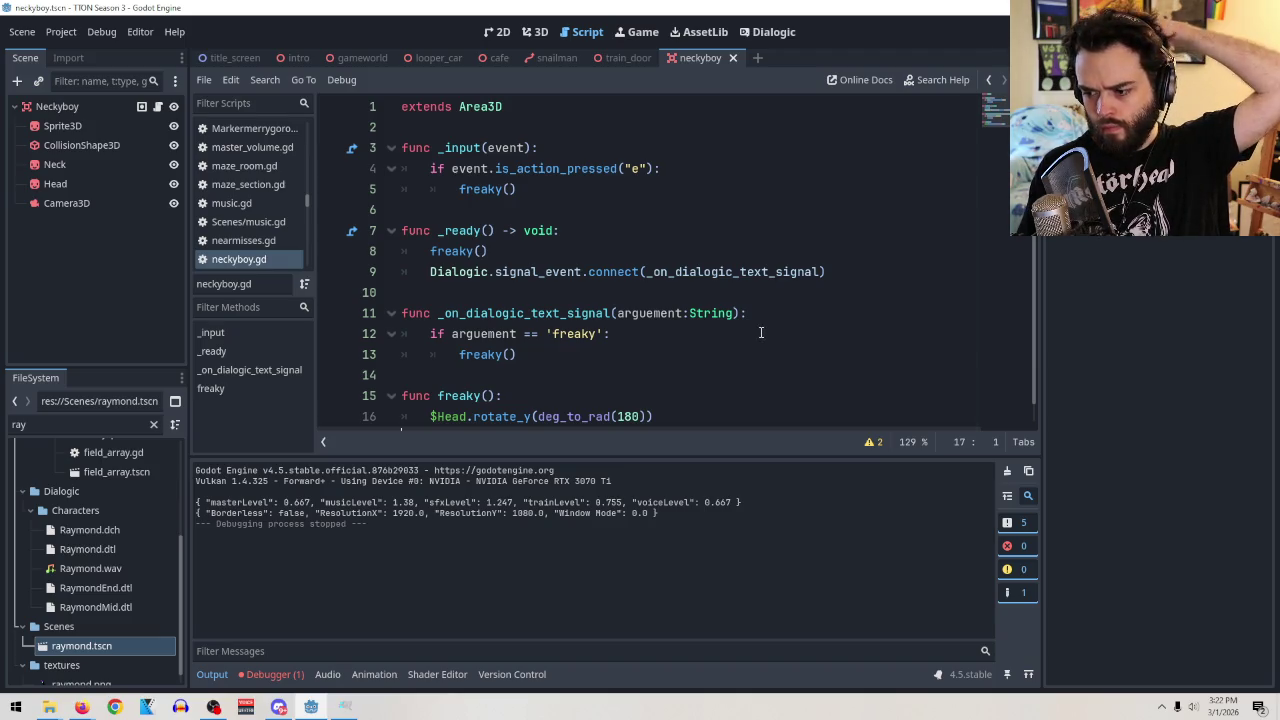
pyautogui.press('super+d')
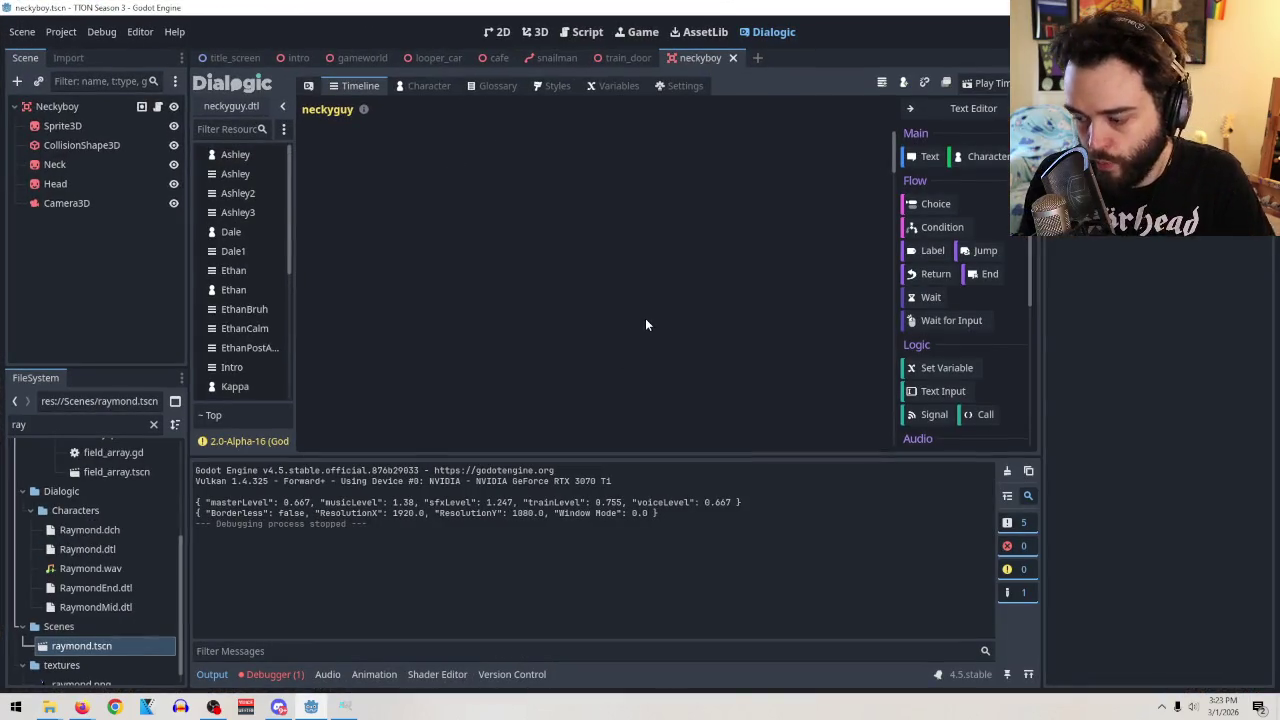
# Add a Narrator text event saying 'This is a test'.
pyautogui.click(928, 156)
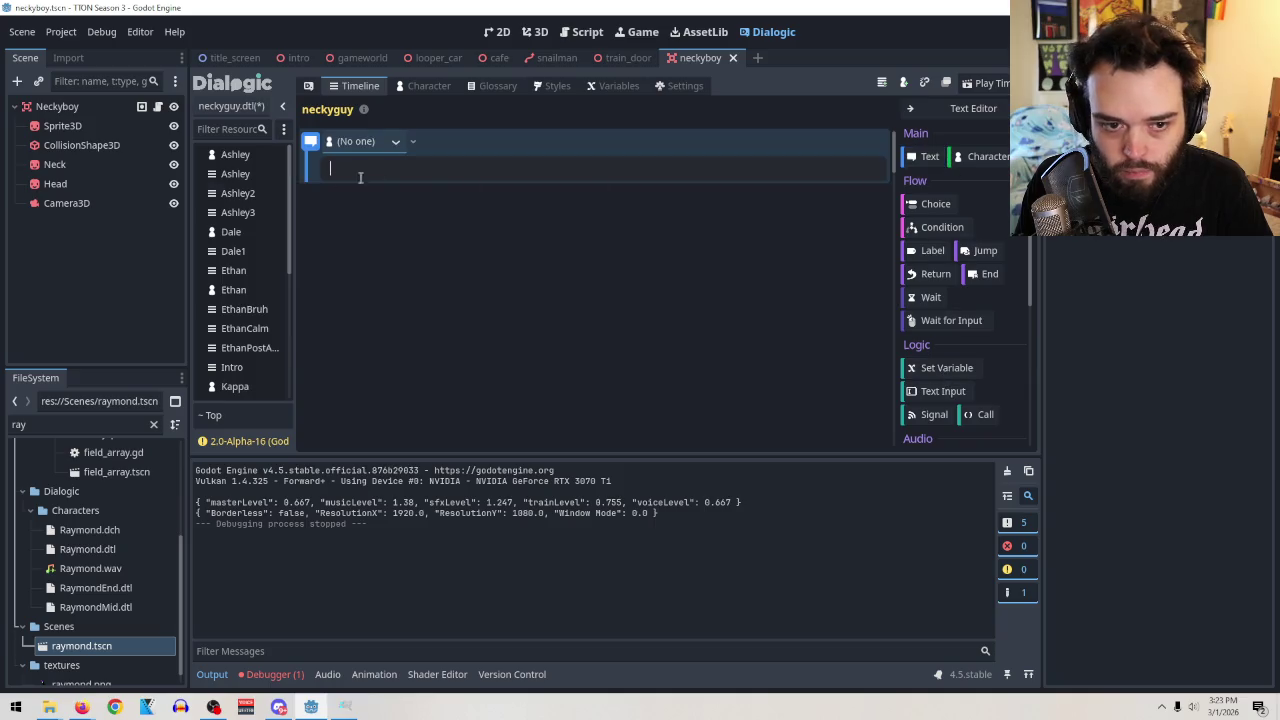
pyautogui.click(394, 143)
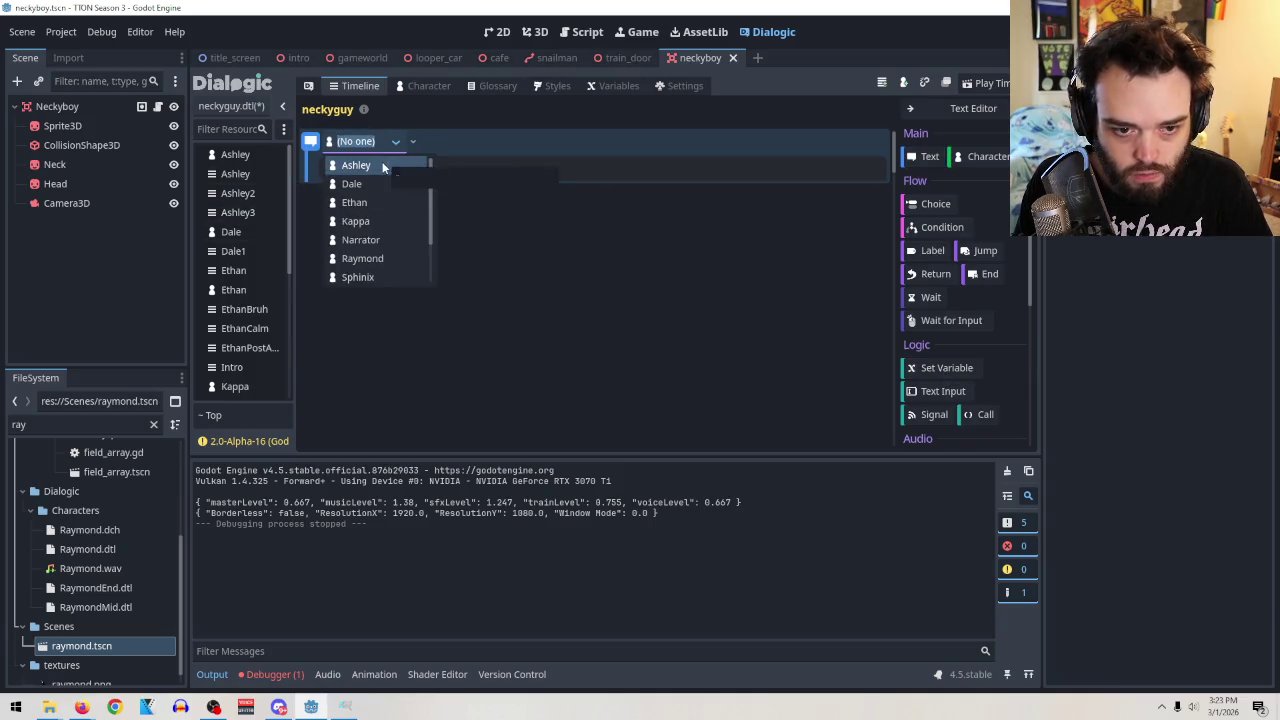
pyautogui.click(360, 240)
pyautogui.click(408, 168)
pyautogui.write('Thgujs')
pyautogui.press('BackSpace')
pyautogui.press('BackSpace')
pyautogui.press('BackSpace')
pyautogui.write('is ')
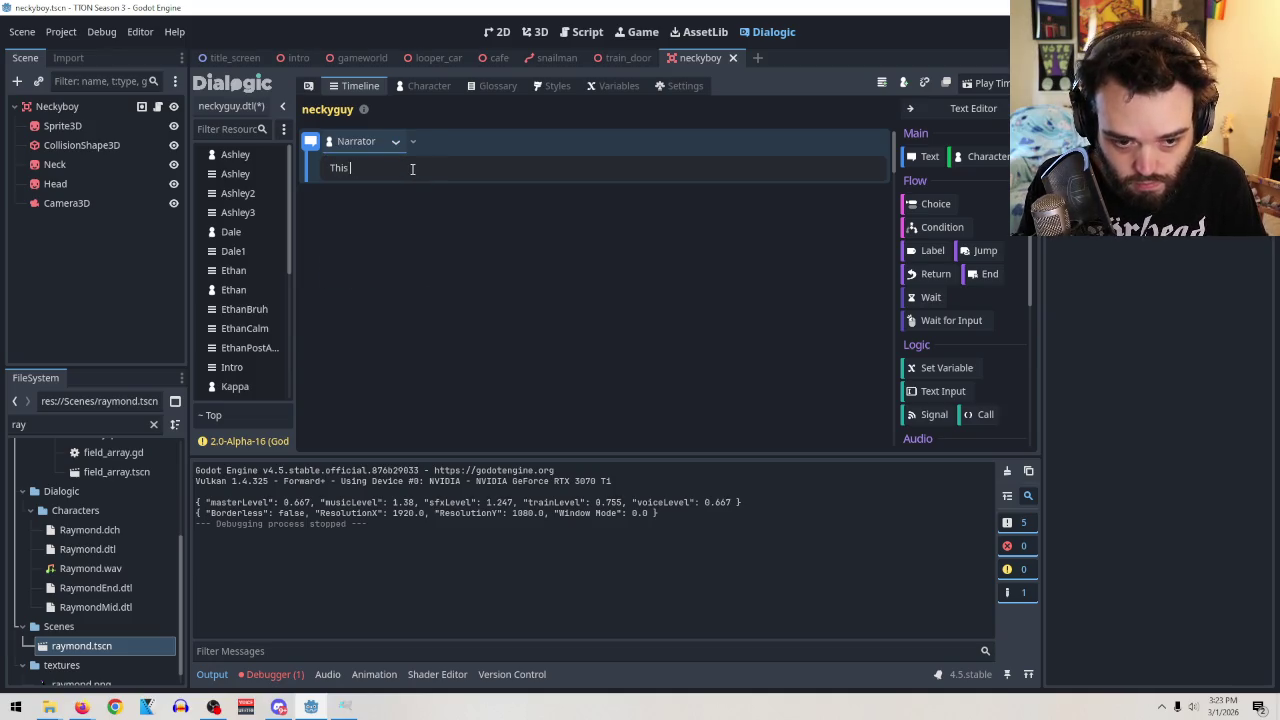
pyautogui.write('is a test')
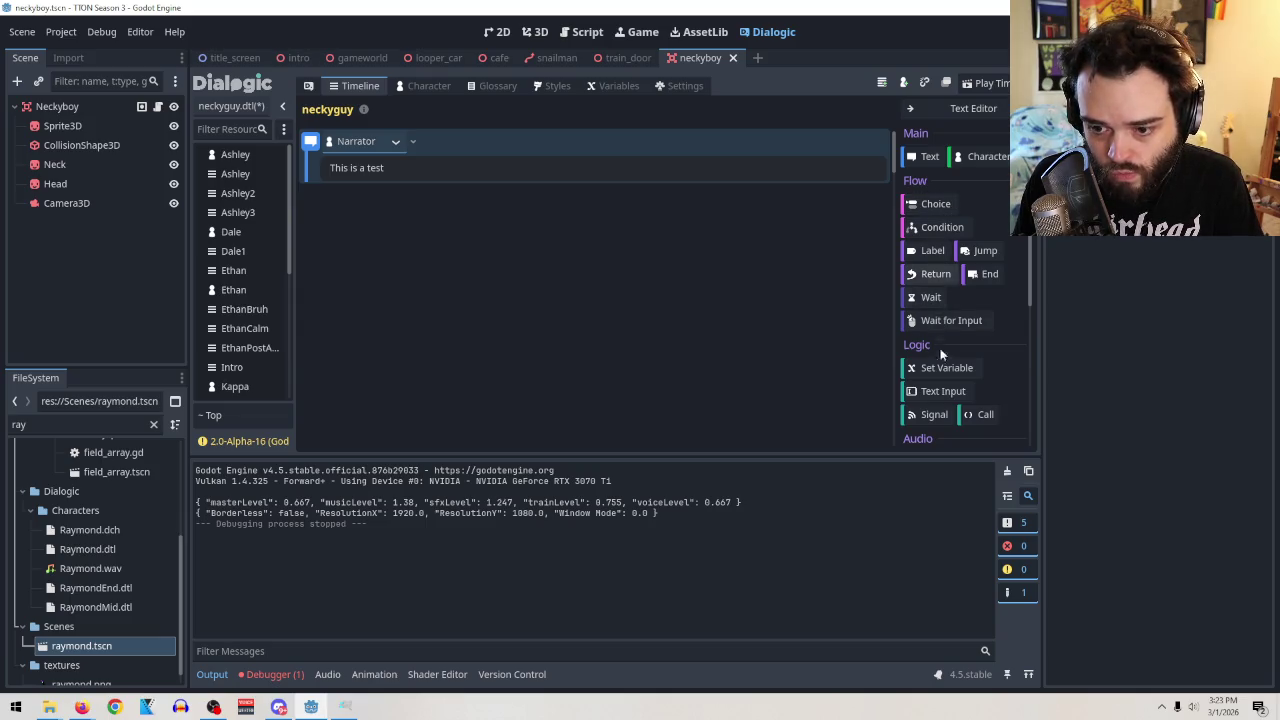
# Add a signal event with the argument 'freaky'.
pyautogui.click(940, 416)
pyautogui.click(495, 196)
pyautogui.write('freakly')
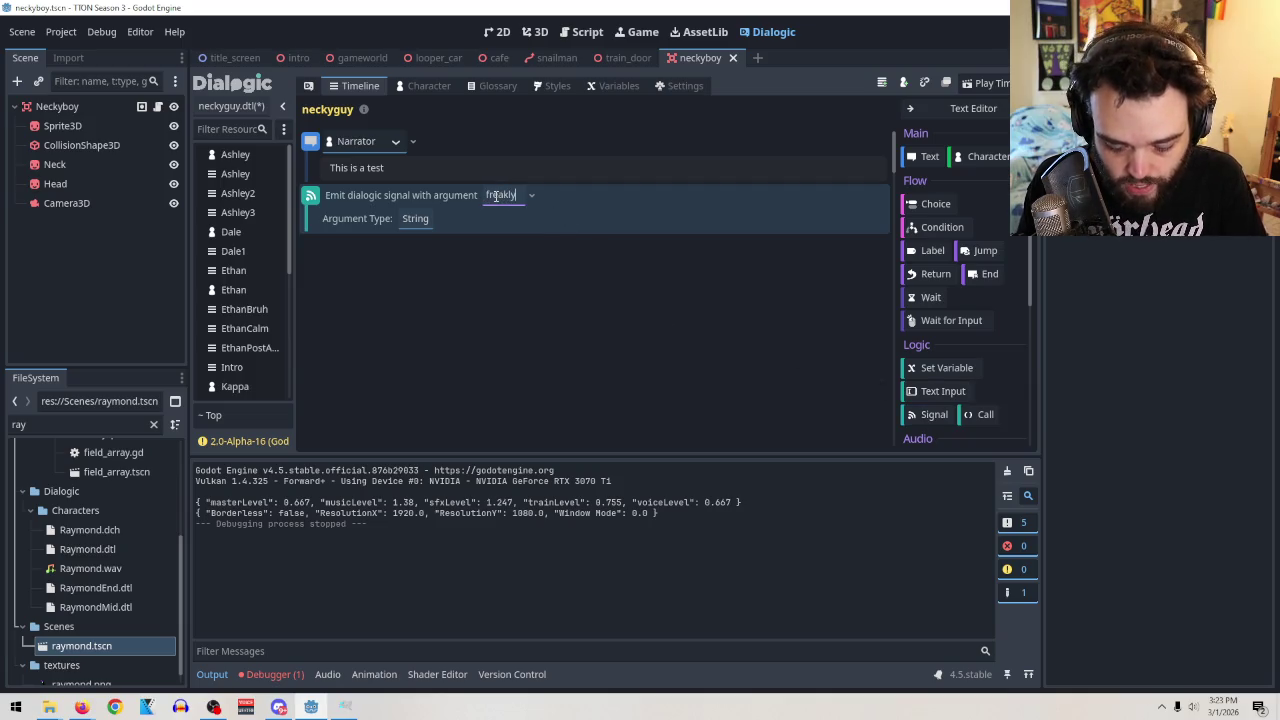
pyautogui.press('BackSpace')
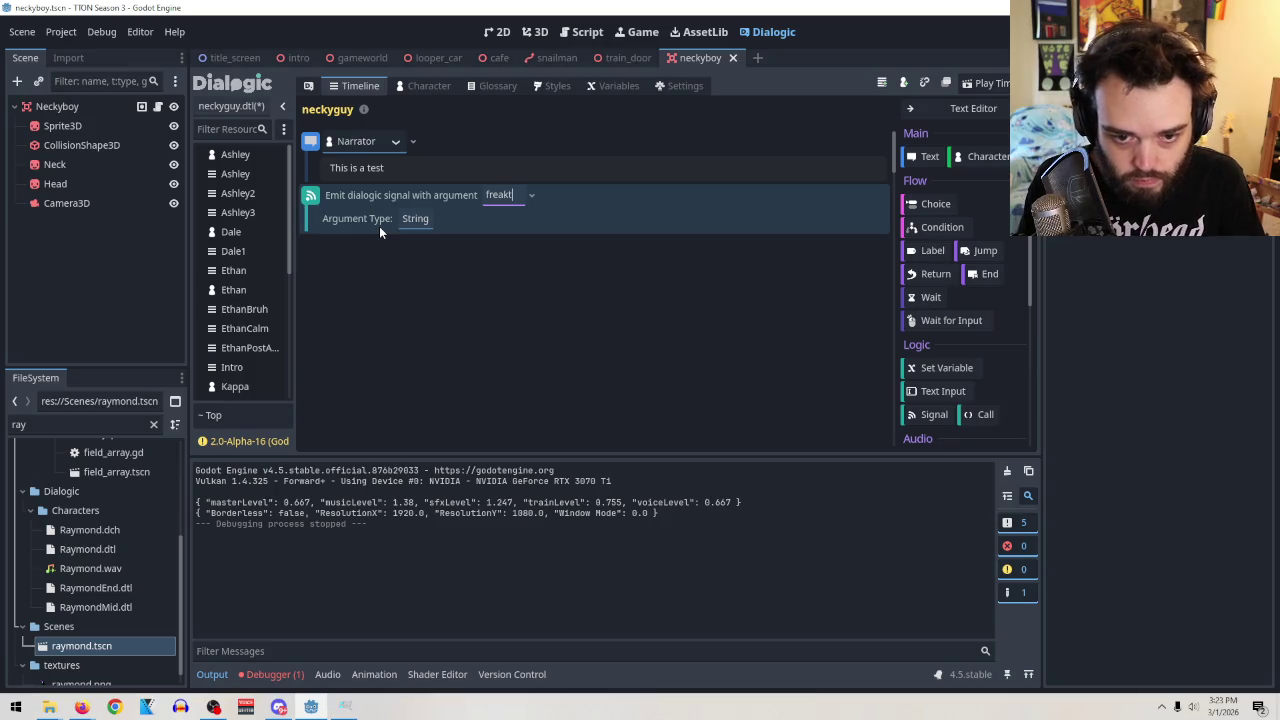
pyautogui.press('BackSpace')
pyautogui.write('y')
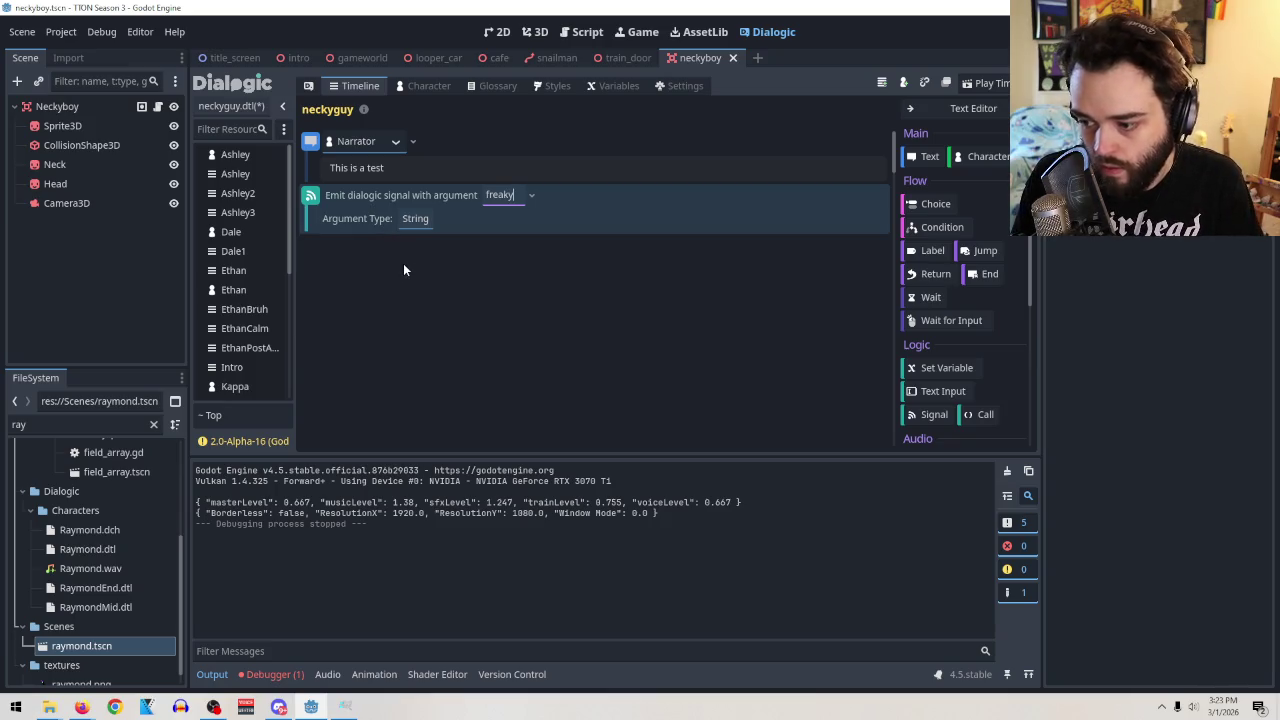
# Duplicate the 'freaky' signal event twice so there are three.
pyautogui.rightClick(311, 192)
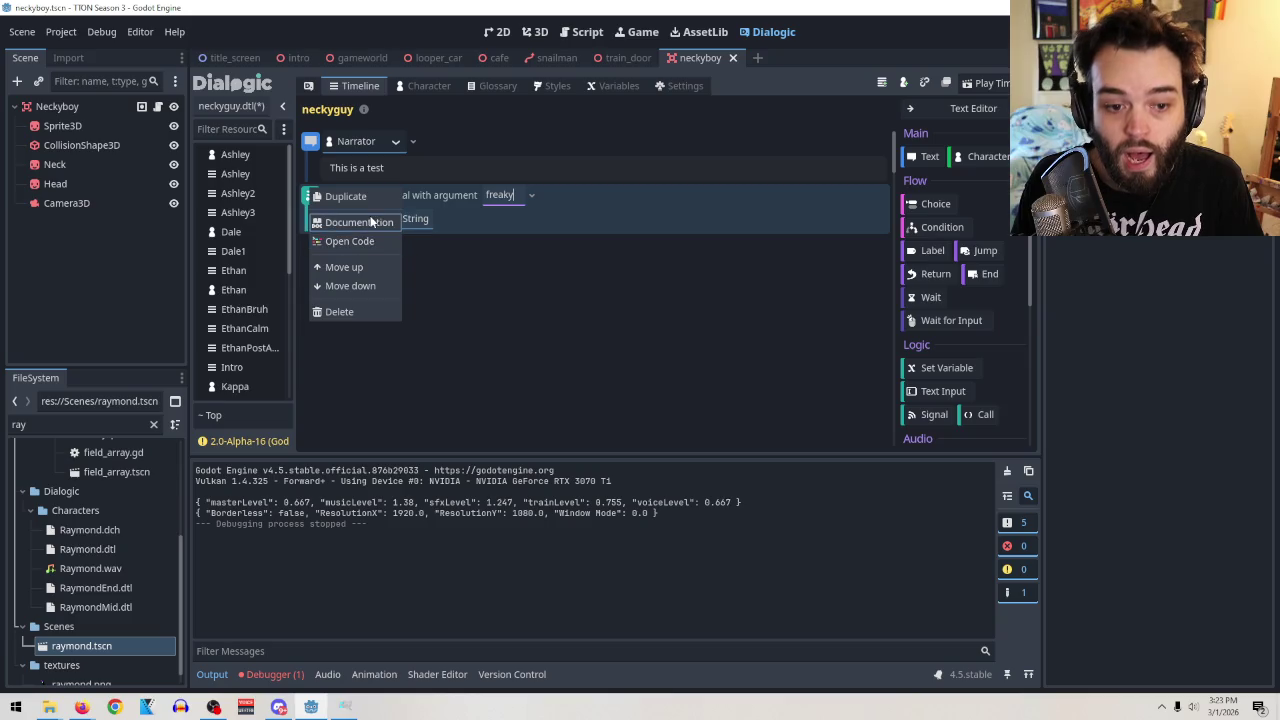
pyautogui.click(360, 200)
pyautogui.rightClick(311, 247)
pyautogui.click(324, 262)
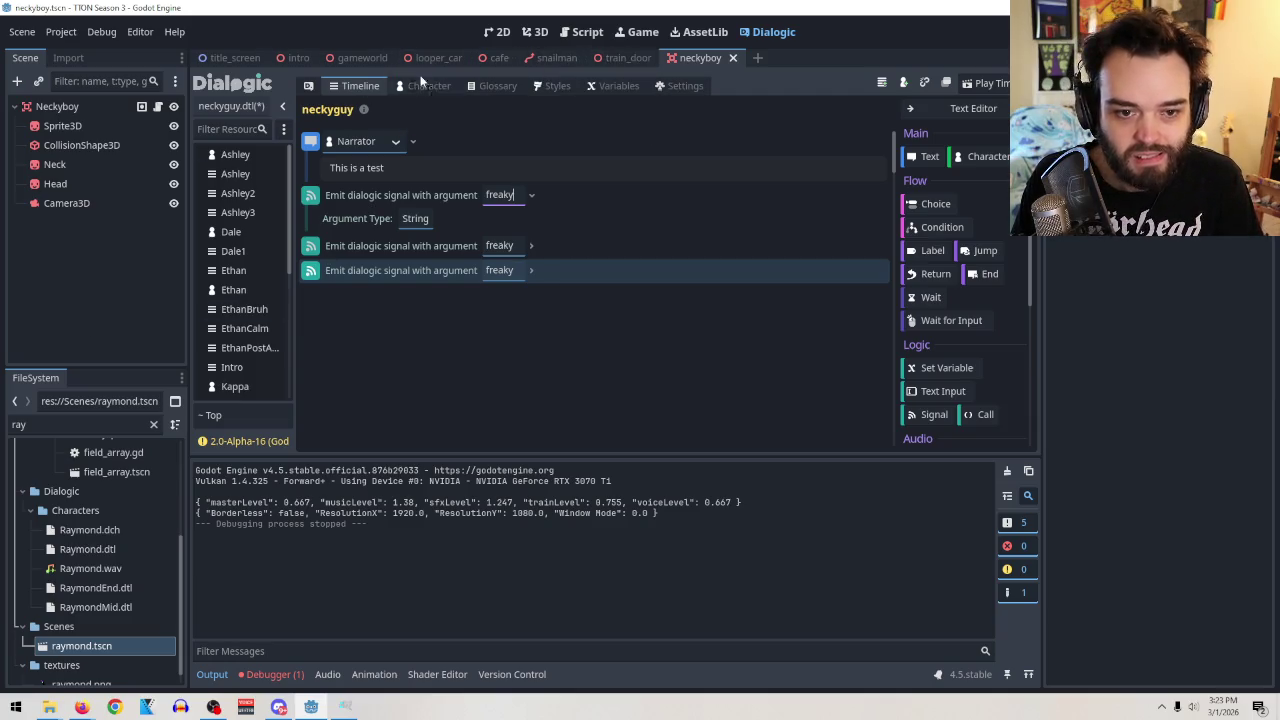
# Open the Player's script from the gameworld scene.
pyautogui.click(538, 32)
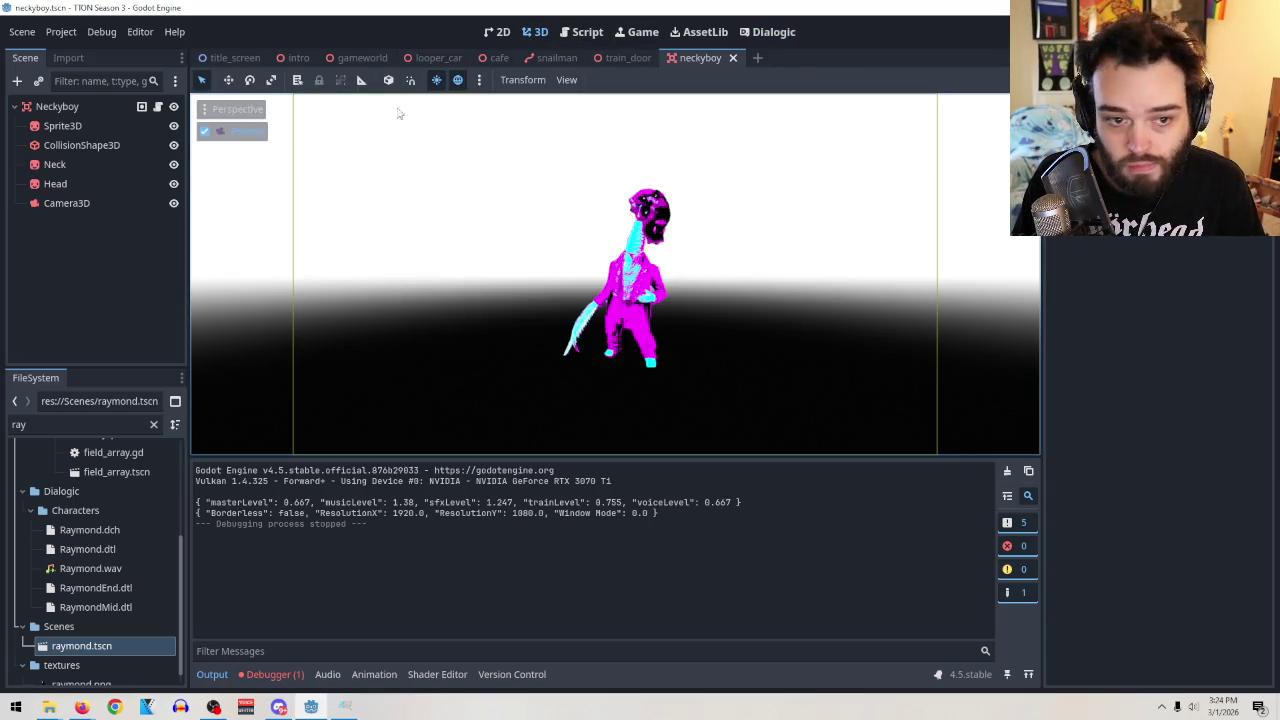
pyautogui.click(365, 57)
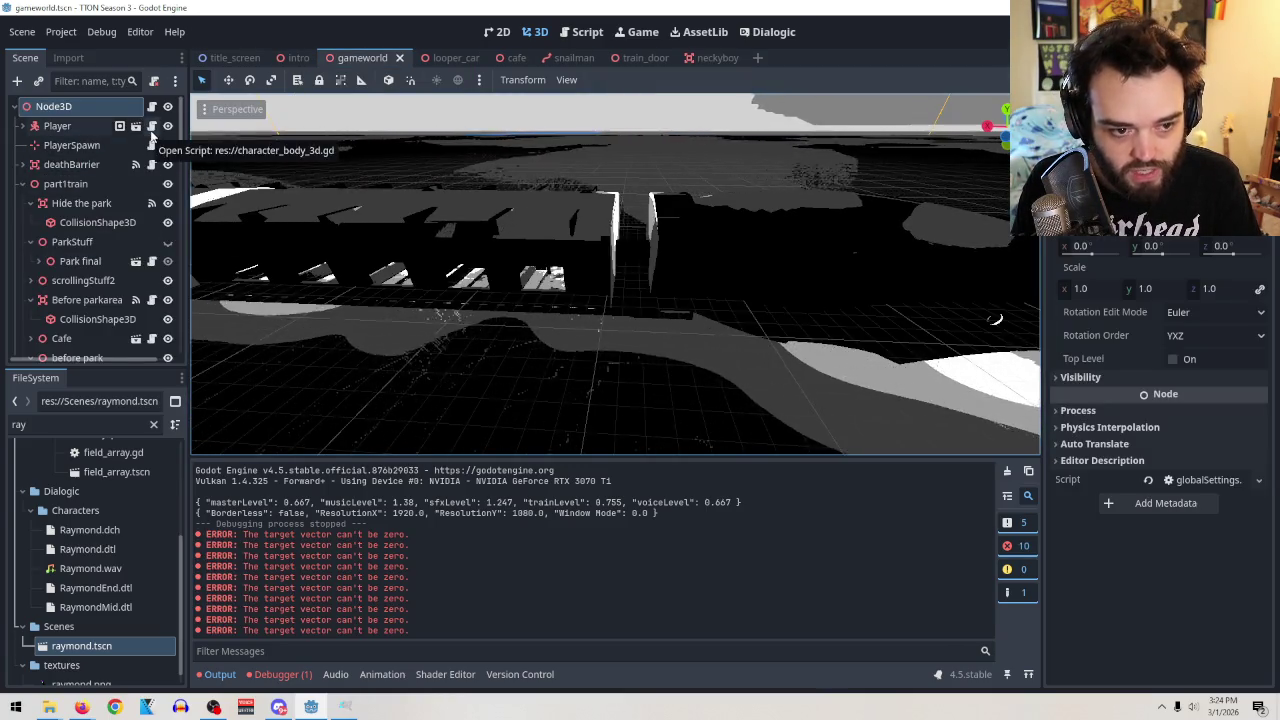
pyautogui.click(152, 126)
pyautogui.scroll(-10, 766, 251)
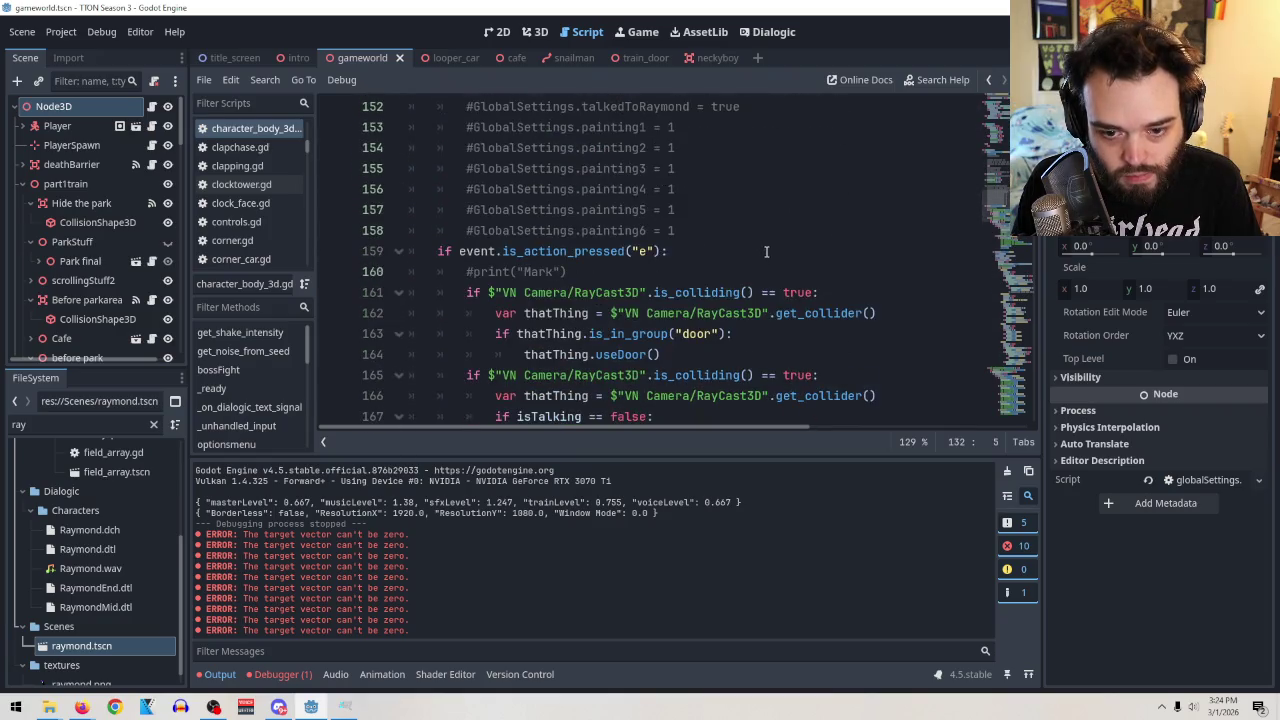
pyautogui.scroll(-3, 770, 260)
# Select the Dialogic.start('Raymond') call and return to the neckyboy script.
pyautogui.click(793, 291)
pyautogui.scroll(-2, 793, 291)
pyautogui.scroll(-4, 795, 291)
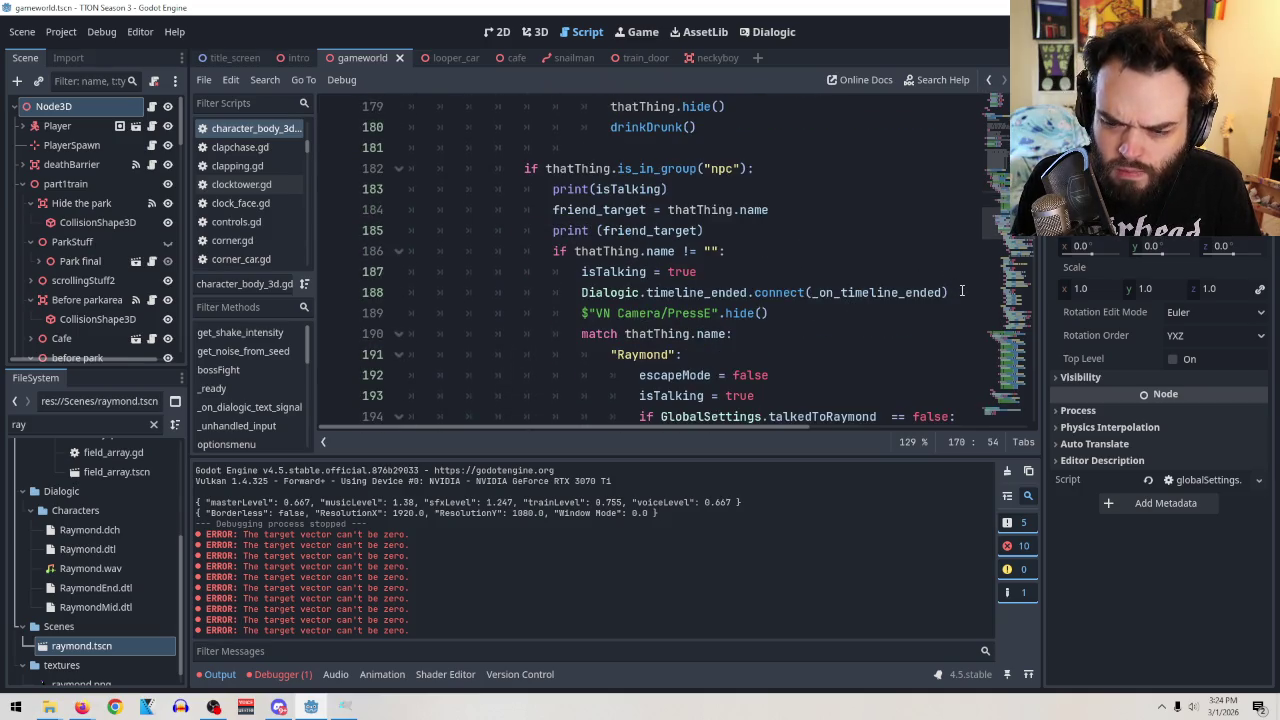
pyautogui.scroll(-3, 962, 291)
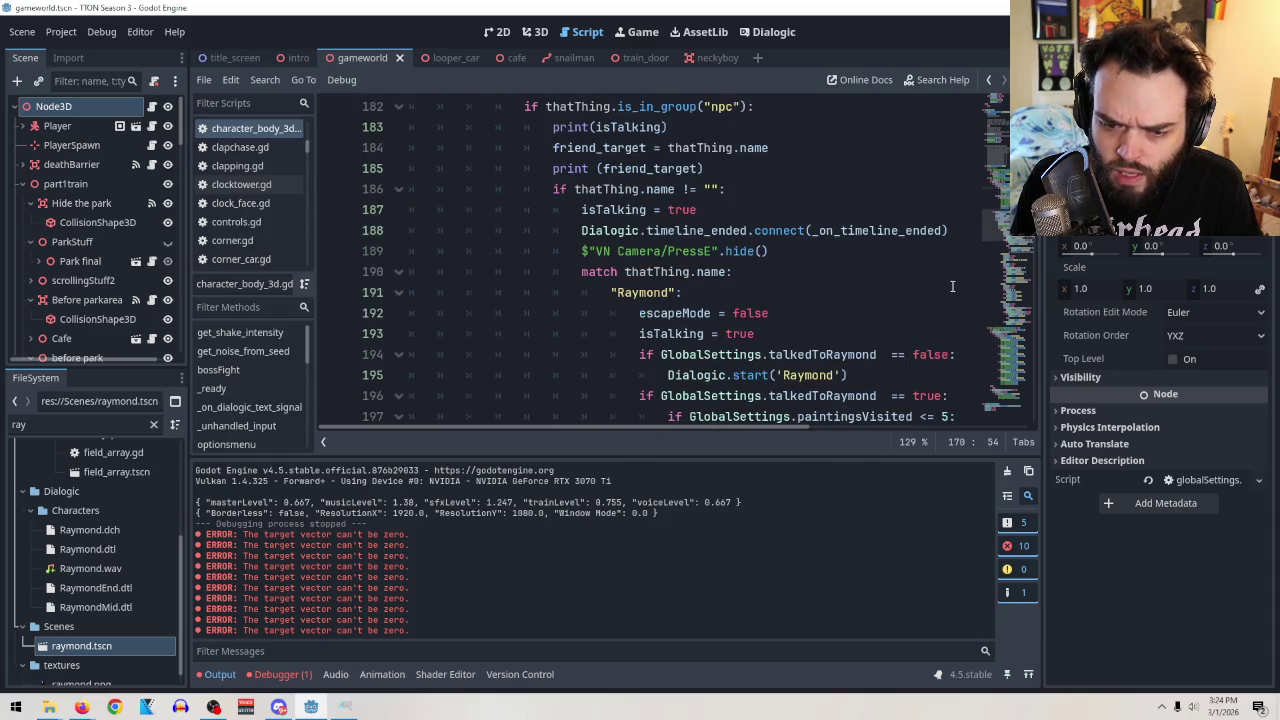
pyautogui.moveTo(848, 251); pyautogui.dragTo(664, 256)
pyautogui.hotkey('ctrl', 'c')
pyautogui.scroll(14, 664, 256)
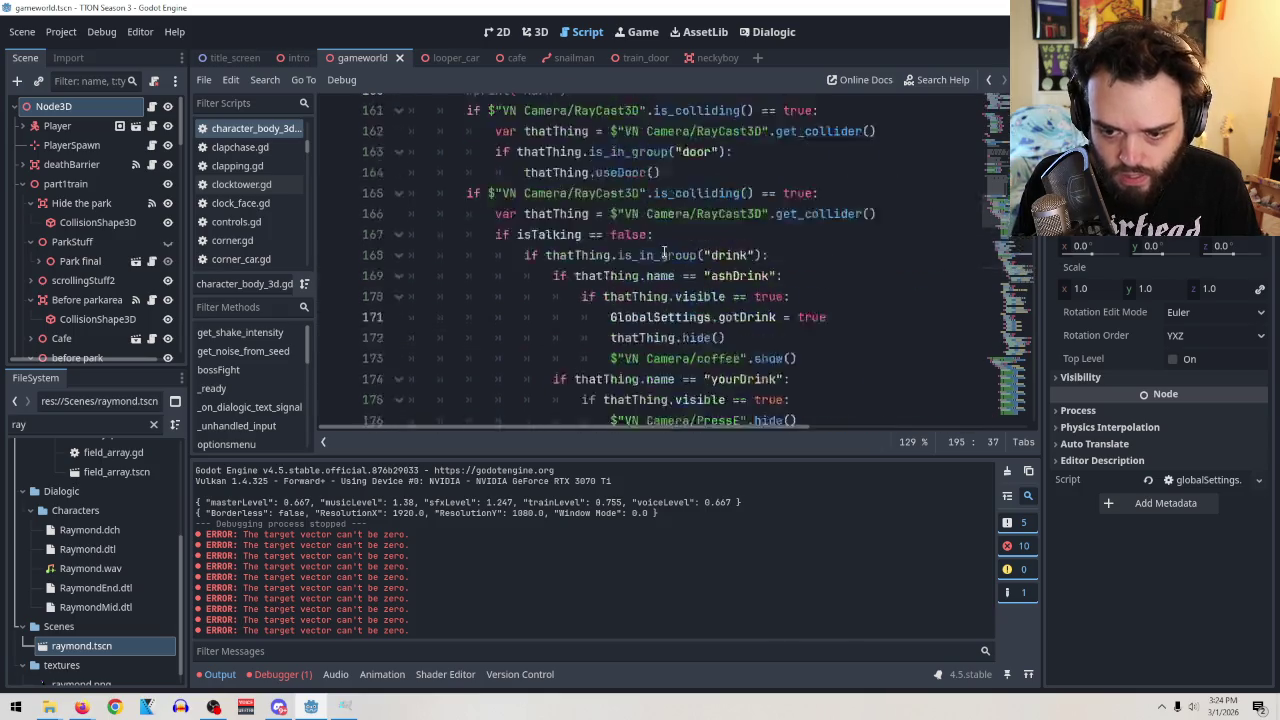
pyautogui.click(700, 58)
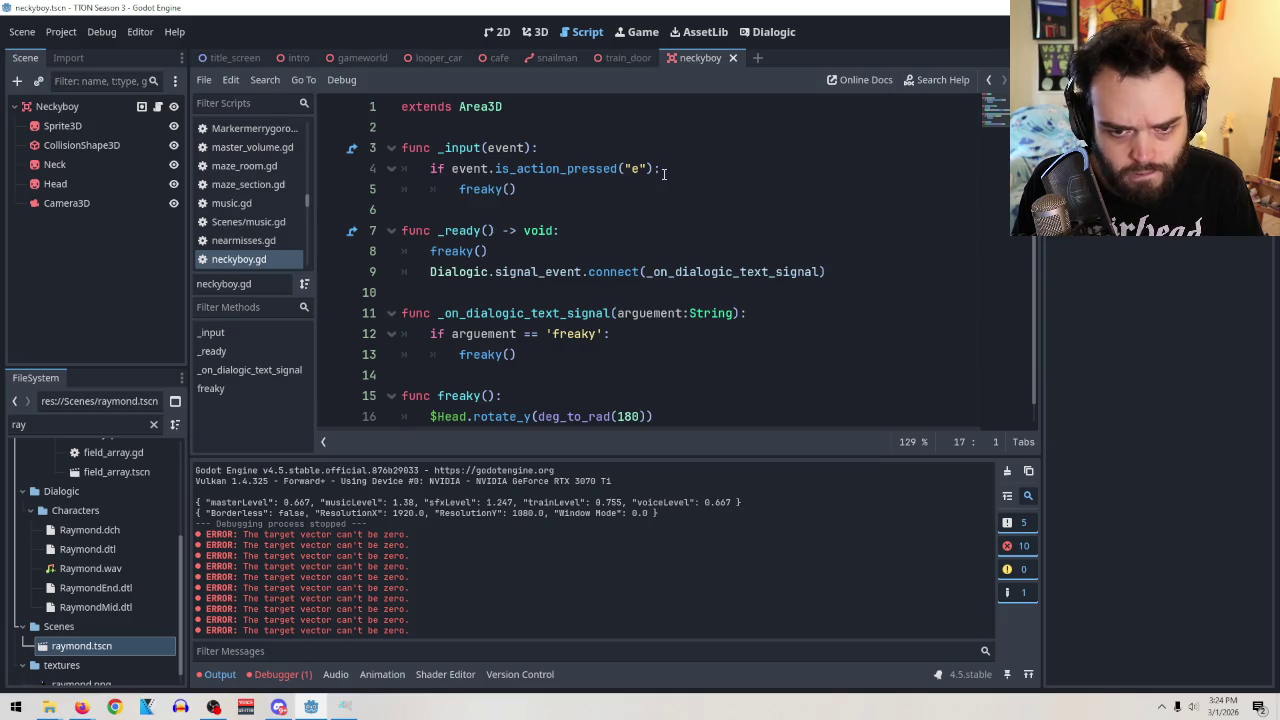
# Add Dialogic.start('neckyguy') below the signal connect line in _ready.
pyautogui.click(572, 229)
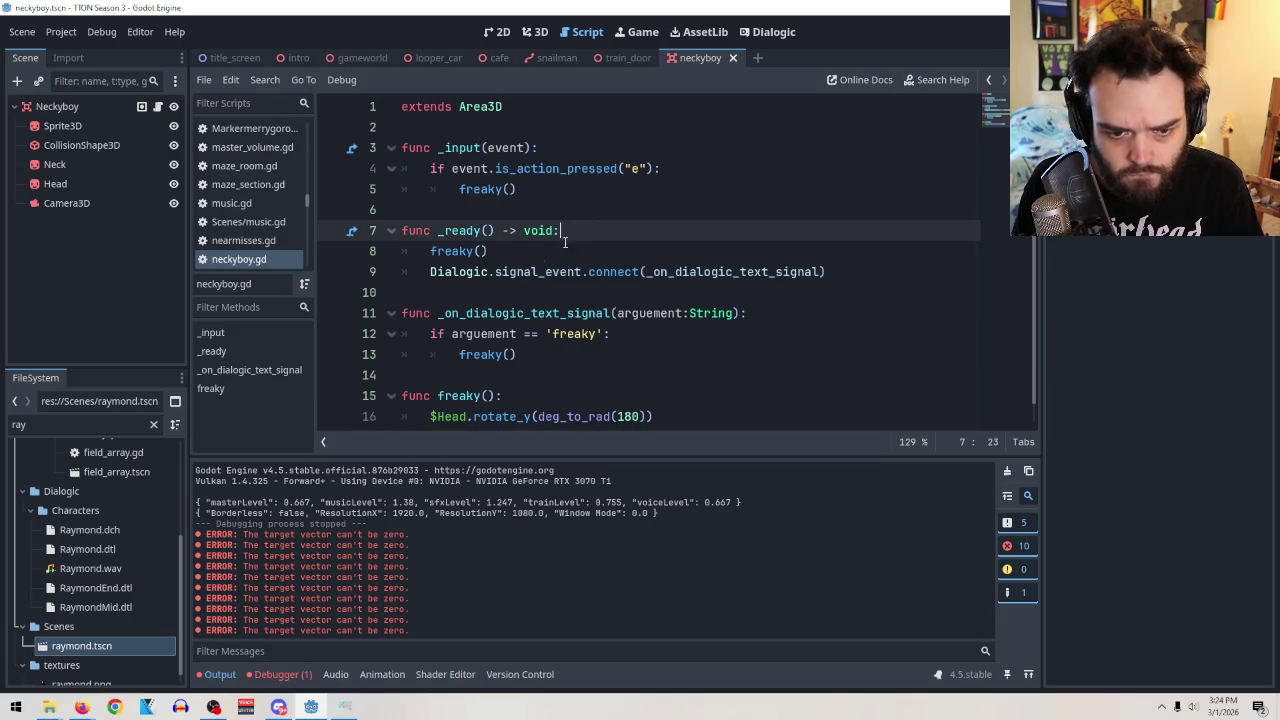
pyautogui.click(885, 272)
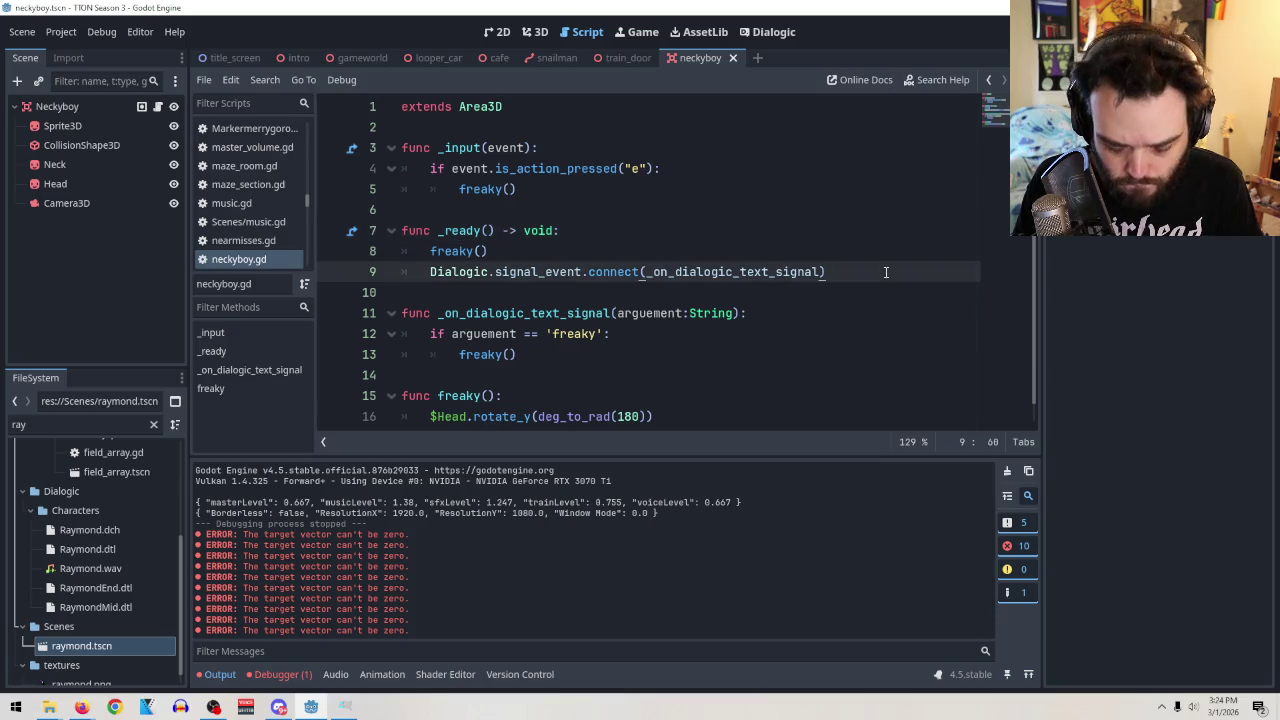
pyautogui.press('Return')
pyautogui.hotkey('ctrl', 'v')
pyautogui.moveTo(598, 292); pyautogui.dragTo(546, 292)
pyautogui.write('necky')
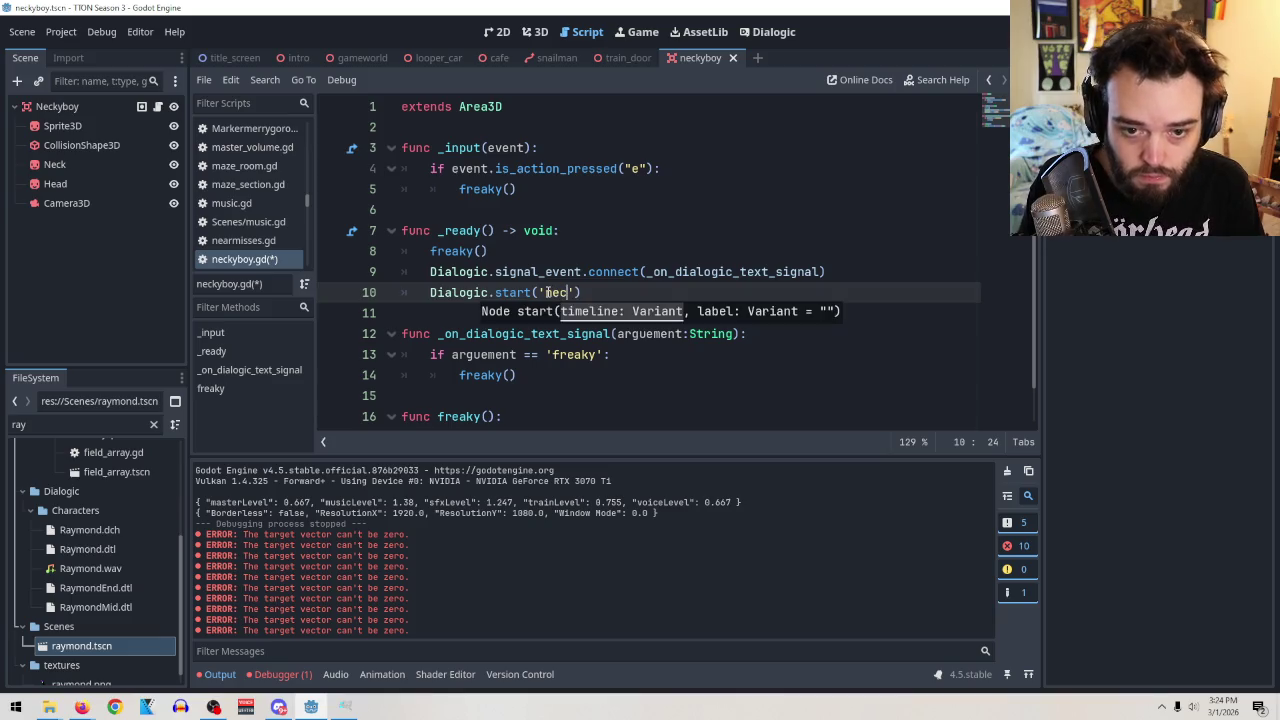
pyautogui.click(789, 38)
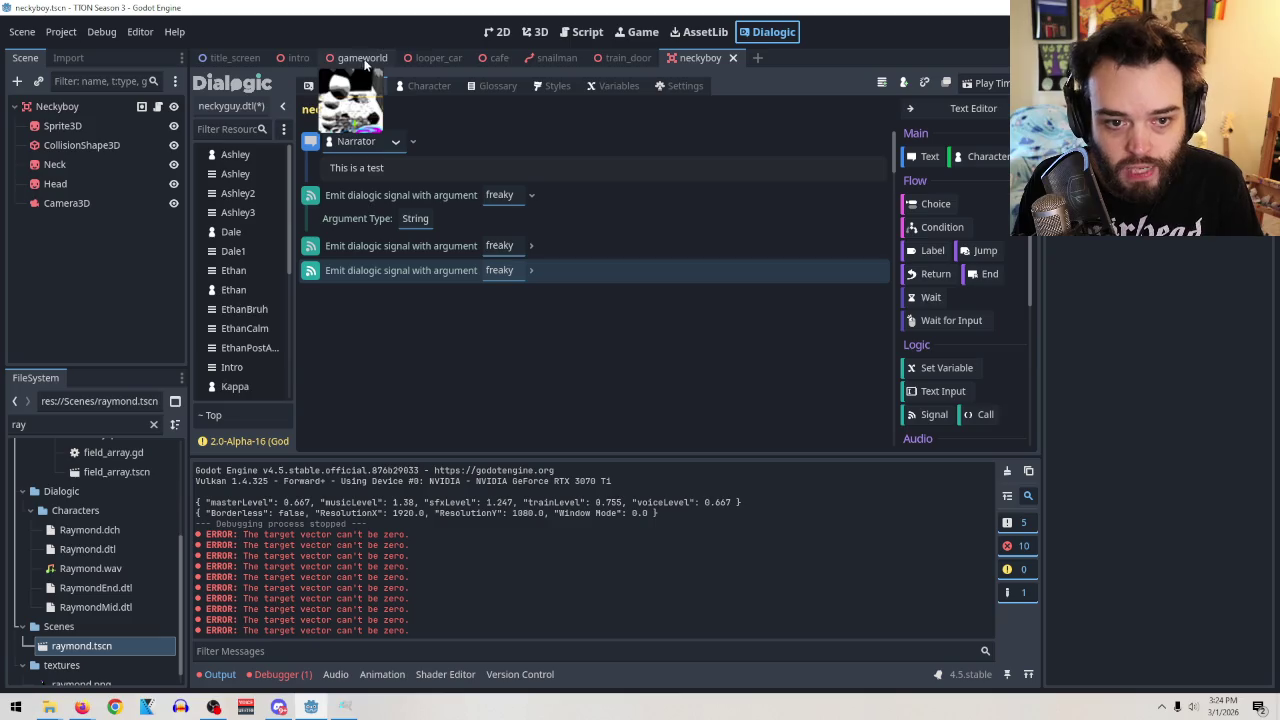
pyautogui.click(580, 32)
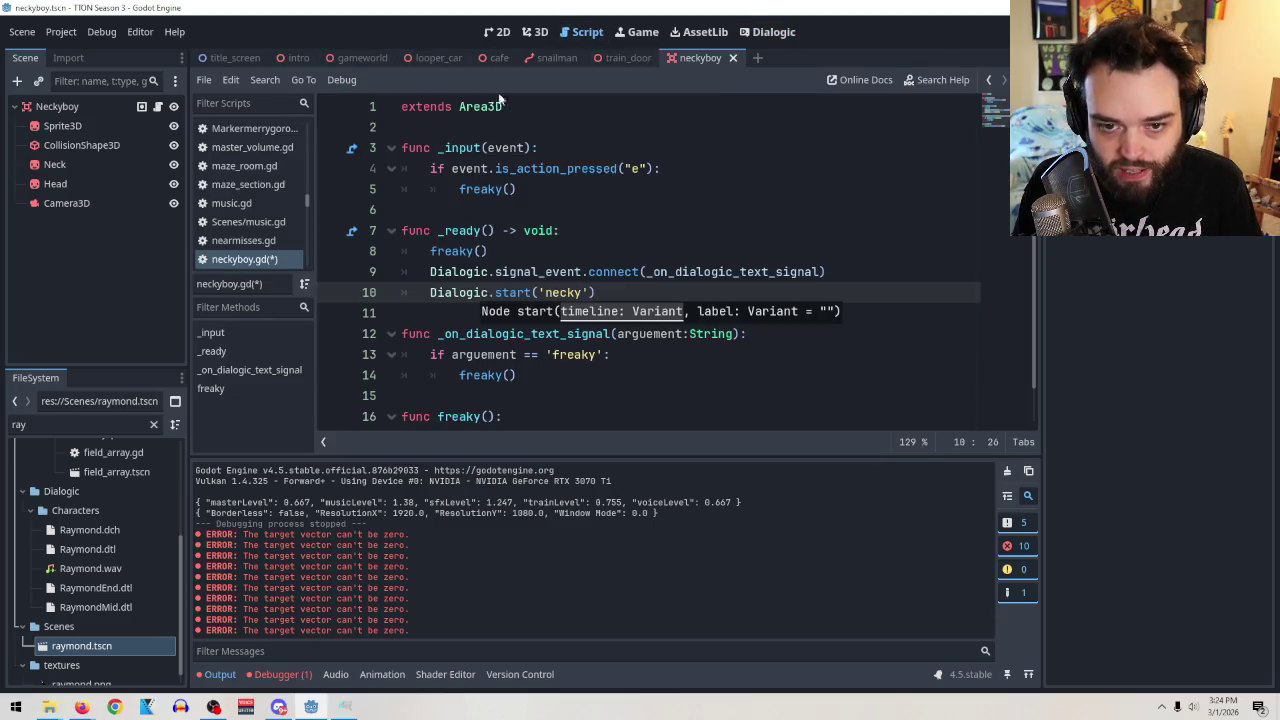
pyautogui.write('guy')
pyautogui.click(617, 272)
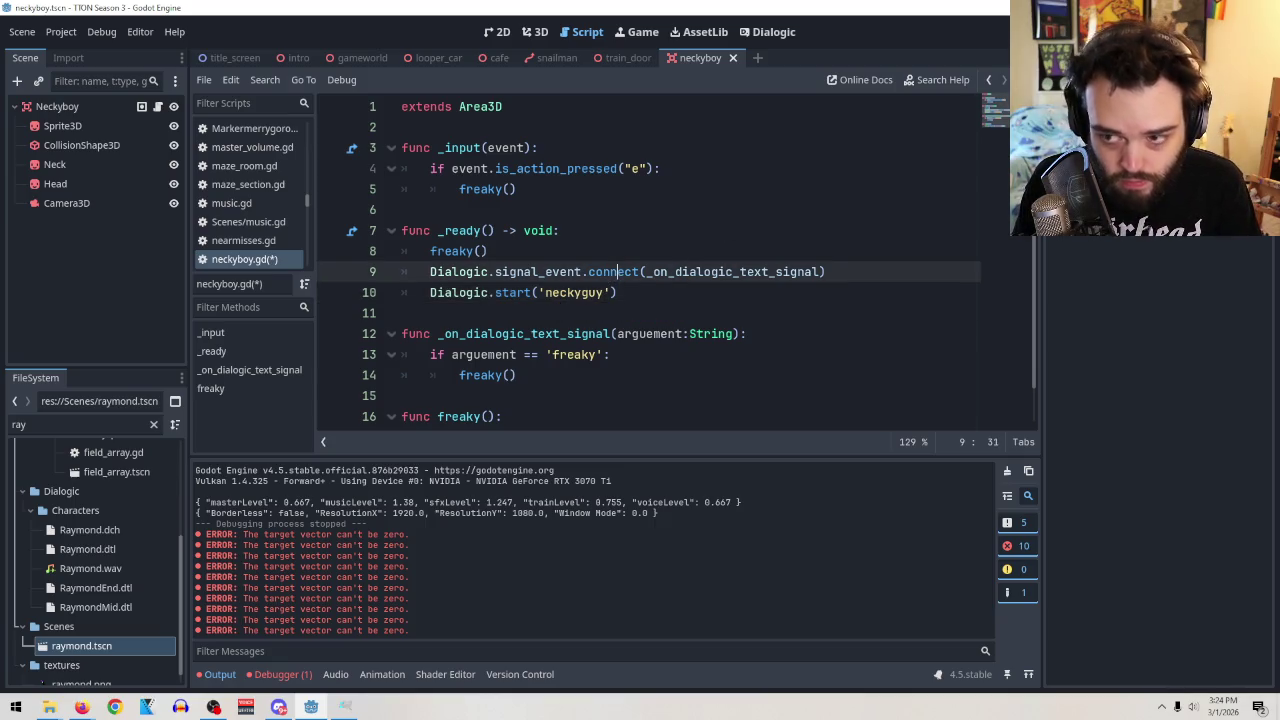
# Run the scene with F6, click through the test line, then stop it.
pyautogui.press('F6')
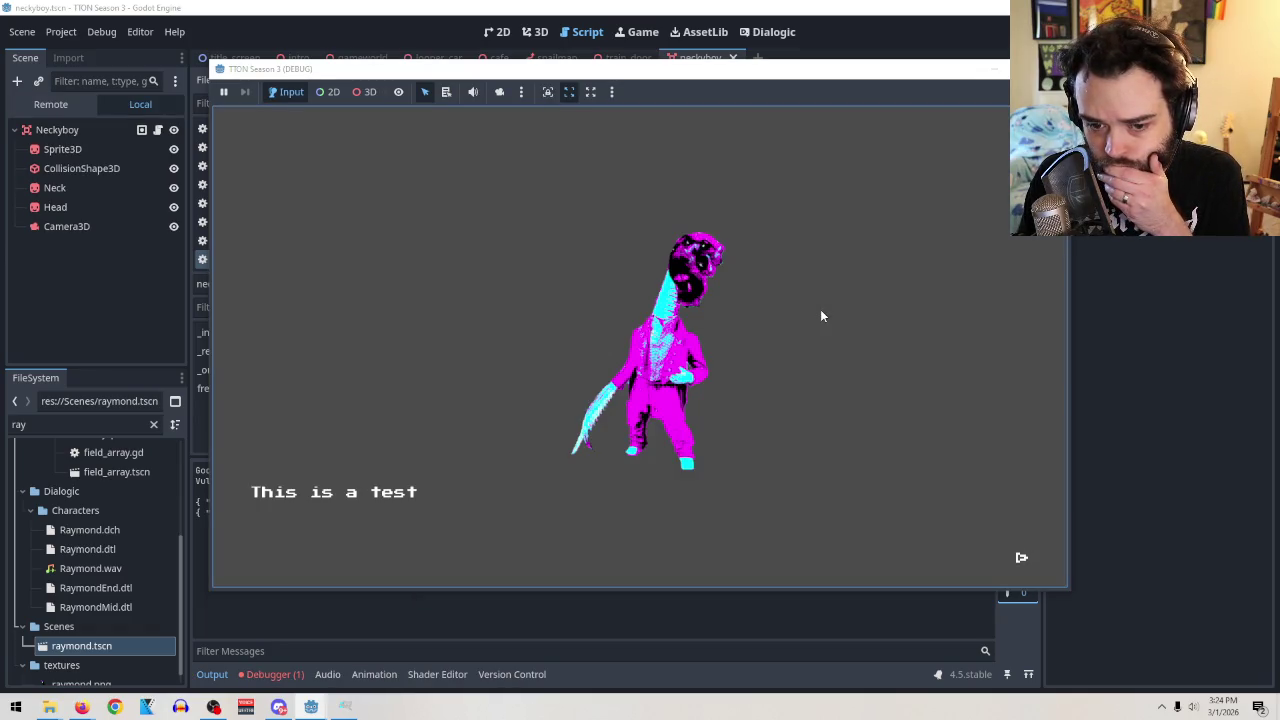
pyautogui.click(821, 316)
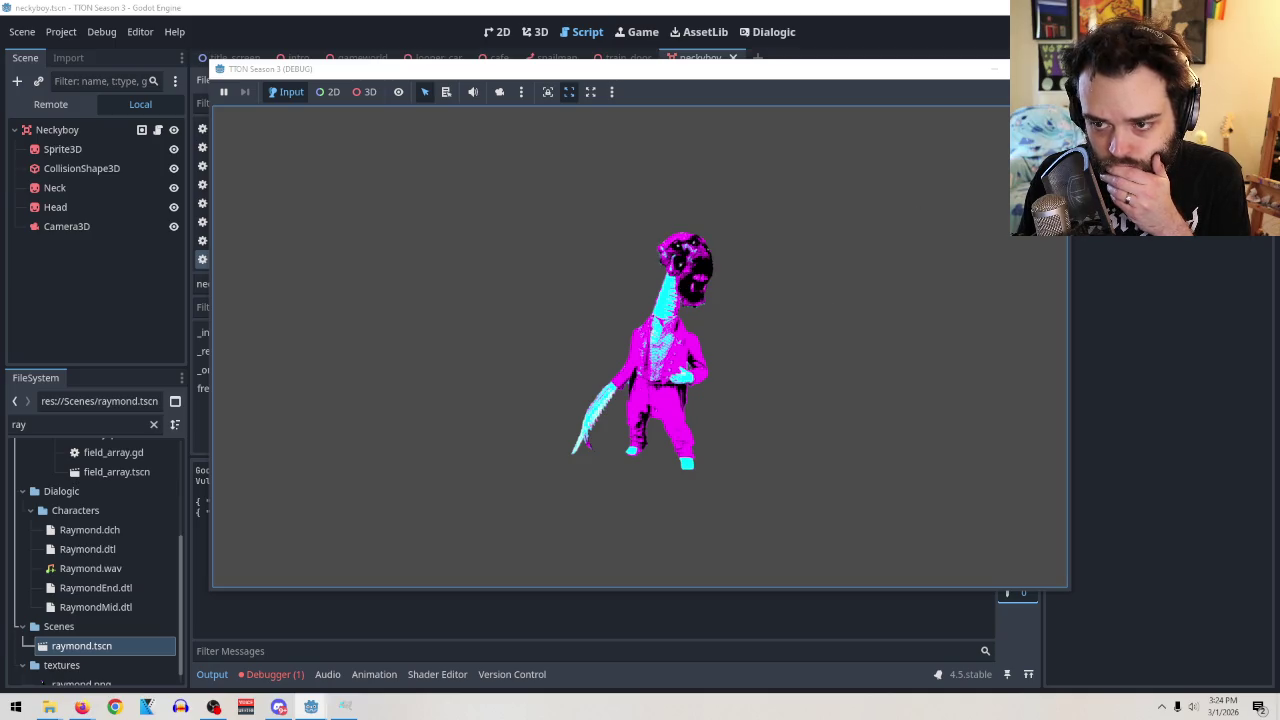
pyautogui.press('F8')
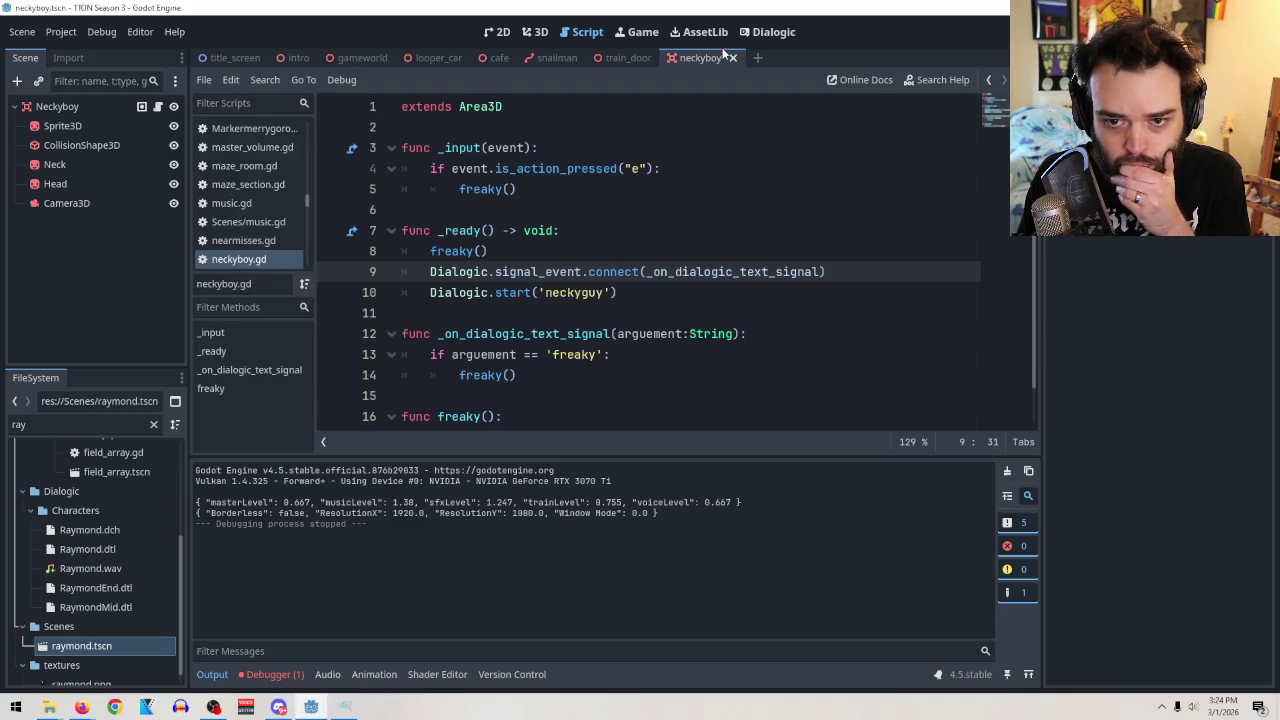
# Delete the third 'freaky' signal event from the neckyguy timeline.
pyautogui.click(773, 31)
pyautogui.rightClick(313, 273)
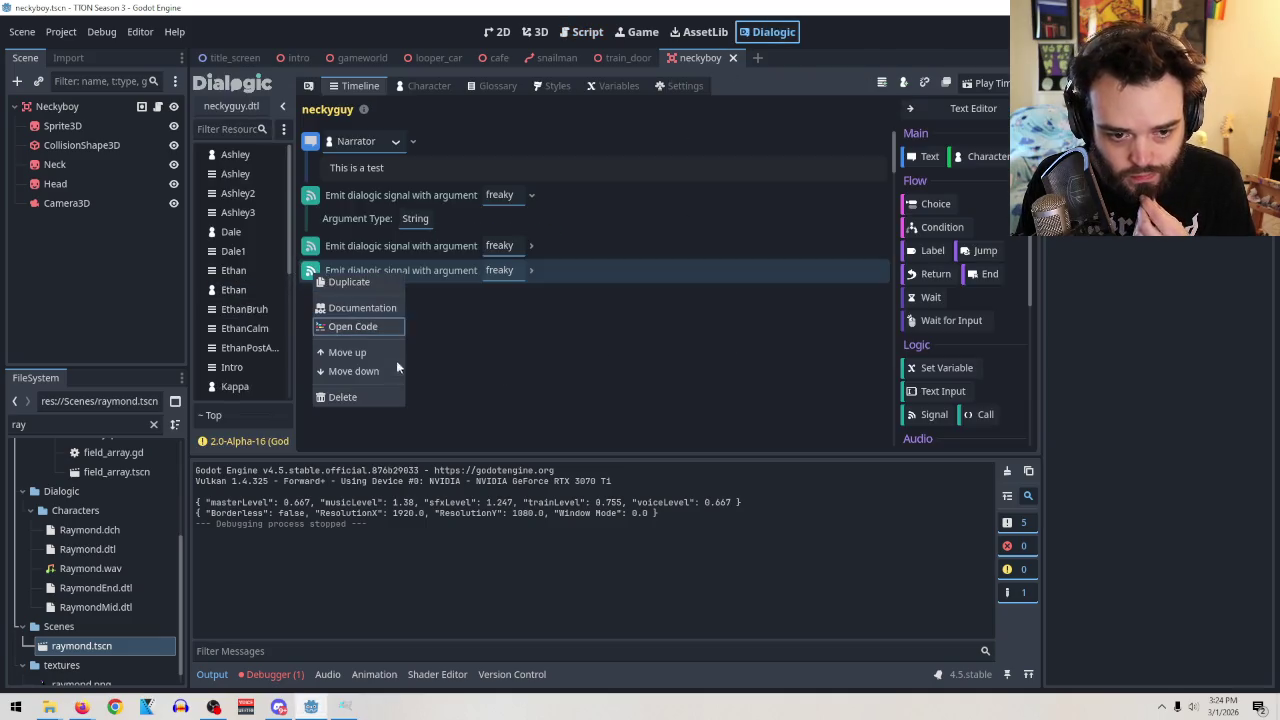
pyautogui.click(342, 397)
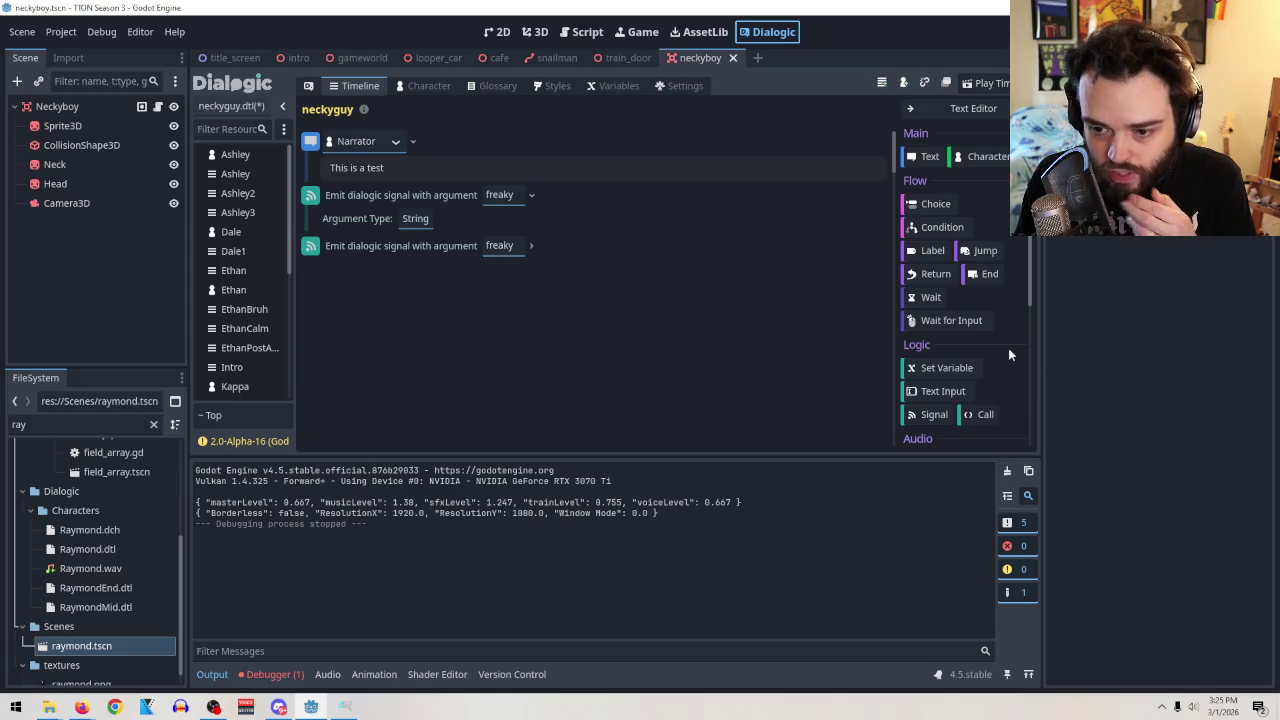
pyautogui.scroll(-2, 1010, 355)
pyautogui.scroll(2, 924, 305)
# Insert a 0.1-second Wait event between the two signal events.
pyautogui.click(924, 297)
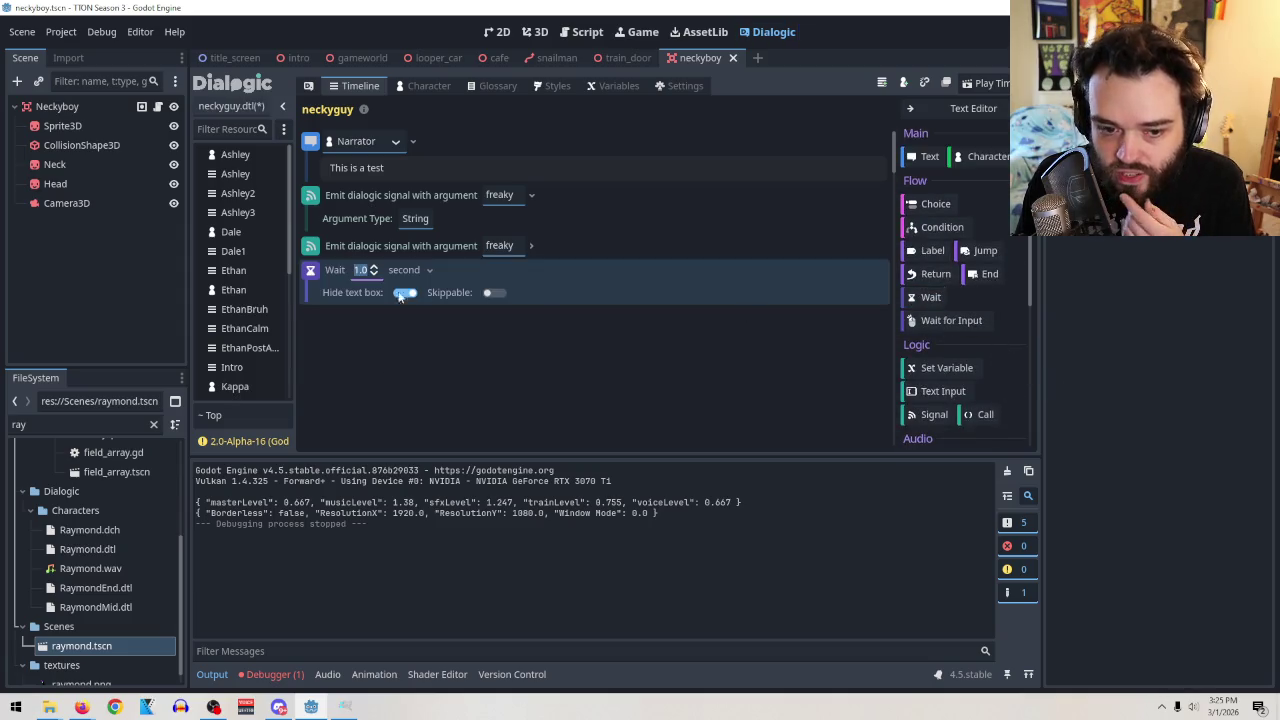
pyautogui.moveTo(308, 268); pyautogui.dragTo(310, 224)
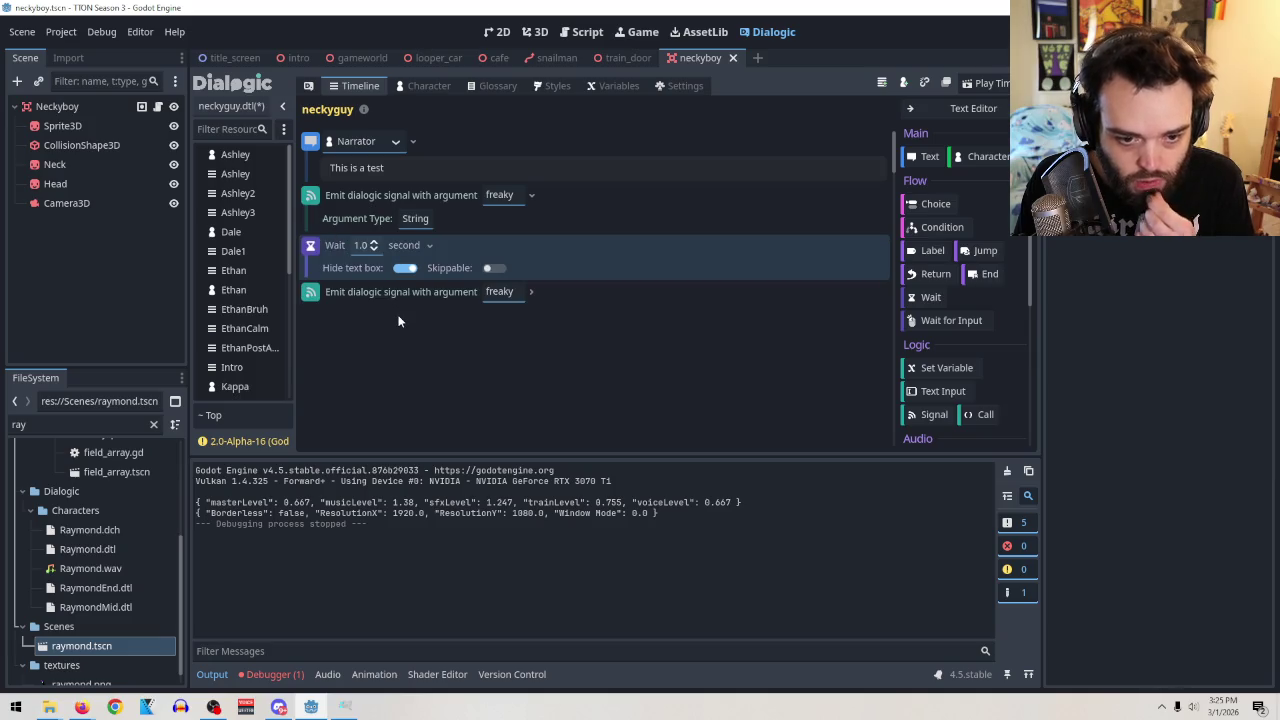
pyautogui.click(373, 250)
pyautogui.click(373, 250)
pyautogui.click(373, 250)
pyautogui.click(373, 250)
pyautogui.click(373, 250)
pyautogui.click(373, 250)
pyautogui.click(373, 250)
pyautogui.click(373, 250)
pyautogui.click(374, 252)
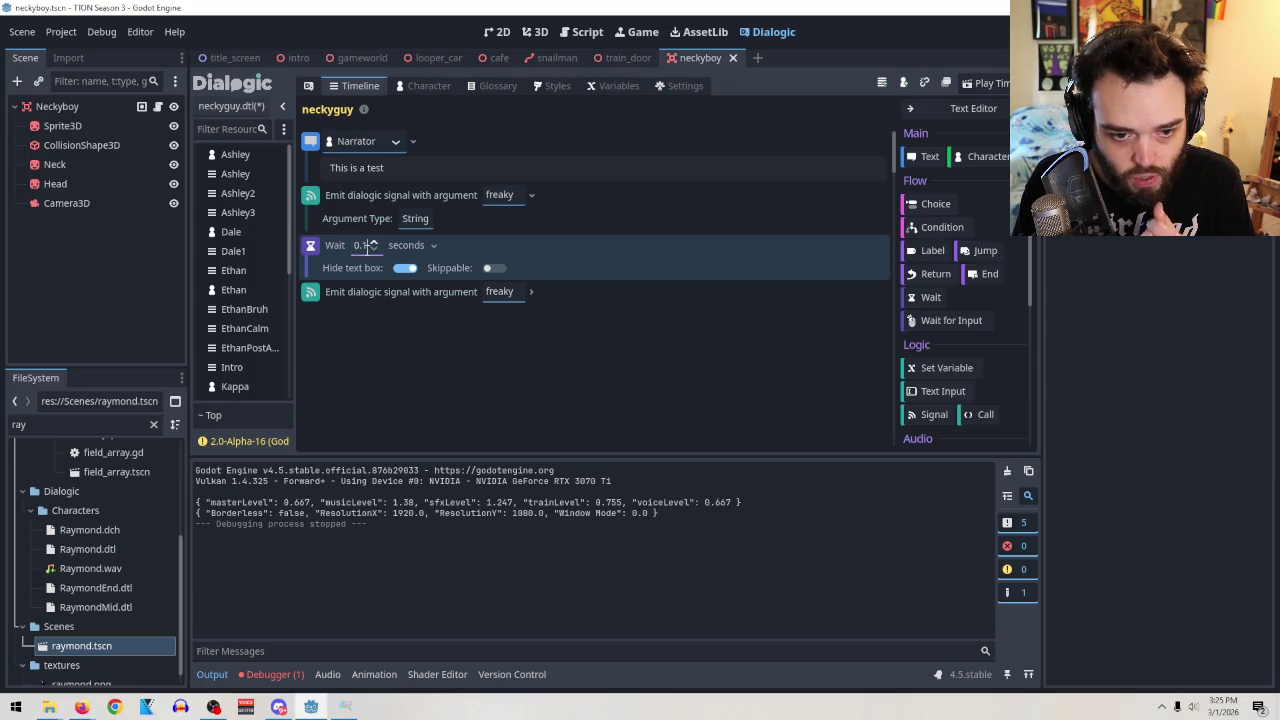
pyautogui.click(373, 250)
pyautogui.write('1')
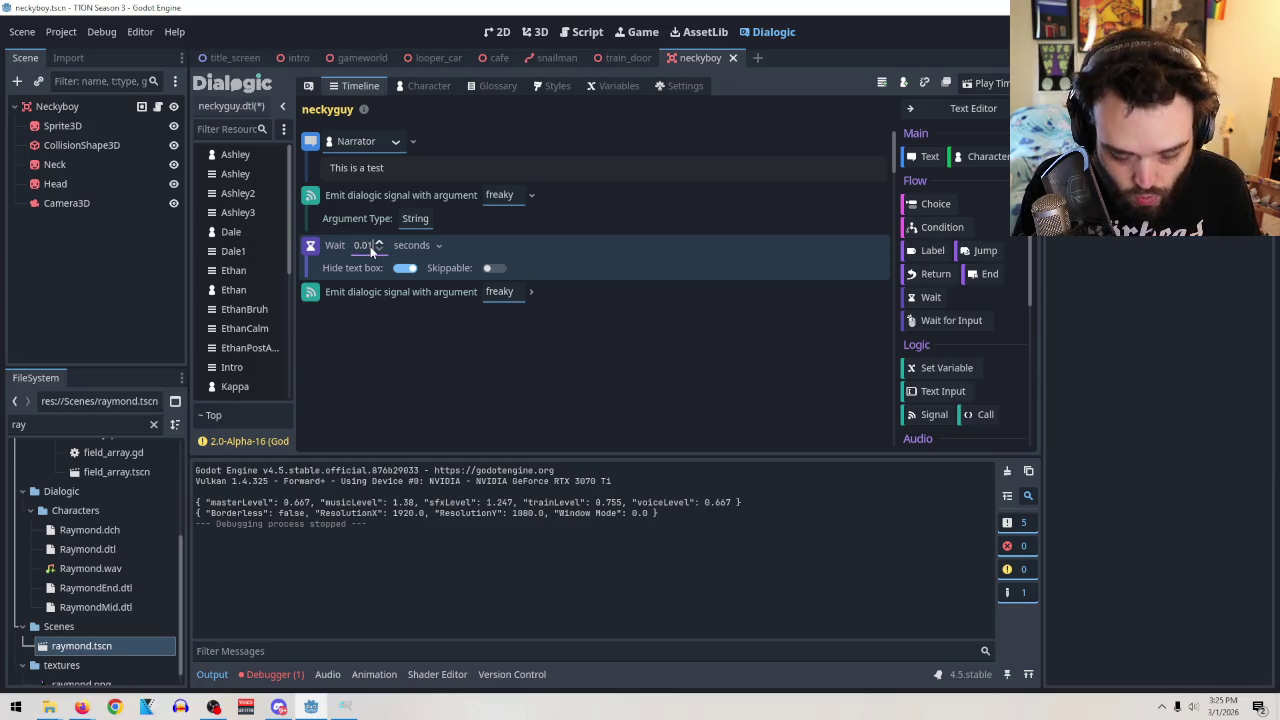
pyautogui.write('0.1')
pyautogui.press('Return')
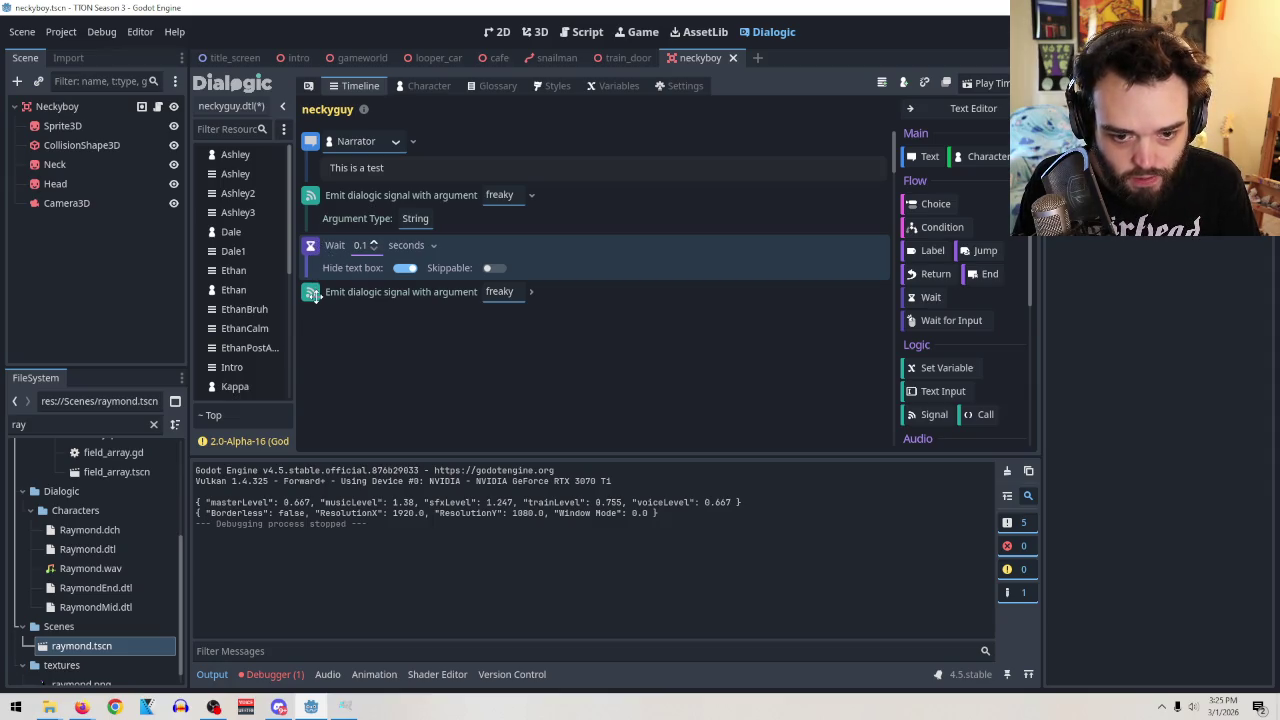
# Duplicate the Wait and a signal so waits separate three 'freaky' signals.
pyautogui.rightClick(315, 247)
pyautogui.click(351, 256)
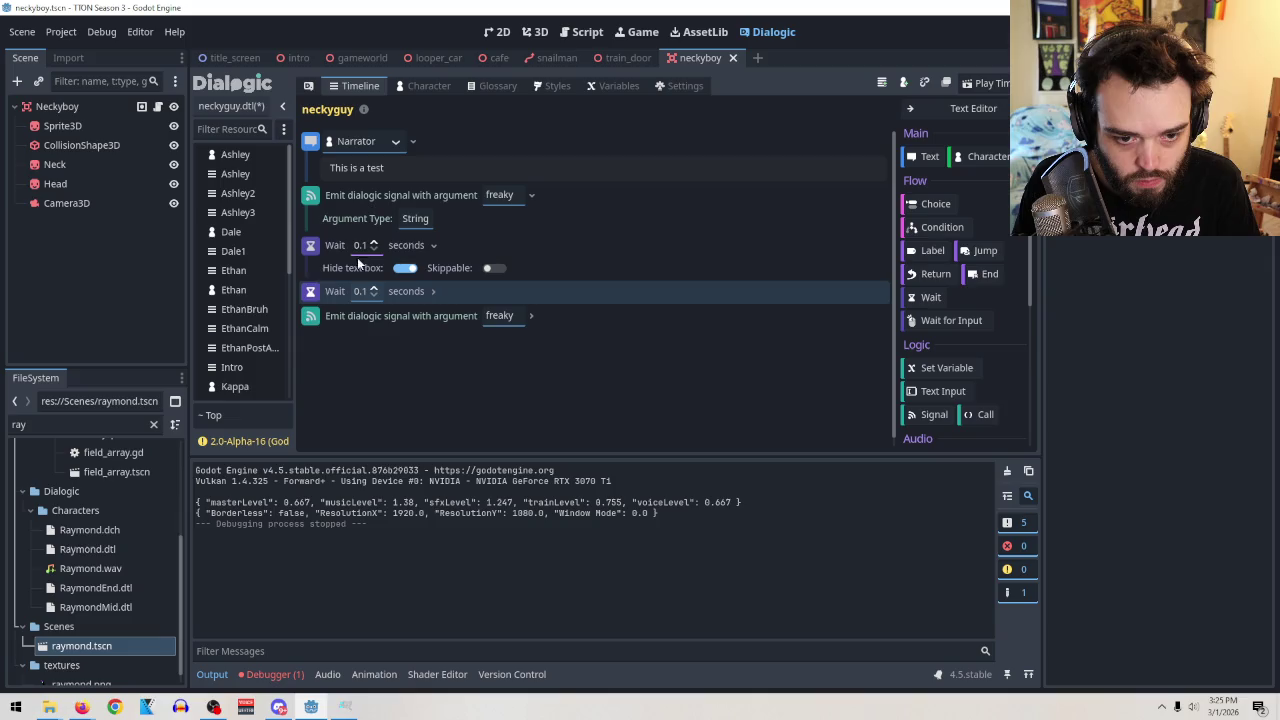
pyautogui.moveTo(313, 315)
pyautogui.mouseDown()
pyautogui.moveTo(309, 296)
pyautogui.moveTo(314, 369)
pyautogui.moveTo(323, 346)
pyautogui.mouseUp()
pyautogui.rightClick(310, 300)
pyautogui.click(346, 310)
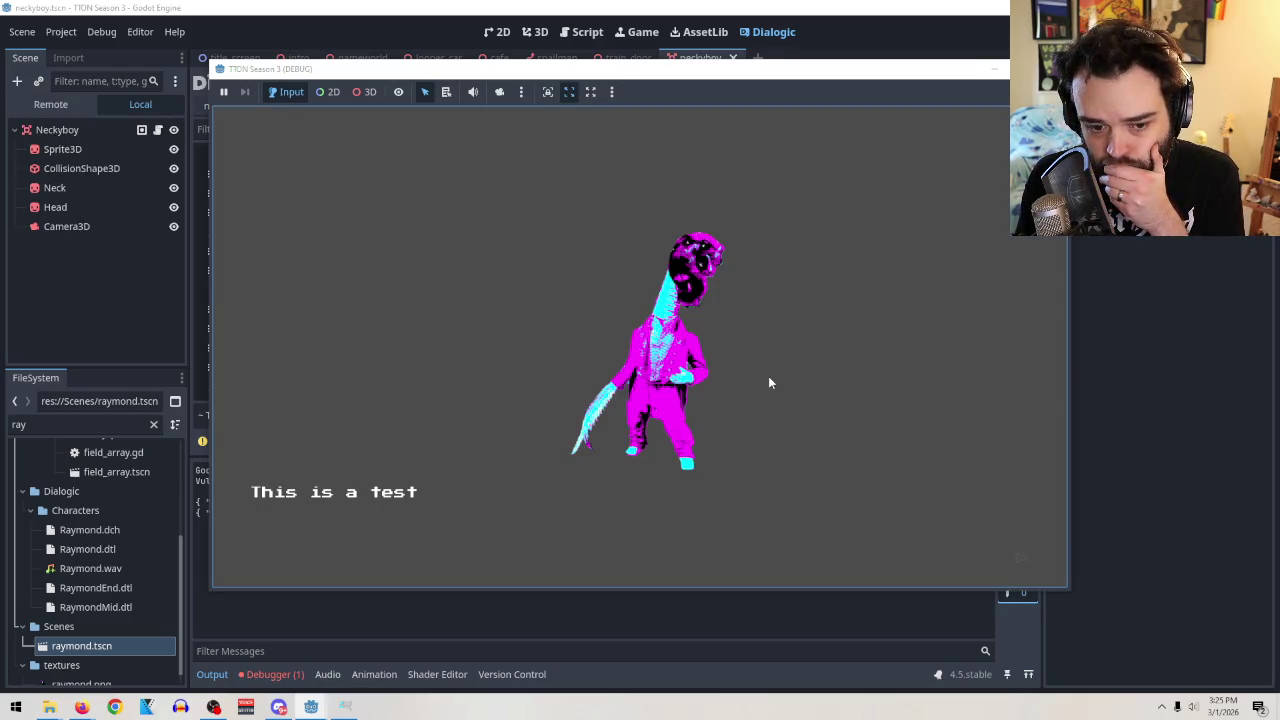
# Turn off Hide text box on both 0.1-second Wait events.
pyautogui.click(767, 374)
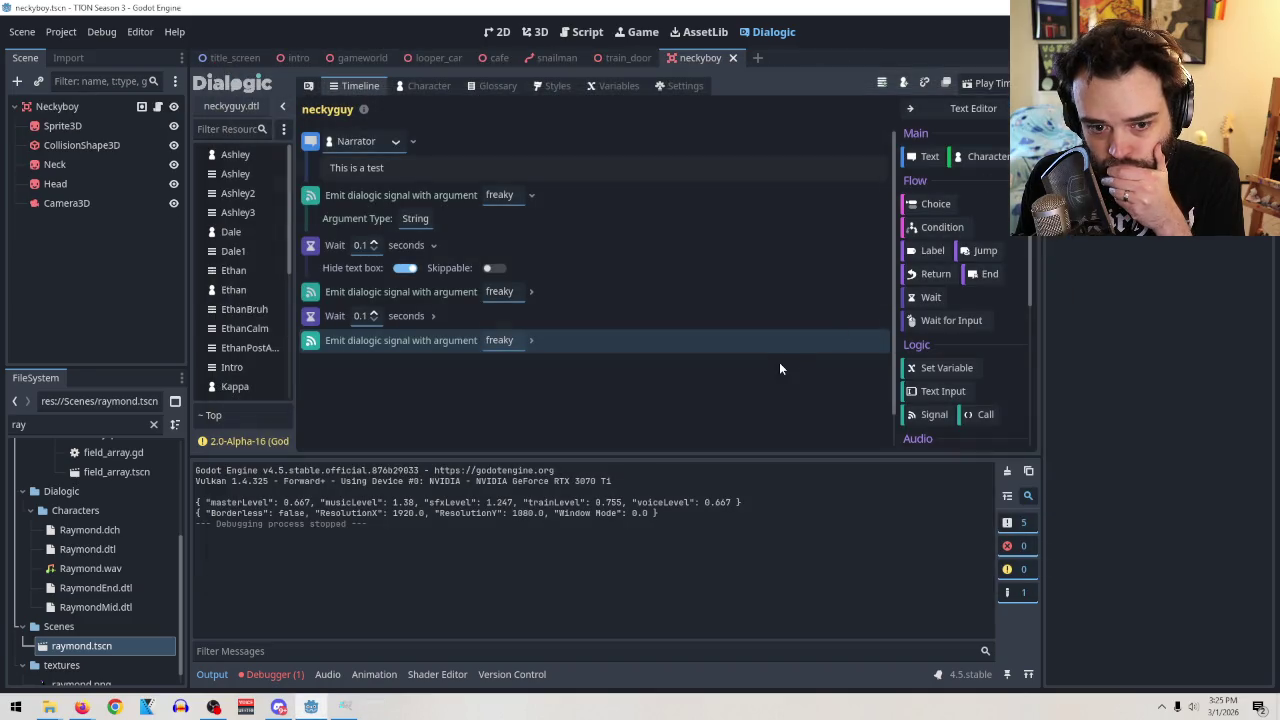
pyautogui.scroll(-3, 960, 340)
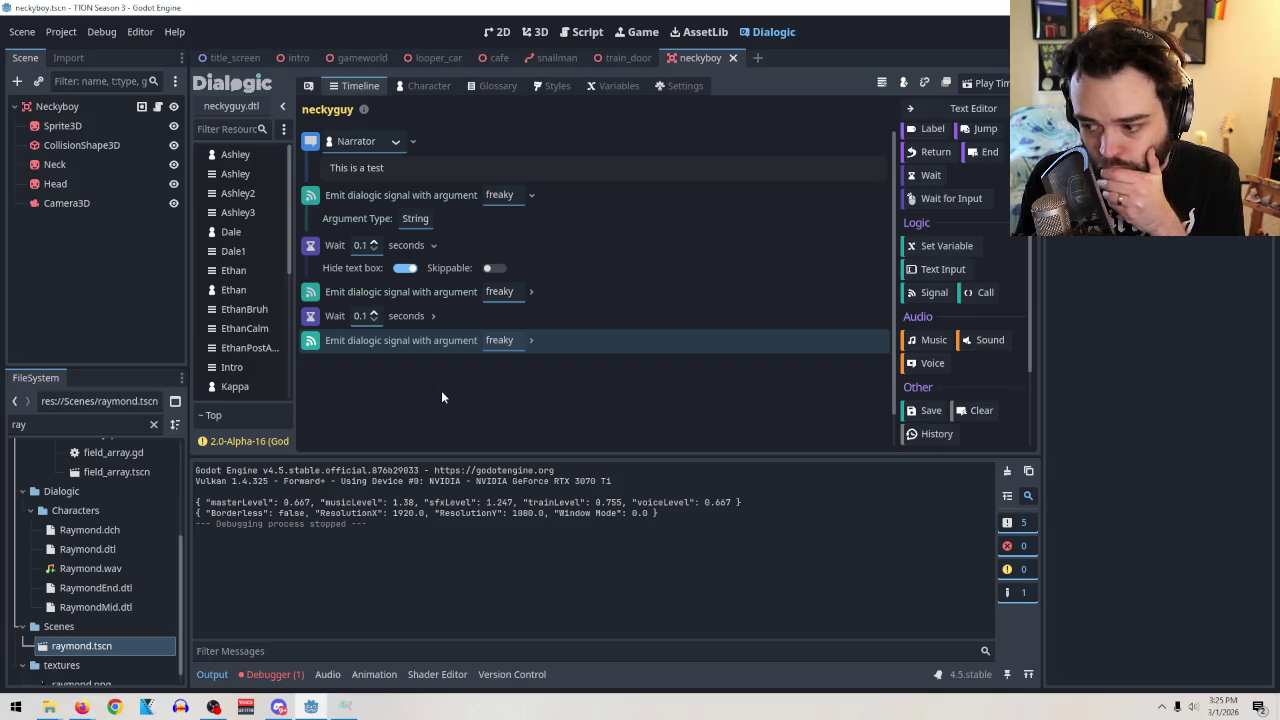
pyautogui.click(408, 270)
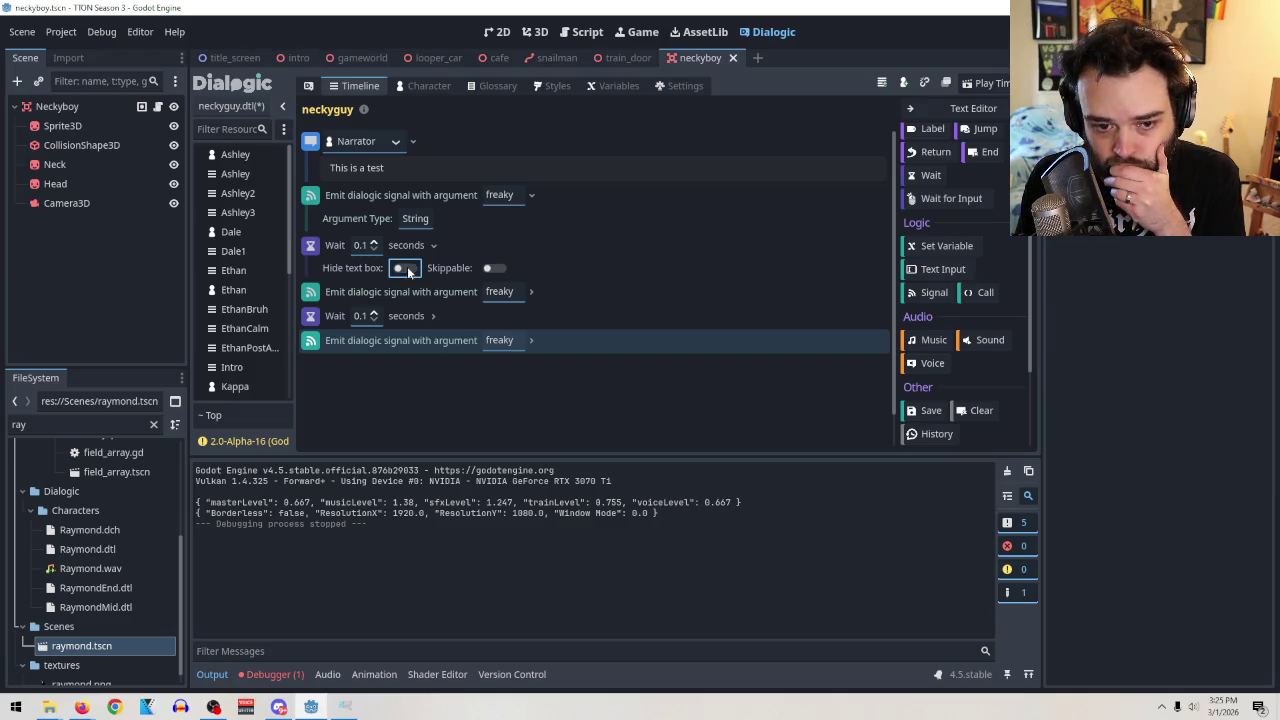
pyautogui.click(401, 316)
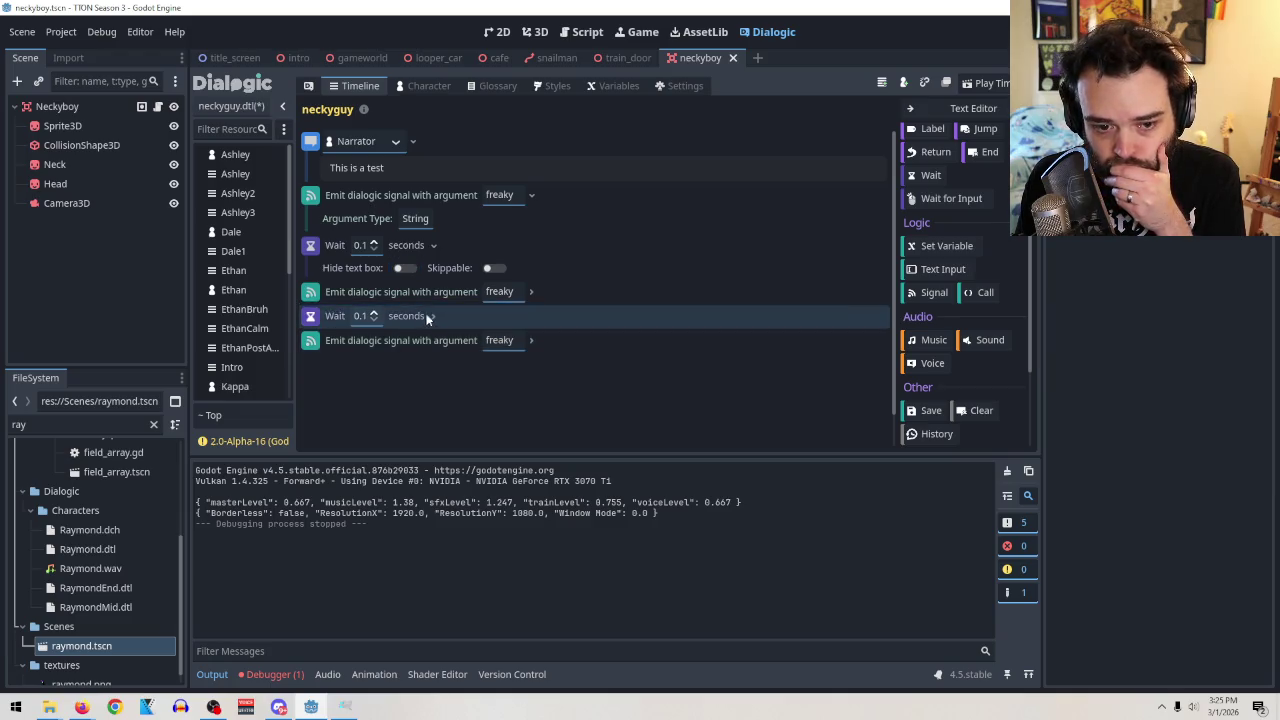
pyautogui.click(432, 315)
pyautogui.click(404, 339)
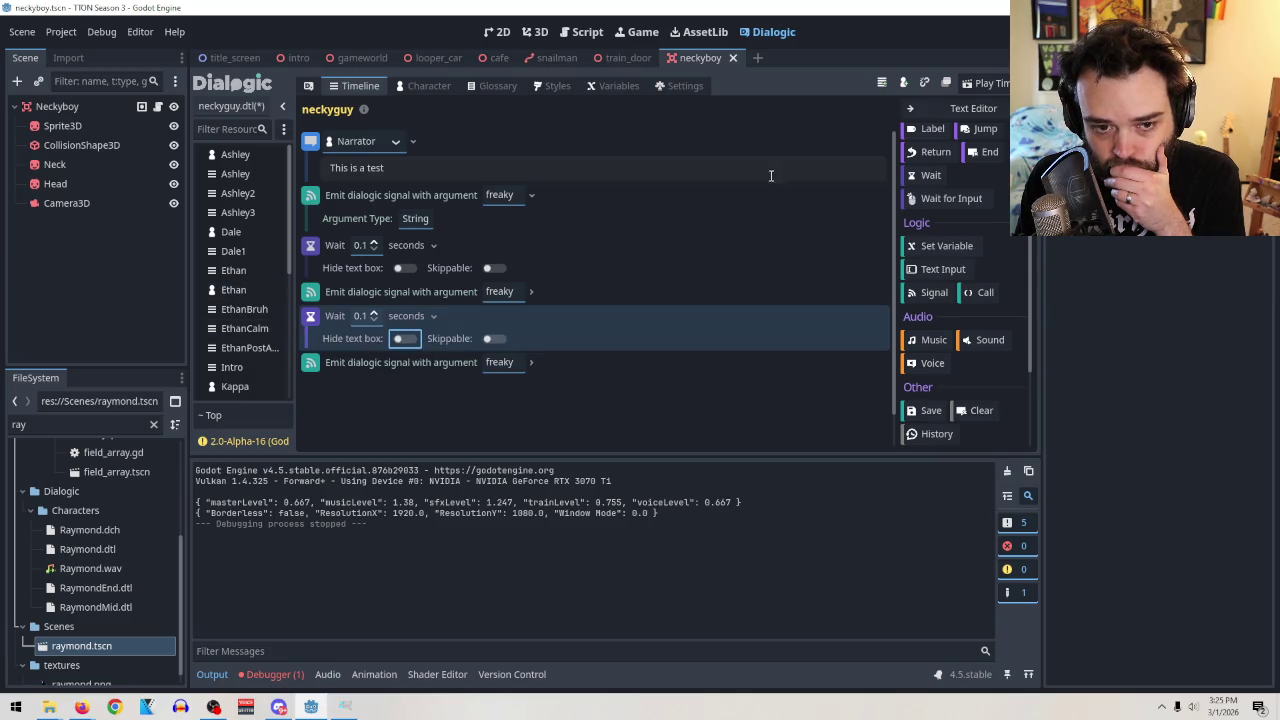
# Test the timeline with F5, then reopen the second Wait and select its duration.
pyautogui.press('F5')
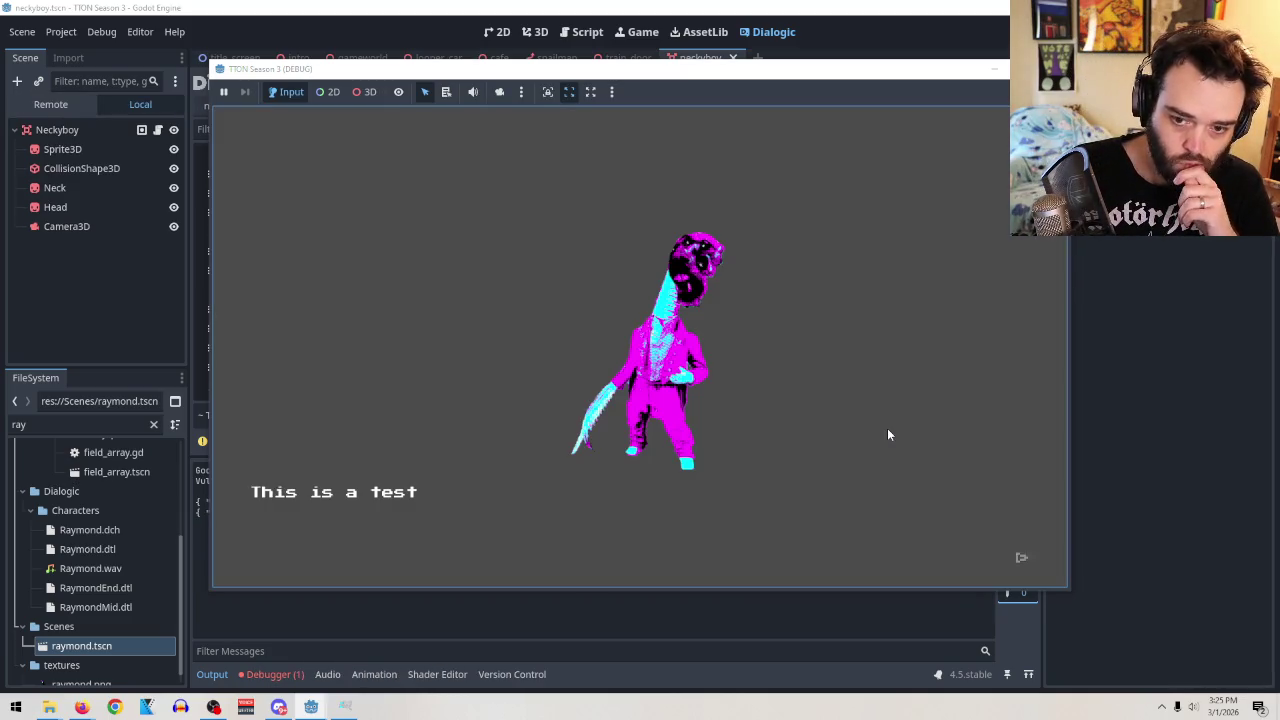
pyautogui.click(890, 568)
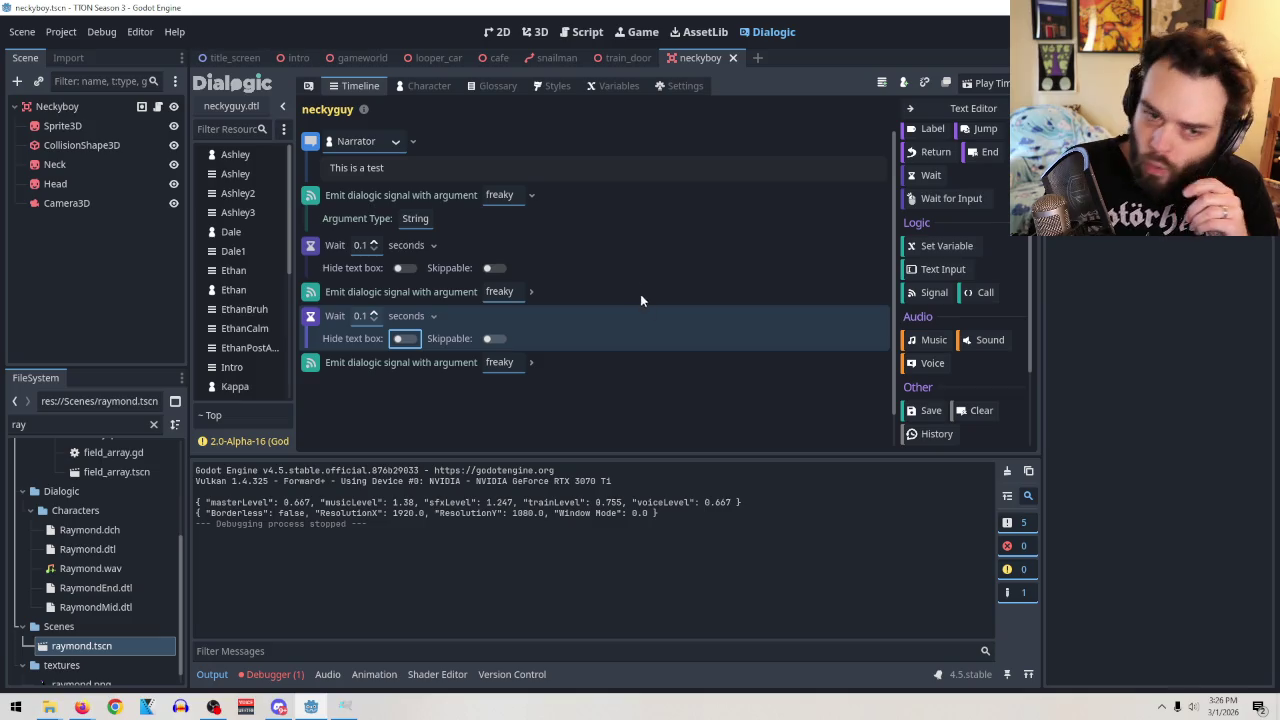
pyautogui.rightClick(312, 317)
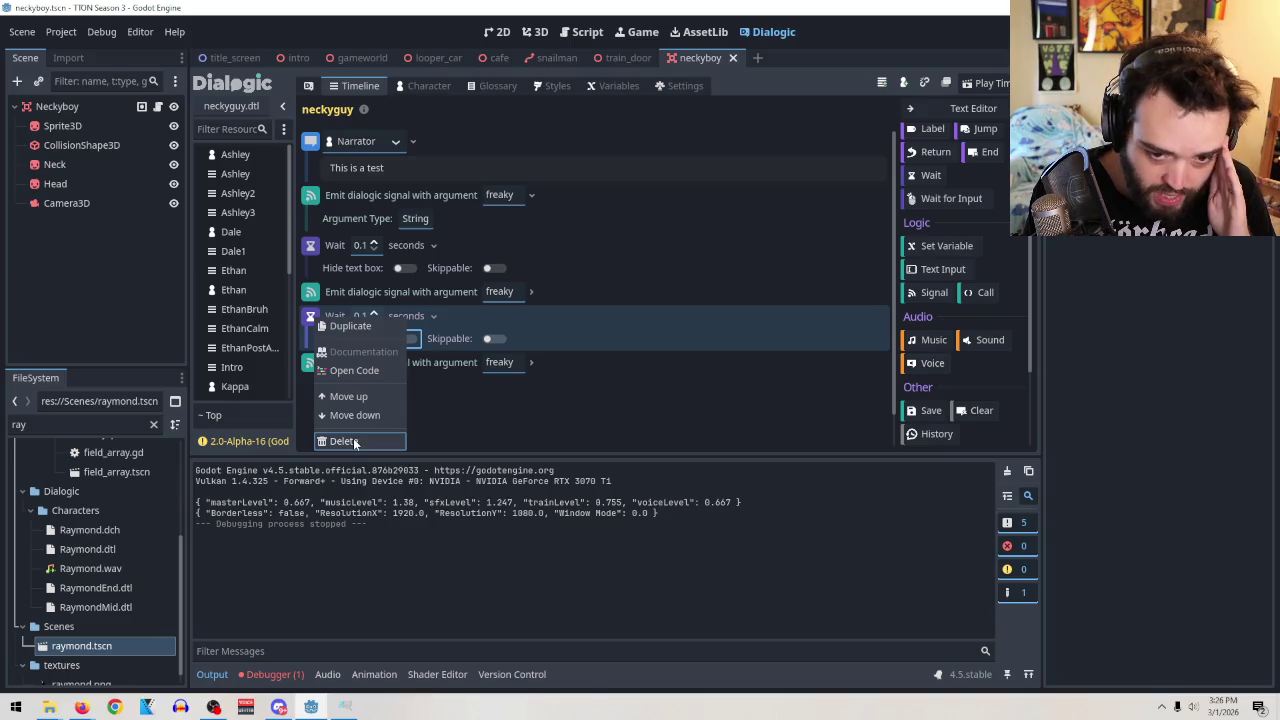
pyautogui.click(718, 309)
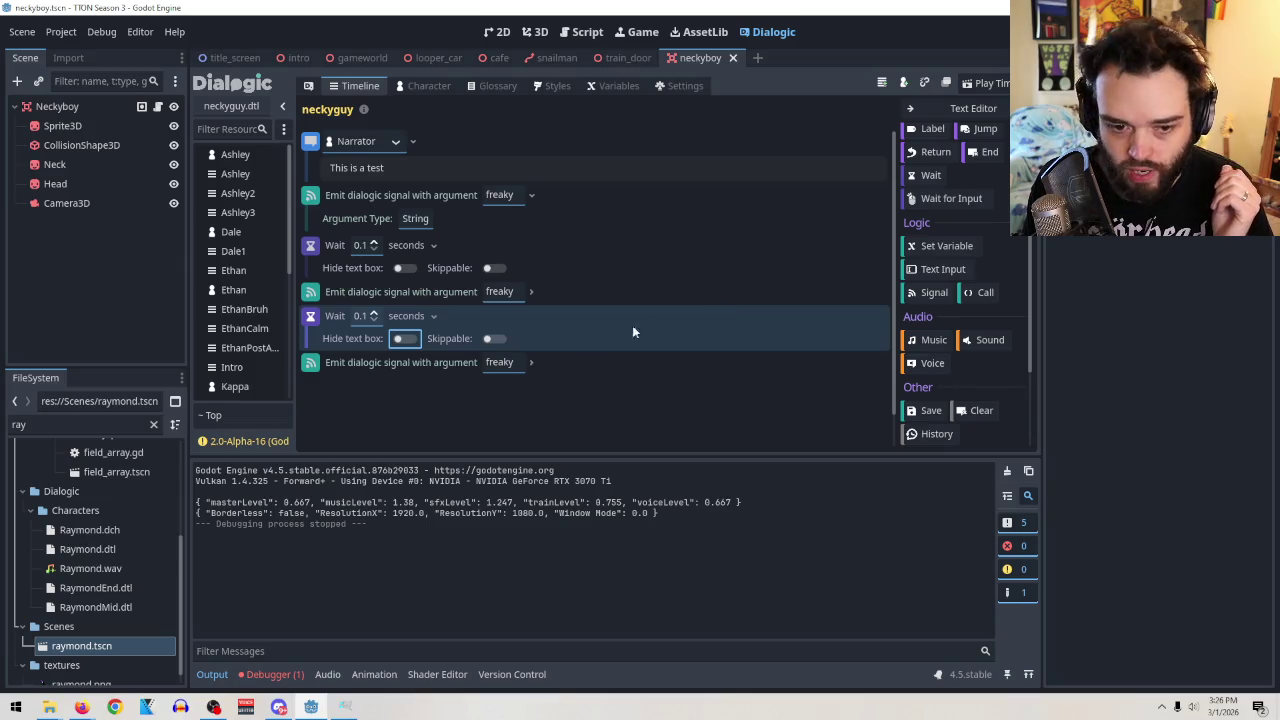
pyautogui.click(436, 319)
pyautogui.click(436, 319)
pyautogui.click(362, 313)
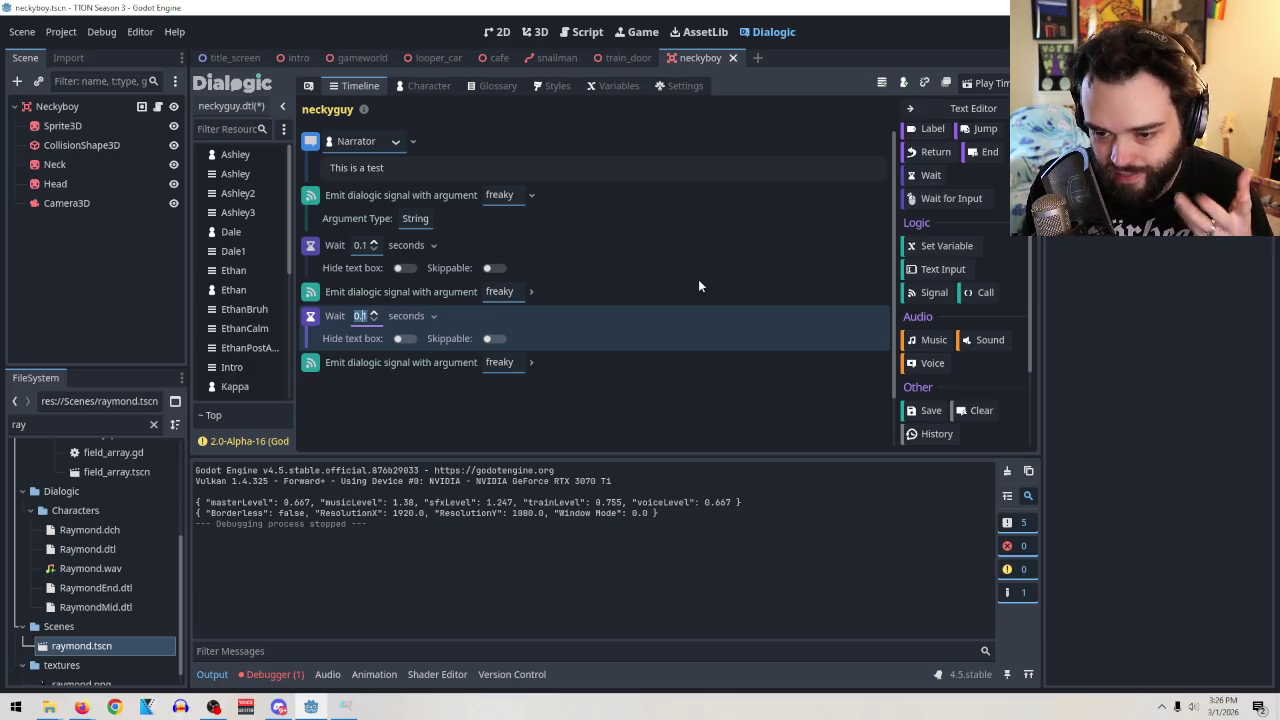
# Add a Sound event after the second Wait playing 'you have perished.mp3'.
pyautogui.click(977, 341)
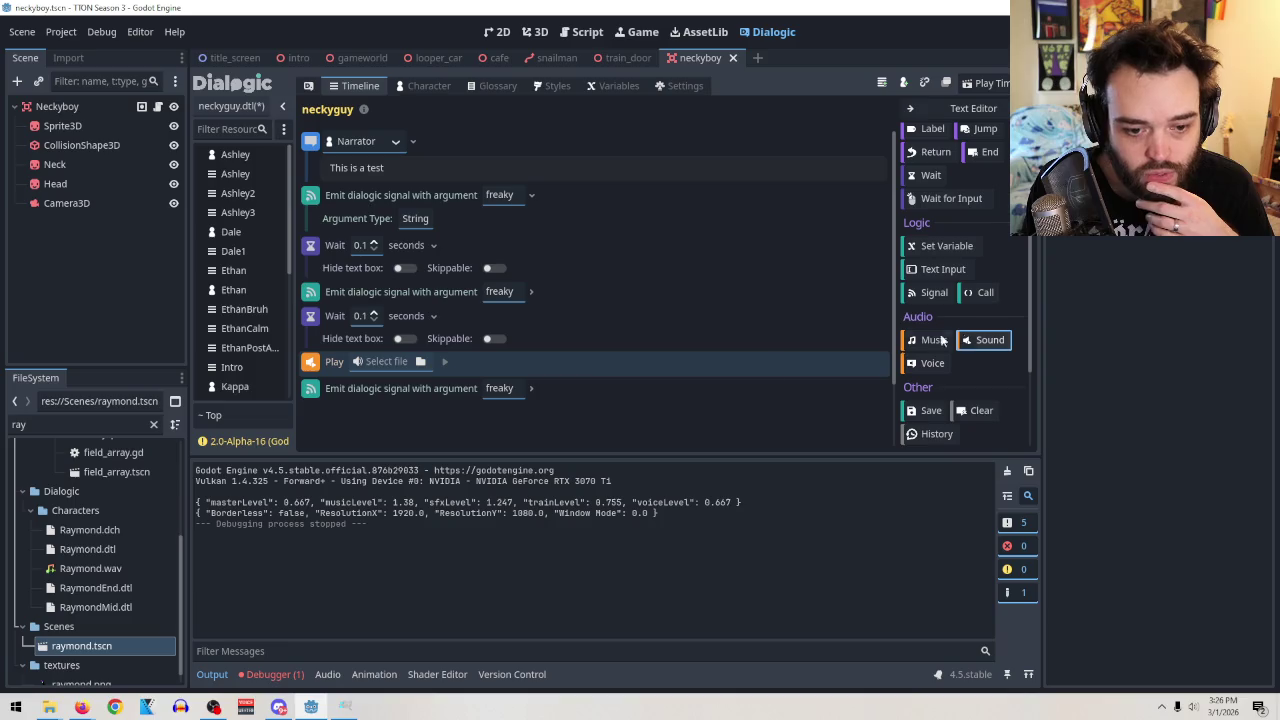
pyautogui.click(424, 362)
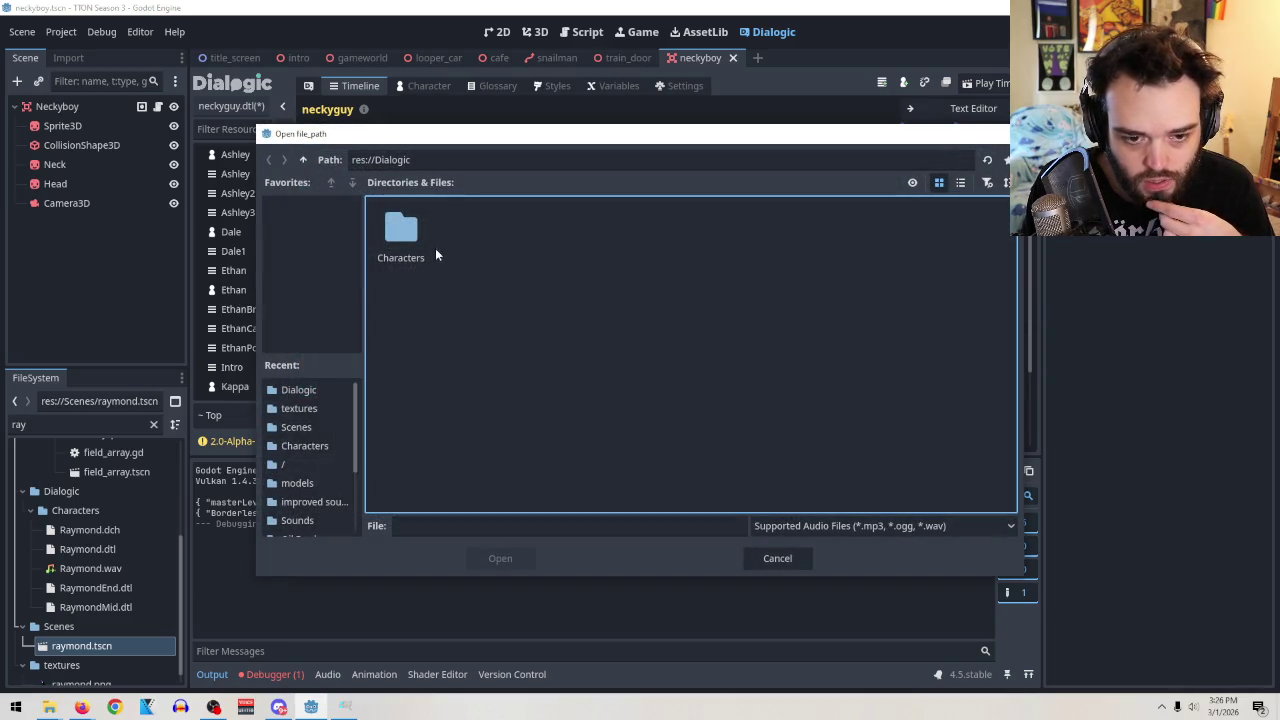
pyautogui.click(303, 159)
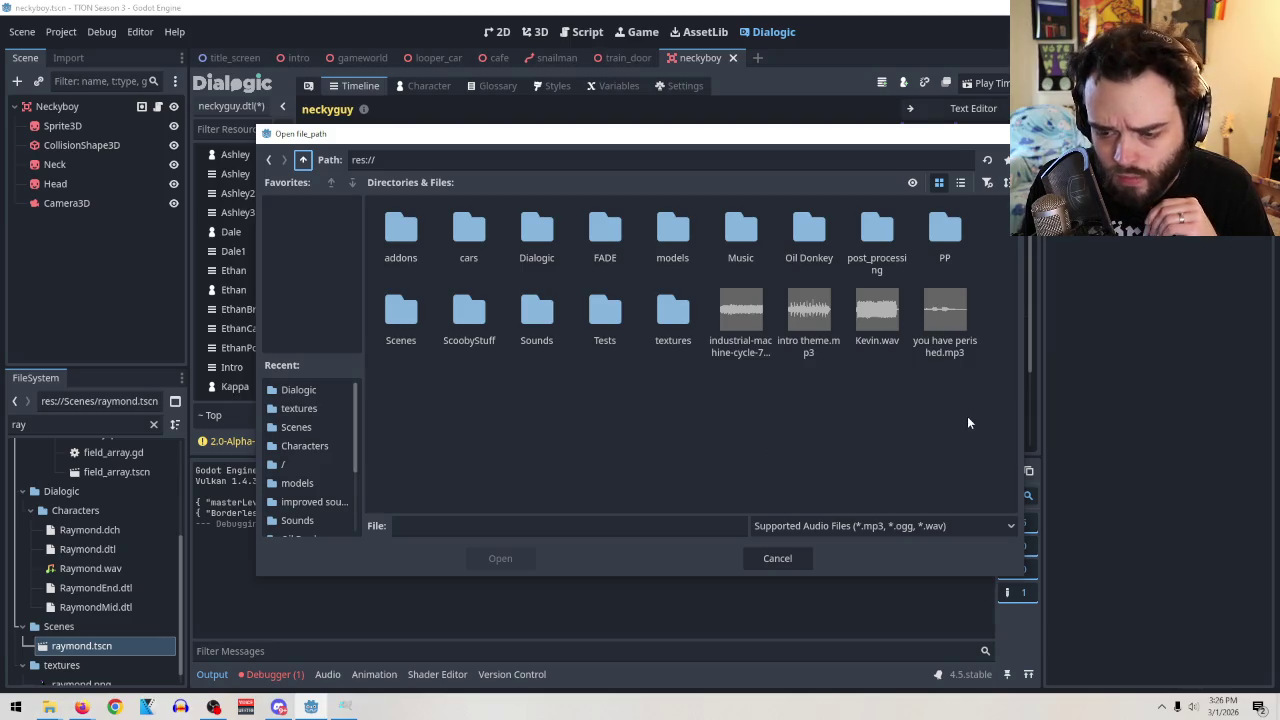
pyautogui.doubleClick(943, 314)
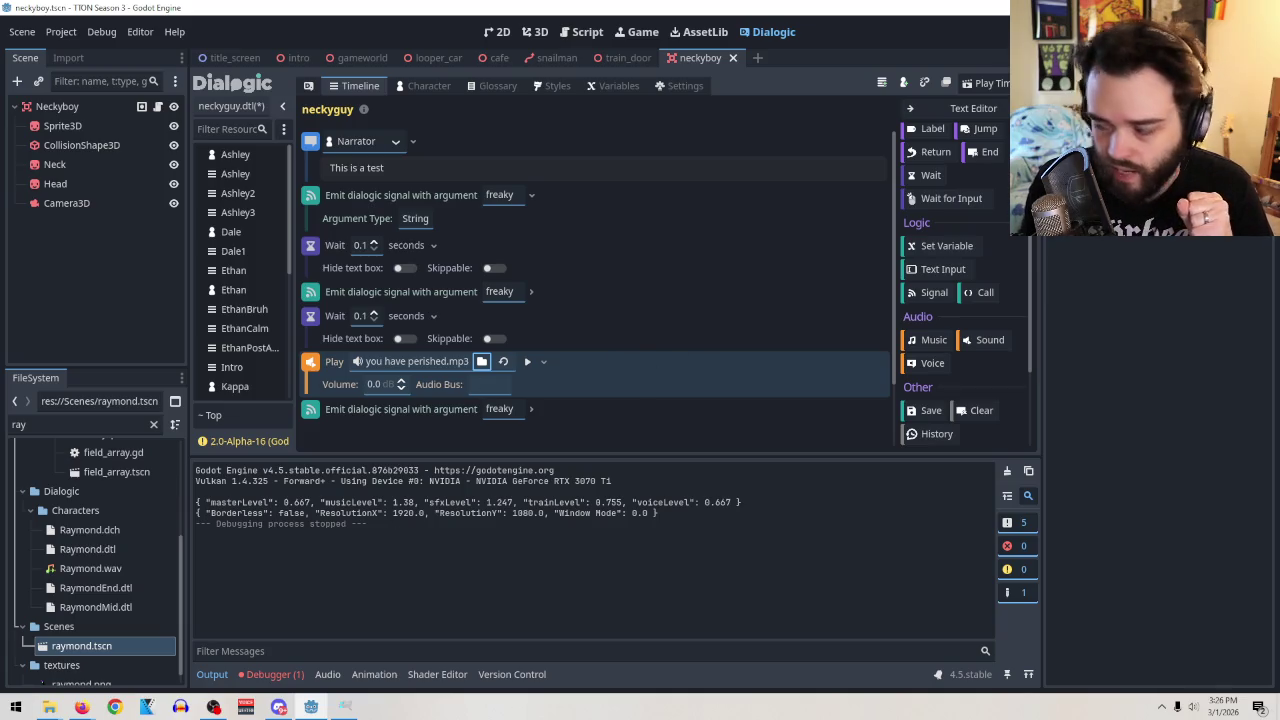
pyautogui.hotkey('alt', 'Tab')
# Raise the sound's volume to 6.0, testing the scene before and after.
pyautogui.press('F5')
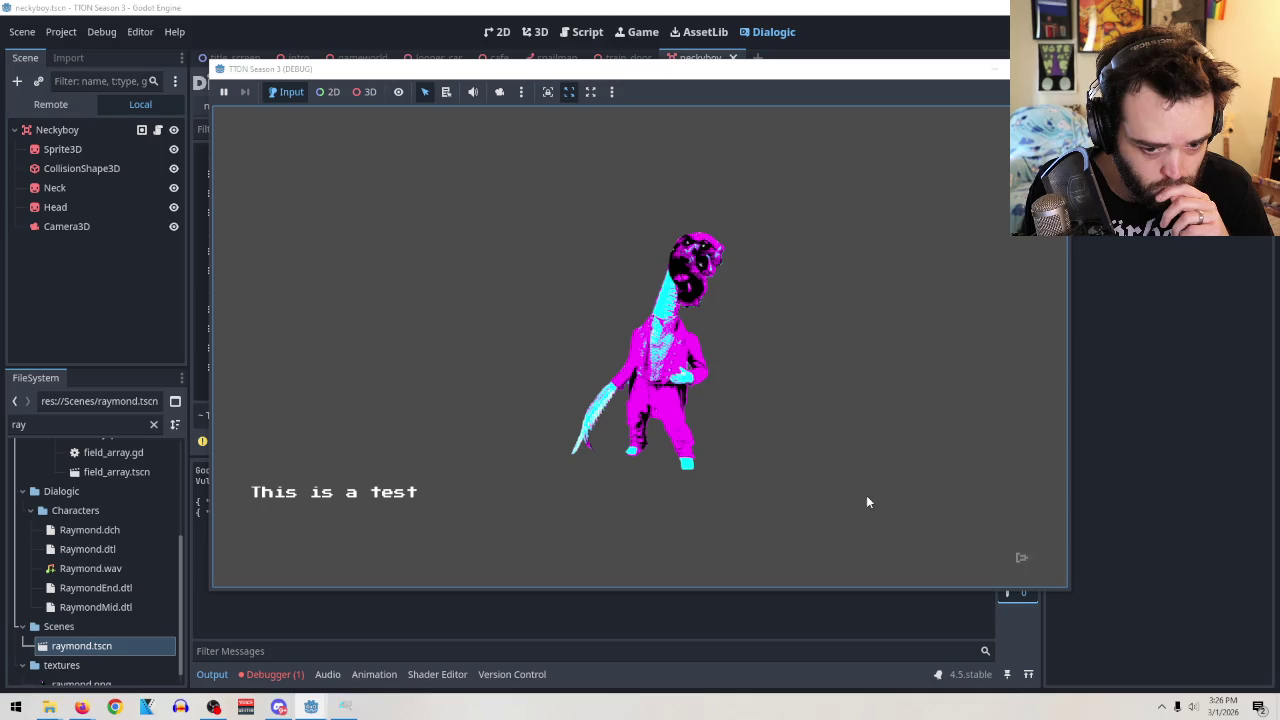
pyautogui.click(866, 497)
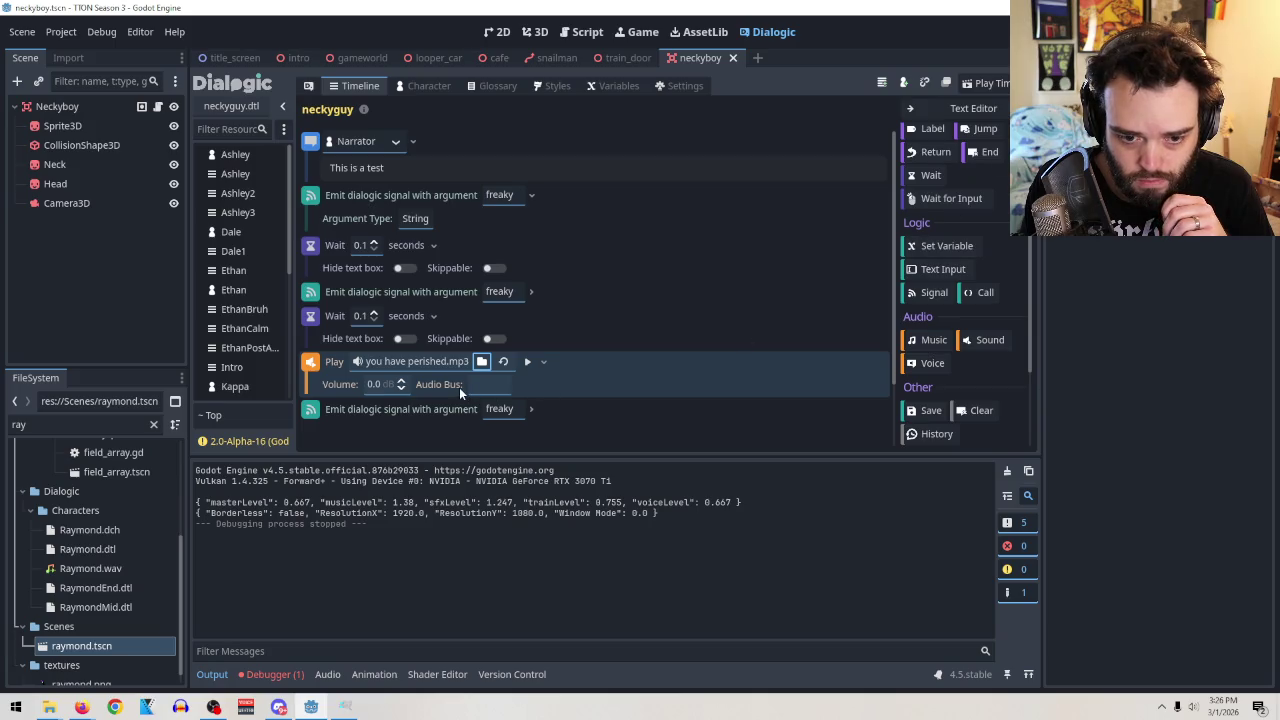
pyautogui.click(400, 382)
pyautogui.click(400, 383)
pyautogui.write('6')
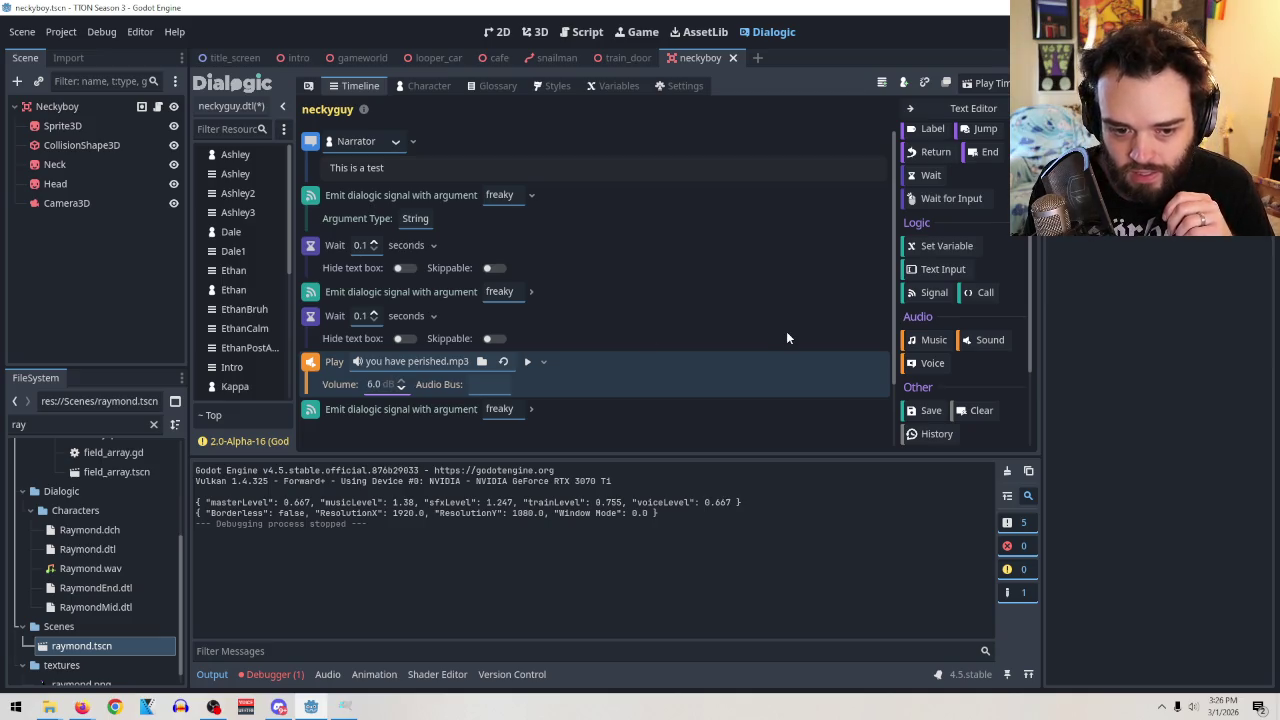
pyautogui.press('F5')
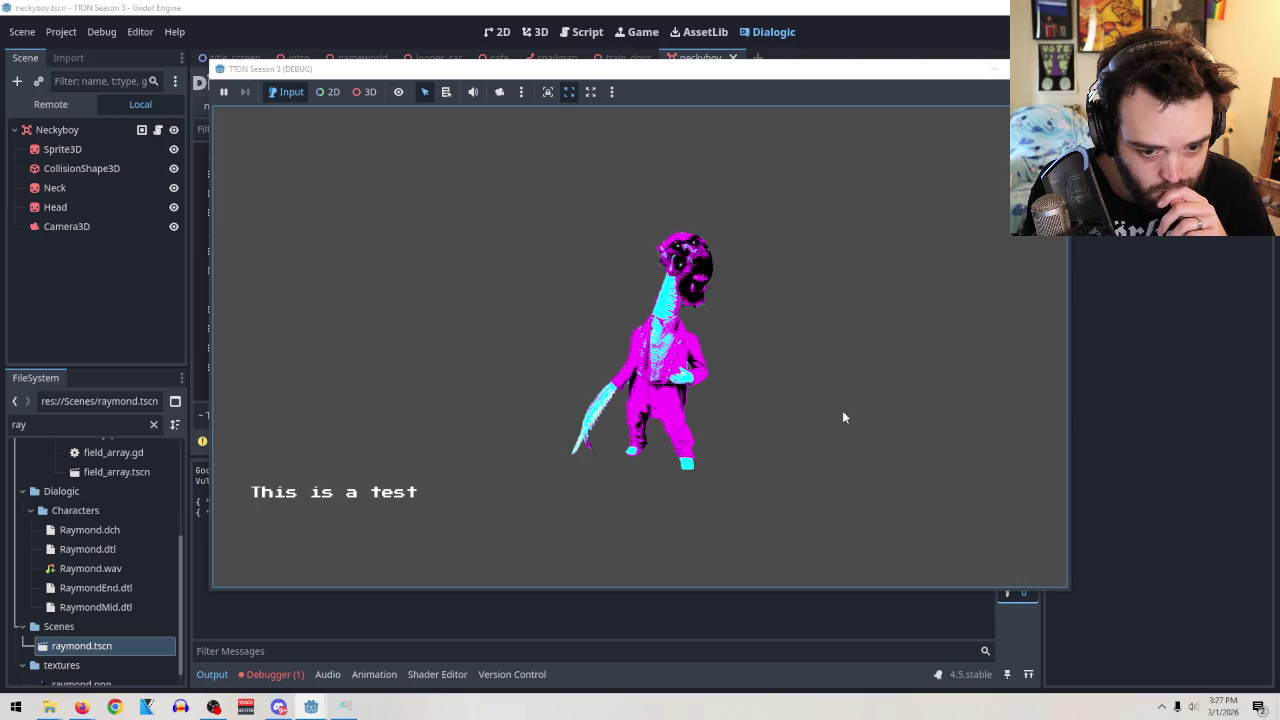
pyautogui.click(842, 412)
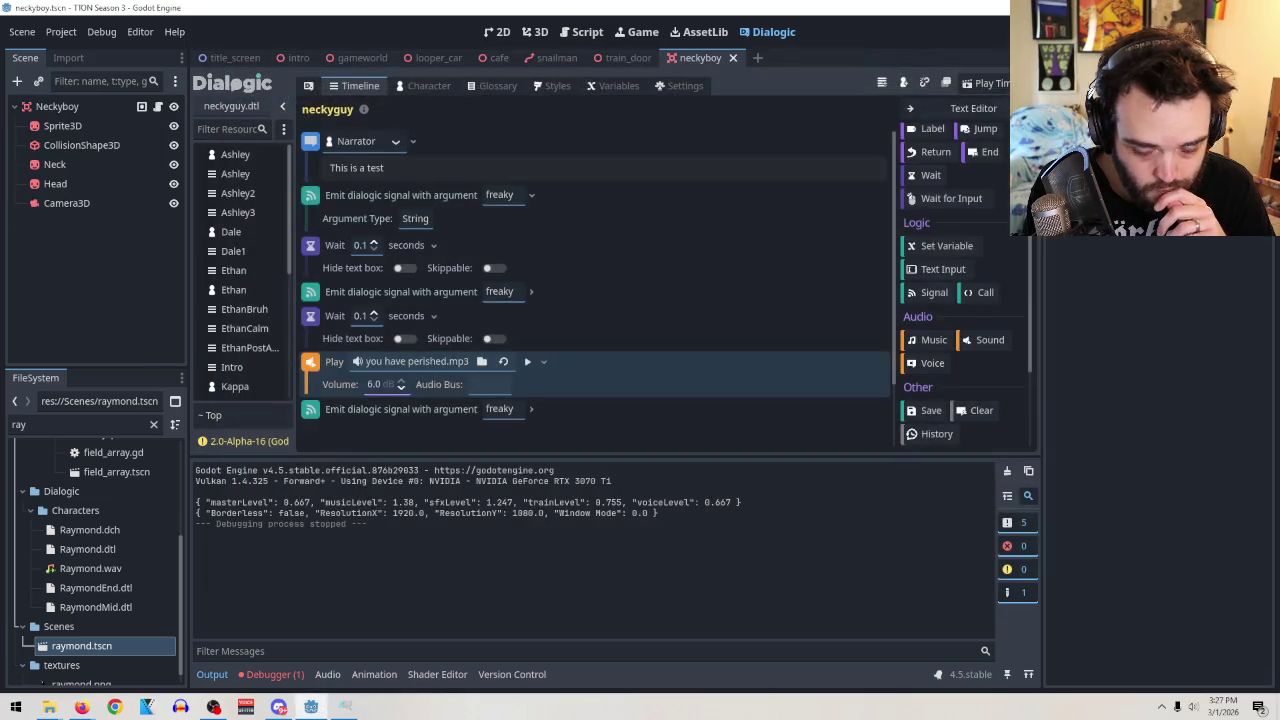
pyautogui.click(530, 362)
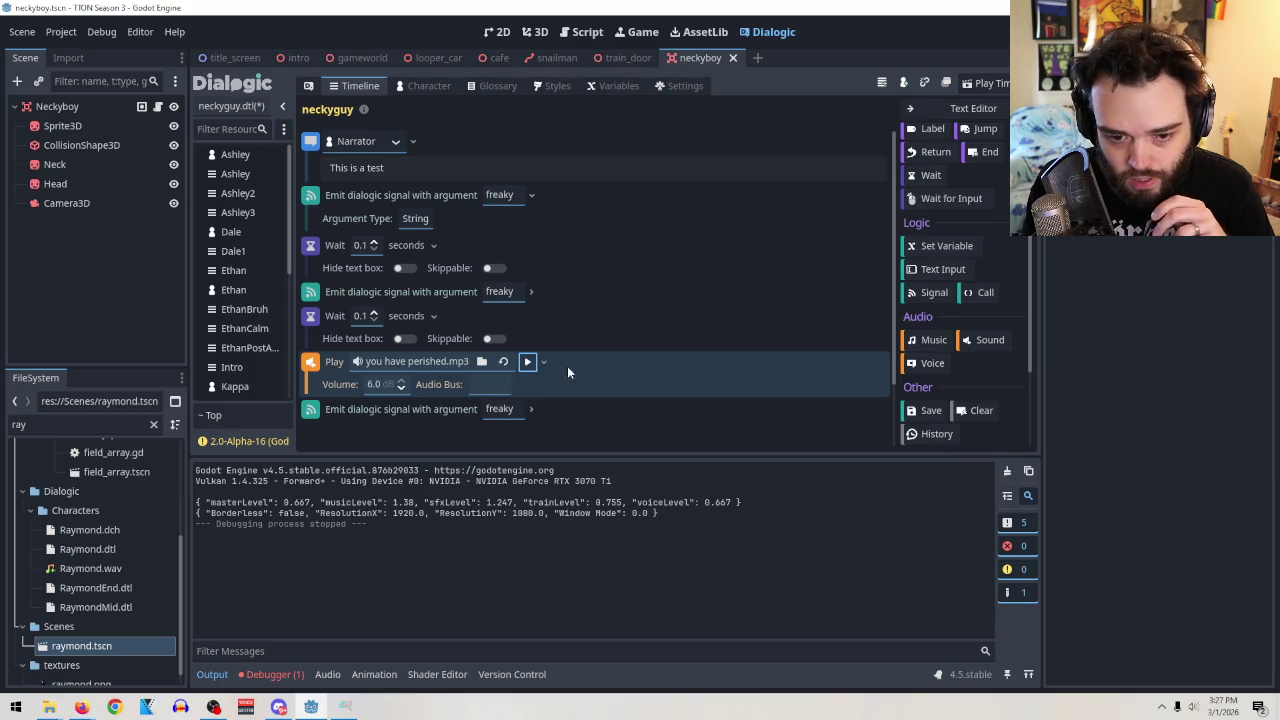
# Delete the Sound event, then try a Music event on Channel 1.0 and remove it.
pyautogui.rightClick(311, 364)
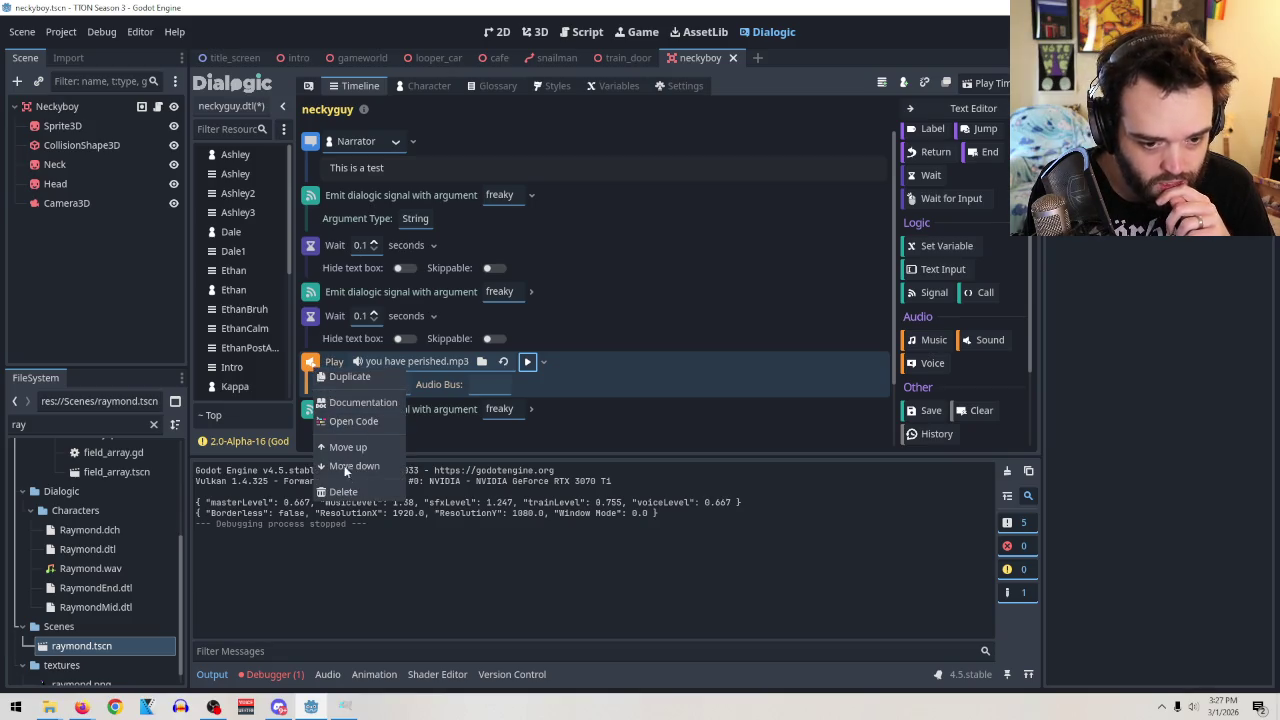
pyautogui.click(343, 492)
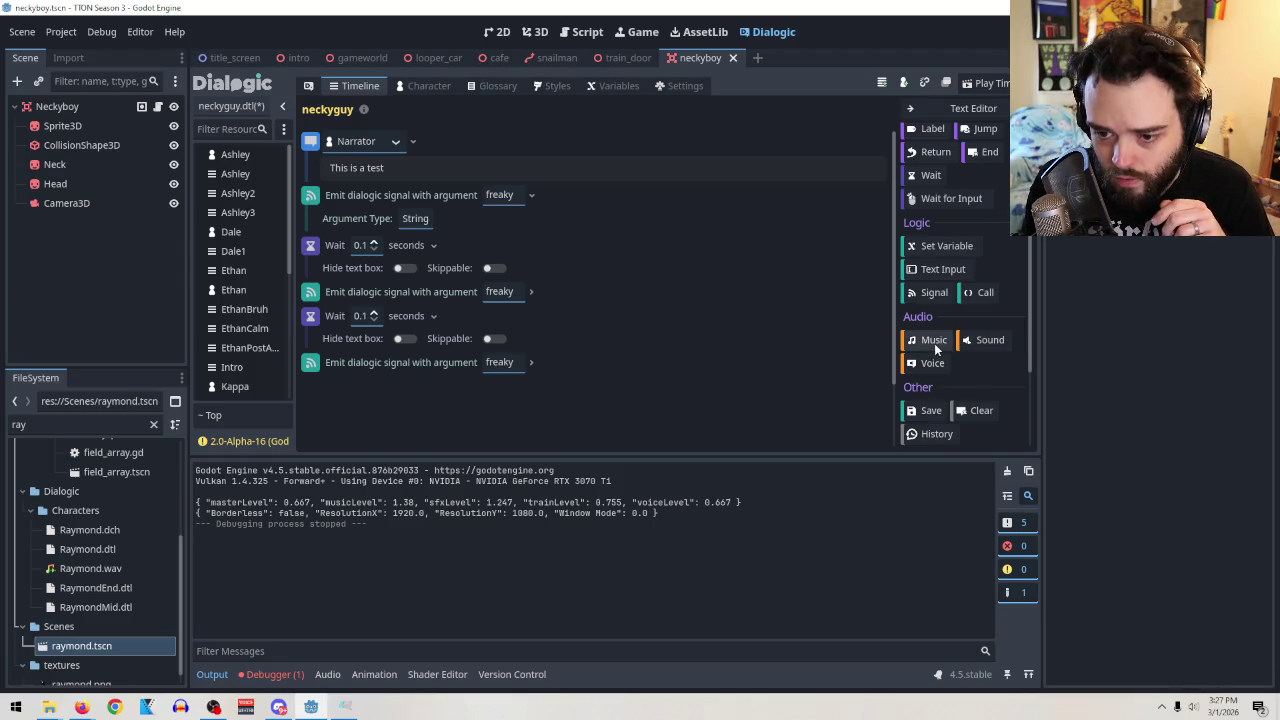
pyautogui.click(936, 342)
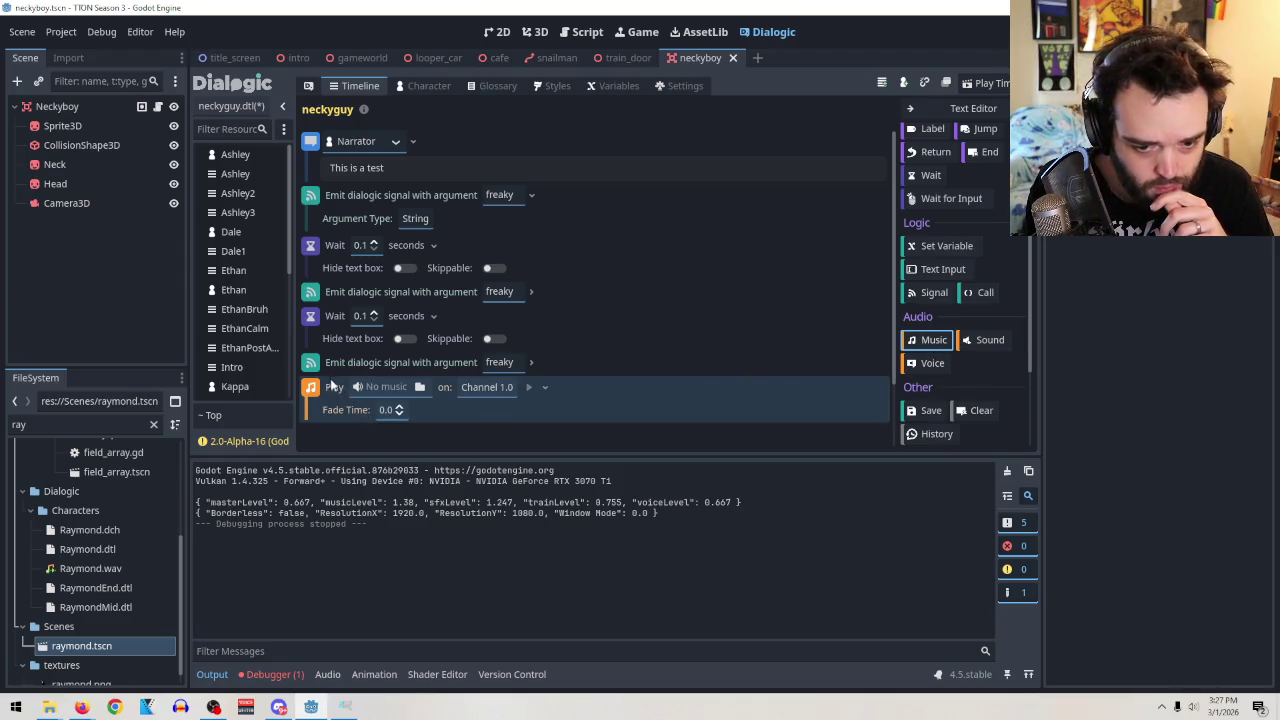
pyautogui.click(500, 387)
pyautogui.click(486, 408)
pyautogui.rightClick(311, 394)
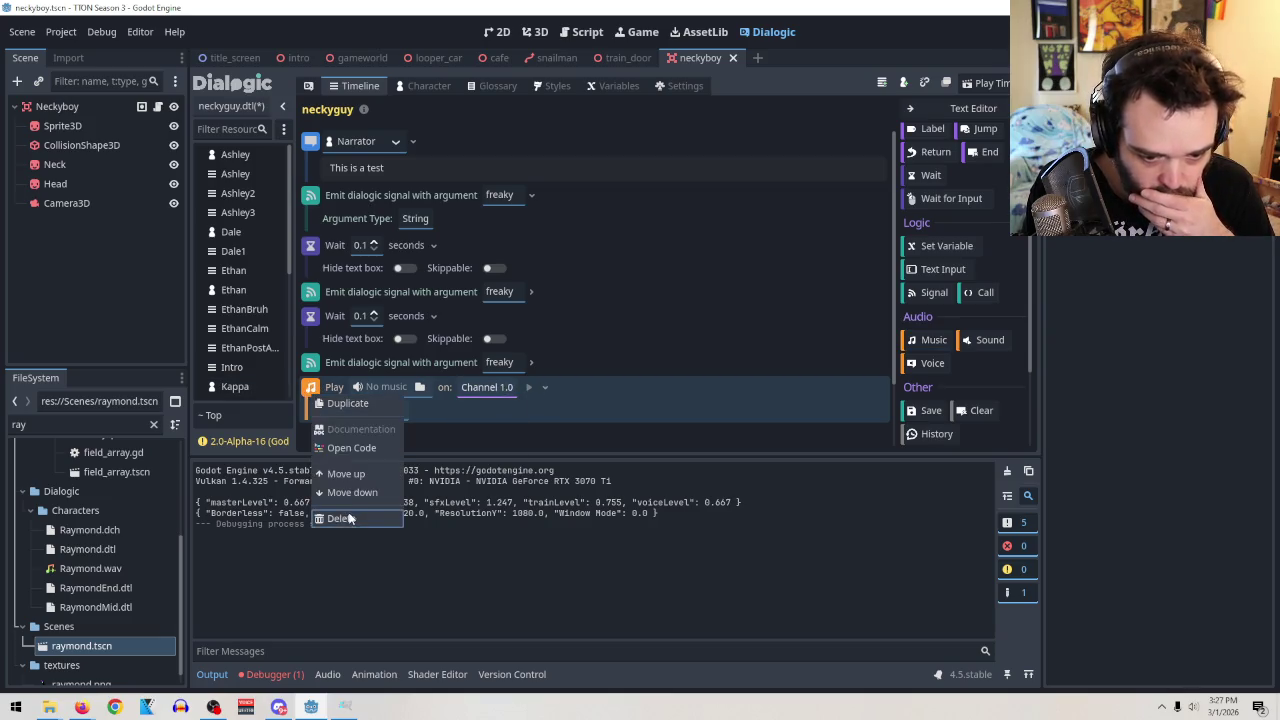
pyautogui.click(349, 518)
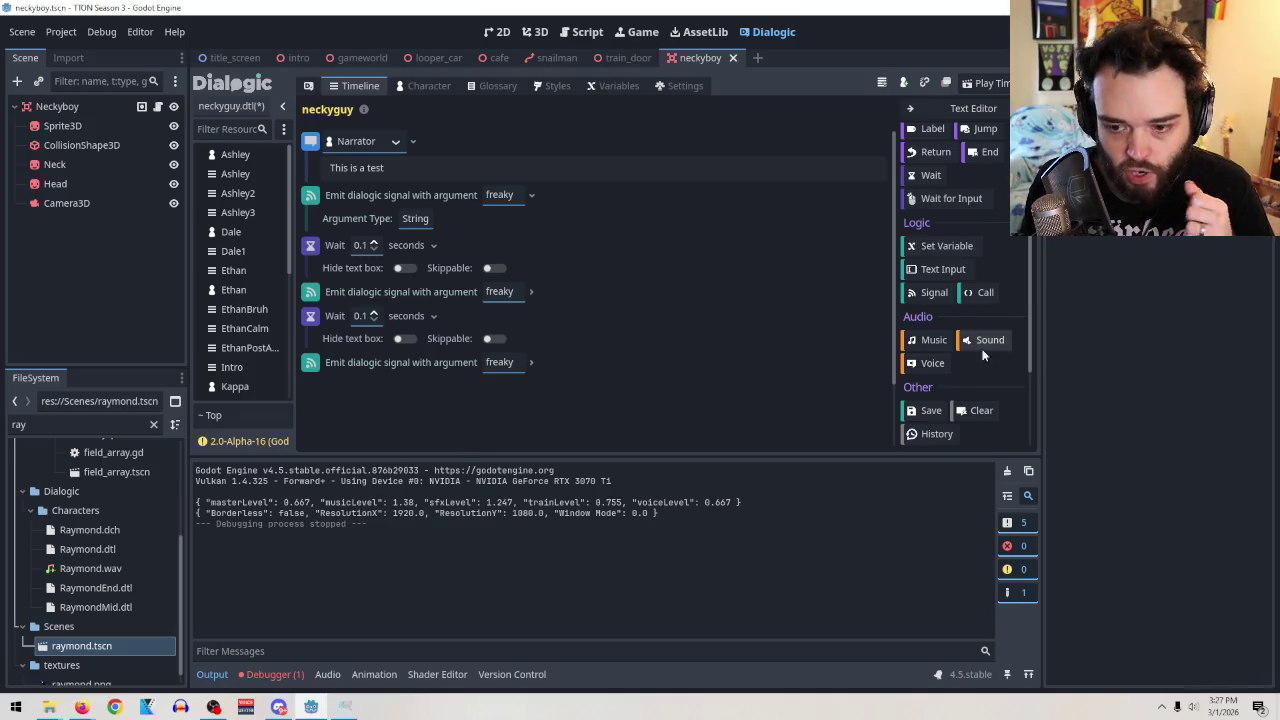
# Add a Voice event with 'you have perished.mp3' above the last 'freaky' signal.
pyautogui.click(928, 363)
pyautogui.moveTo(325, 386); pyautogui.dragTo(313, 340)
pyautogui.click(416, 362)
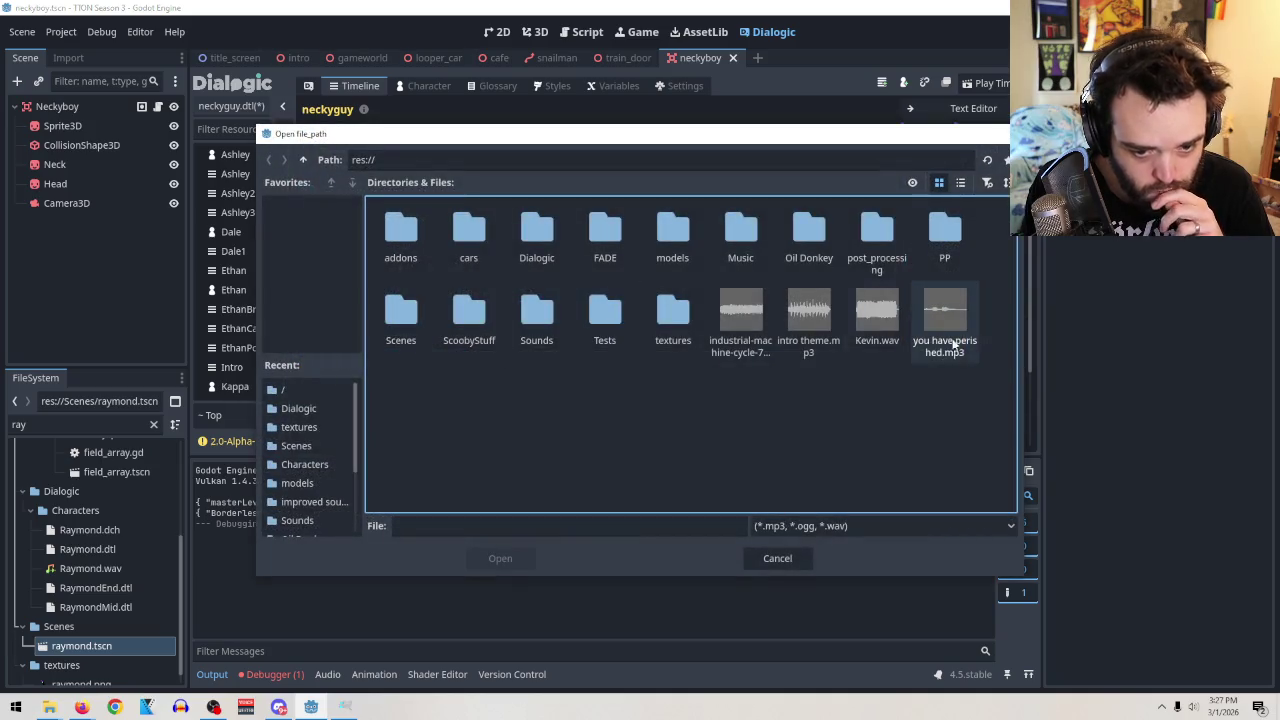
pyautogui.doubleClick(915, 318)
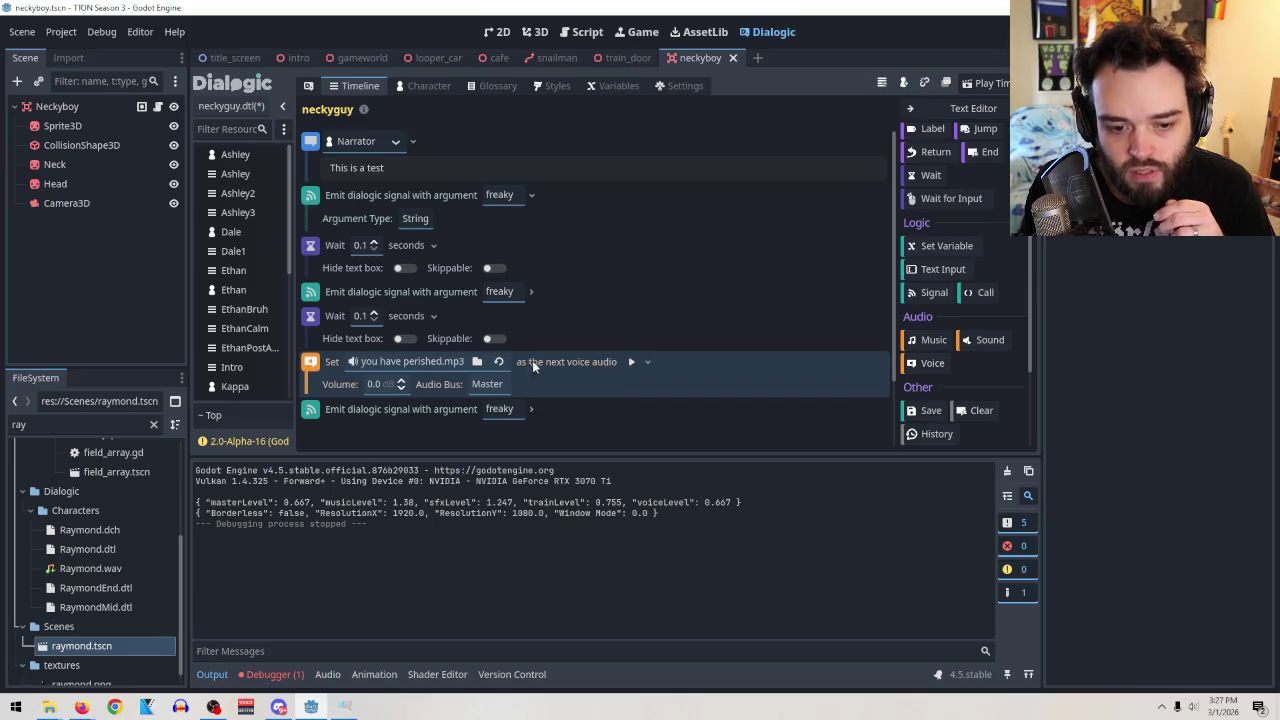
# Duplicate the 'This is a test' Narrator line below the voice event and test the scene.
pyautogui.rightClick(304, 136)
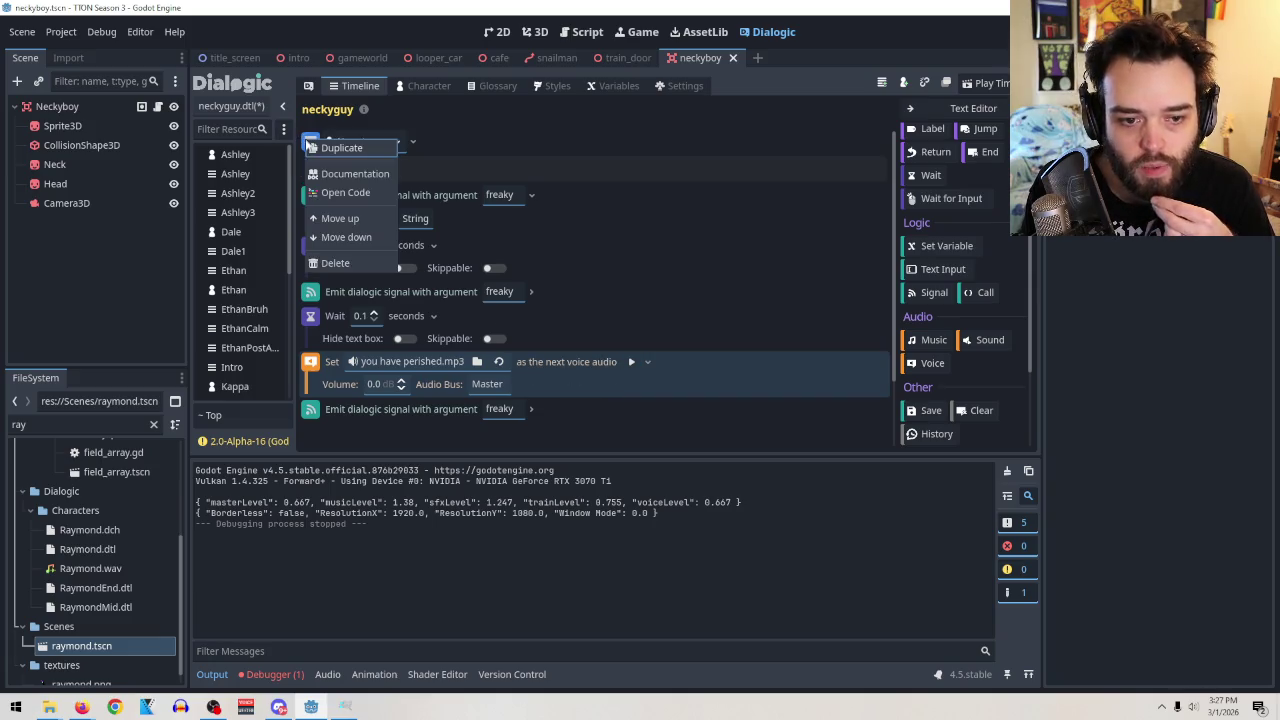
pyautogui.click(345, 147)
pyautogui.moveTo(304, 192)
pyautogui.mouseDown()
pyautogui.moveTo(334, 416)
pyautogui.moveTo(325, 440)
pyautogui.mouseUp()
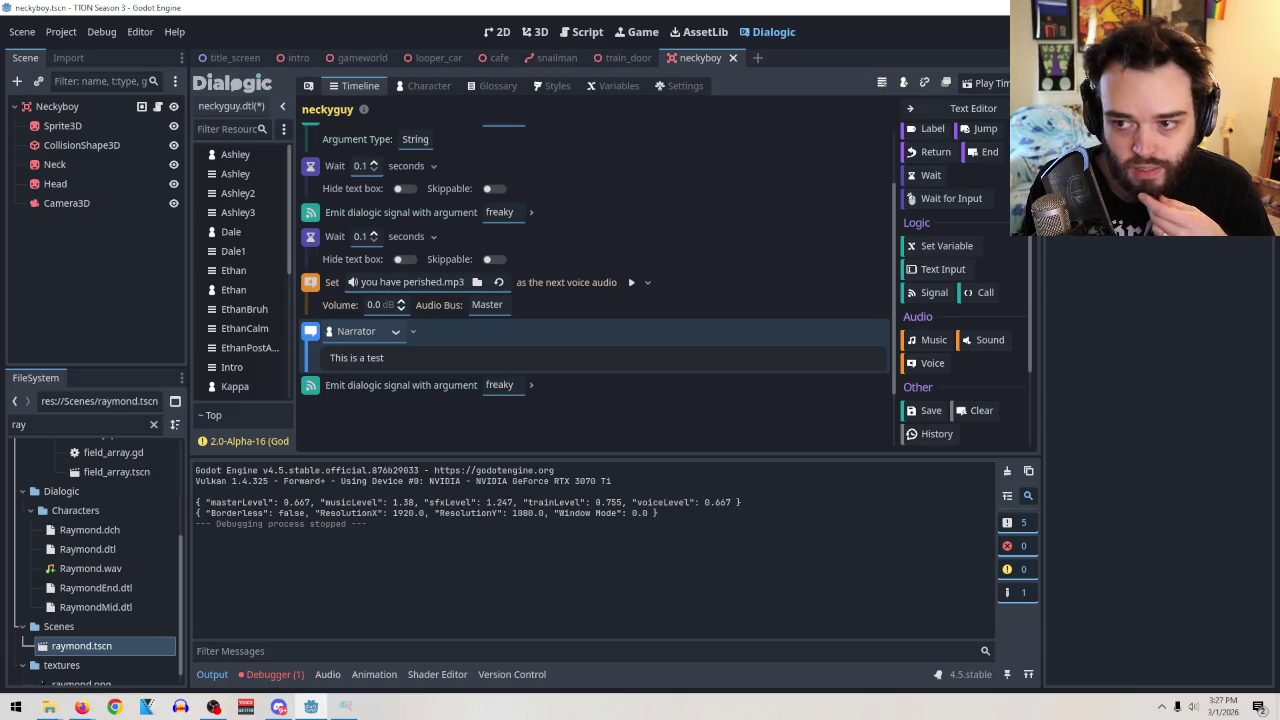
pyautogui.press('F5')
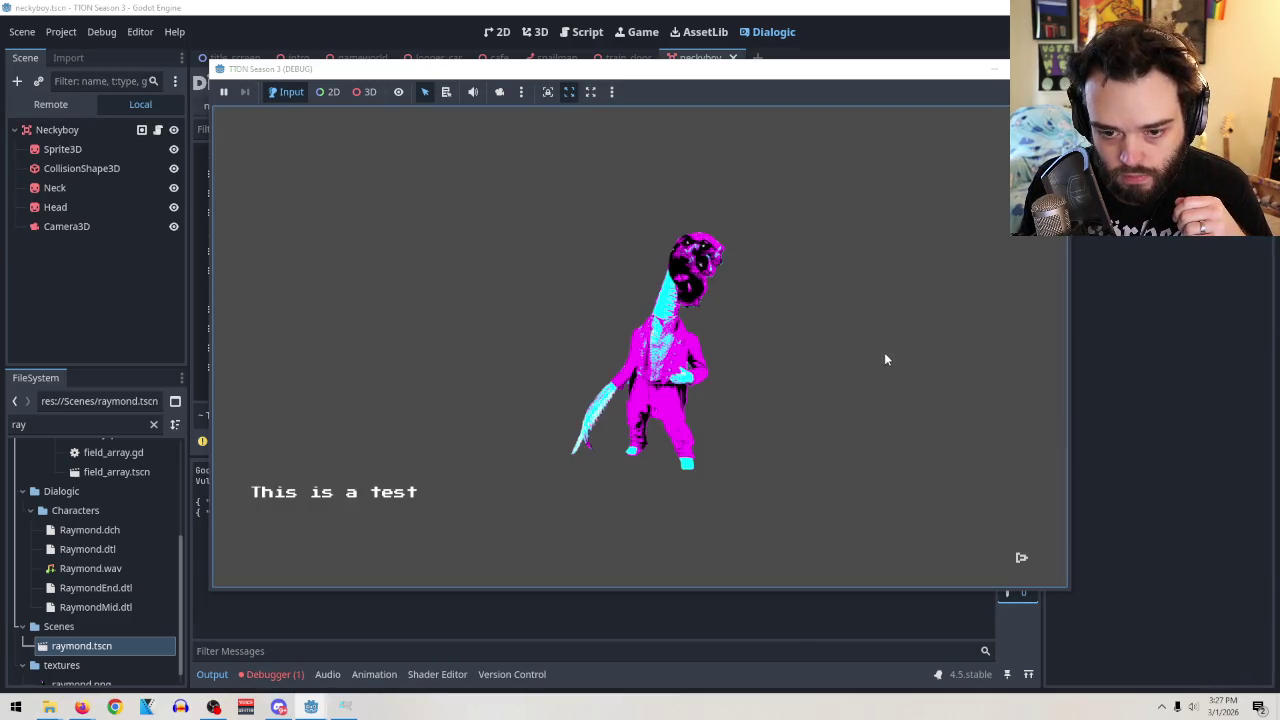
pyautogui.press('F8')
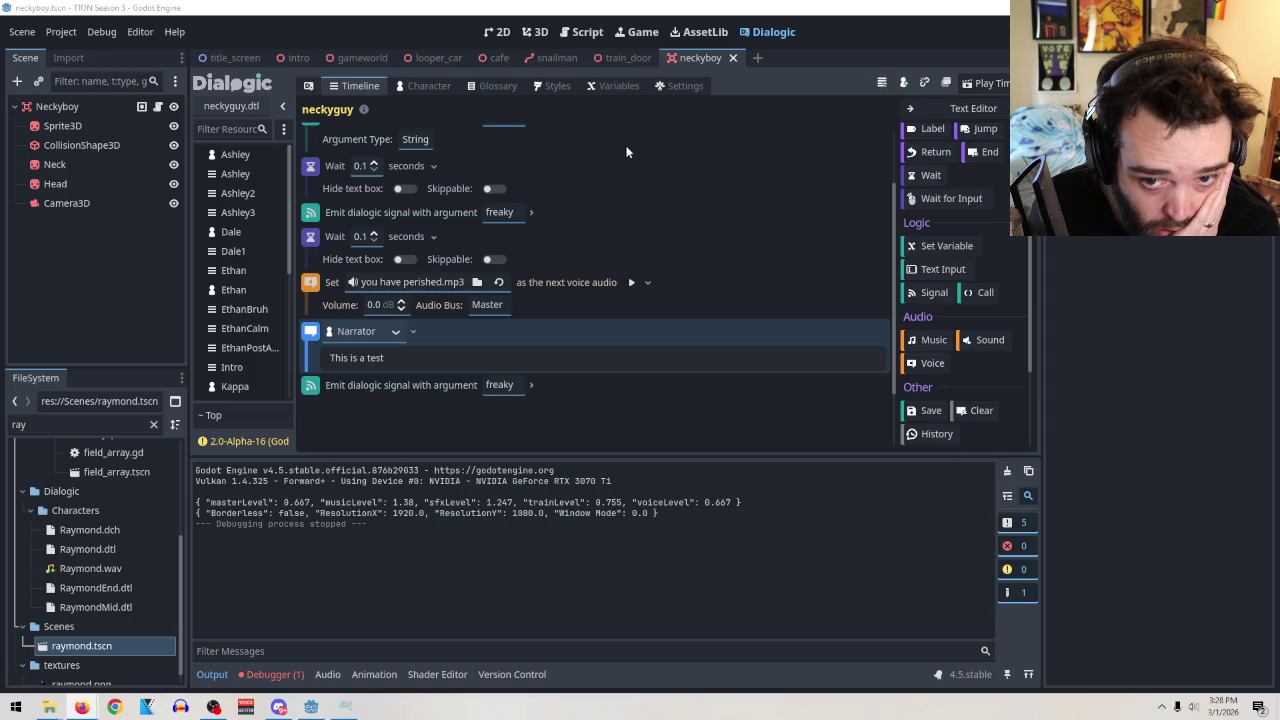
# Place the caret at the end of the head-rotation line in neckyboy.gd.
pyautogui.click(580, 31)
pyautogui.scroll(-1, 870, 308)
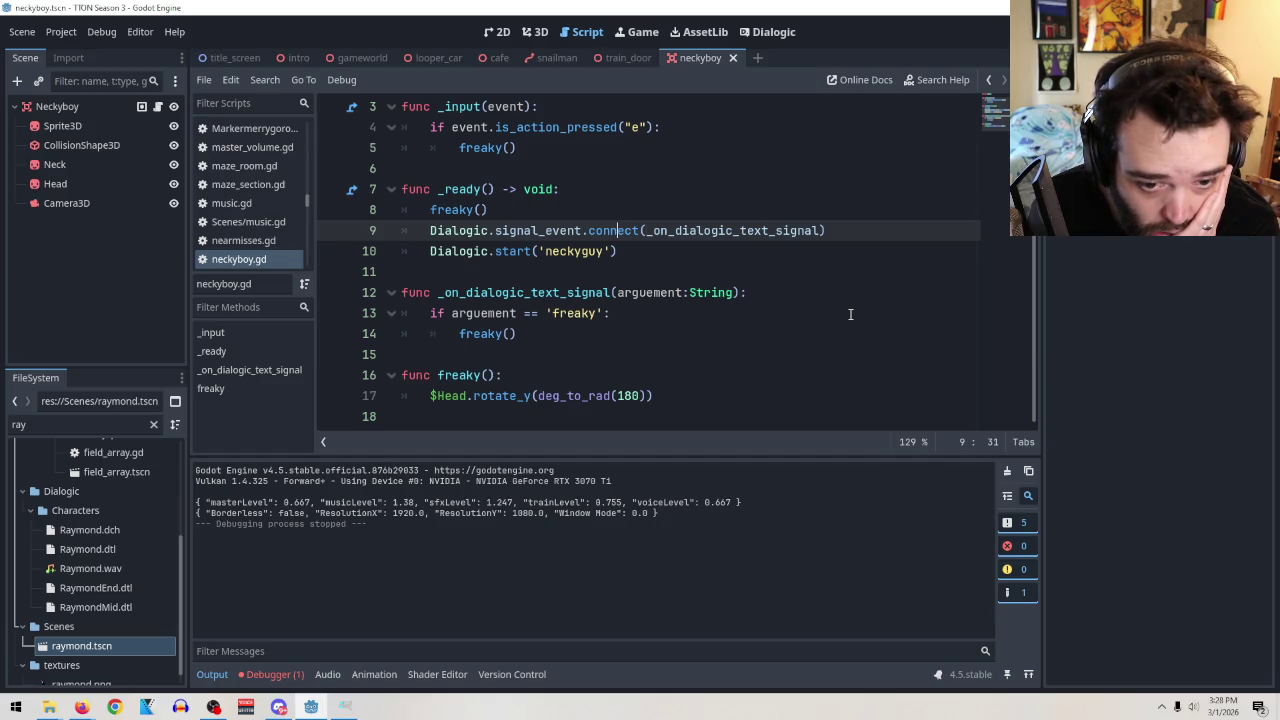
pyautogui.click(726, 393)
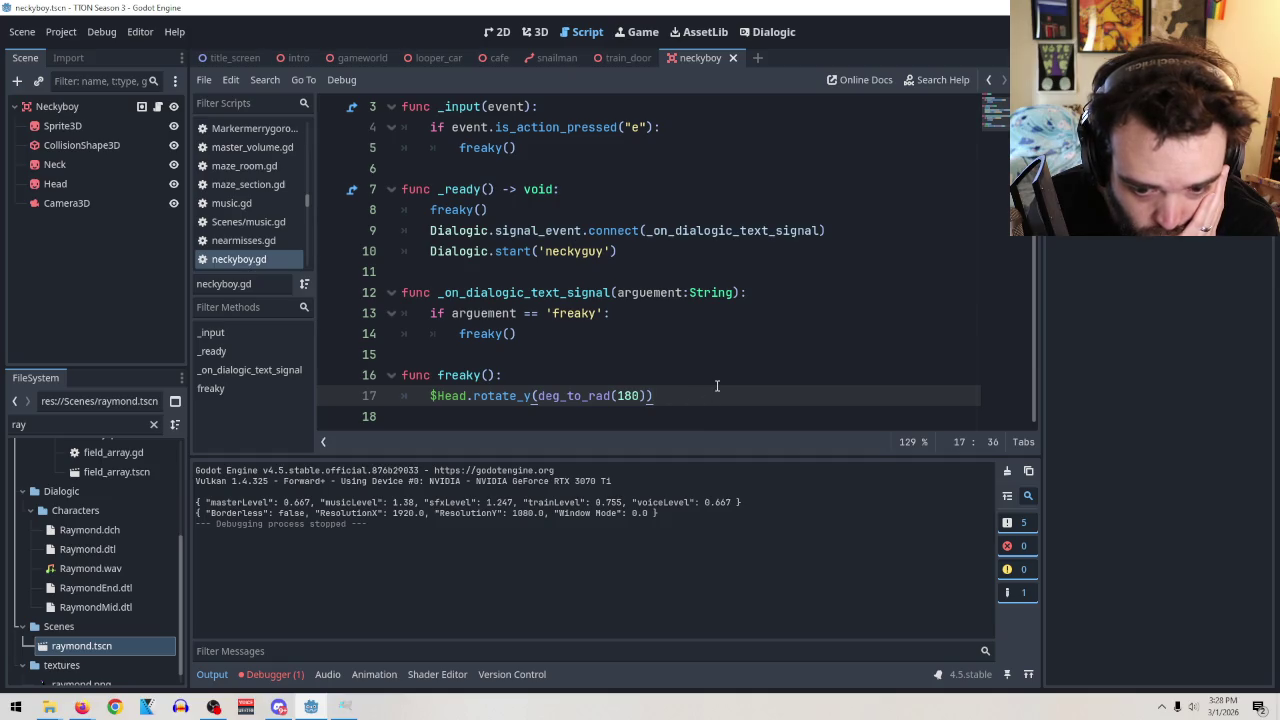
# Add a Timer child to Neckyboy, set its Wait Time, and enable One Shot.
pyautogui.rightClick(62, 107)
pyautogui.click(90, 142)
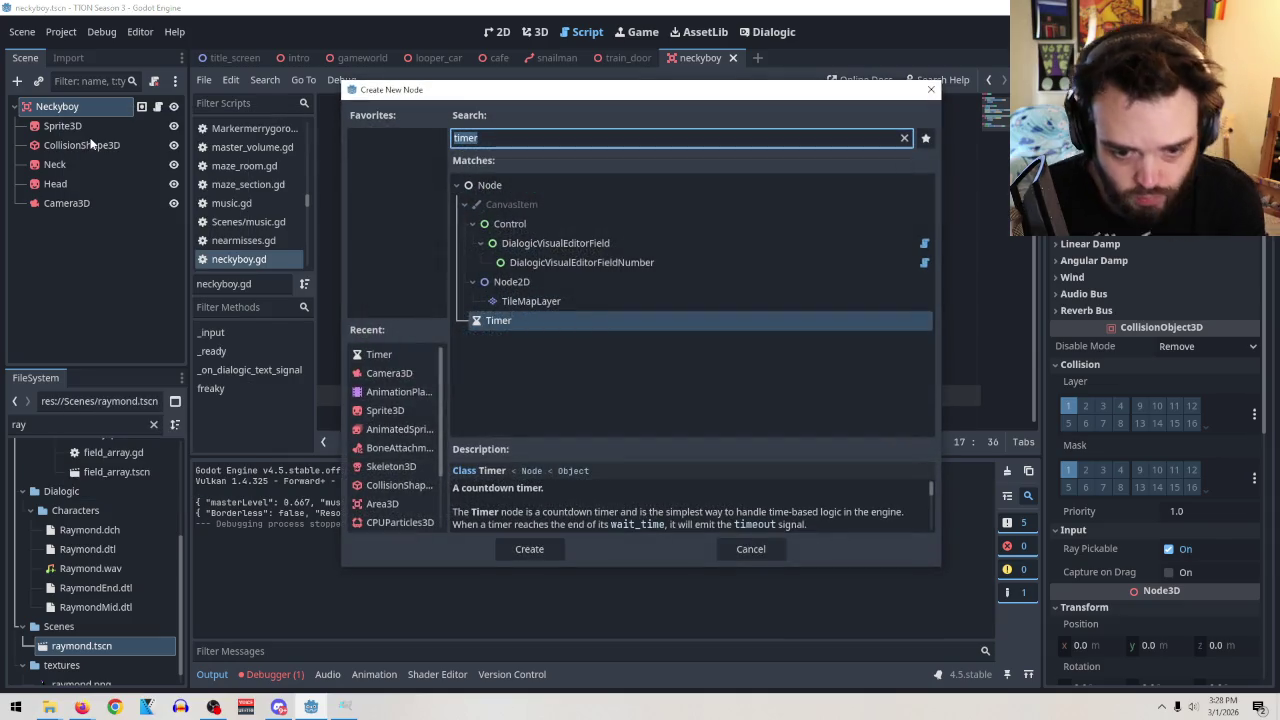
pyautogui.press('Return')
pyautogui.click(1150, 500)
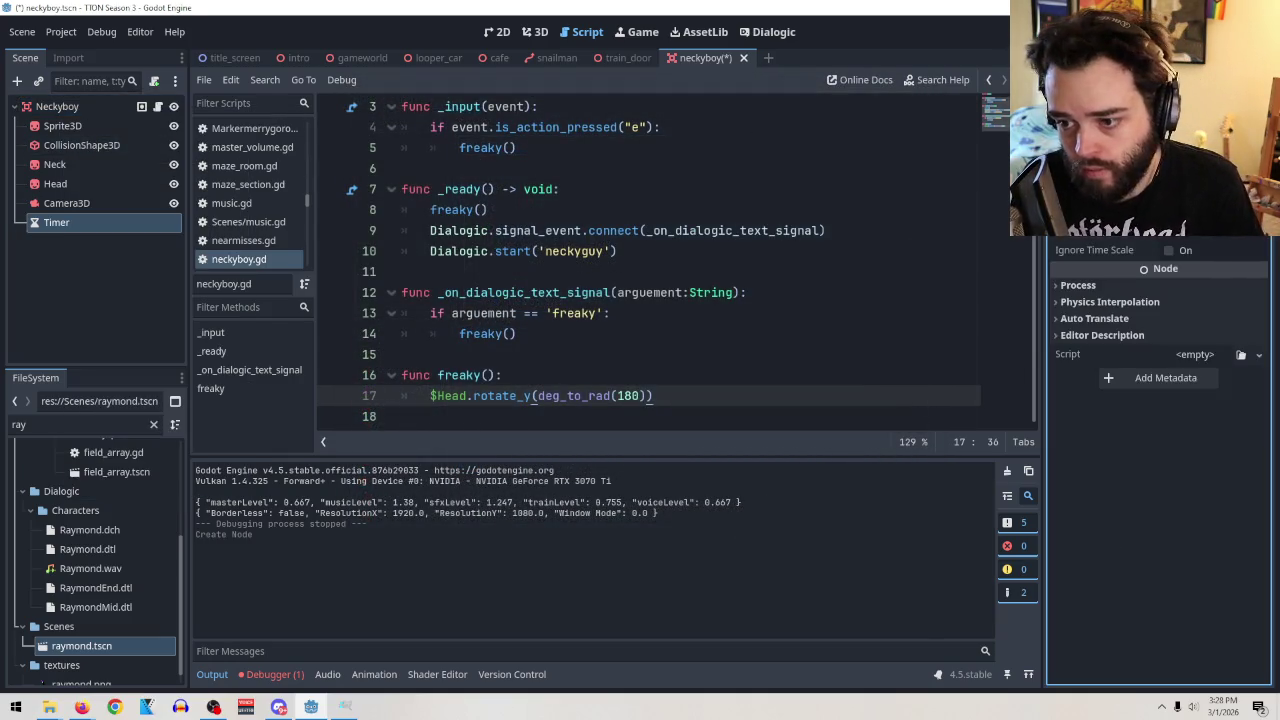
pyautogui.press('Return')
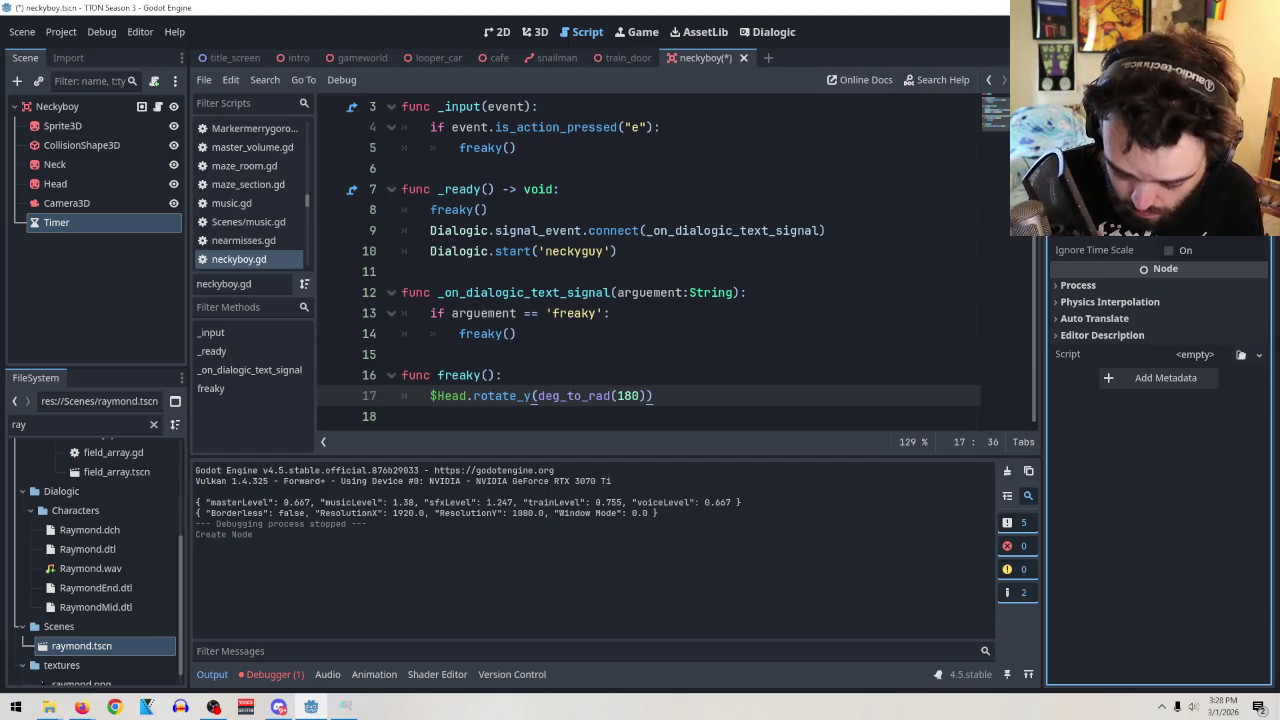
pyautogui.click(1169, 208)
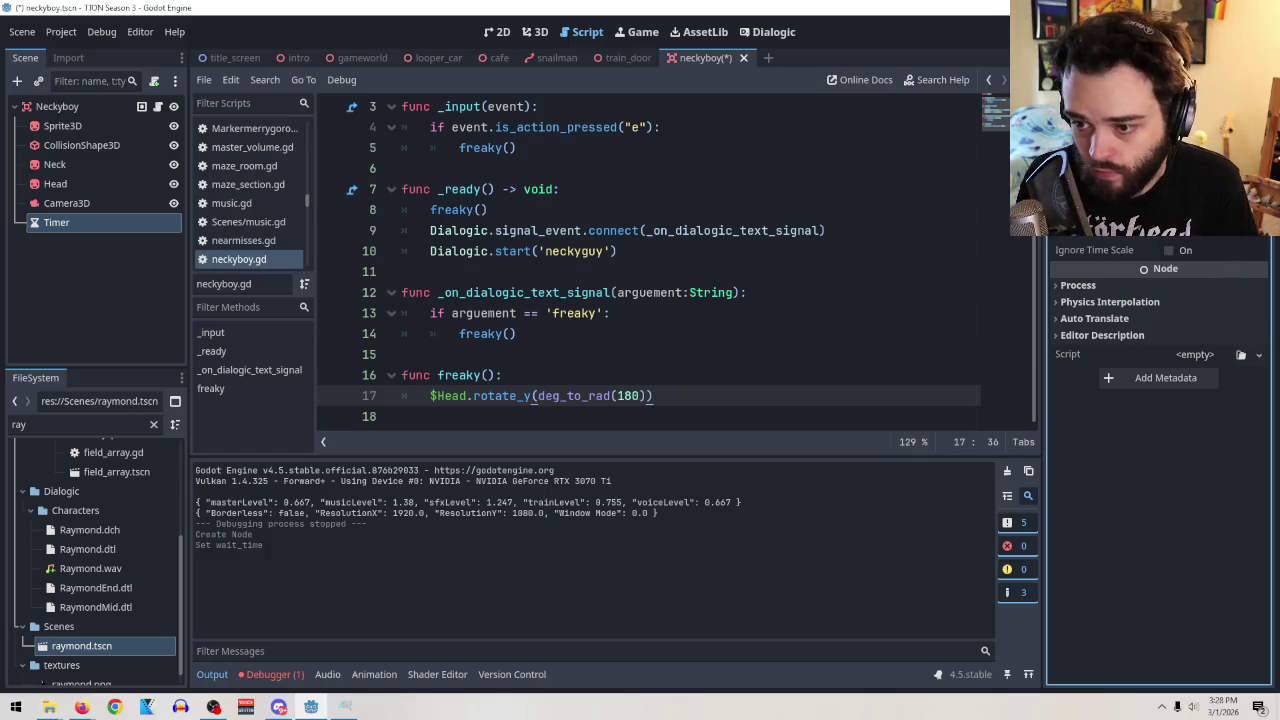
pyautogui.scroll(1, 574, 351)
pyautogui.scroll(-1, 574, 351)
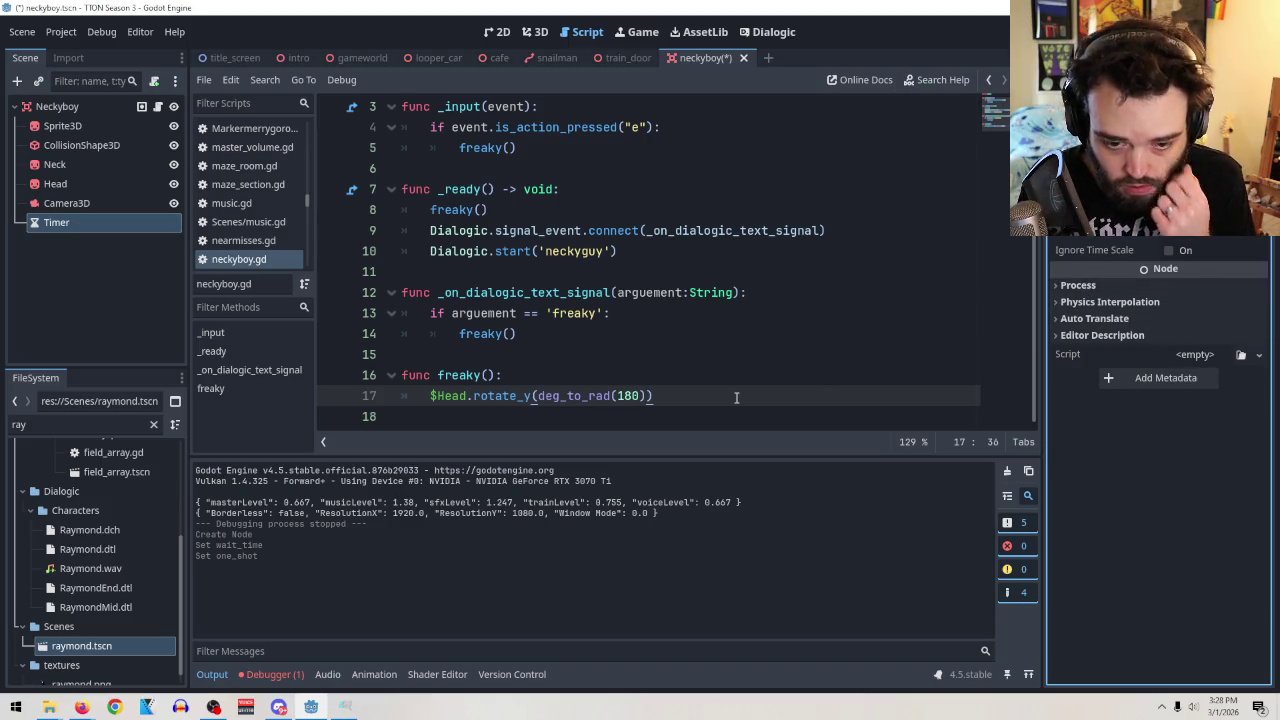
pyautogui.scroll(2, 600, 260)
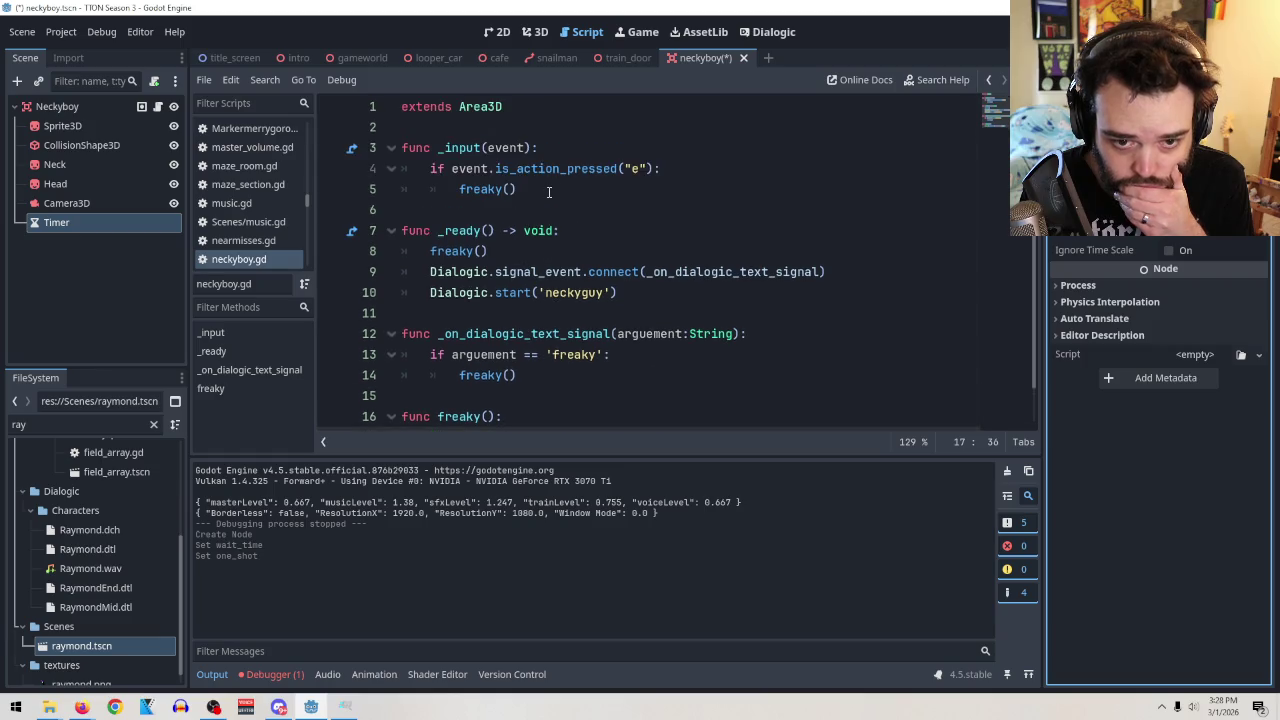
# Declare a new variable 'var flipped = false' near the top of neckyboy.gd.
pyautogui.click(487, 130)
pyautogui.press('Return')
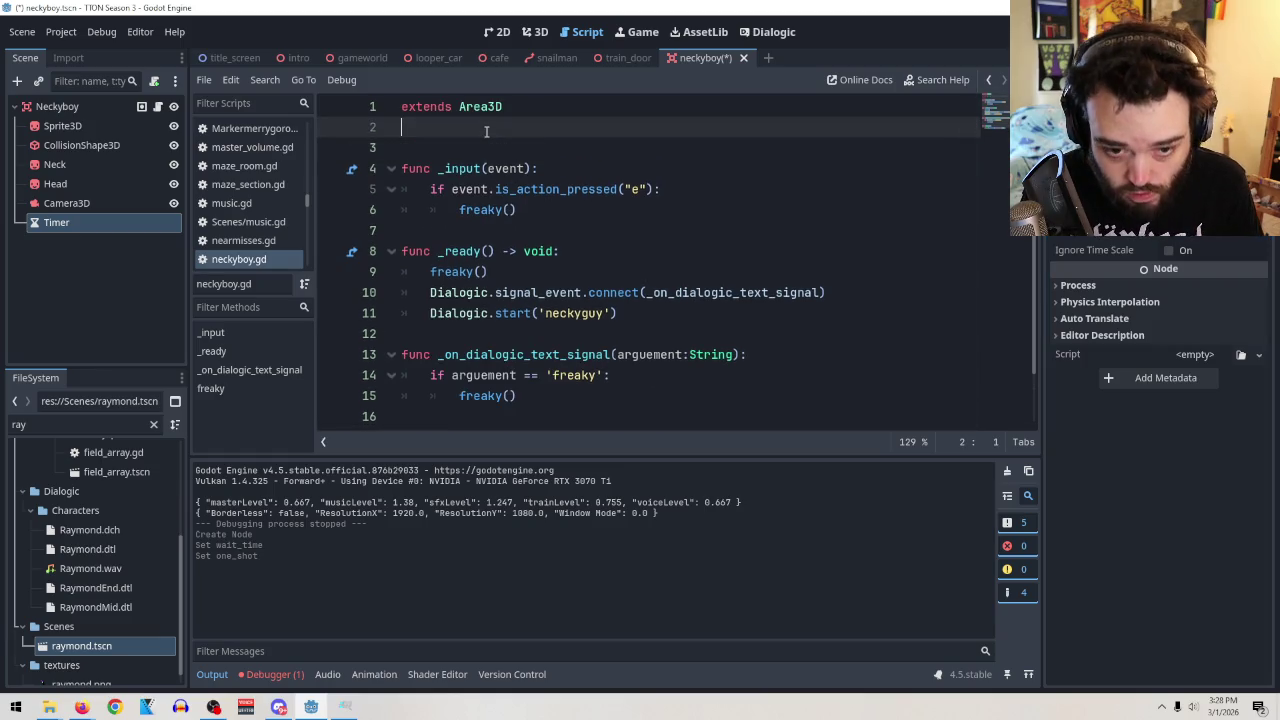
pyautogui.press('Up')
pyautogui.press('Return')
pyautogui.write('va')
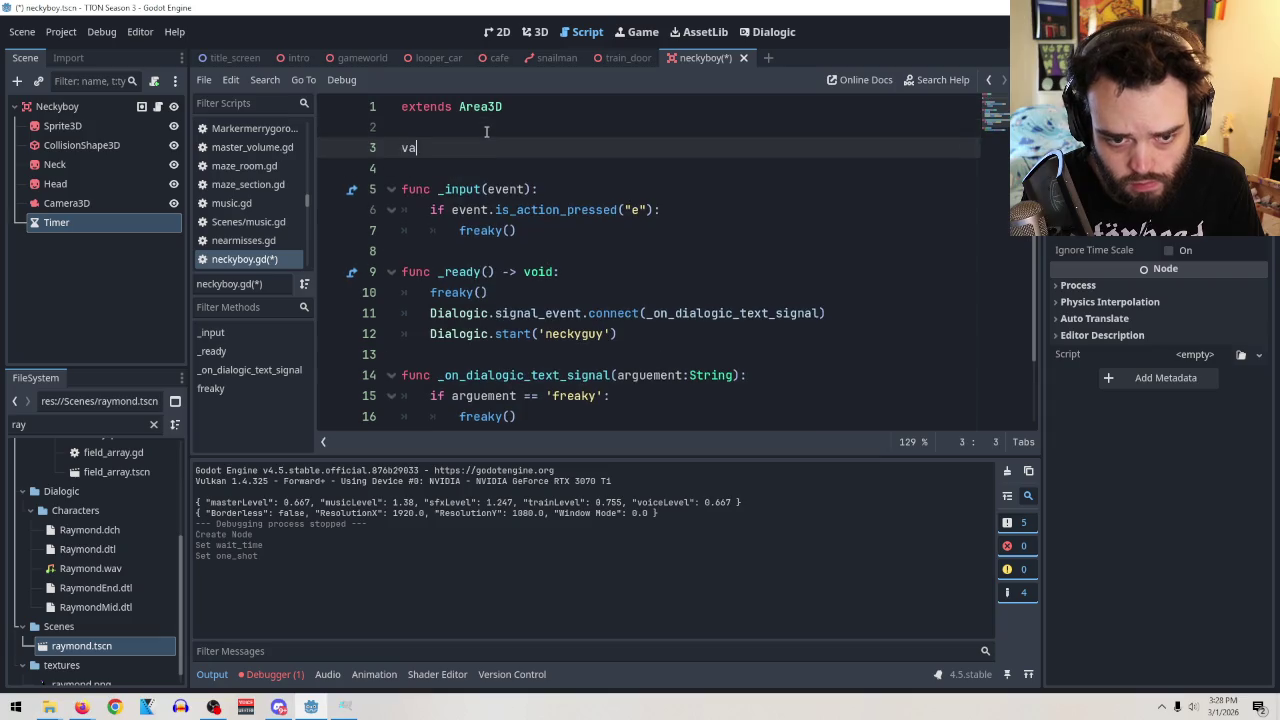
pyautogui.write('r flip')
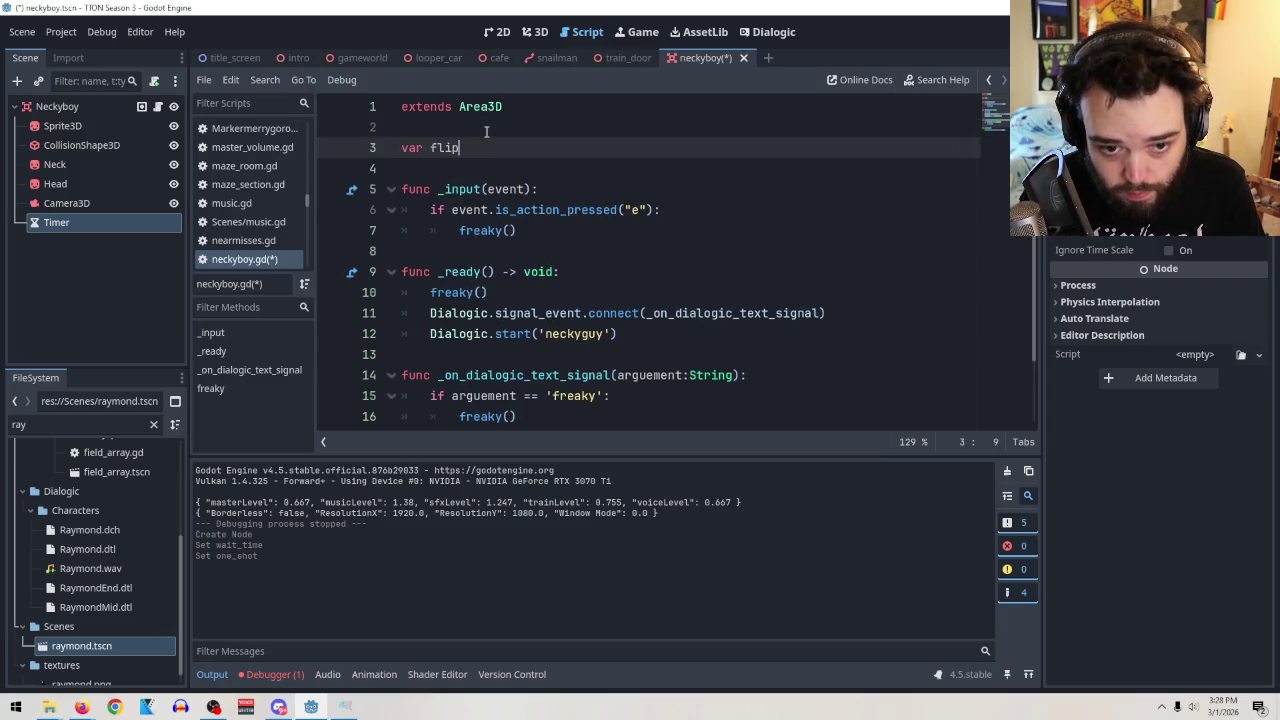
pyautogui.write('ped false')
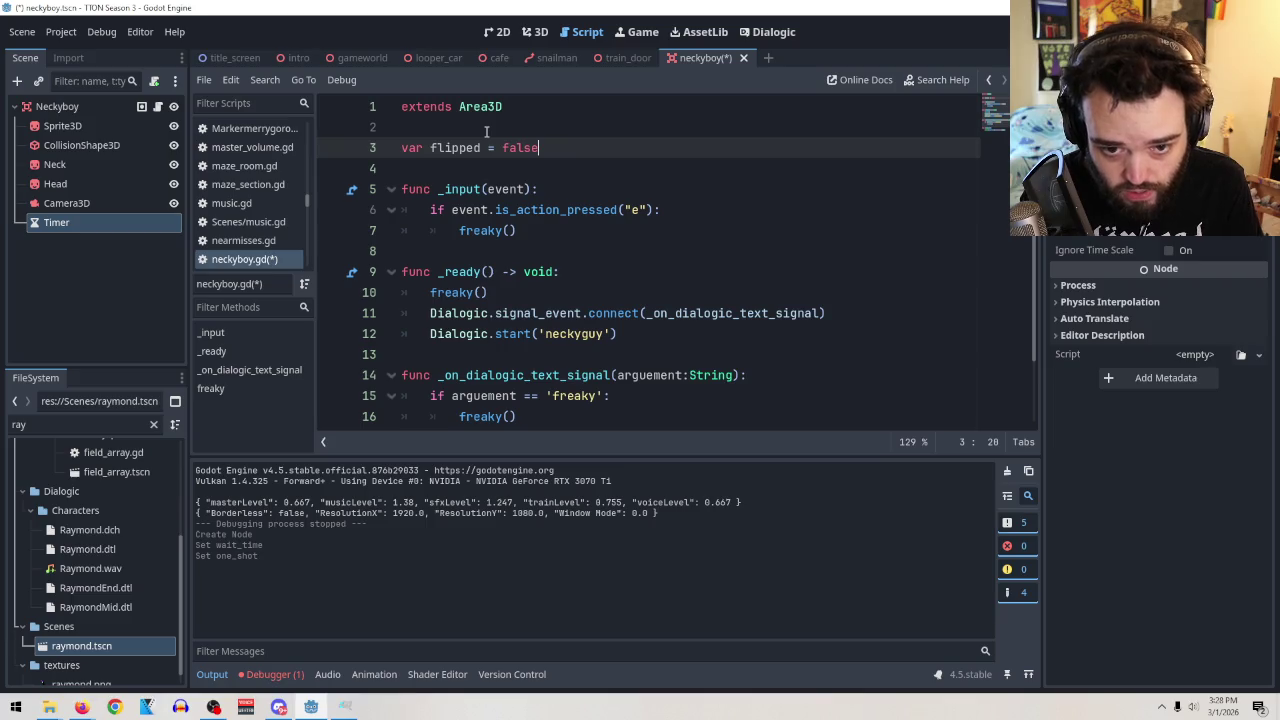
# Connect the Timer's timeout signal to a new _on_timer_timeout handler.
pyautogui.scroll(-2, 646, 196)
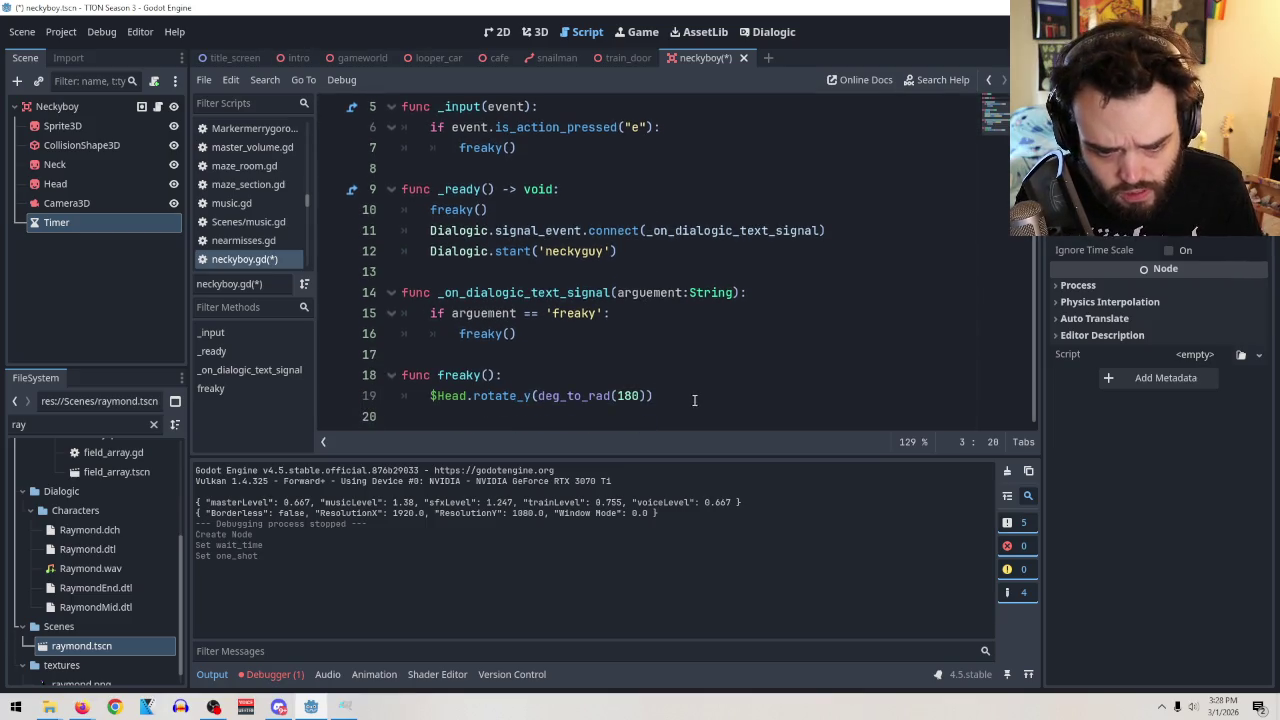
pyautogui.click(65, 225)
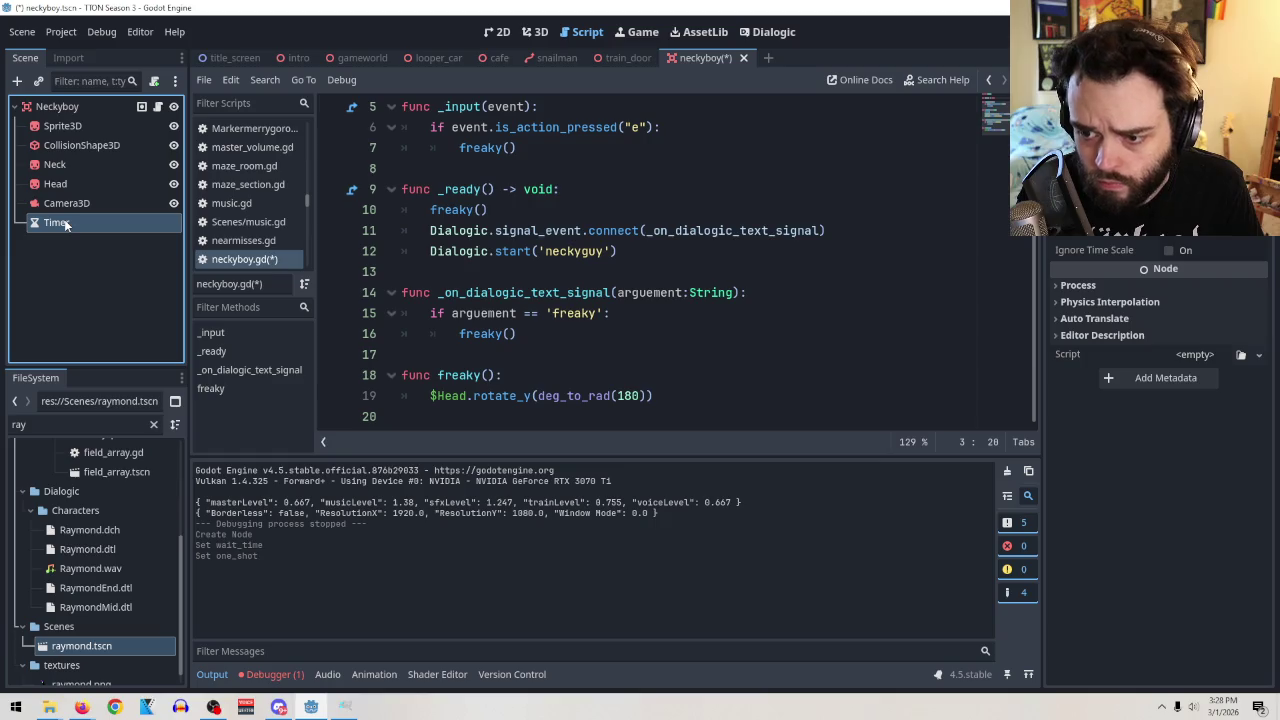
pyautogui.click(1118, 57)
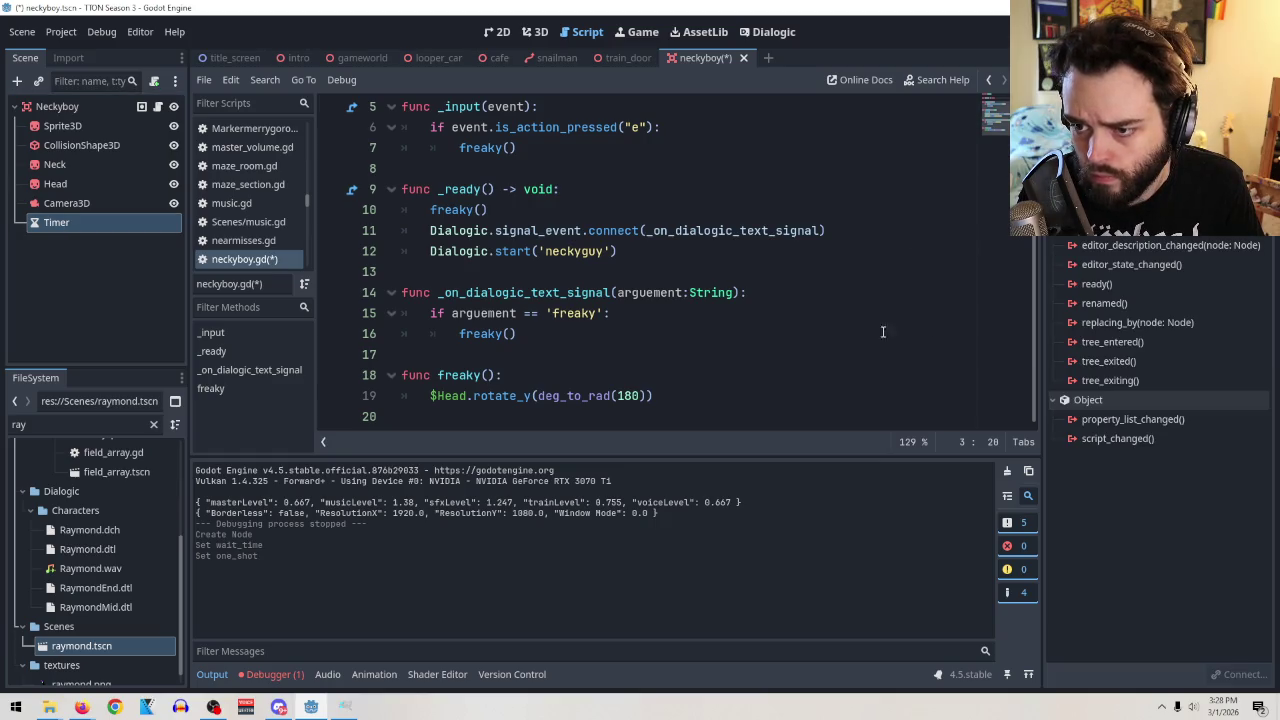
pyautogui.doubleClick(1100, 150)
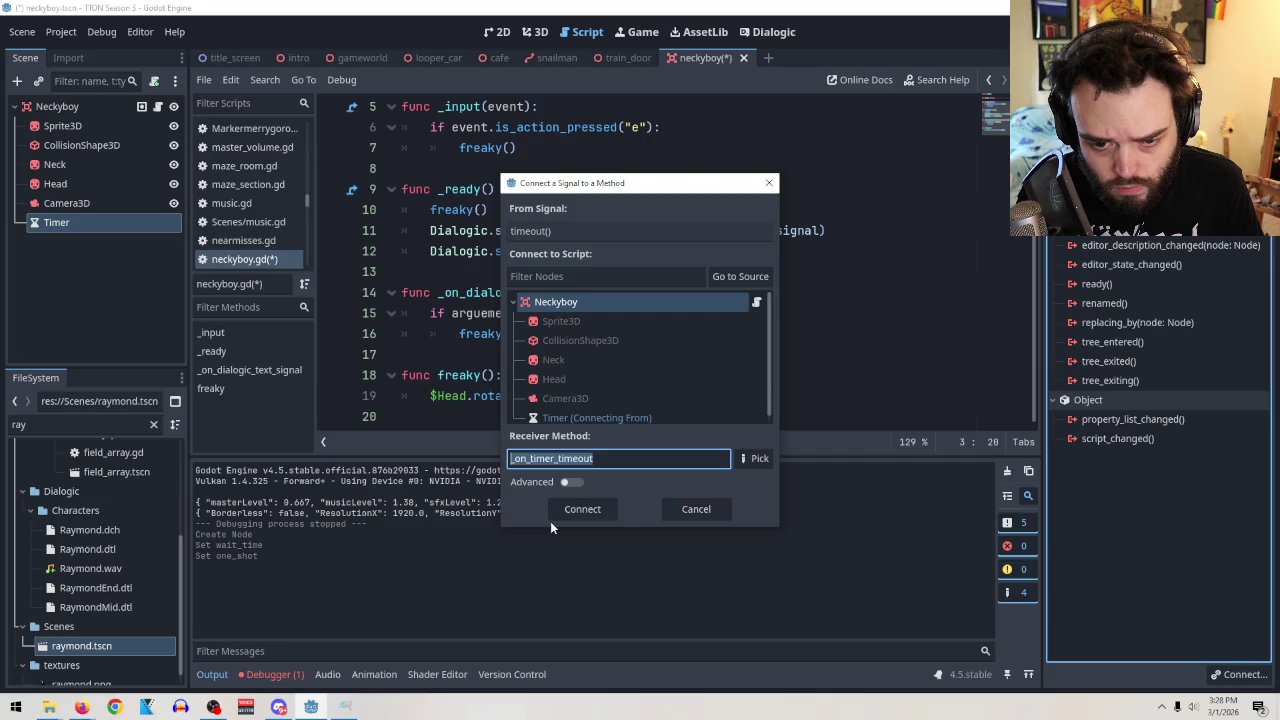
pyautogui.click(580, 509)
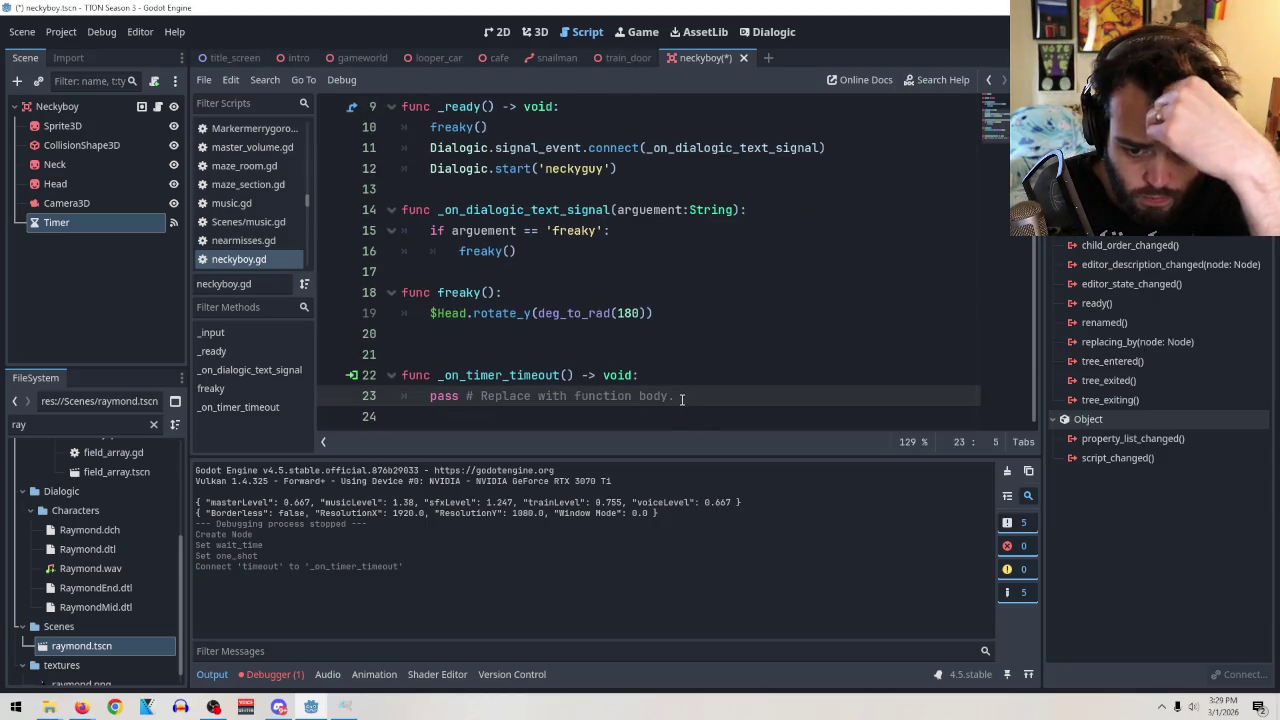
# Copy the flipped declaration onto a new line below the head rotation in freaky().
pyautogui.click(597, 313)
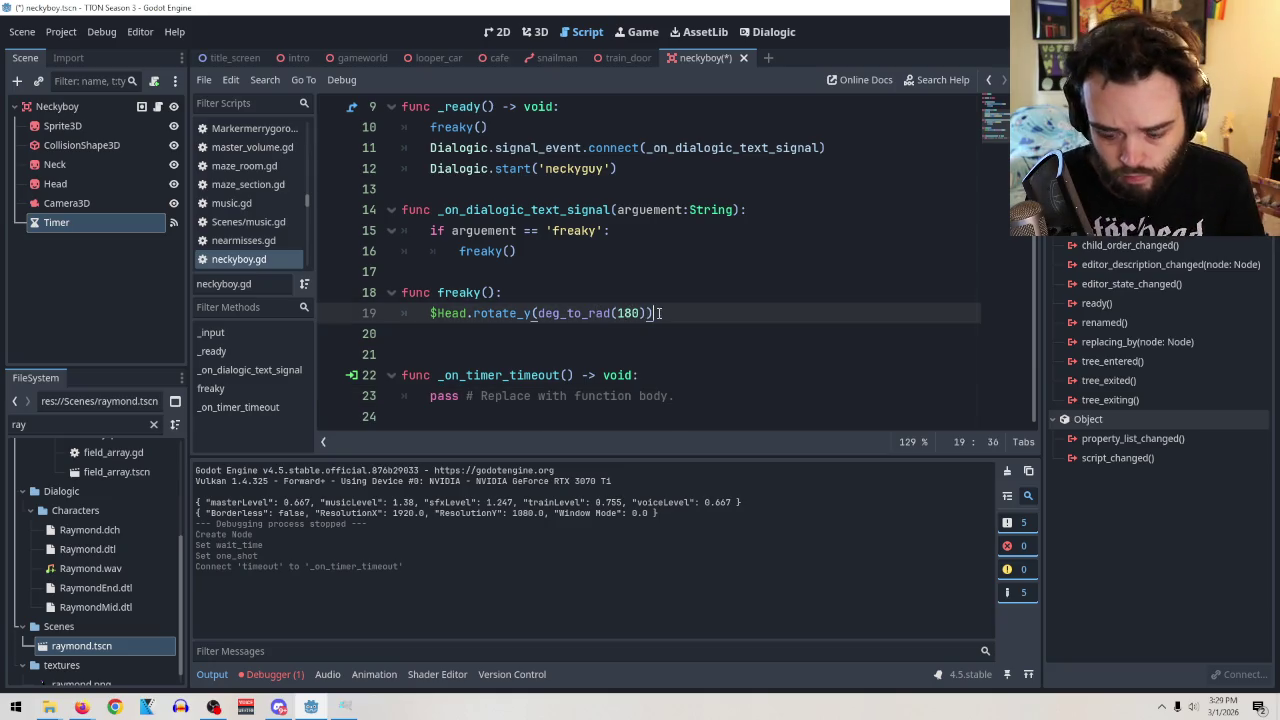
pyautogui.press('Down')
pyautogui.scroll(3, 574, 172)
pyautogui.moveTo(540, 147); pyautogui.dragTo(399, 147)
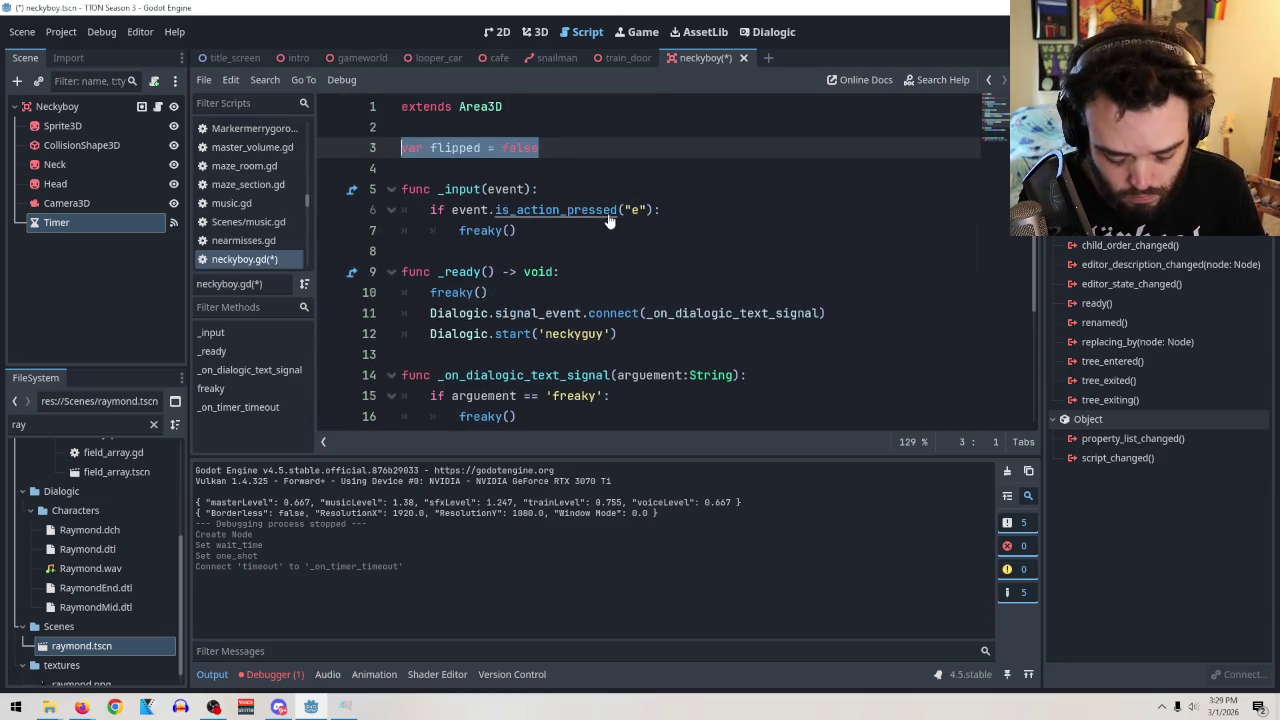
pyautogui.hotkey('ctrl', 'c')
pyautogui.scroll(-3, 470, 300)
pyautogui.click(470, 313)
pyautogui.hotkey('ctrl', 'v')
# Edit the pasted line in freaky() to read 'flipped = true'.
pyautogui.click(459, 313)
pyautogui.press('BackSpace')
pyautogui.press('BackSpace')
pyautogui.press('BackSpace')
pyautogui.click(502, 313)
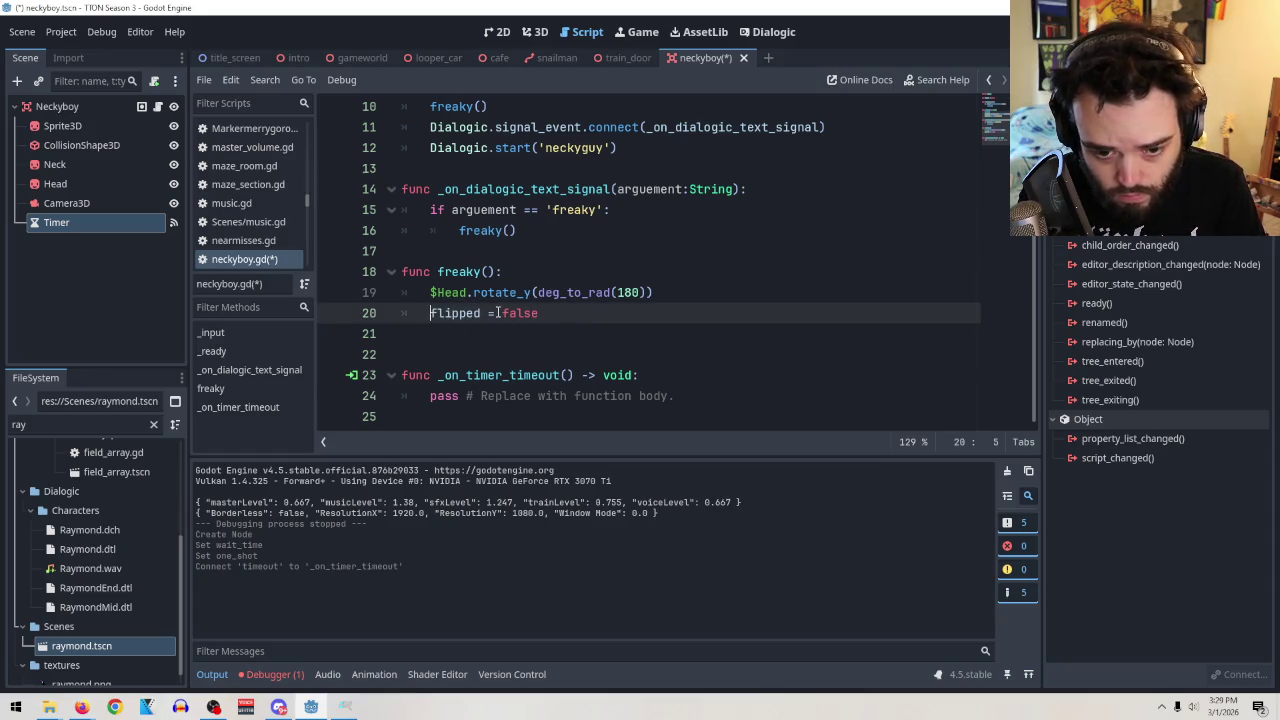
pyautogui.write('!')
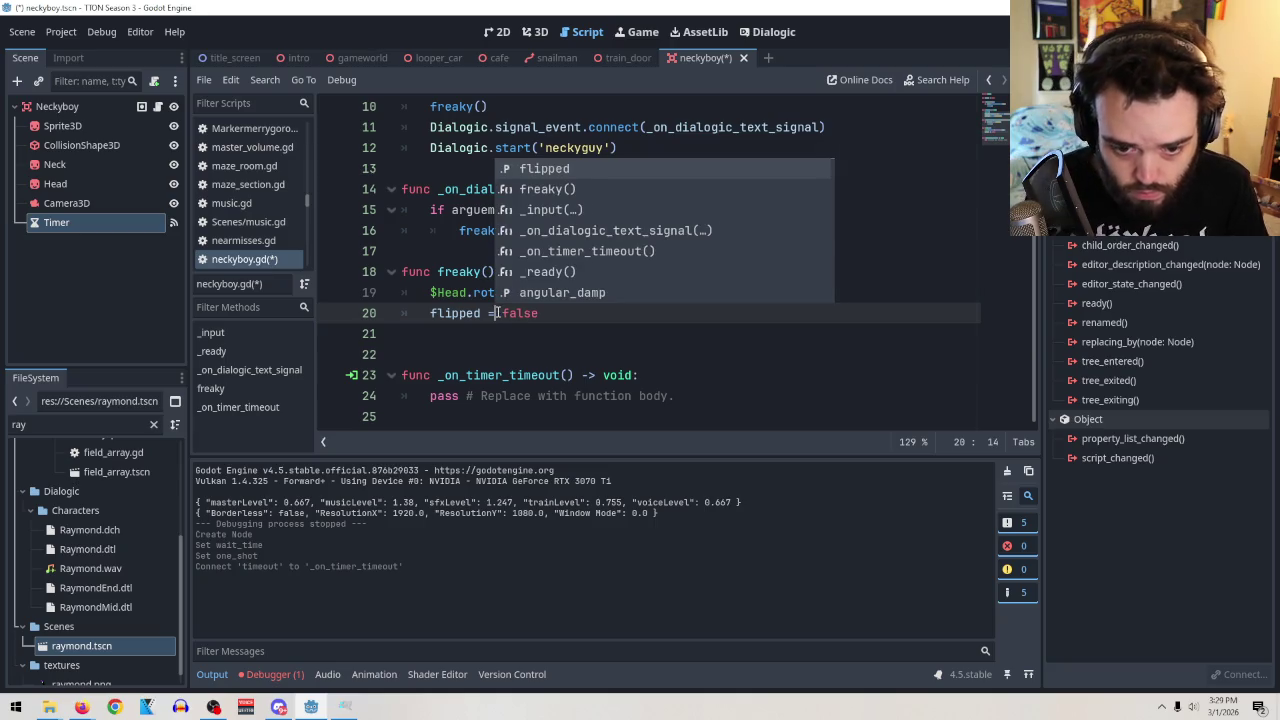
pyautogui.click(552, 313)
pyautogui.press('BackSpace')
pyautogui.press('BackSpace')
pyautogui.press('BackSpace')
pyautogui.press('BackSpace')
pyautogui.write('true')
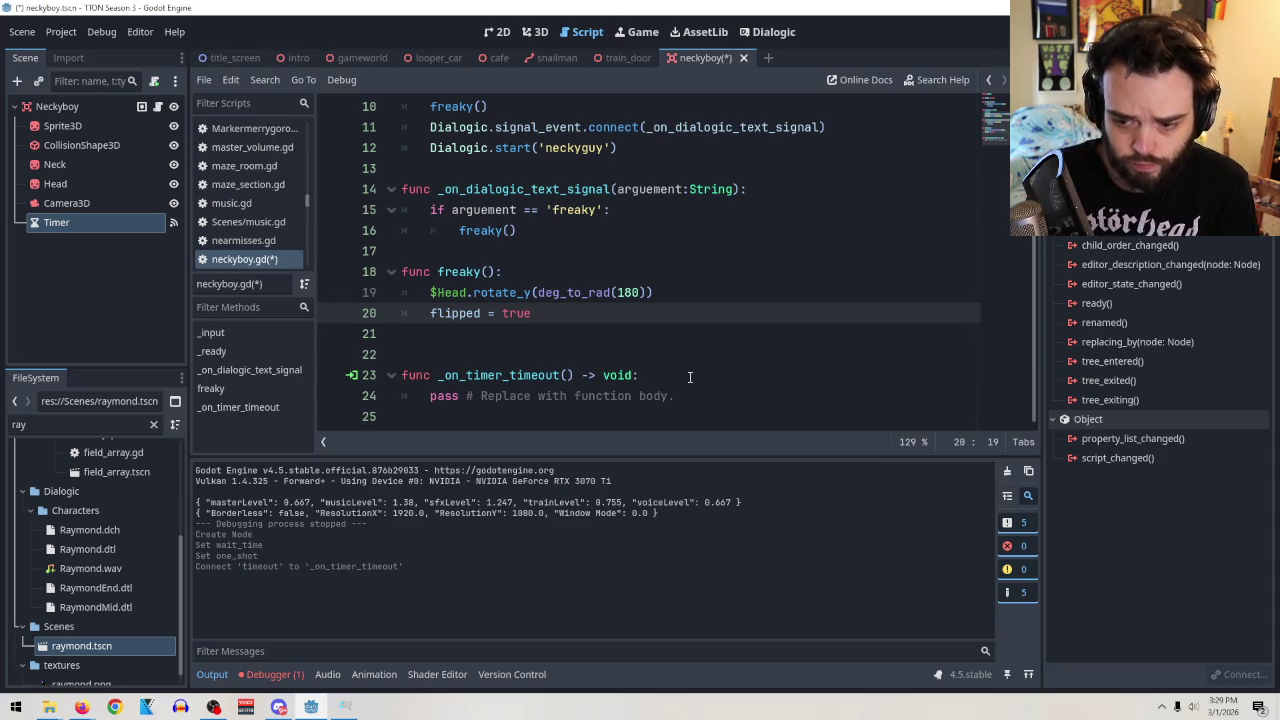
# Replace pass in _on_timer_timeout with the $Head rotation and 'flipped = false'.
pyautogui.moveTo(677, 396)
pyautogui.mouseDown()
pyautogui.moveTo(403, 414)
pyautogui.moveTo(432, 400)
pyautogui.mouseUp()
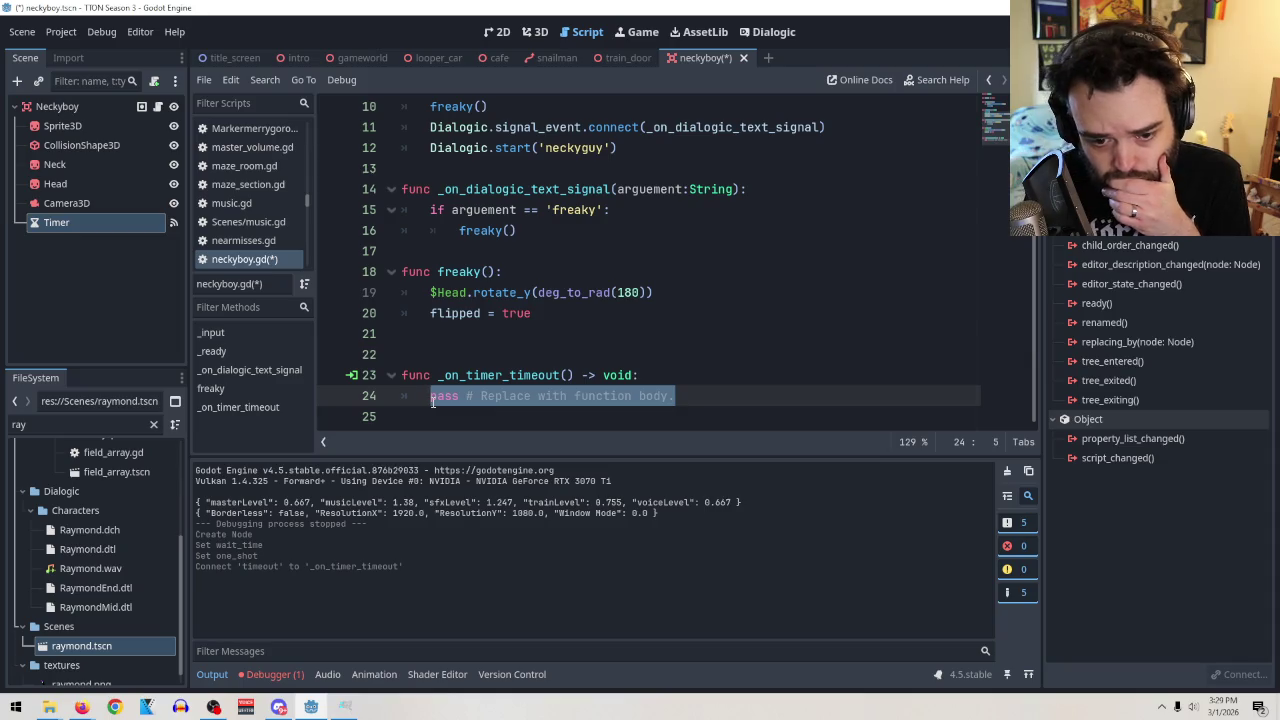
pyautogui.press('BackSpace')
pyautogui.moveTo(530, 318); pyautogui.dragTo(430, 293)
pyautogui.hotkey('ctrl', 'c')
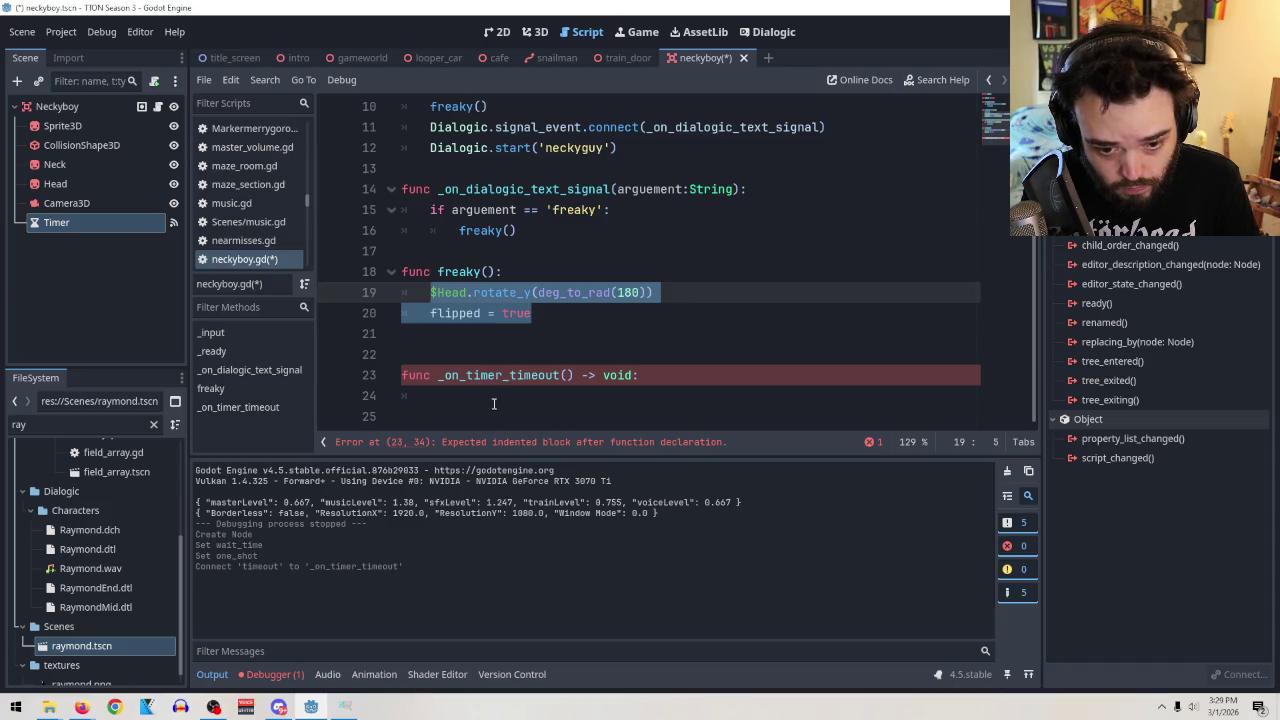
pyautogui.click(494, 400)
pyautogui.hotkey('ctrl', 'v')
pyautogui.press('BackSpace')
pyautogui.press('BackSpace')
pyautogui.press('BackSpace')
pyautogui.write('false')
pyautogui.press('Escape')
pyautogui.click(461, 396)
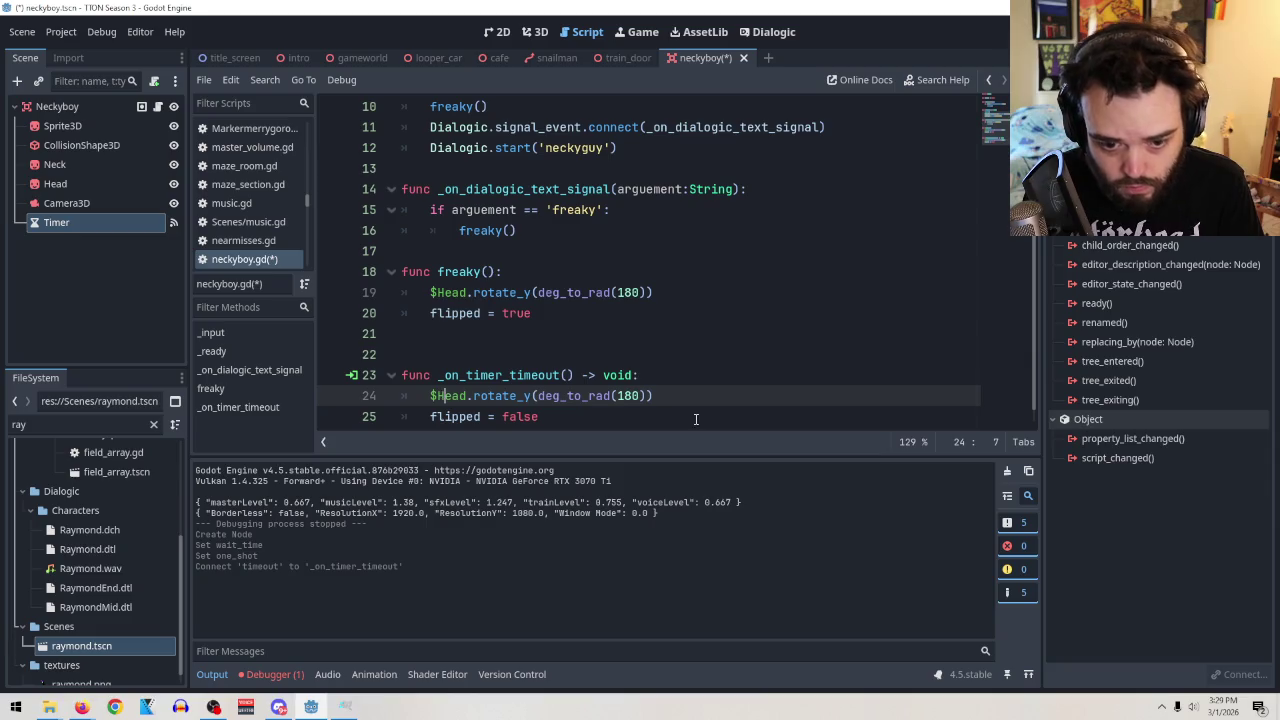
pyautogui.scroll(-1, 694, 420)
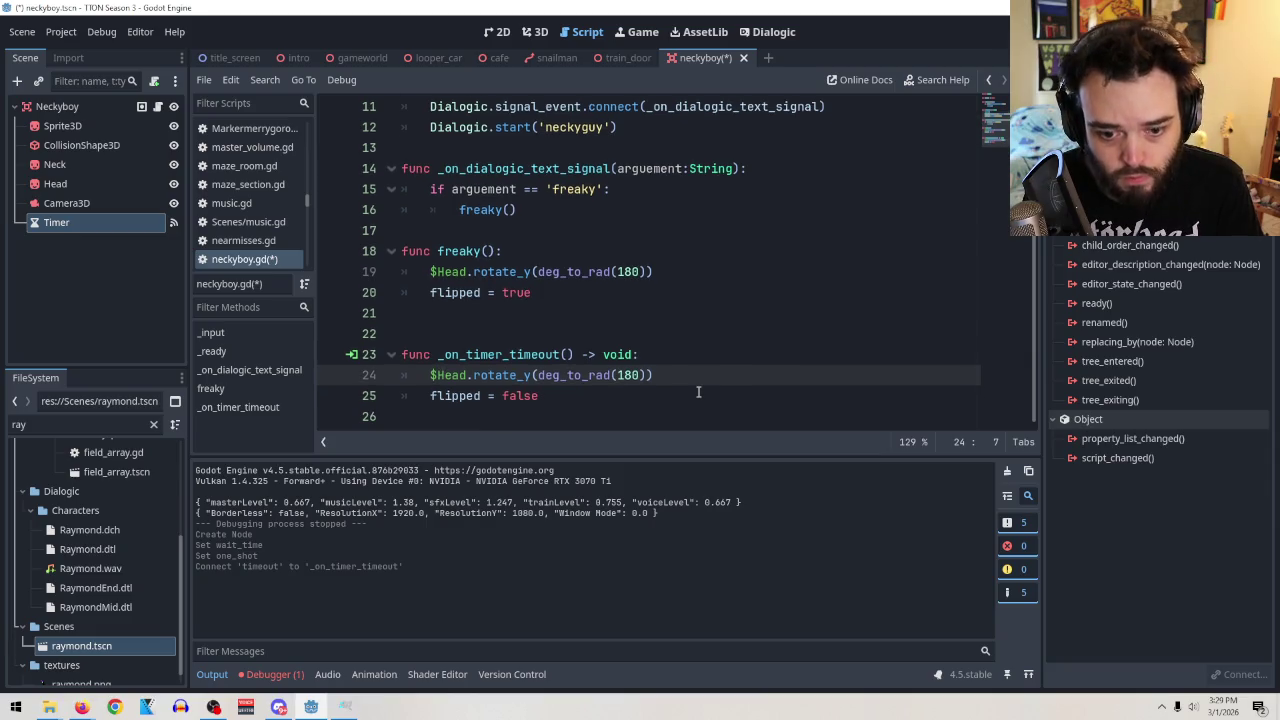
# Indent line 21 in freaky() and drop a Timer node reference onto it.
pyautogui.click(527, 313)
pyautogui.press('Tab')
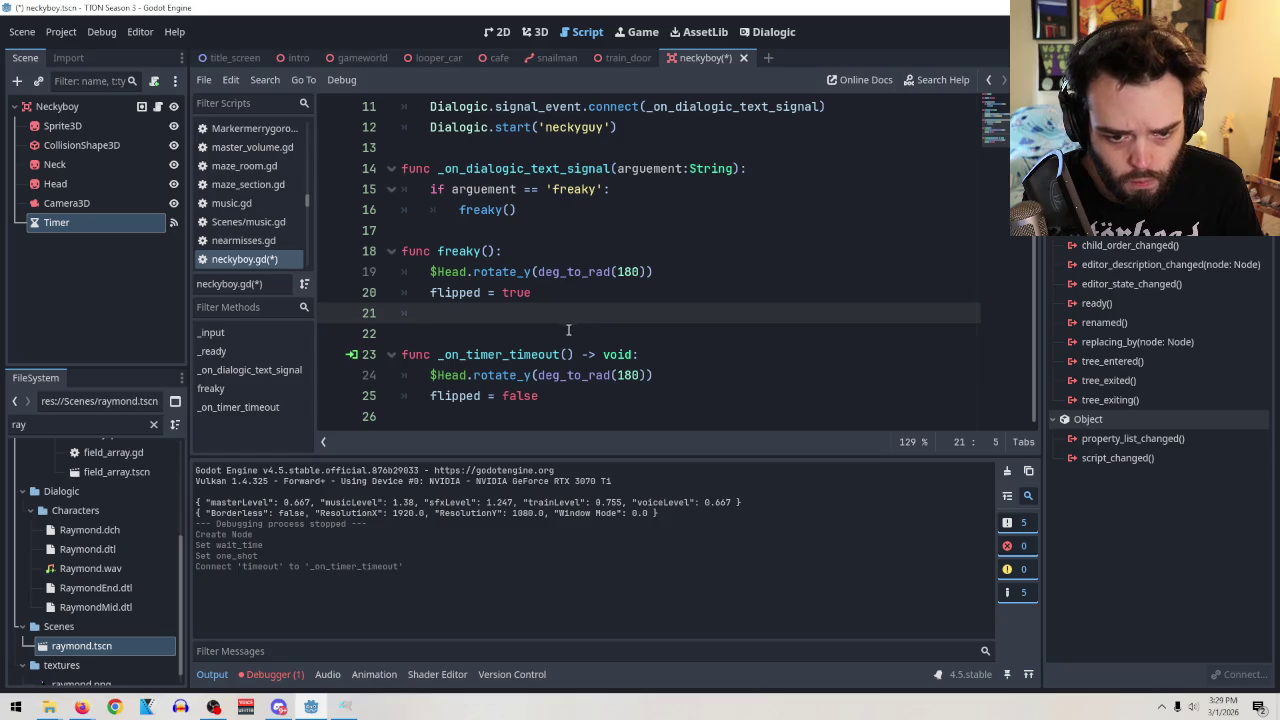
pyautogui.moveTo(56, 222)
pyautogui.mouseDown()
pyautogui.moveTo(140, 258)
pyautogui.moveTo(488, 310)
pyautogui.moveTo(512, 332)
pyautogui.mouseUp()
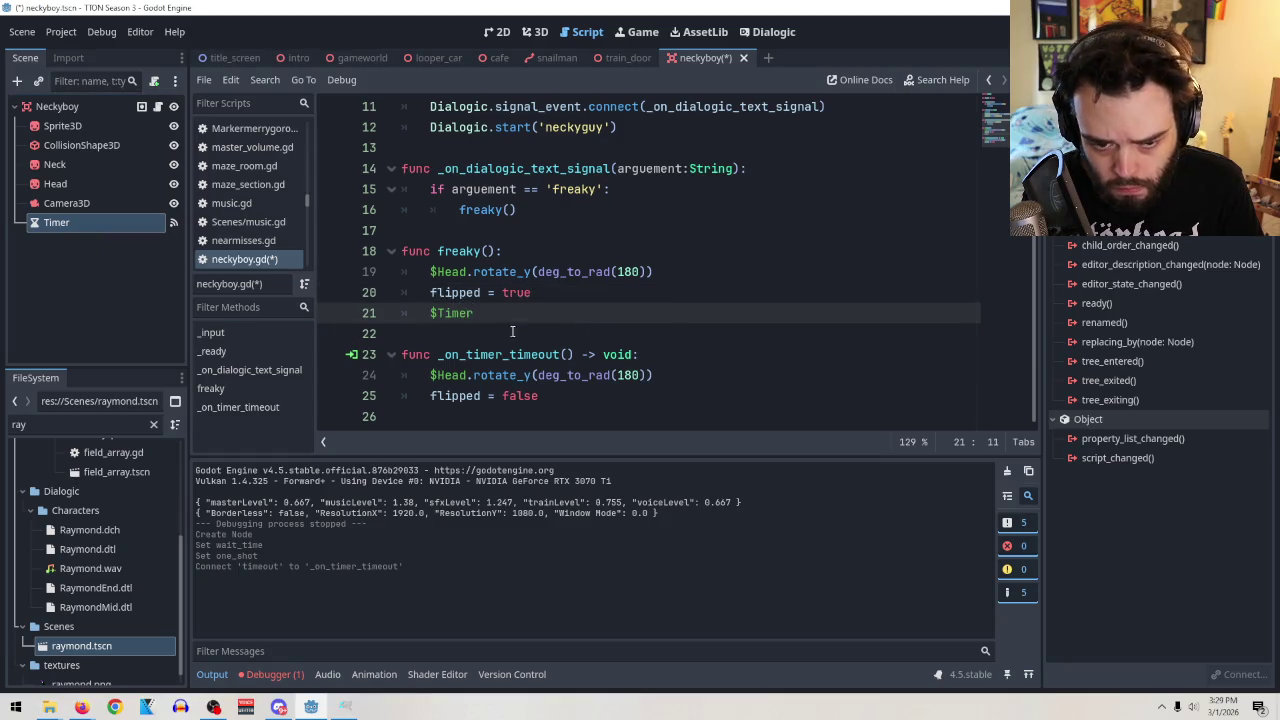
# Try typing the Timer call with a 0.05 argument on line 21, correcting stray characters.
pyautogui.write('.')
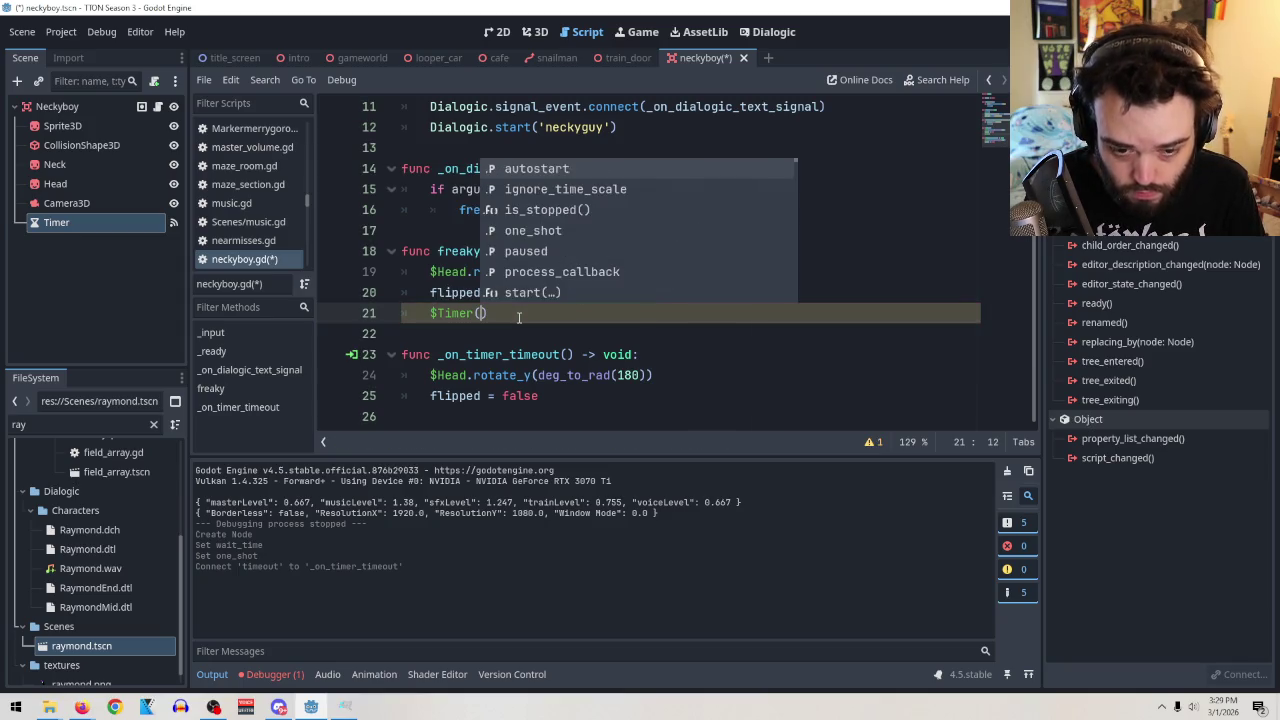
pyautogui.press('BackSpace')
pyautogui.write('(')
pyautogui.write('1')
pyautogui.press('BackSpace')
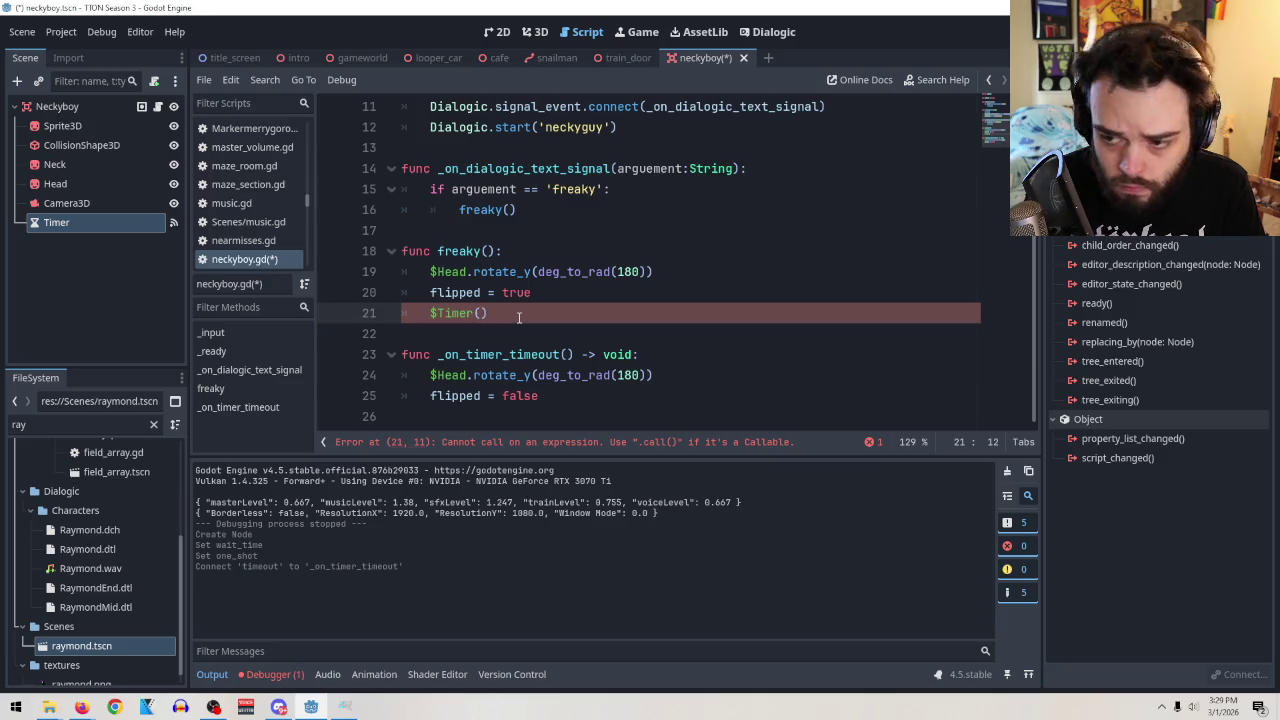
pyautogui.write('0.05')
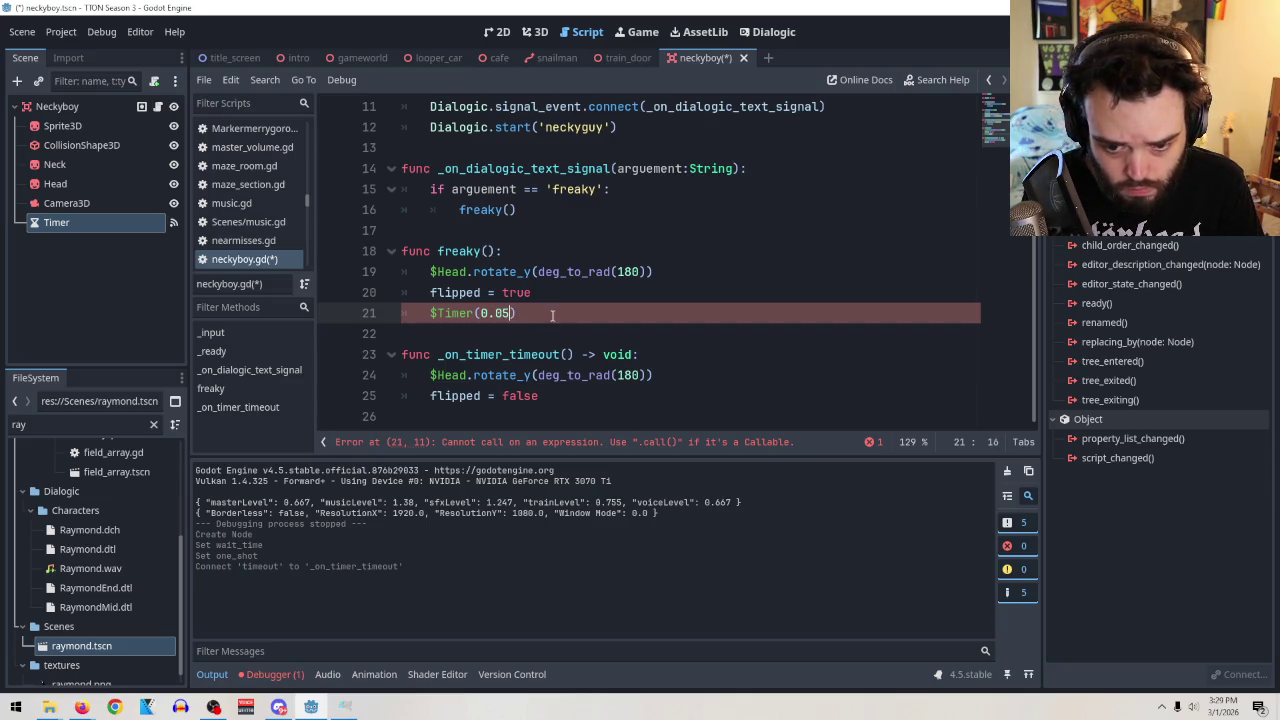
pyautogui.click(476, 313)
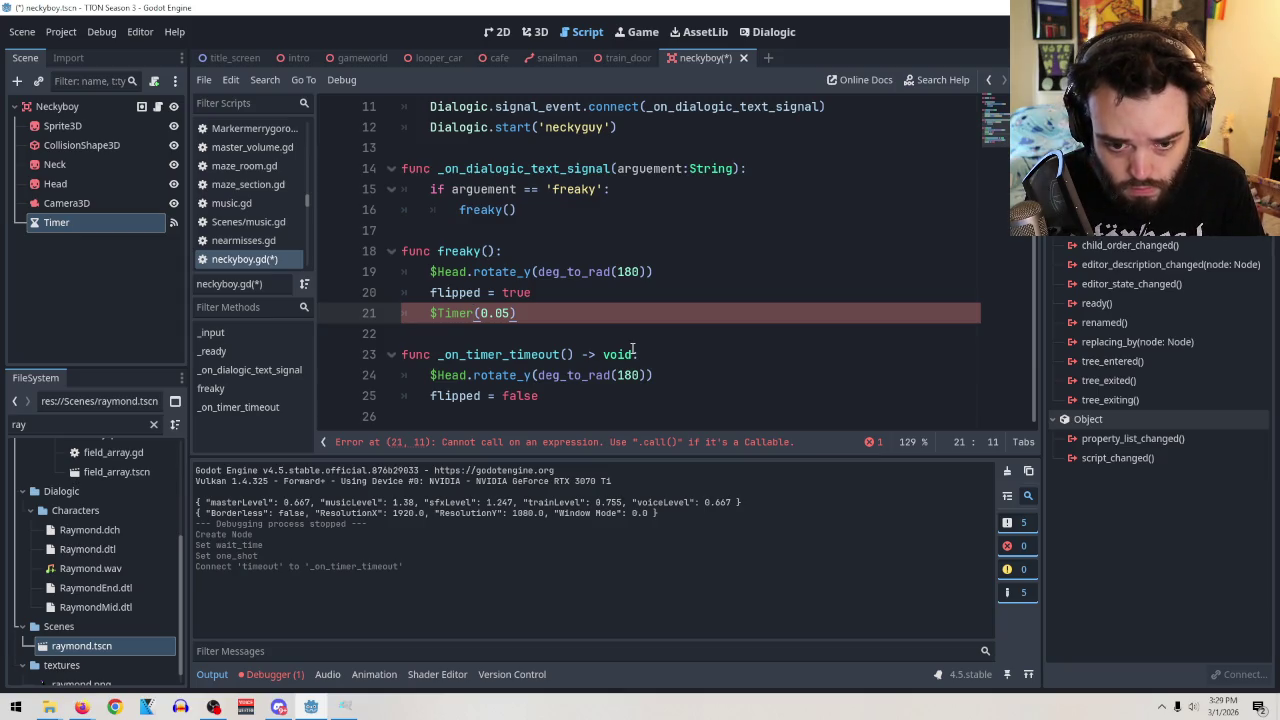
pyautogui.write('sta')
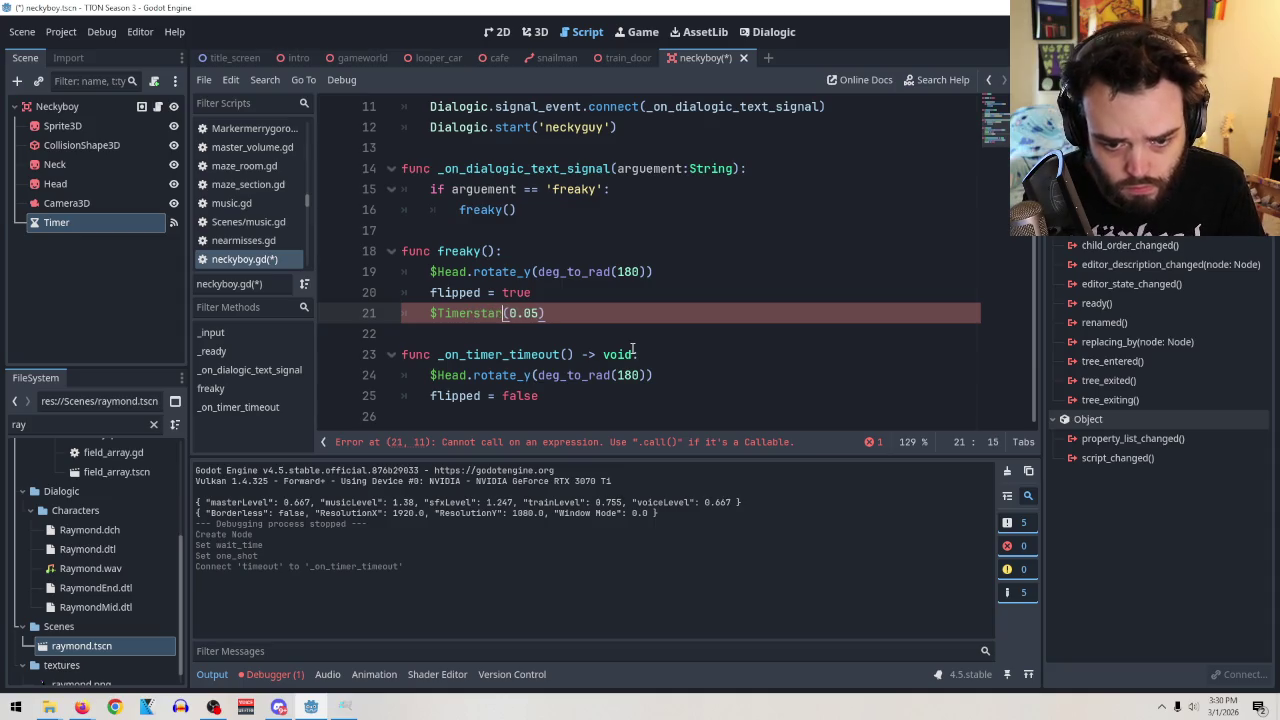
pyautogui.press('BackSpace')
pyautogui.press('BackSpace')
pyautogui.press('BackSpace')
pyautogui.press('BackSpace')
pyautogui.write('start')
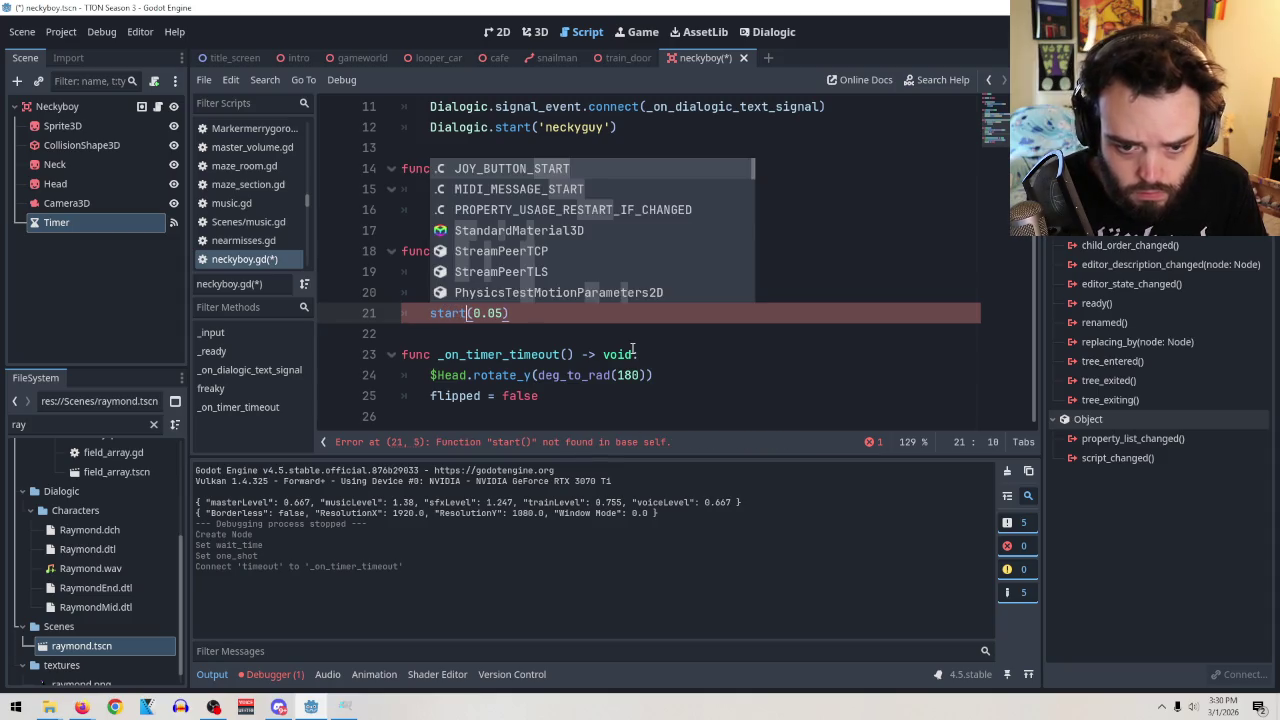
pyautogui.press('BackSpace')
pyautogui.press('BackSpace')
pyautogui.press('BackSpace')
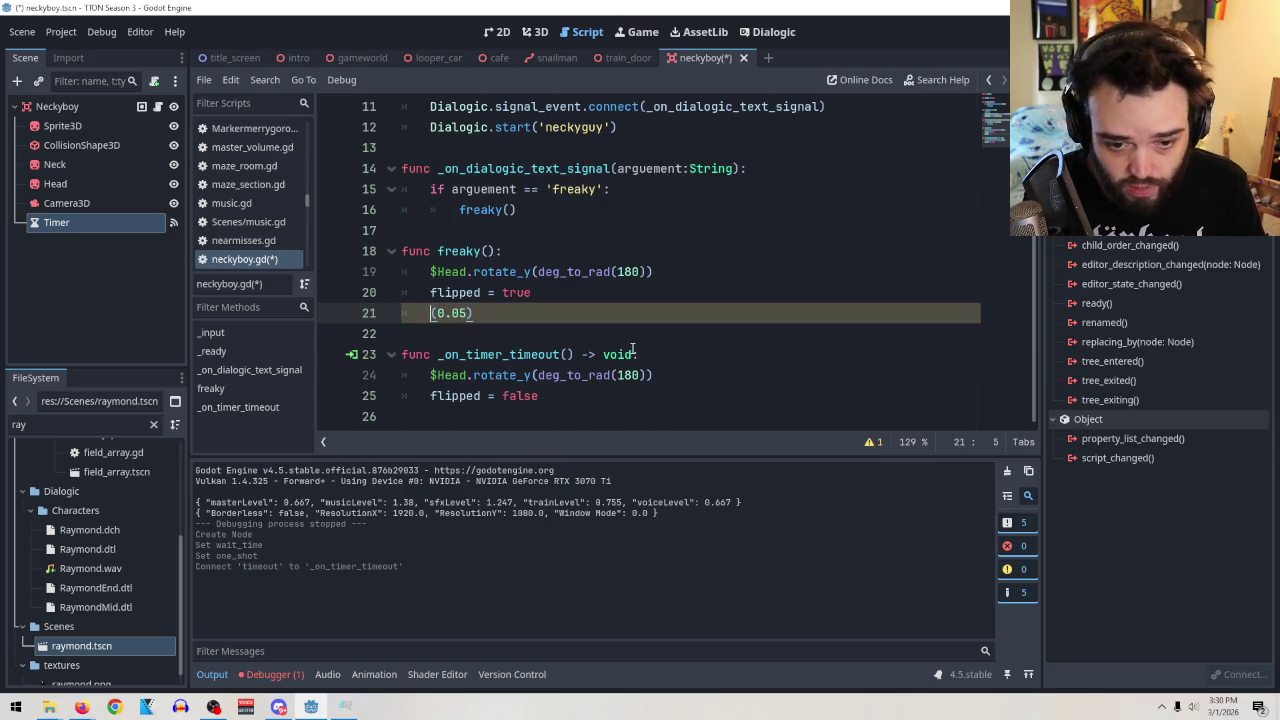
# Complete line 21 as $Timer.start(0.05) via autocomplete and save the script.
pyautogui.click(112, 238)
pyautogui.moveTo(110, 236)
pyautogui.mouseDown()
pyautogui.moveTo(443, 318)
pyautogui.moveTo(430, 313)
pyautogui.mouseUp()
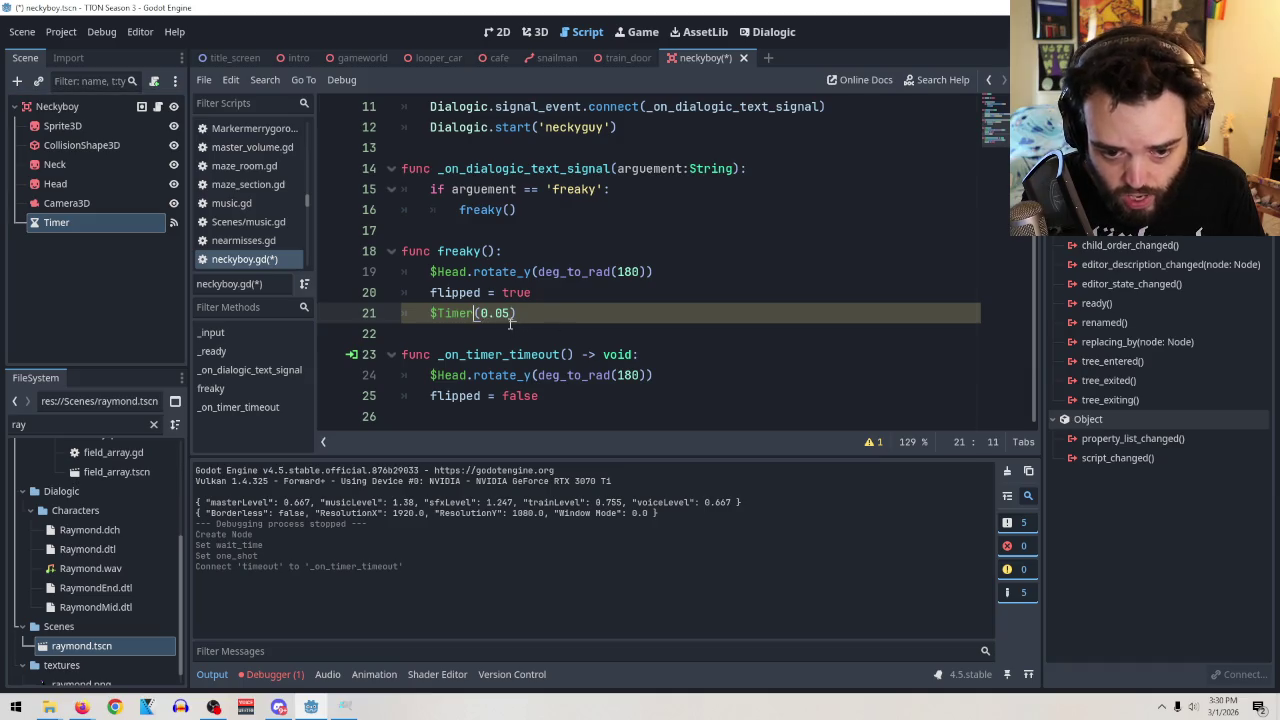
pyautogui.write('.')
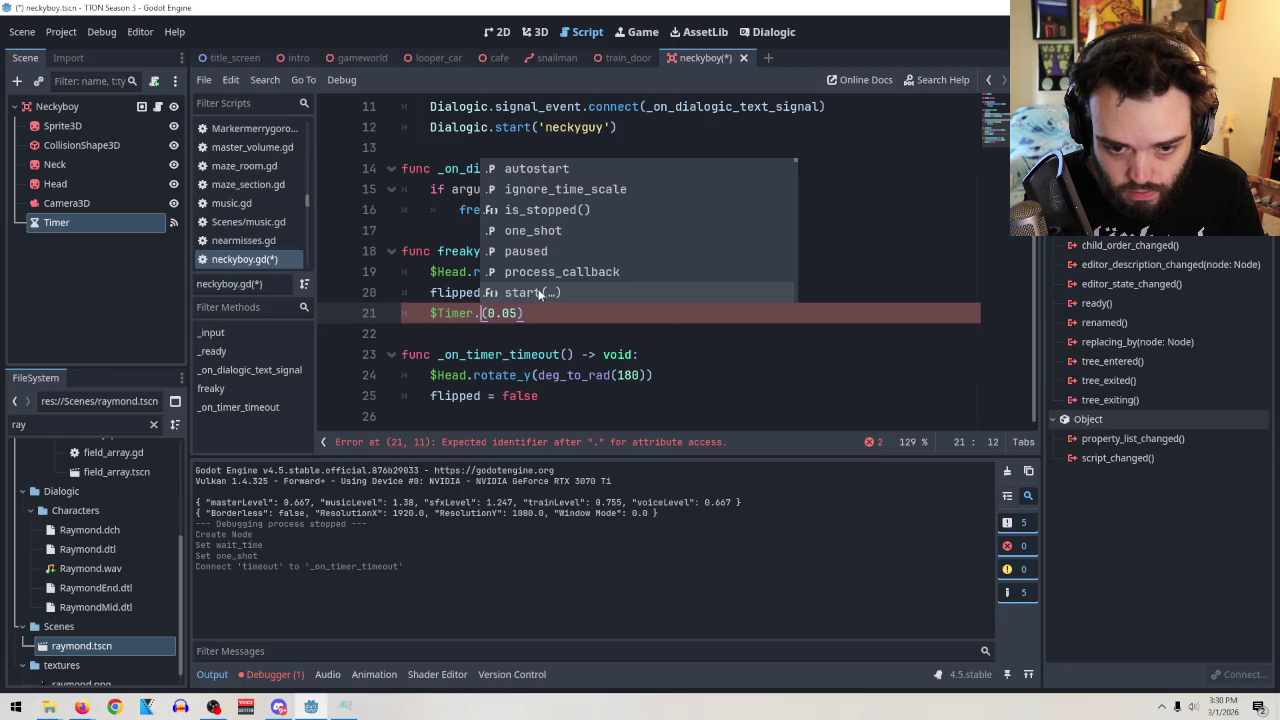
pyautogui.click(538, 293)
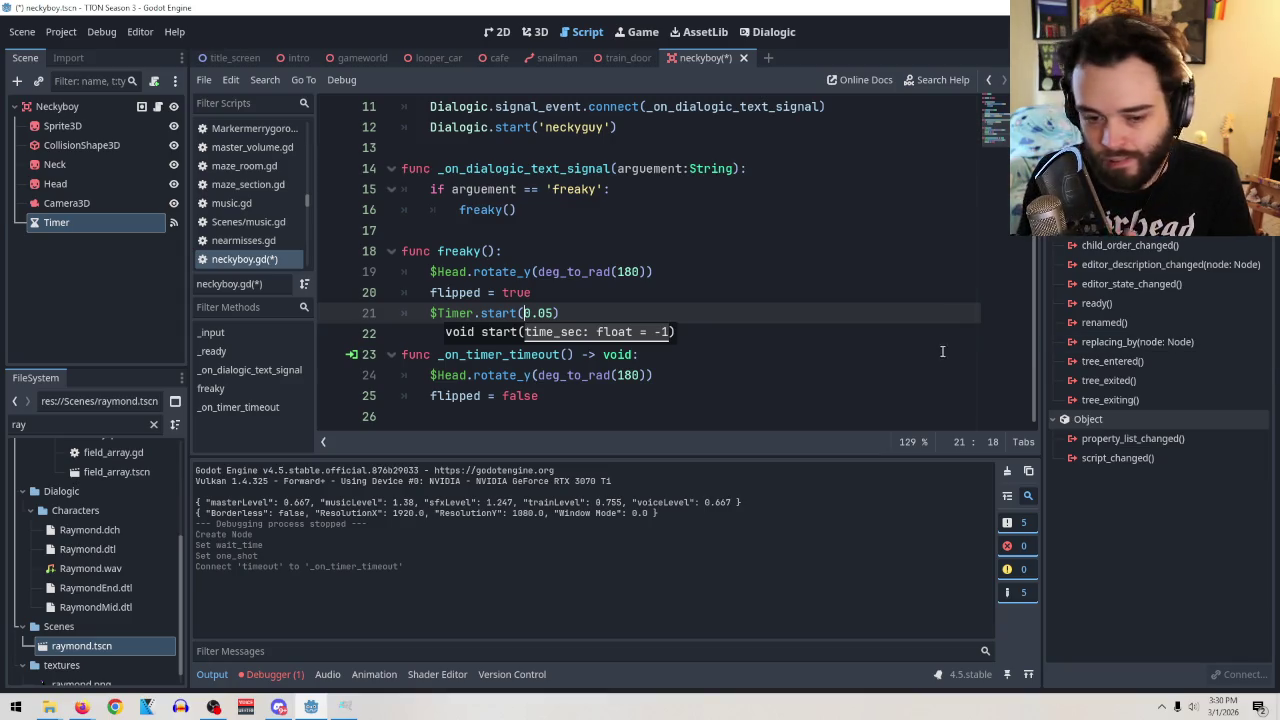
pyautogui.hotkey('ctrl', 's')
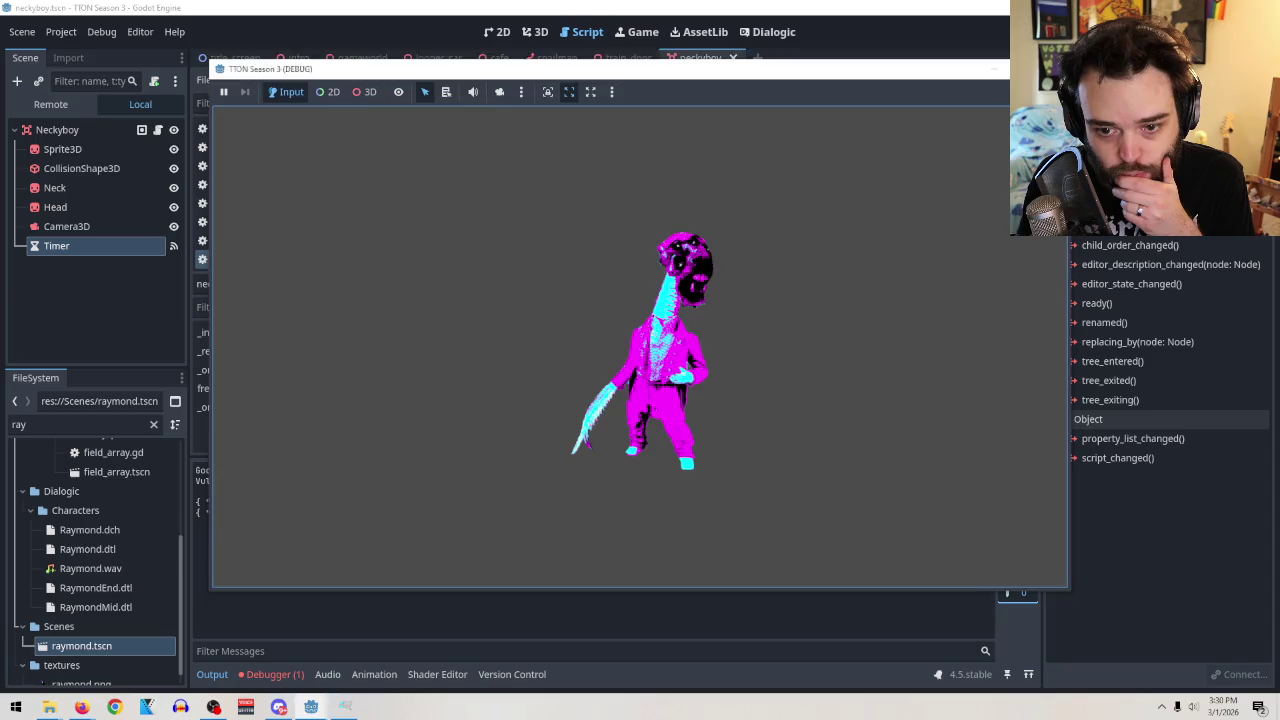
# Rerun the Neckyboy scene, advance past 'This is a test', then stop the game.
pyautogui.click(1056, 68)
pyautogui.click(651, 374)
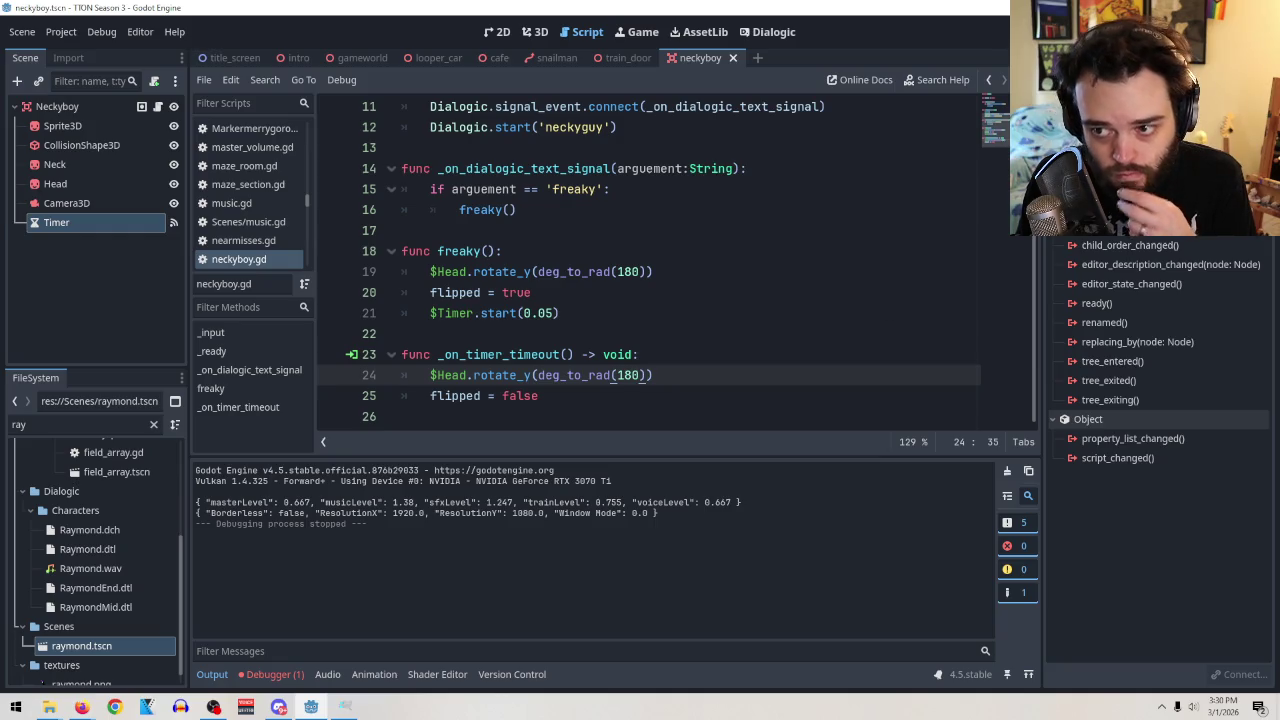
pyautogui.press('F6')
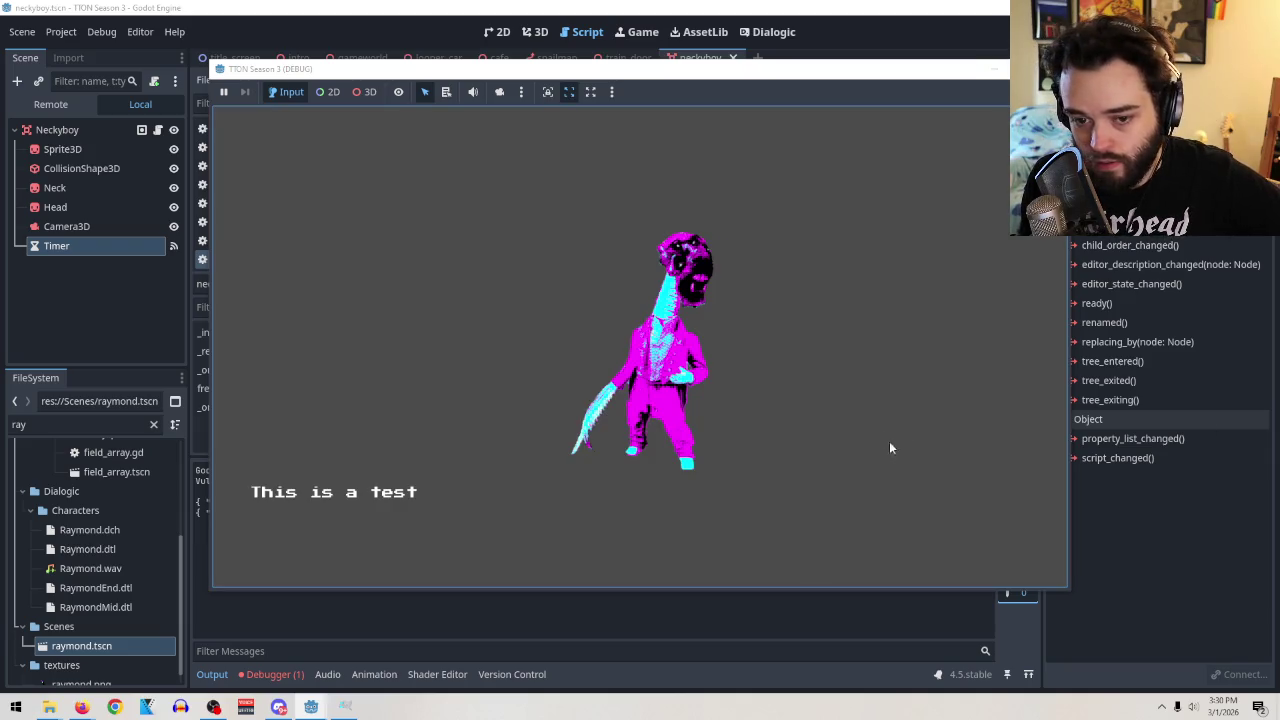
pyautogui.click(920, 457)
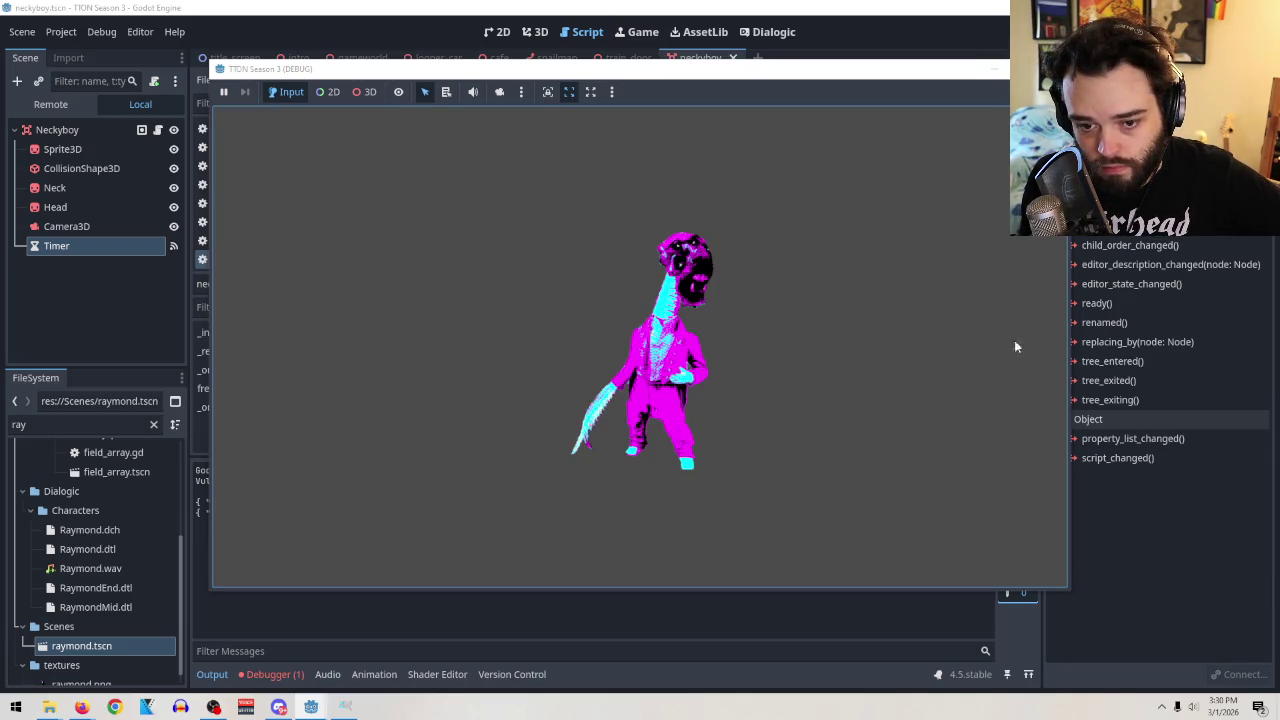
pyautogui.press('F8')
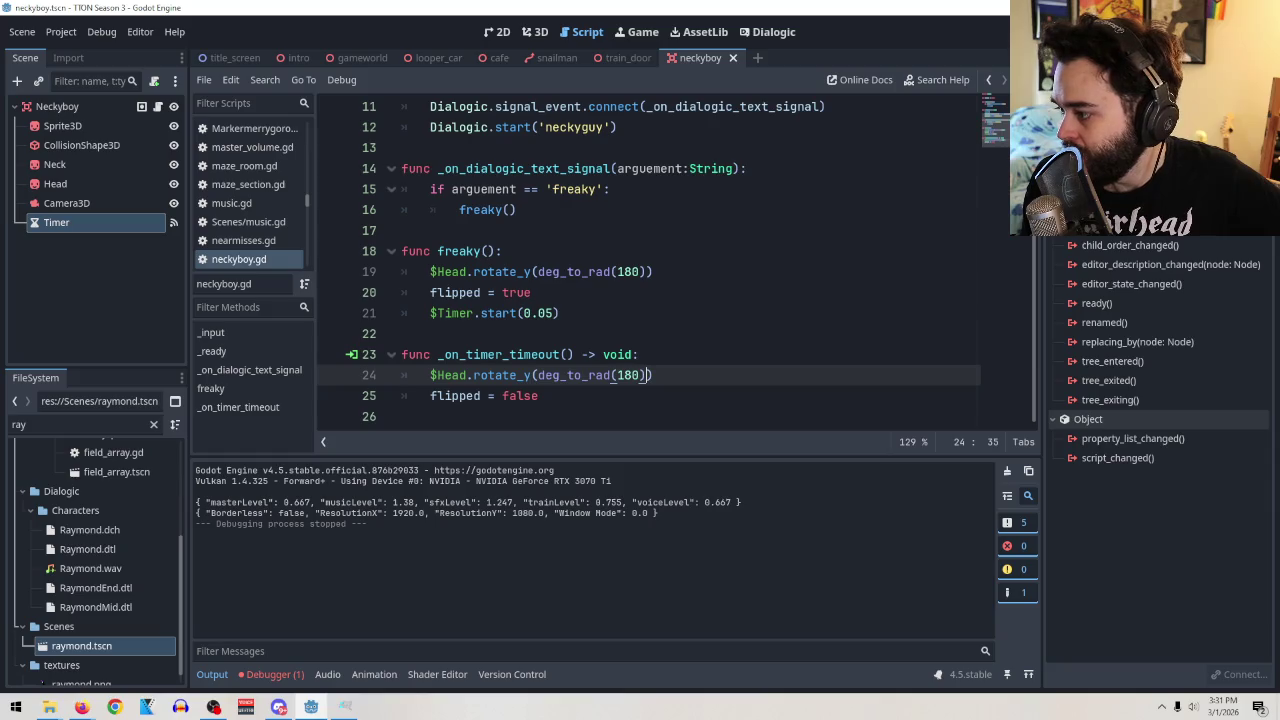
pyautogui.hotkey('alt', 'Tab')
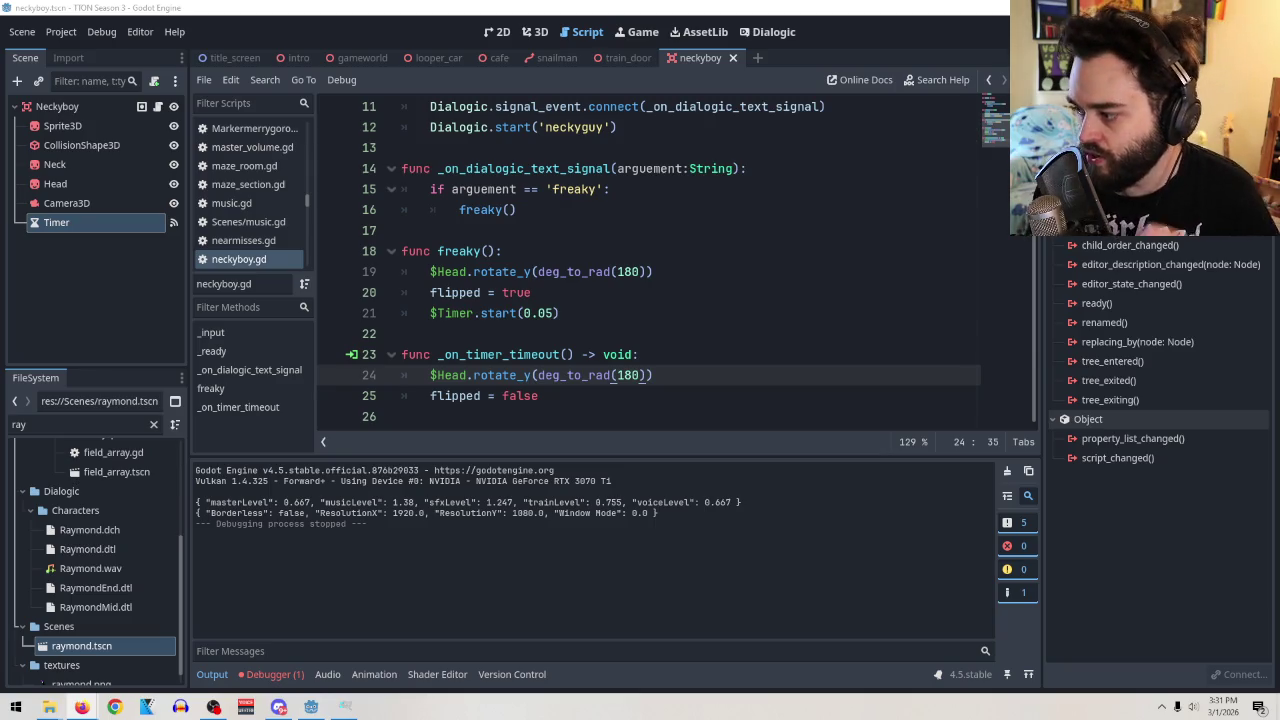
# Place the cursor at the end of line 25 and adjust the system volume.
pyautogui.click(628, 396)
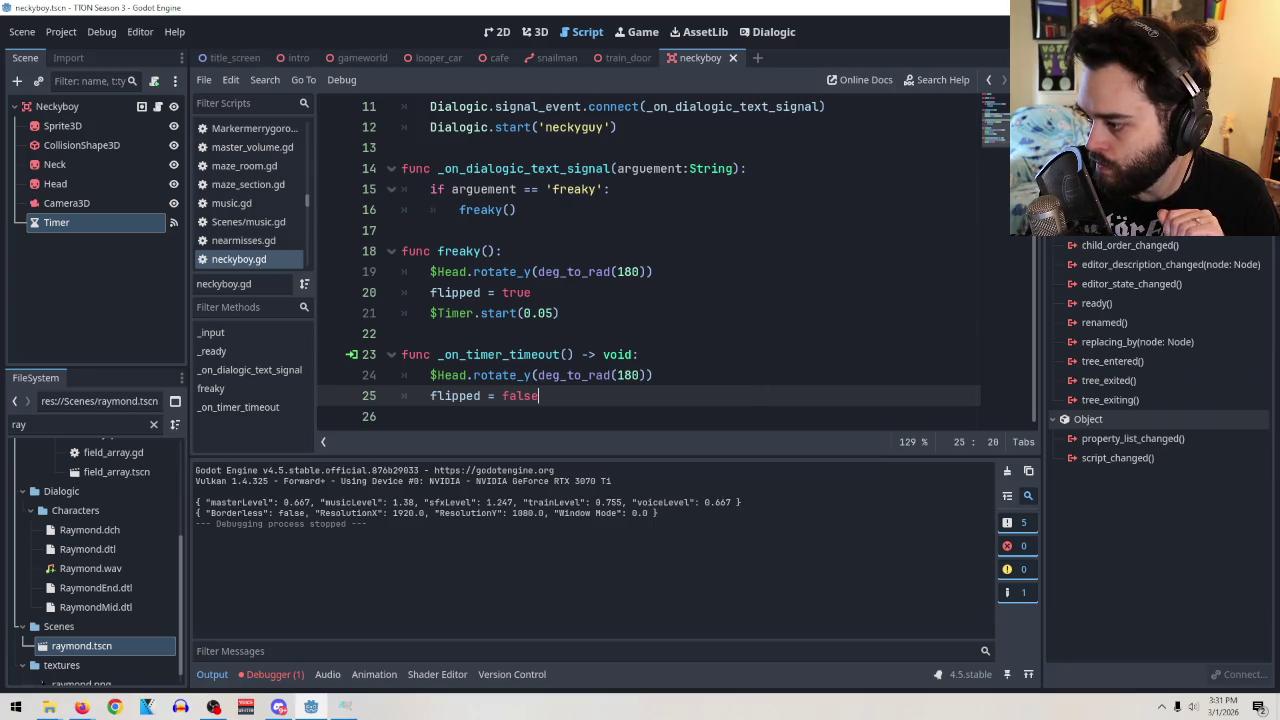
pyautogui.moveTo(481, 316)
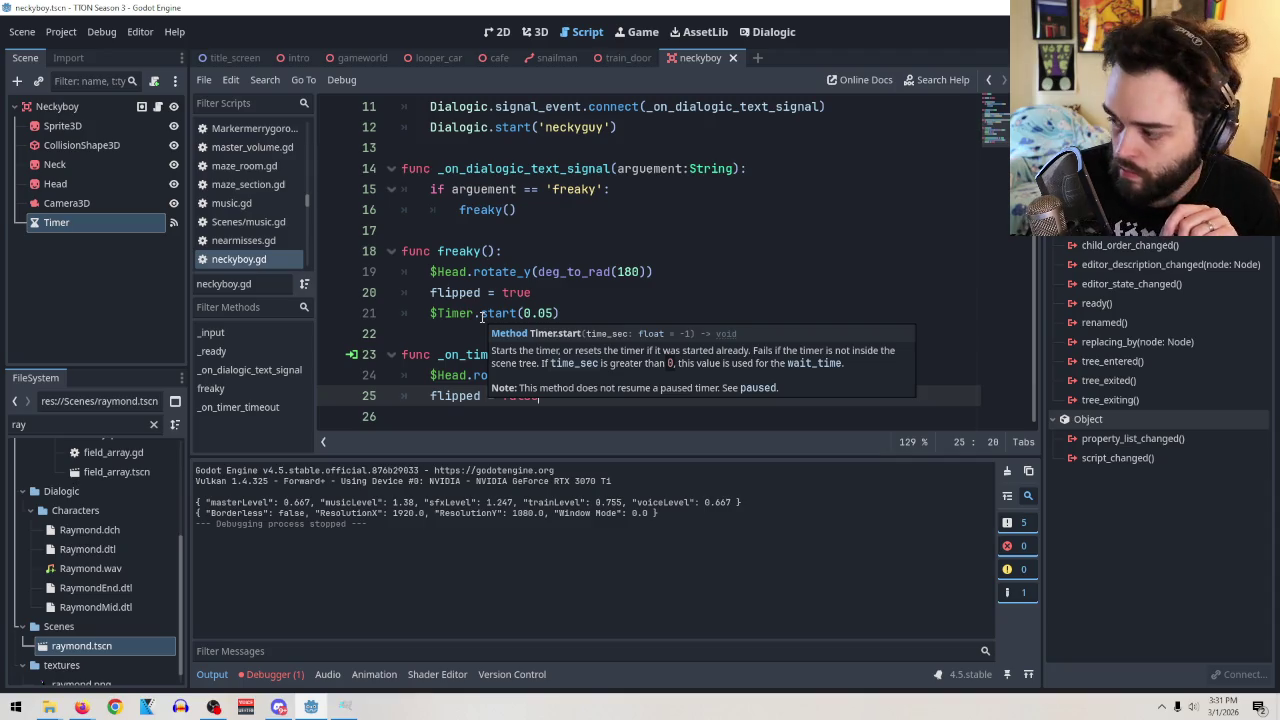
pyautogui.press('XF86AudioLowerVolume')
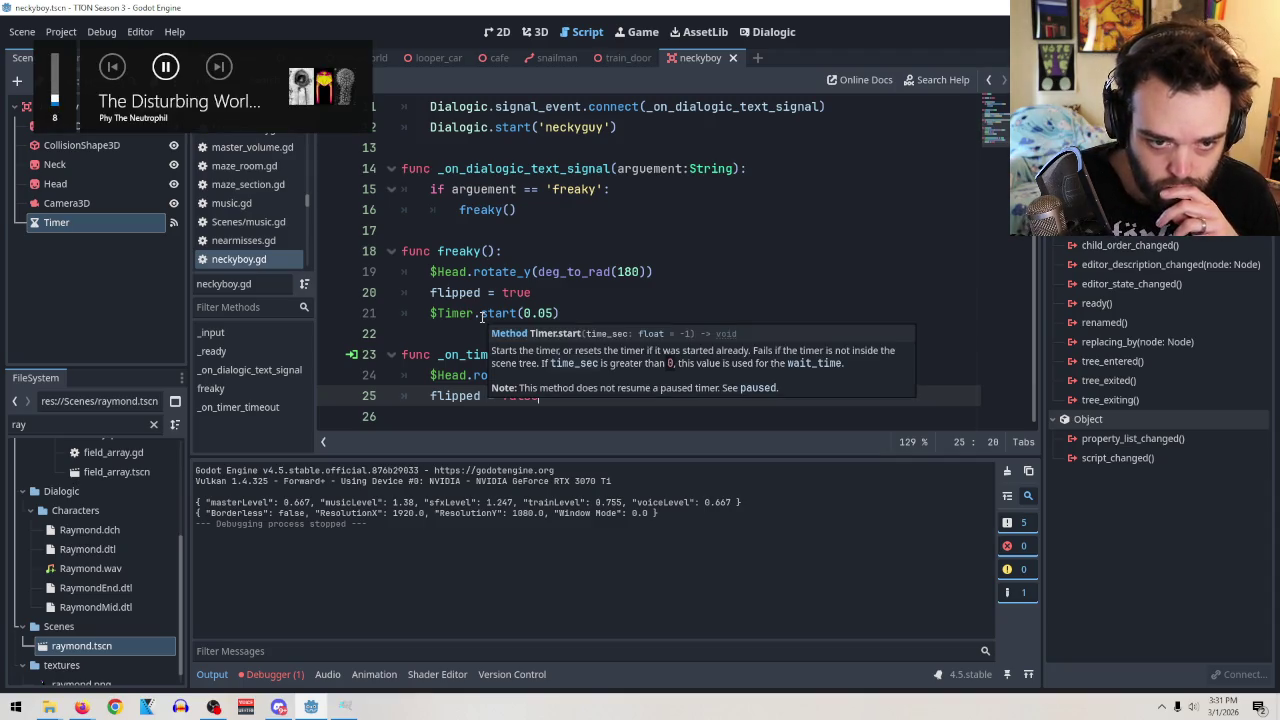
pyautogui.press('XF86AudioRaiseVolume')
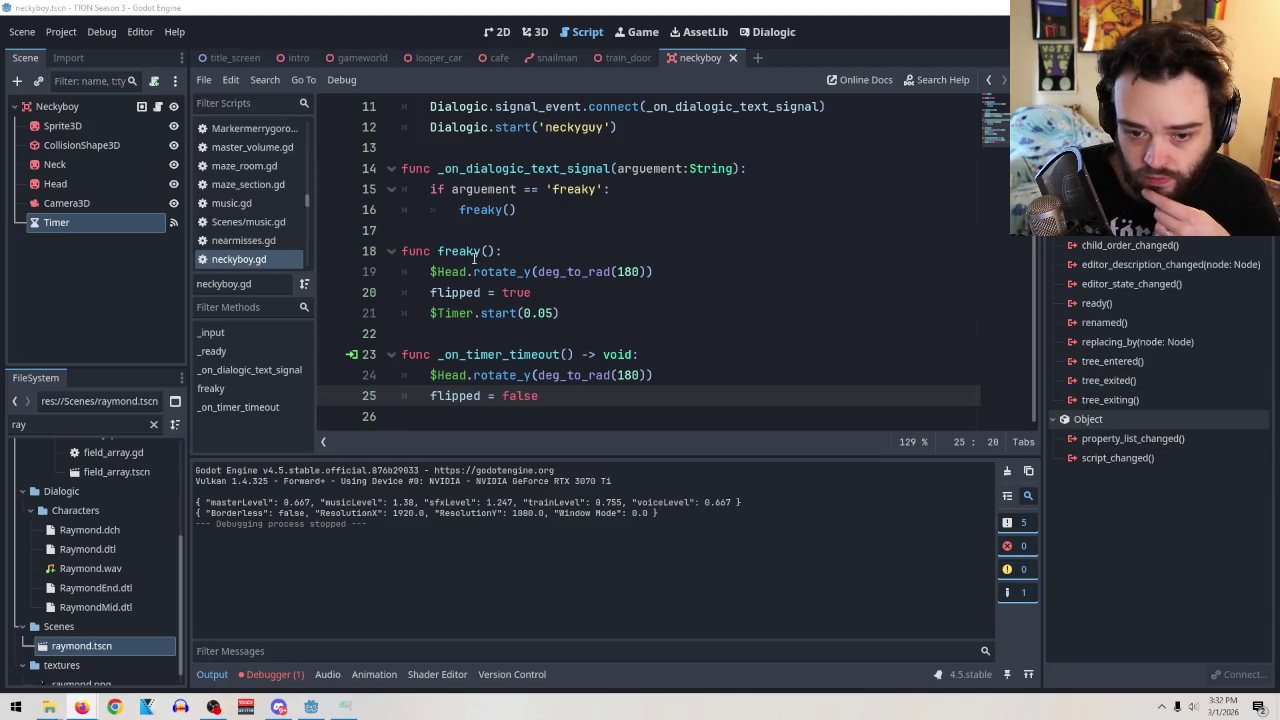
# View the character in 3D, run the scene past 'This is a test', then open Dialogic.
pyautogui.click(540, 32)
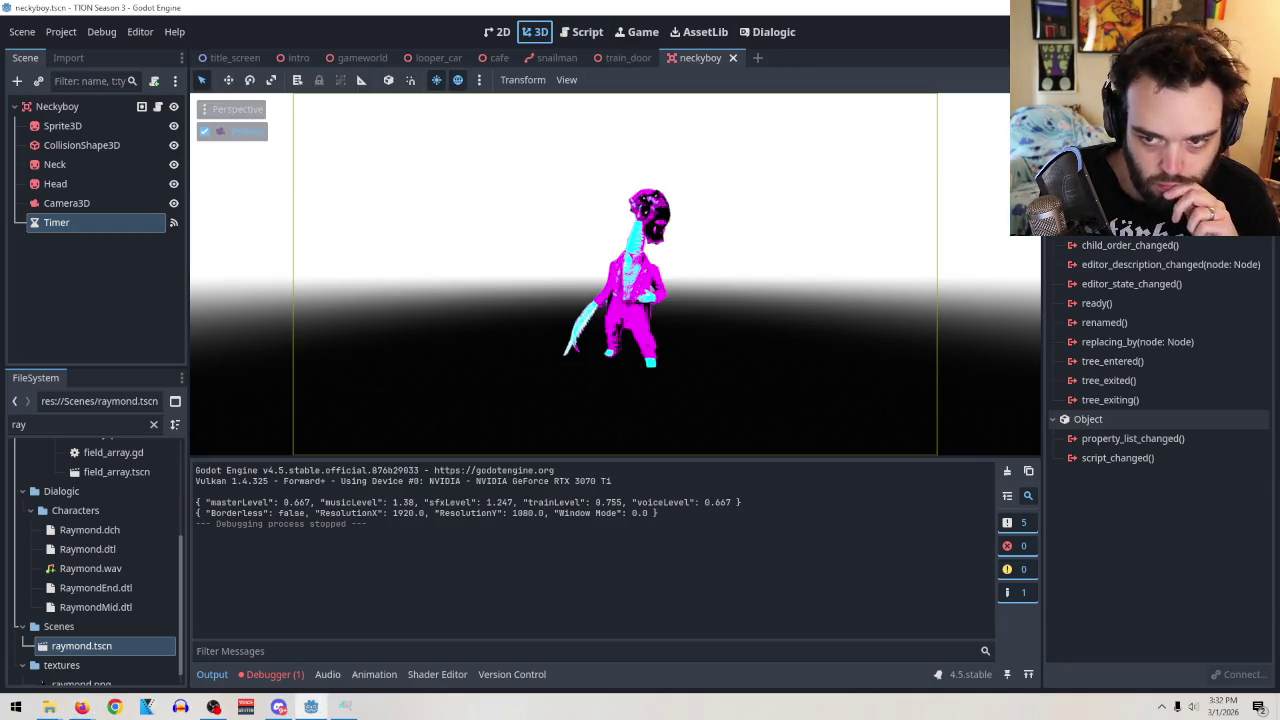
pyautogui.press('F6')
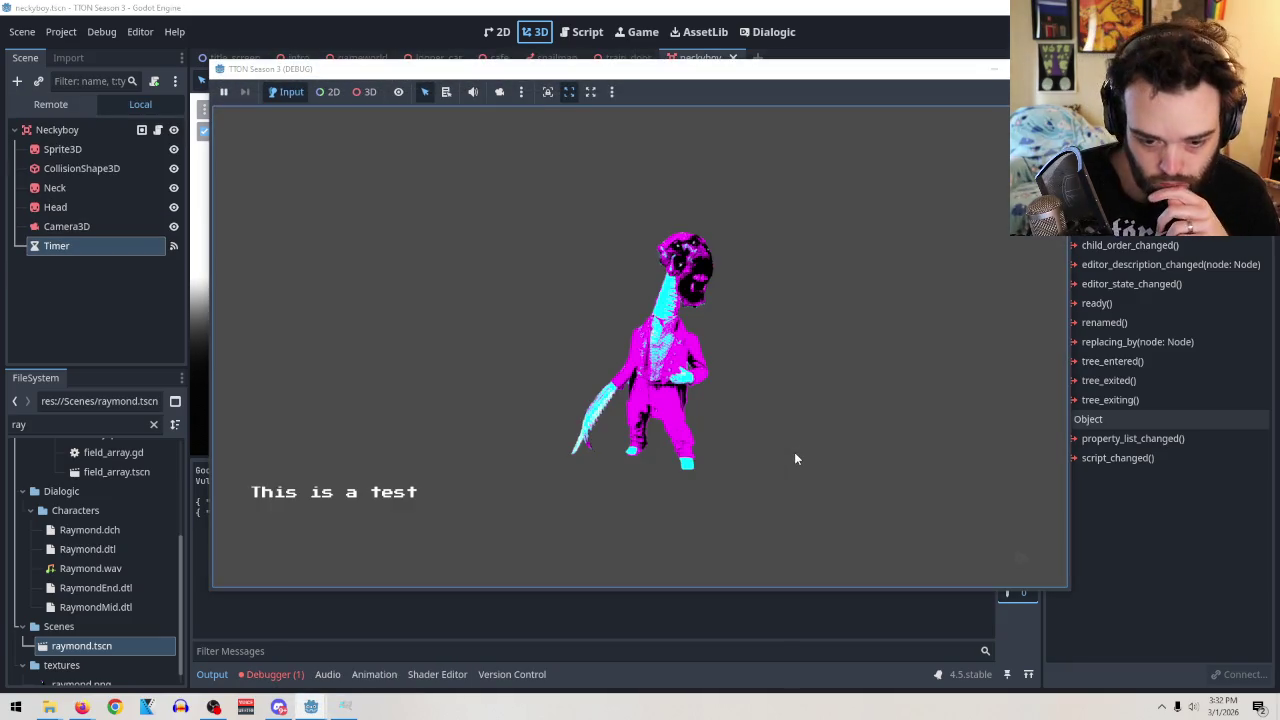
pyautogui.click(866, 457)
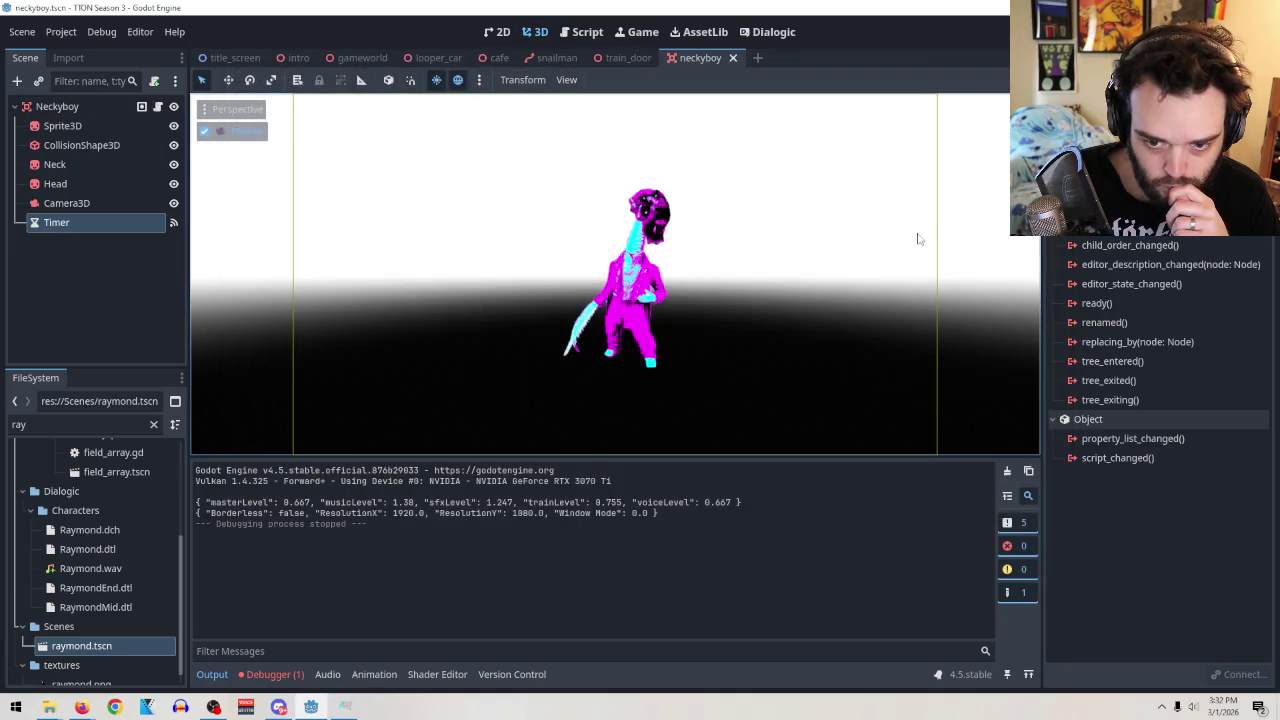
pyautogui.click(753, 33)
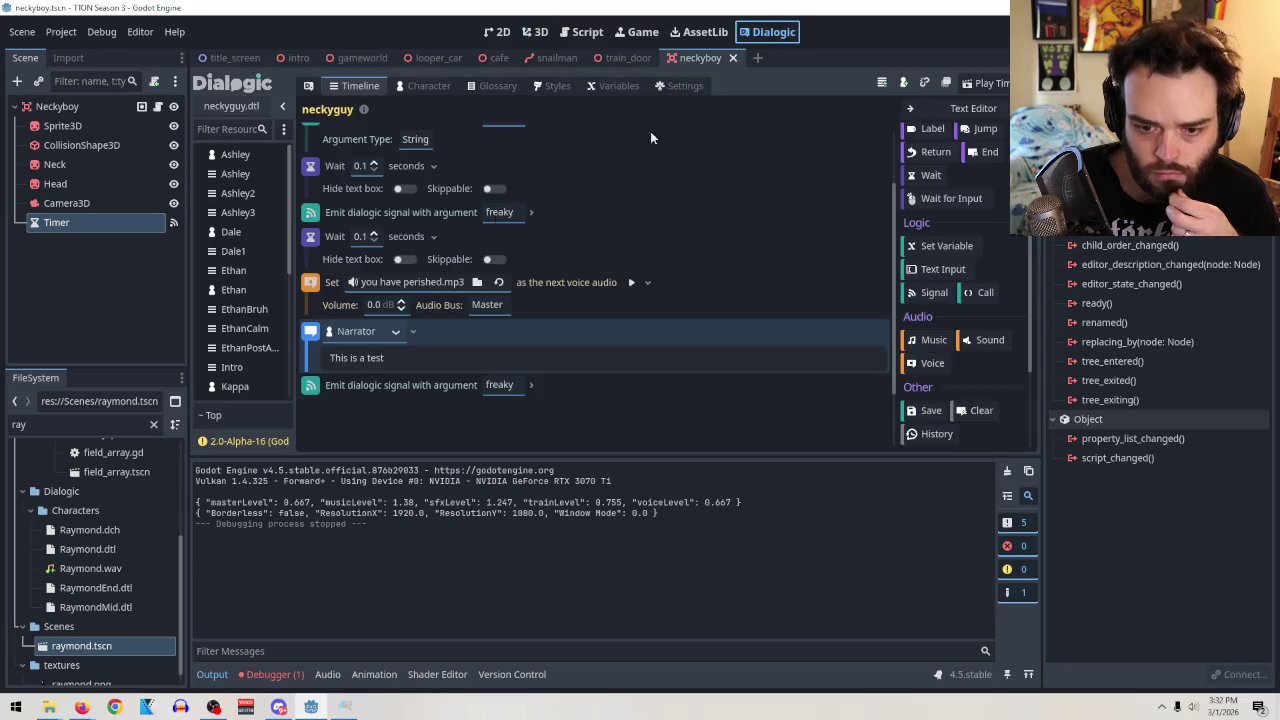
# Delete both Wait events from the neckyguy timeline and test-run the scene.
pyautogui.rightClick(316, 240)
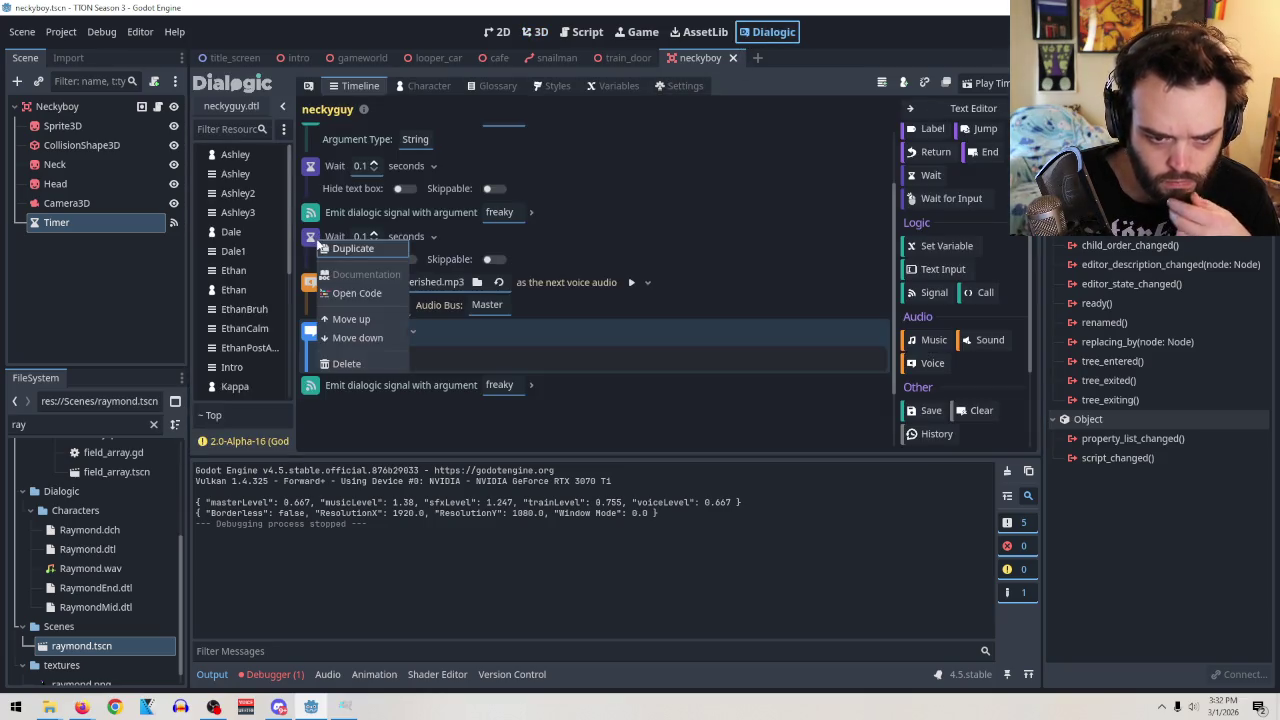
pyautogui.click(360, 361)
pyautogui.rightClick(310, 165)
pyautogui.click(357, 288)
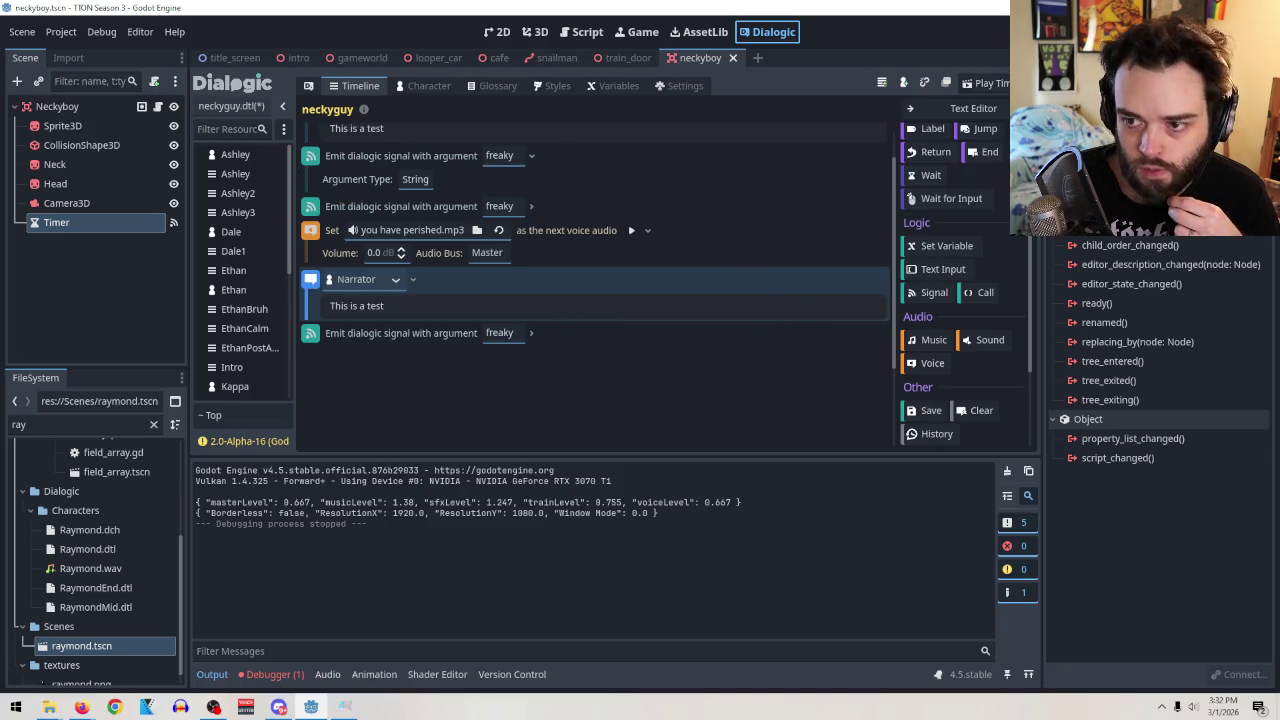
pyautogui.press('F5')
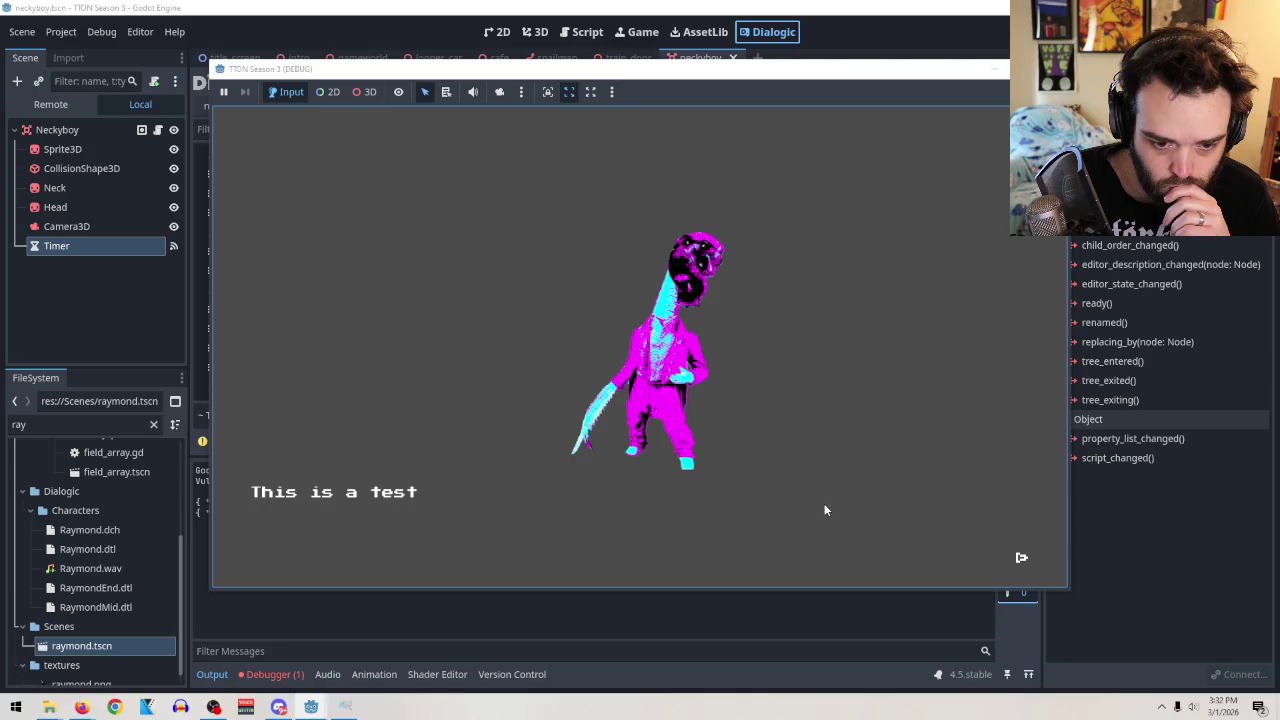
pyautogui.click(826, 505)
pyautogui.press('F8')
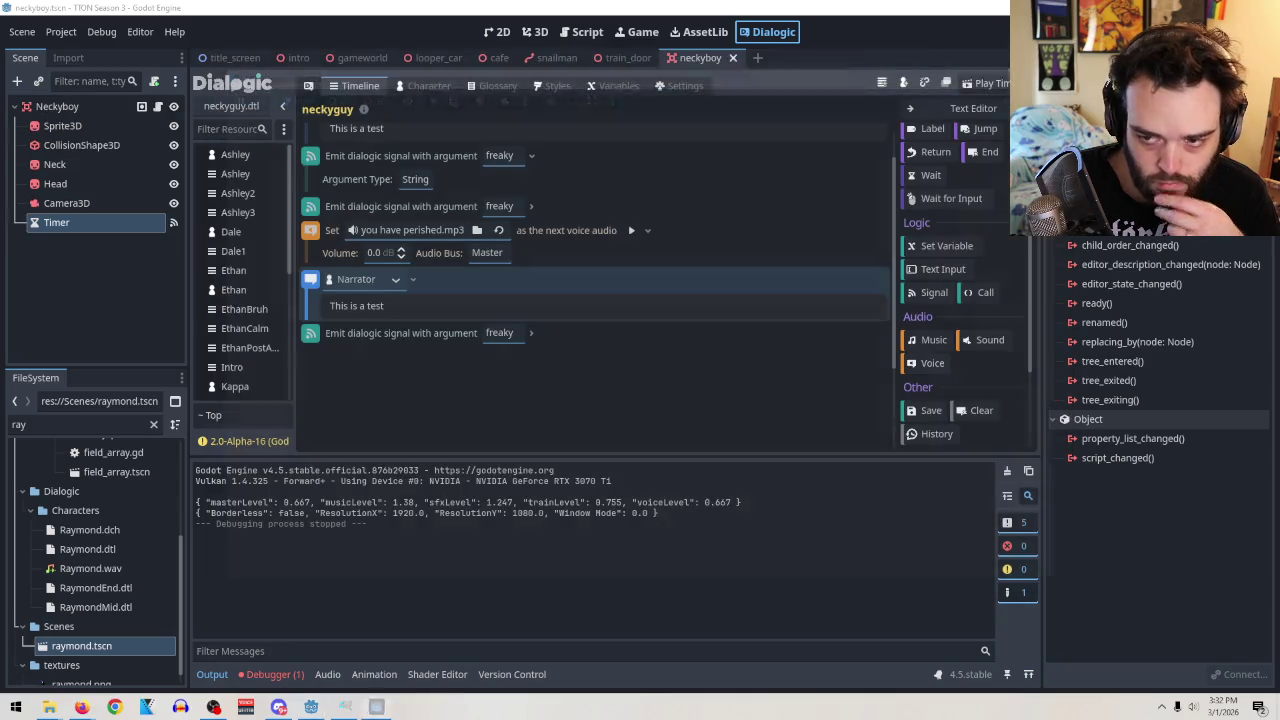
# Delete the extra 'freaky' Emit signal event and run the scene again.
pyautogui.rightClick(314, 206)
pyautogui.click(367, 328)
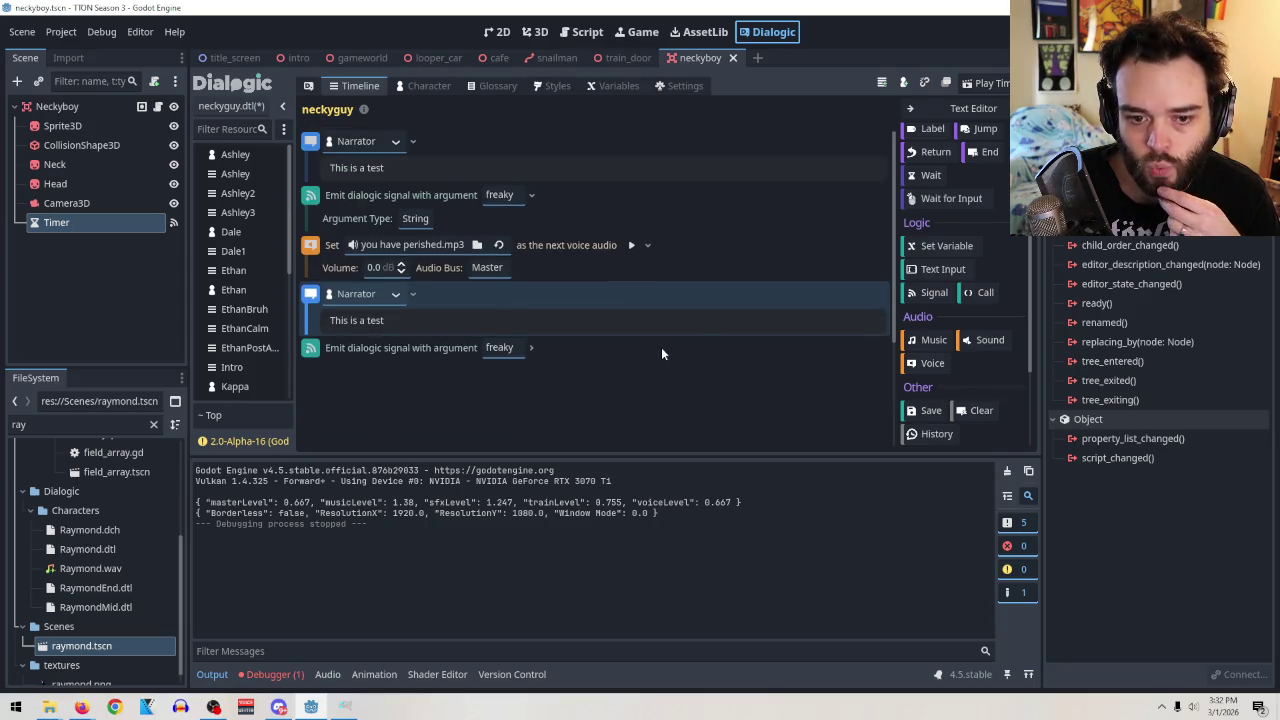
pyautogui.press('F5')
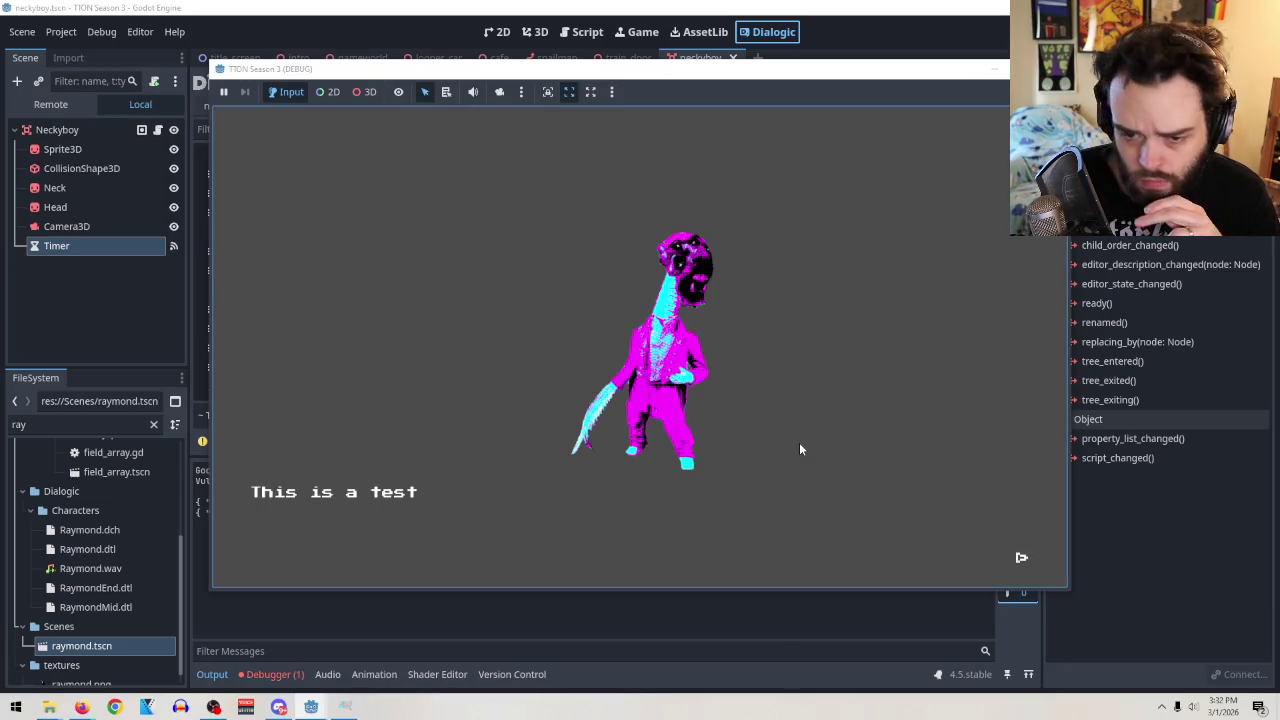
pyautogui.click(825, 450)
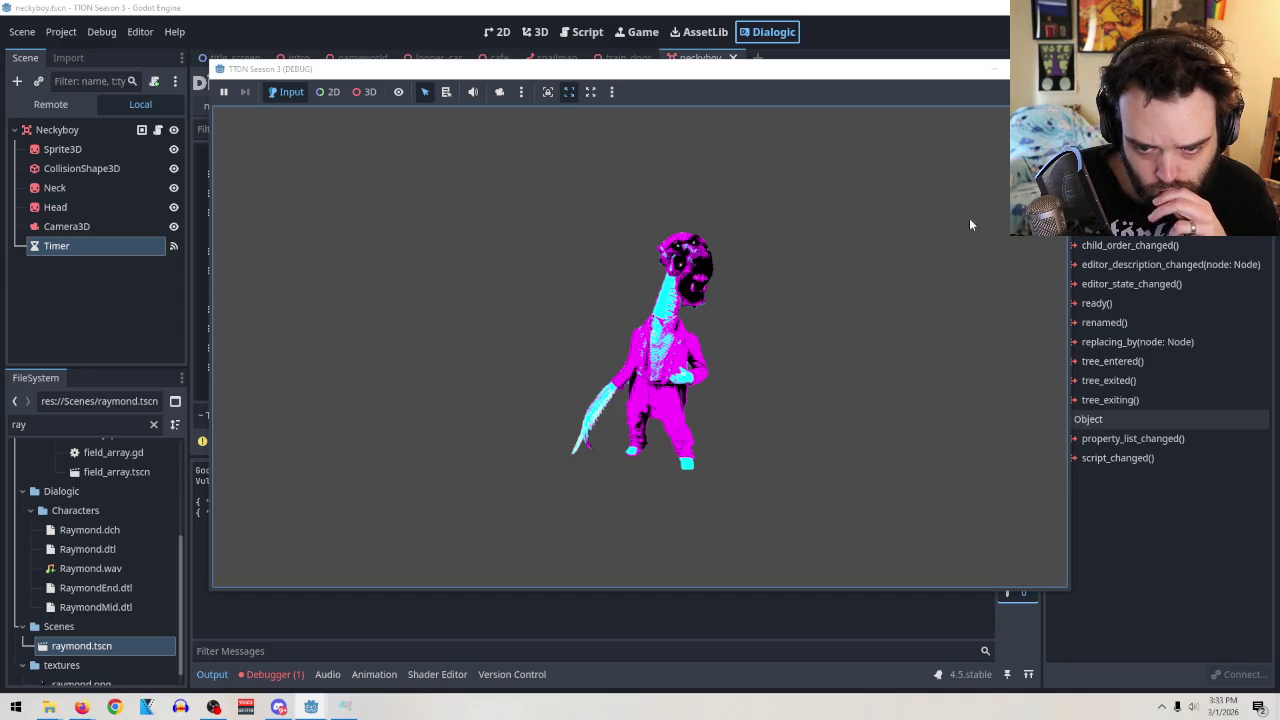
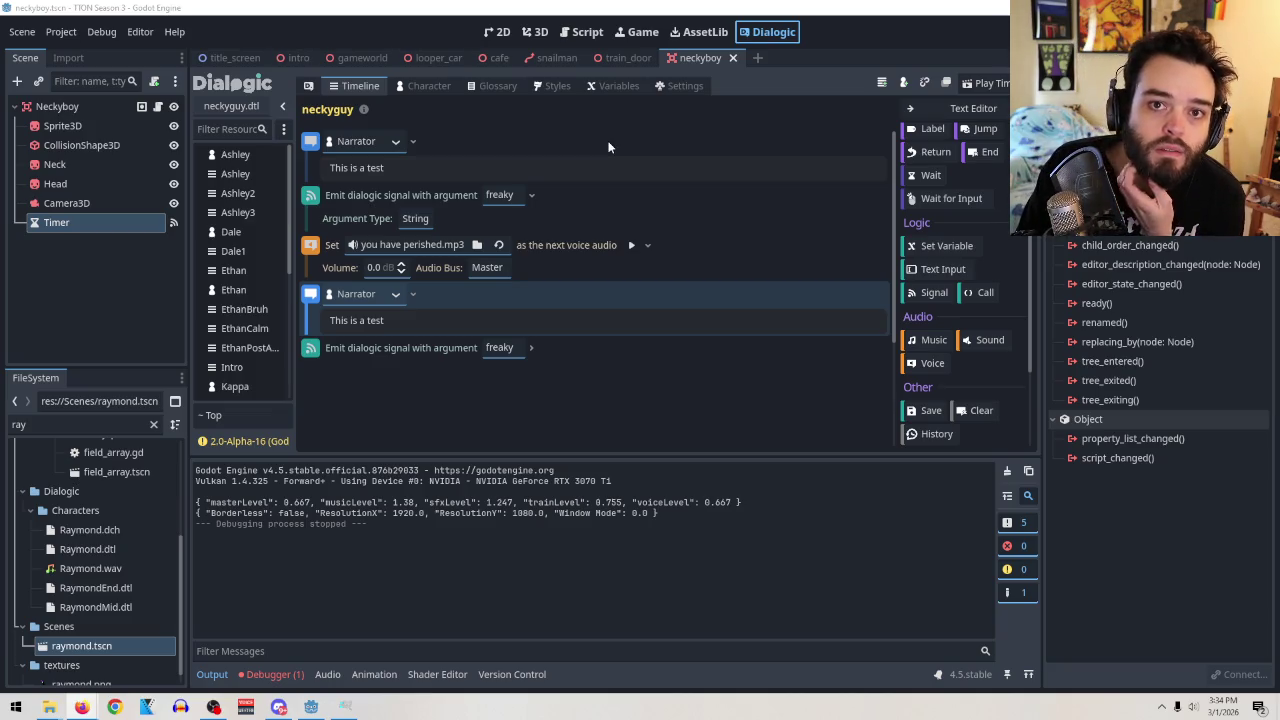
# Switch to the gameworld scene tab in the editor.
pyautogui.click(365, 60)
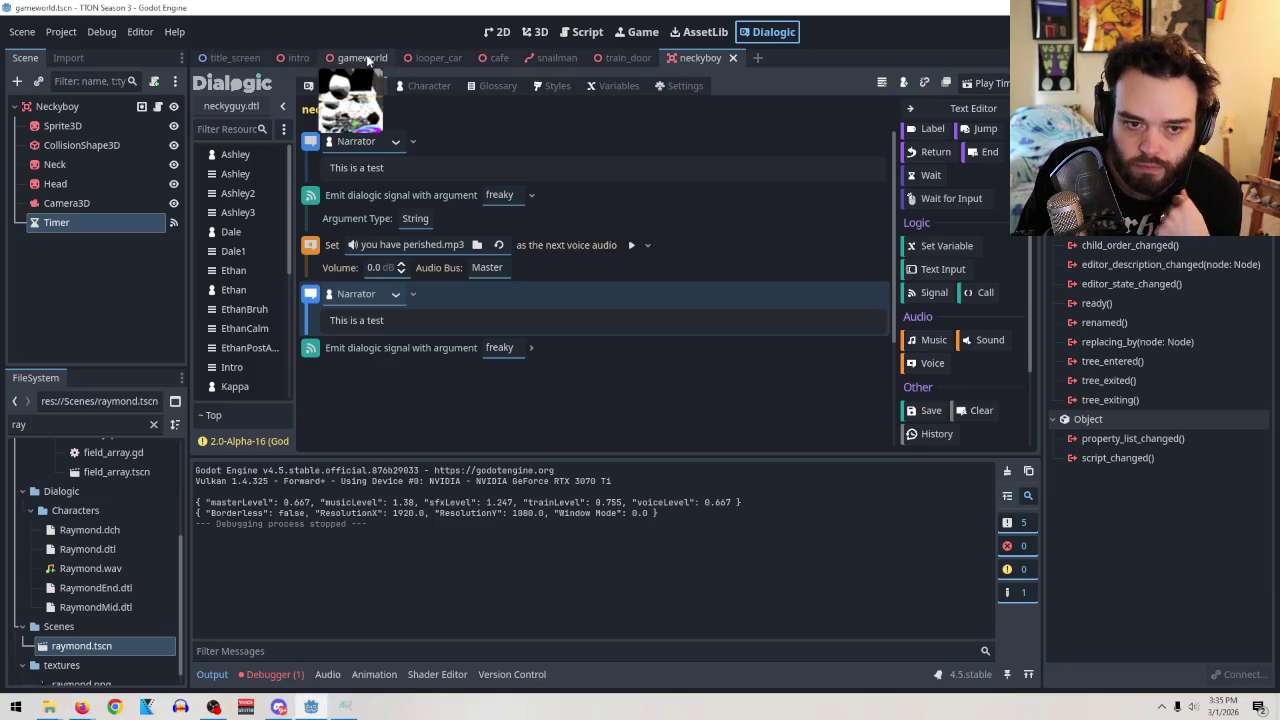
# In the 3D workspace, orbit and fly the camera to look along the train track.
pyautogui.click(533, 32)
pyautogui.scroll(-5, 730, 190)
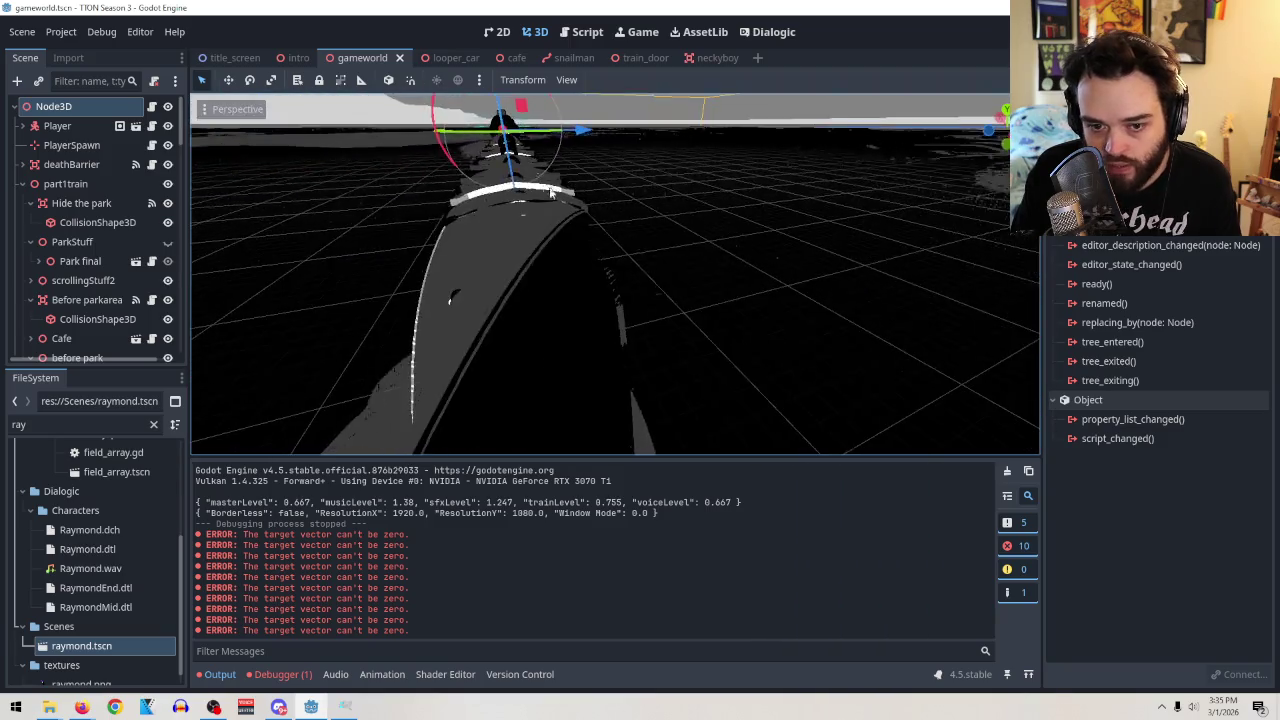
pyautogui.scroll(-10, 659, 201)
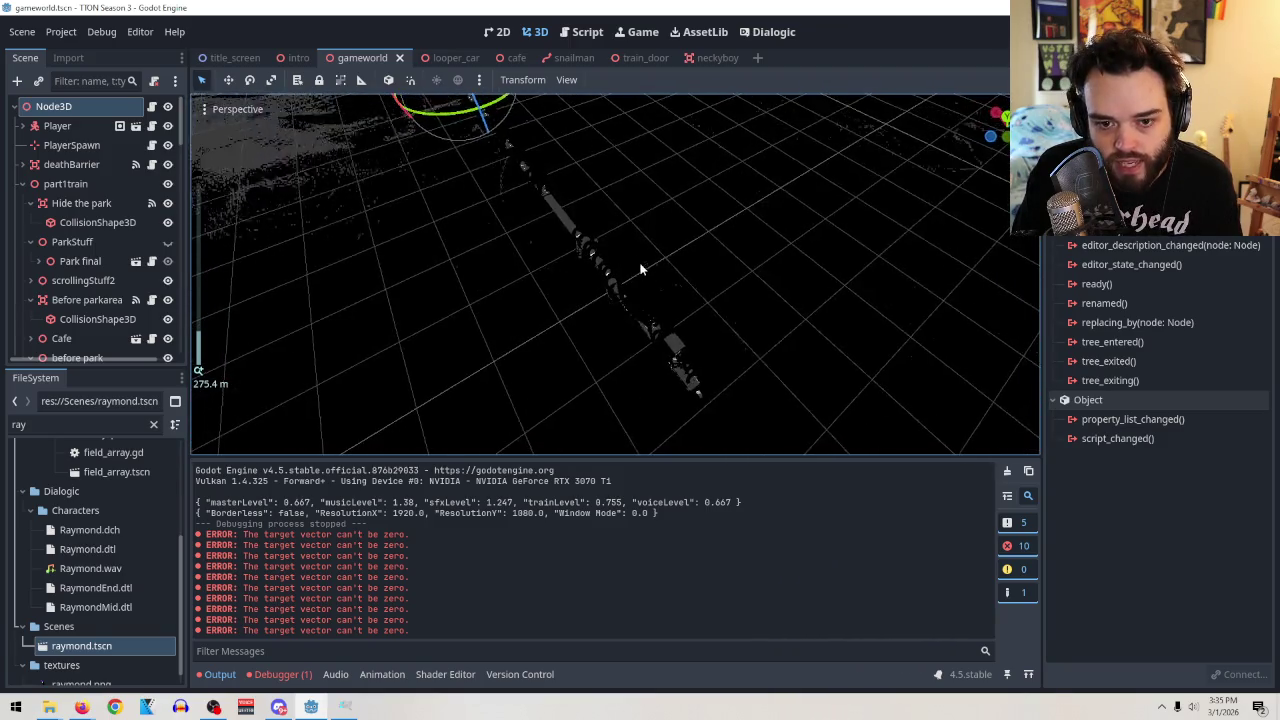
pyautogui.scroll(10, 729, 243)
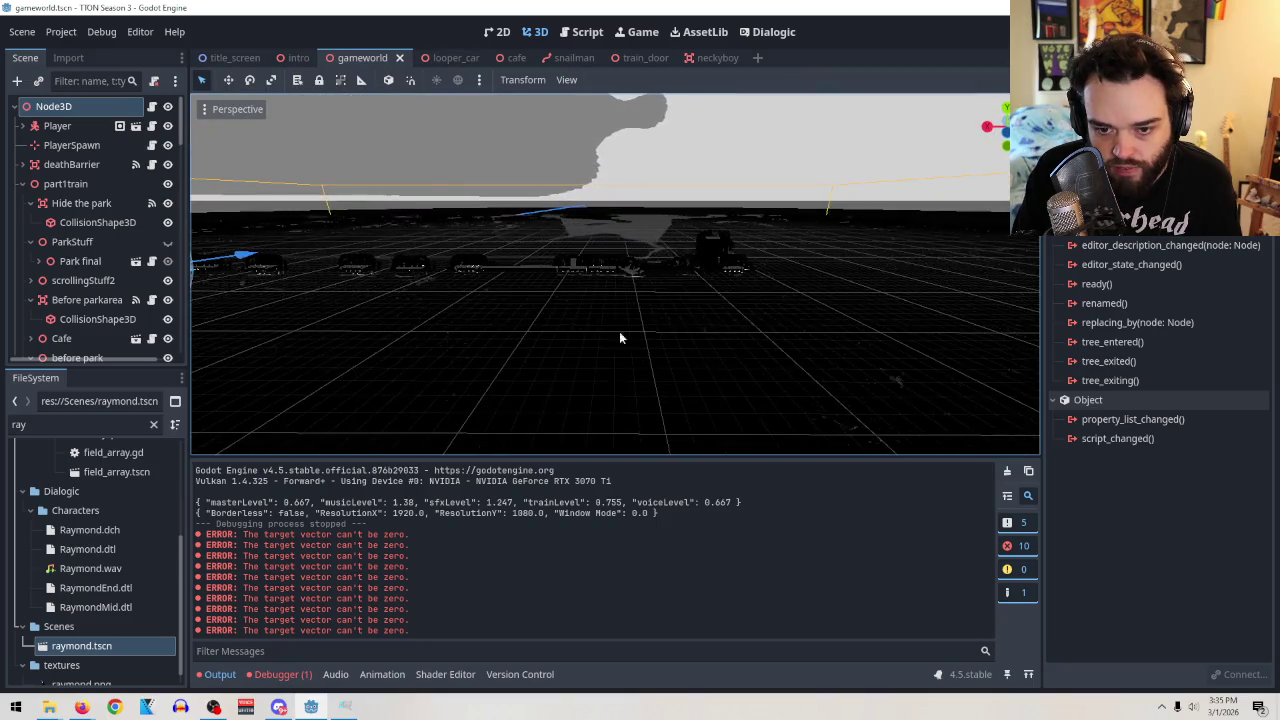
pyautogui.moveTo(641, 380)
pyautogui.mouseDown()
pyautogui.moveTo(491, 378)
pyautogui.moveTo(506, 388)
pyautogui.moveTo(749, 363)
pyautogui.moveTo(690, 350)
pyautogui.moveTo(759, 312)
pyautogui.moveTo(778, 347)
pyautogui.moveTo(771, 306)
pyautogui.moveTo(743, 397)
pyautogui.mouseUp()
pyautogui.scroll(5, 775, 345)
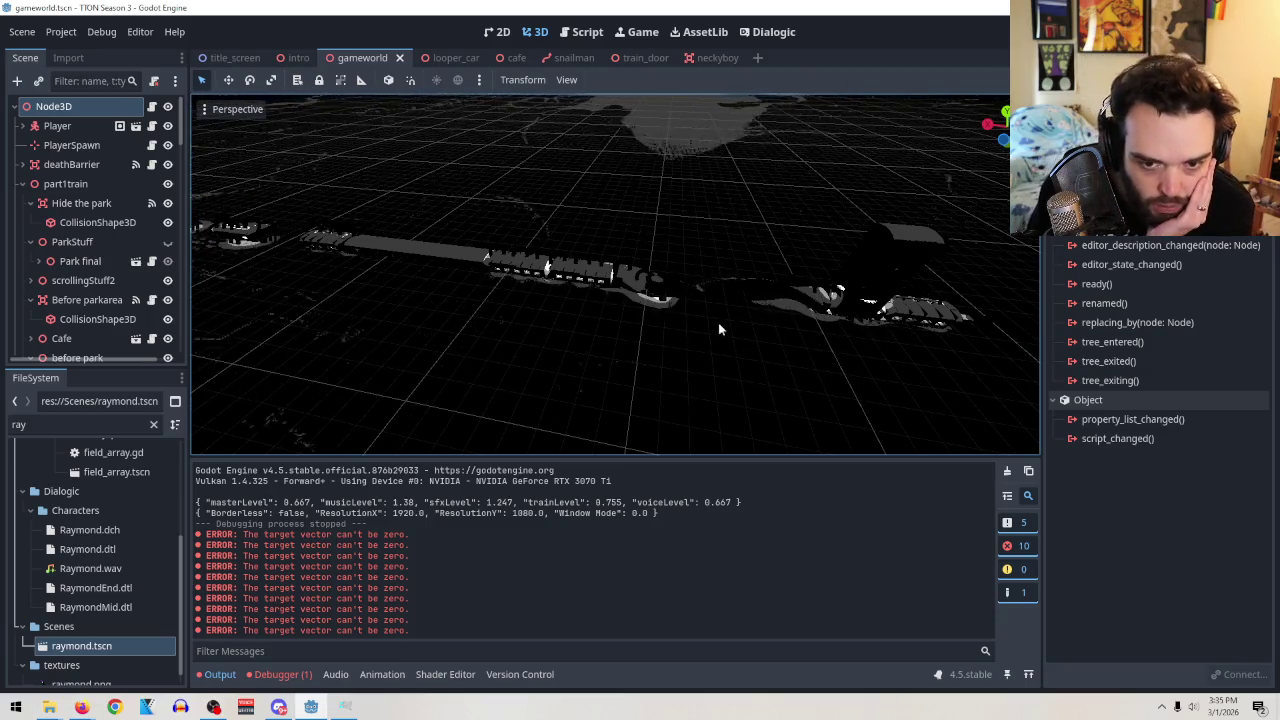
pyautogui.moveTo(717, 324); pyautogui.dragTo(739, 266)
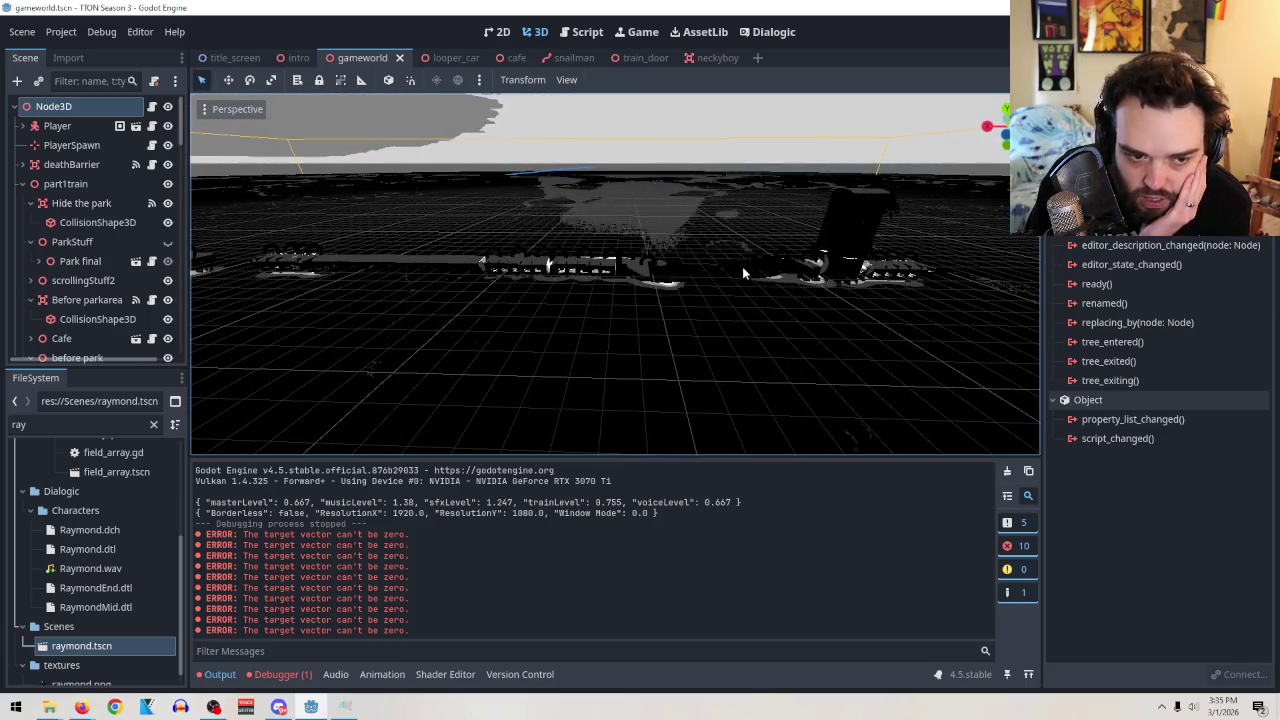
pyautogui.moveTo(742, 266)
pyautogui.mouseDown()
pyautogui.moveTo(717, 292)
pyautogui.moveTo(618, 335)
pyautogui.moveTo(517, 301)
pyautogui.mouseUp()
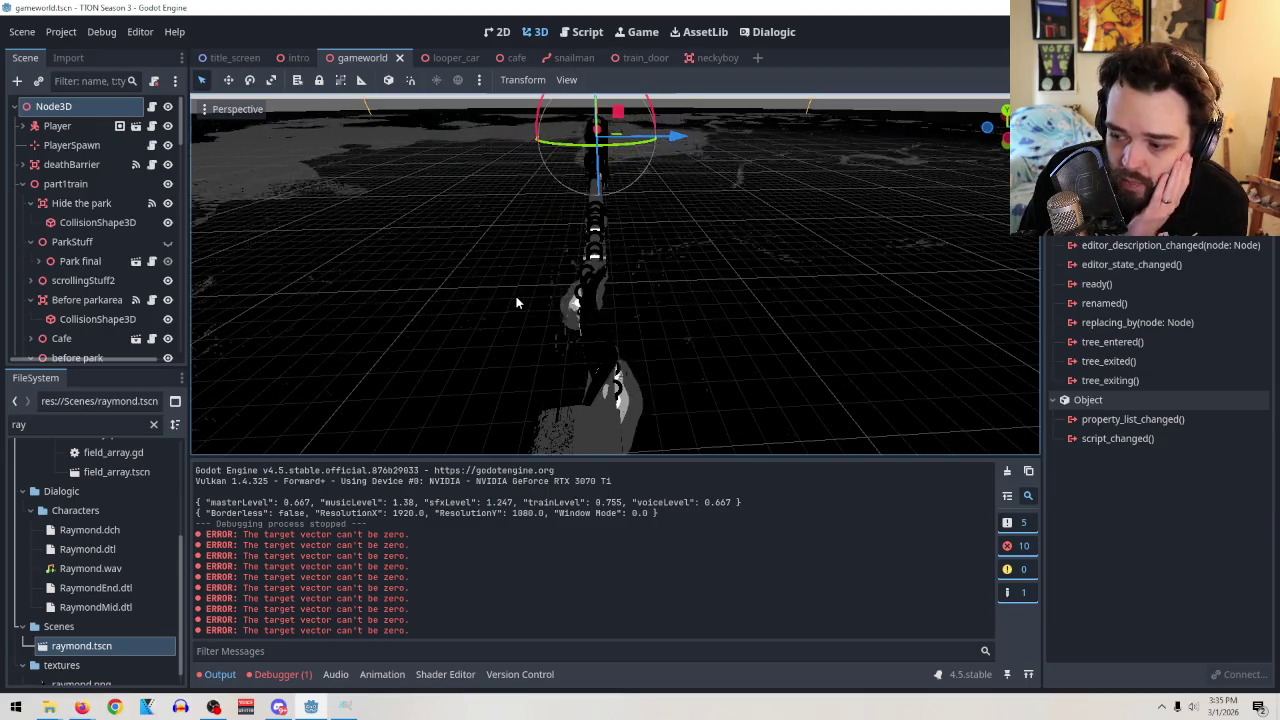
pyautogui.moveTo(517, 301)
pyautogui.mouseDown()
pyautogui.moveTo(721, 233)
pyautogui.moveTo(835, 215)
pyautogui.moveTo(730, 288)
pyautogui.moveTo(806, 346)
pyautogui.moveTo(872, 324)
pyautogui.moveTo(769, 238)
pyautogui.mouseUp()
pyautogui.press('w')
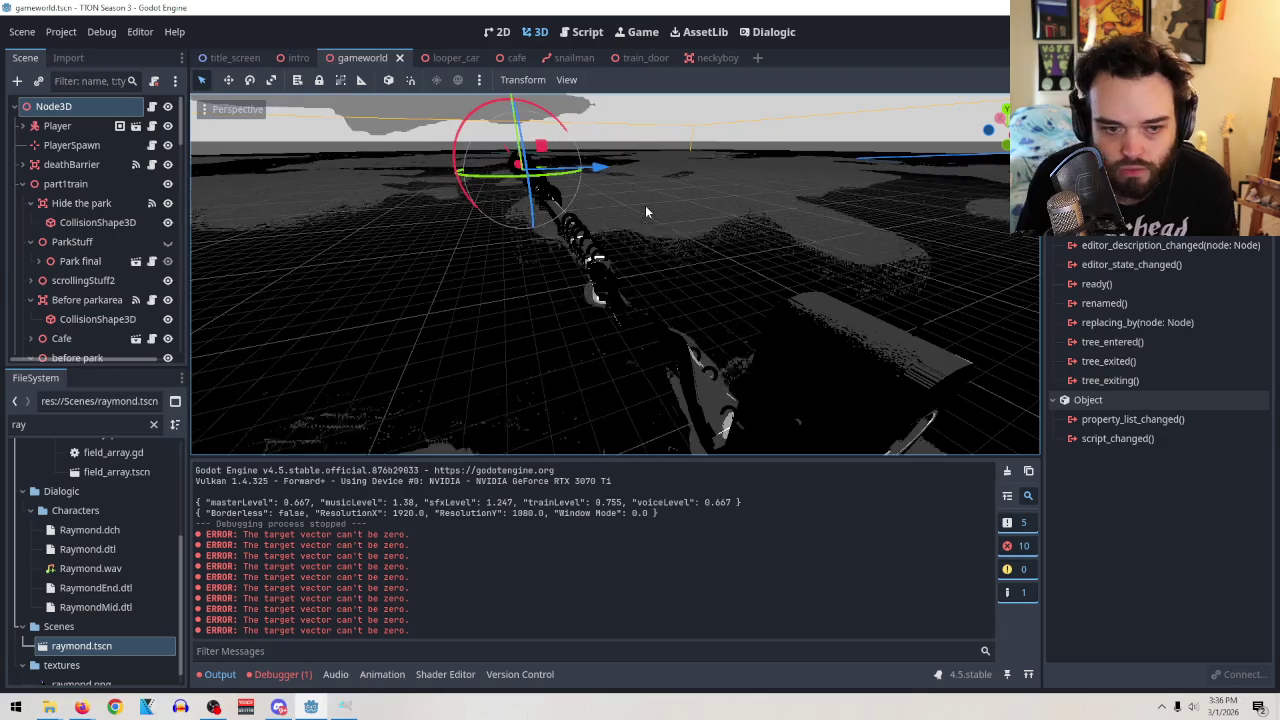
pyautogui.scroll(-5, 105, 255)
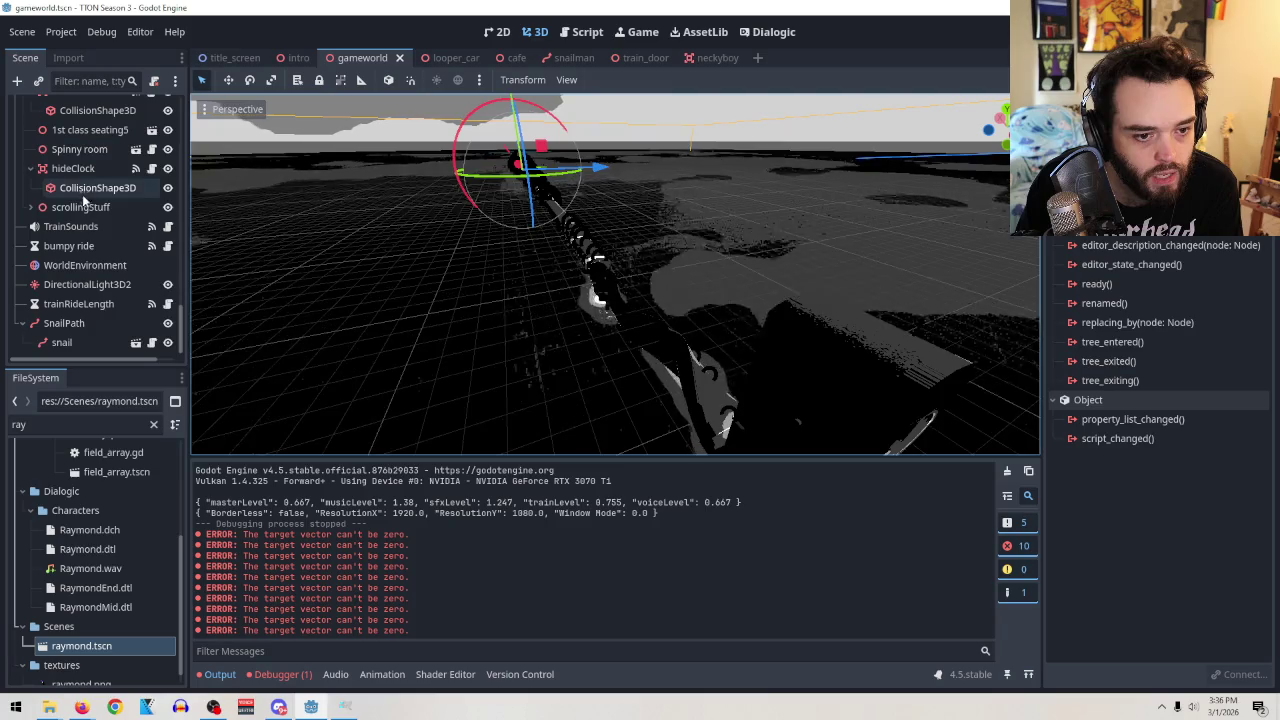
# Expand scrollingStuff and toggle SCROLLING GROUND's visibility off and back on.
pyautogui.click(80, 207)
pyautogui.click(100, 226)
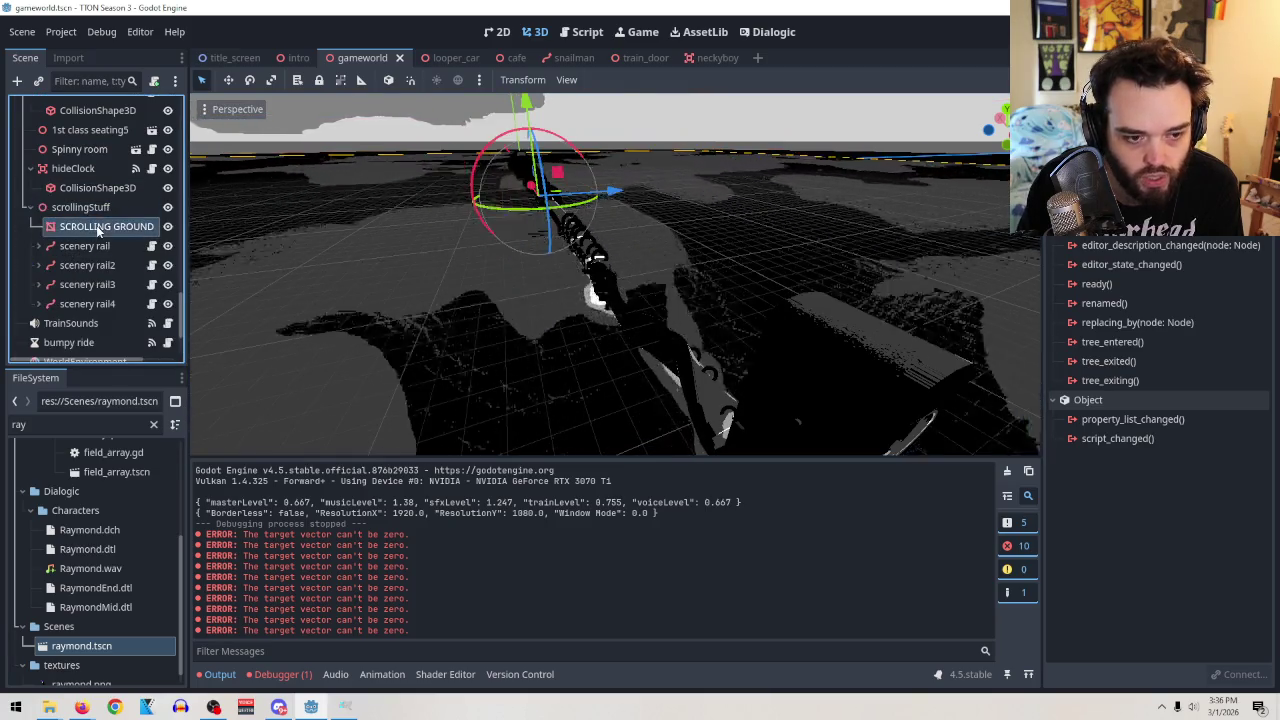
pyautogui.click(168, 226)
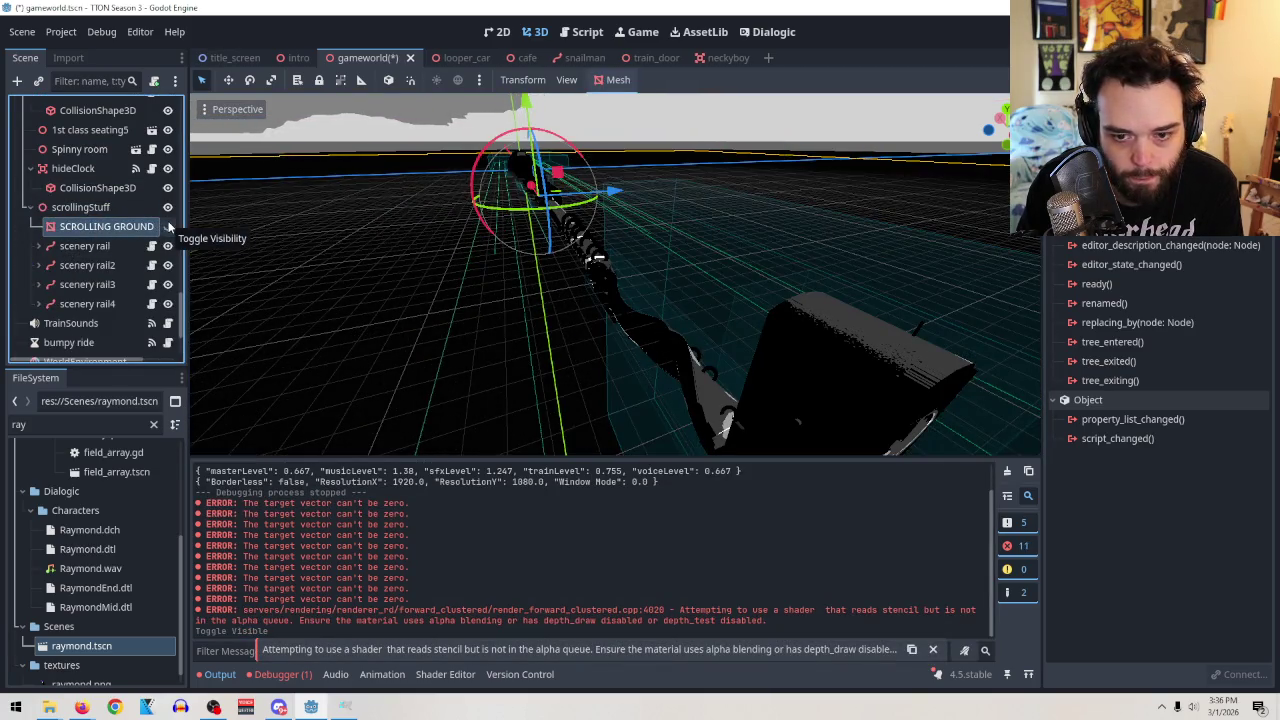
pyautogui.click(168, 226)
# Frame the first scenery rail and orbit to view it from above.
pyautogui.doubleClick(84, 245)
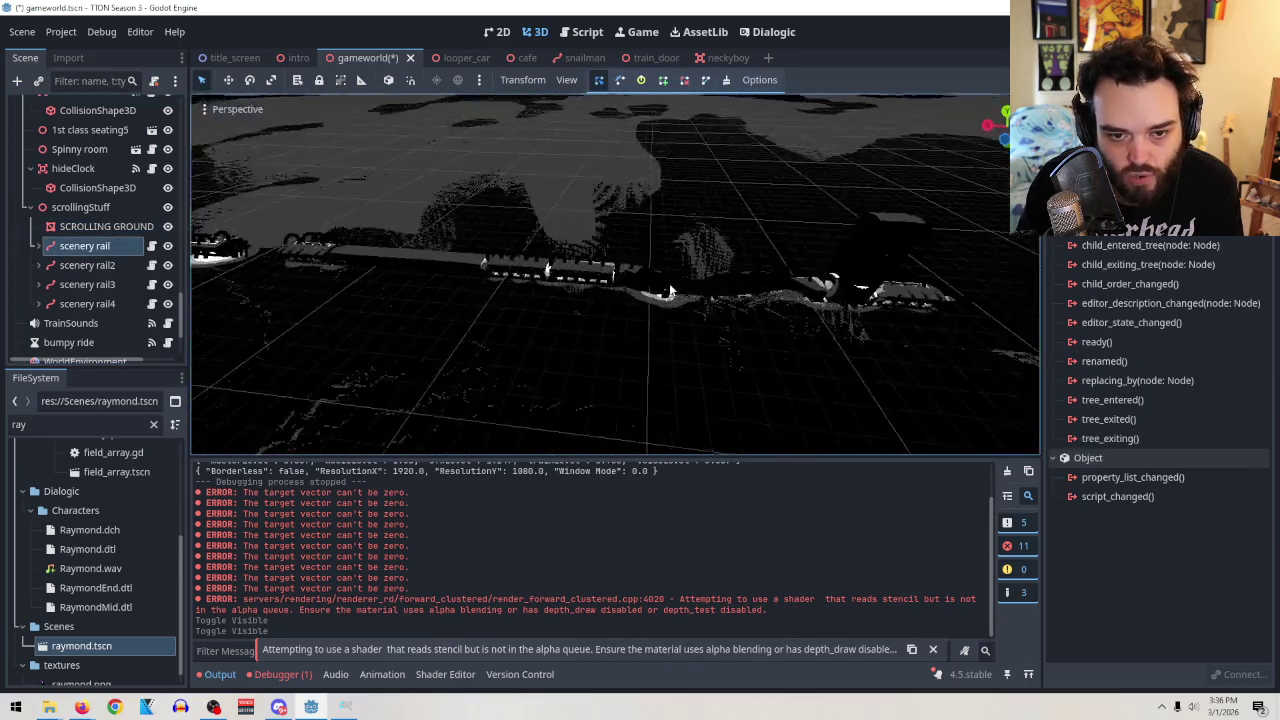
pyautogui.scroll(5, 650, 295)
pyautogui.scroll(5, 745, 288)
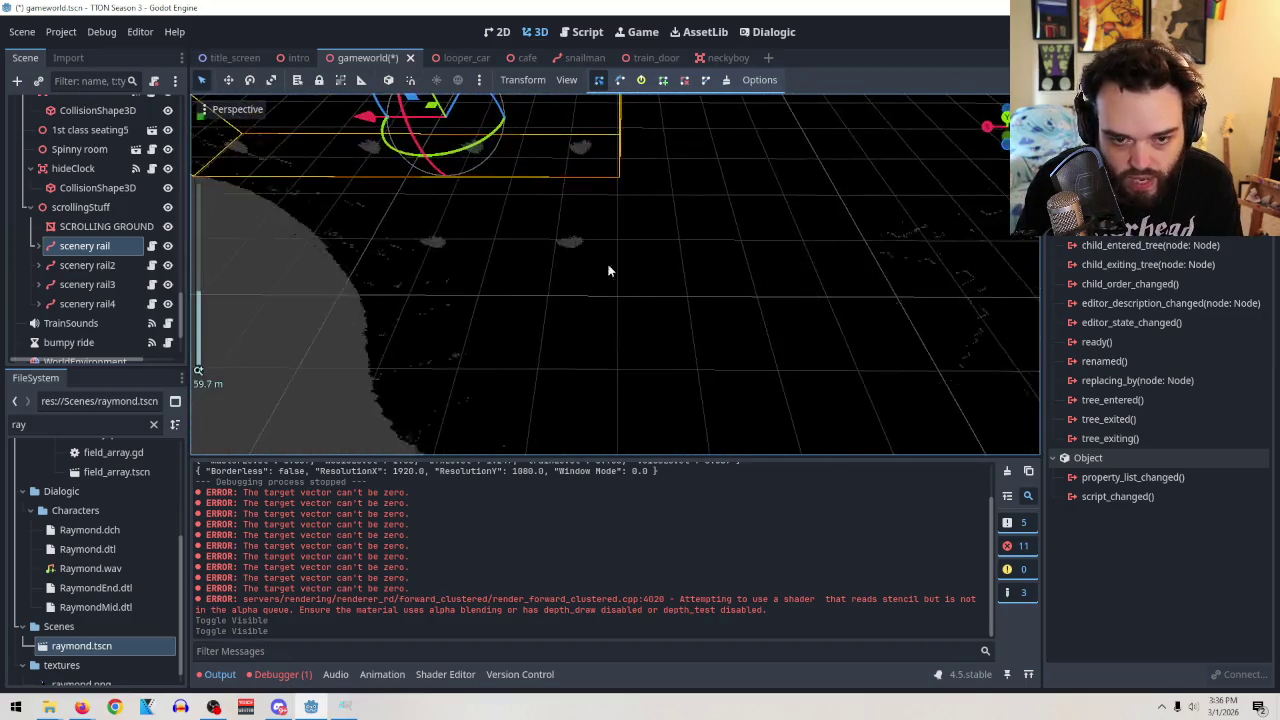
pyautogui.scroll(3, 599, 258)
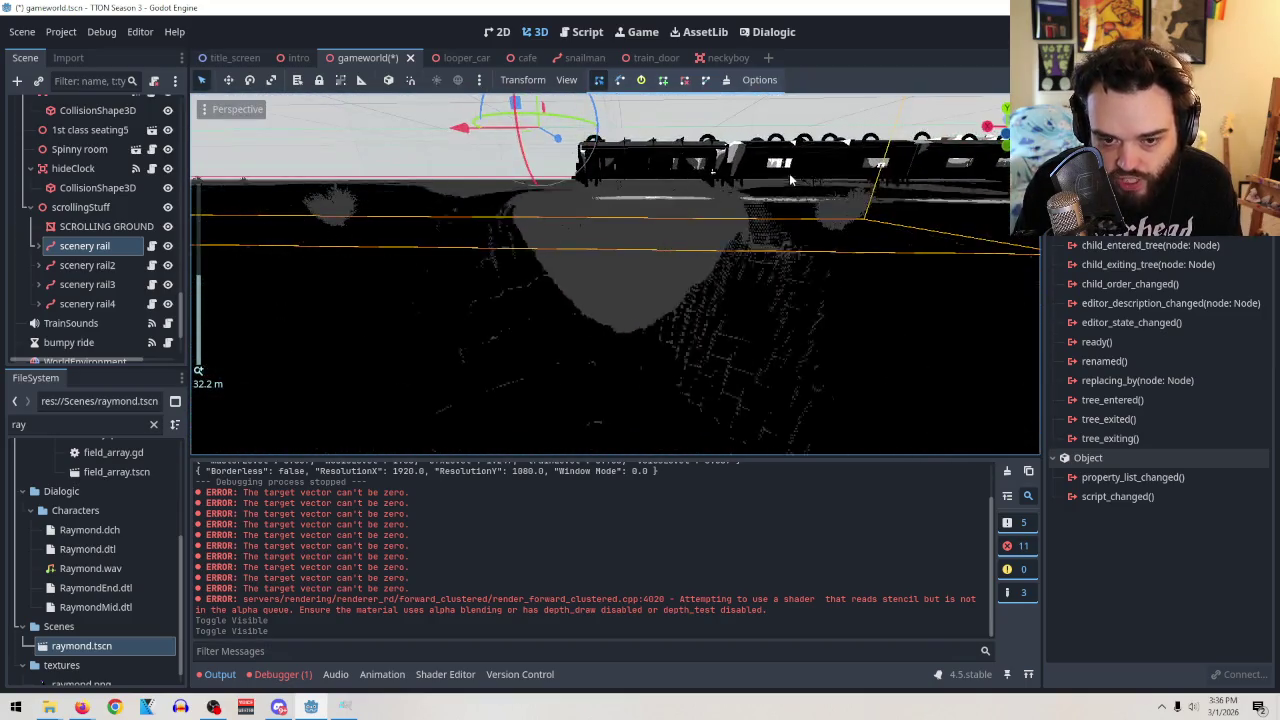
pyautogui.moveTo(789, 173)
pyautogui.mouseDown()
pyautogui.moveTo(743, 196)
pyautogui.moveTo(679, 199)
pyautogui.moveTo(741, 188)
pyautogui.moveTo(728, 215)
pyautogui.moveTo(809, 309)
pyautogui.moveTo(815, 336)
pyautogui.mouseUp()
pyautogui.scroll(-4, 735, 232)
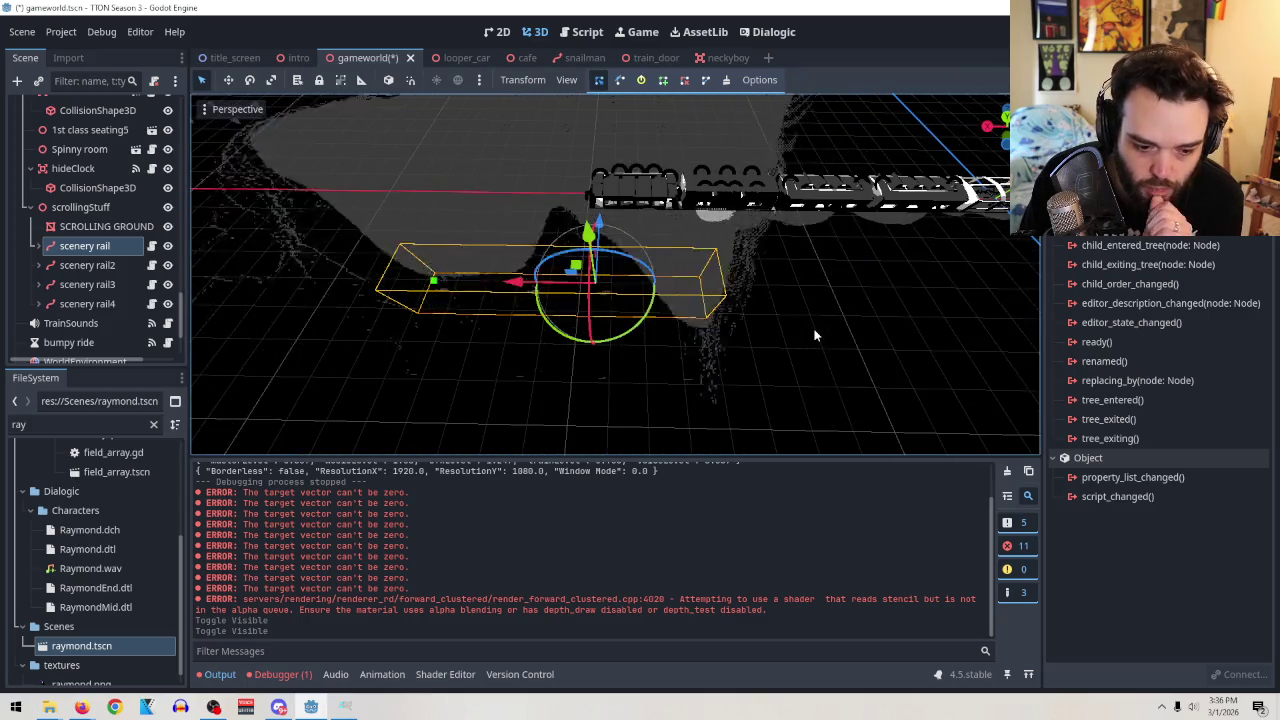
pyautogui.moveTo(823, 349)
pyautogui.mouseDown()
pyautogui.moveTo(823, 294)
pyautogui.moveTo(634, 287)
pyautogui.moveTo(840, 284)
pyautogui.mouseUp()
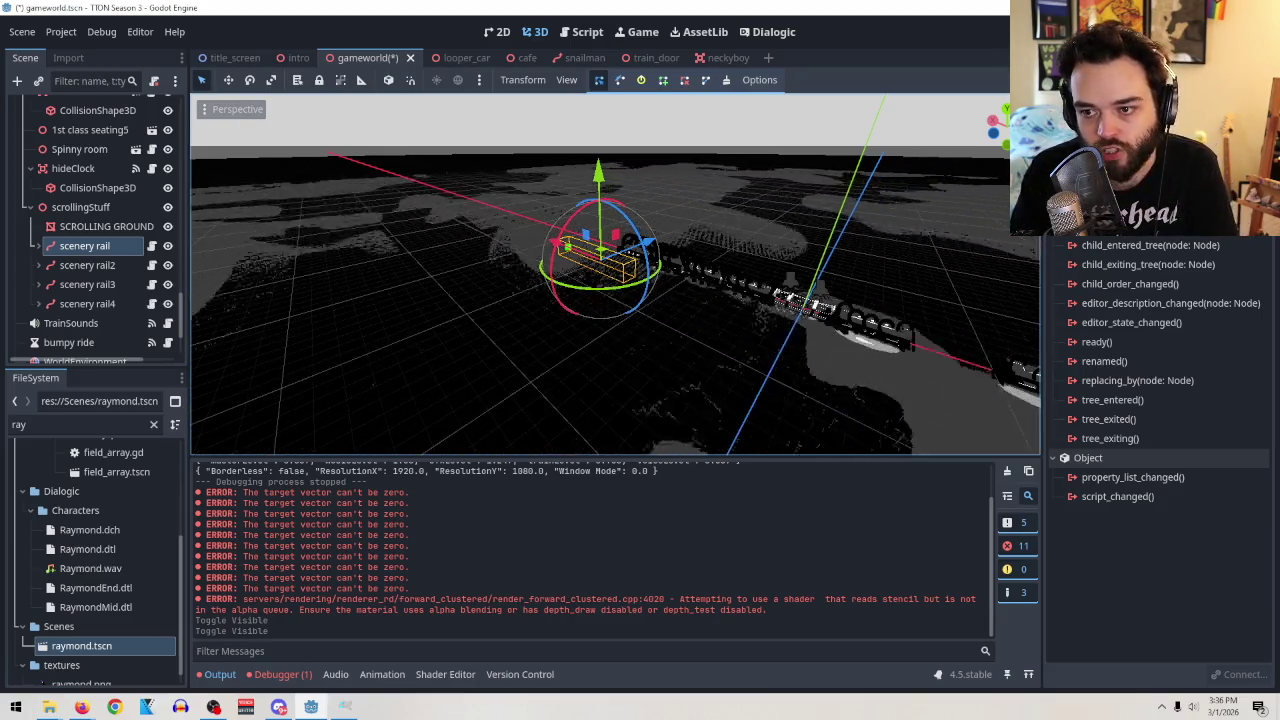
# Save and run the game with F5, then move the player into the carriage interior.
pyautogui.press('F5')
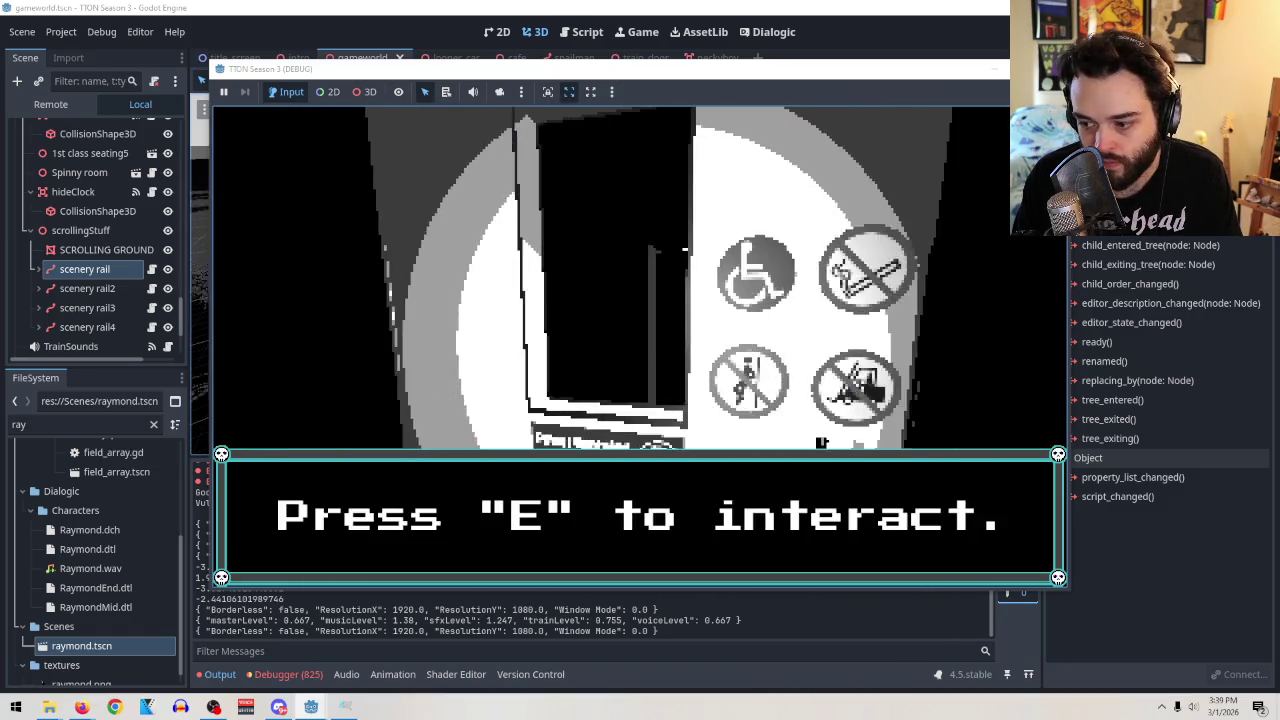
pyautogui.press('e')
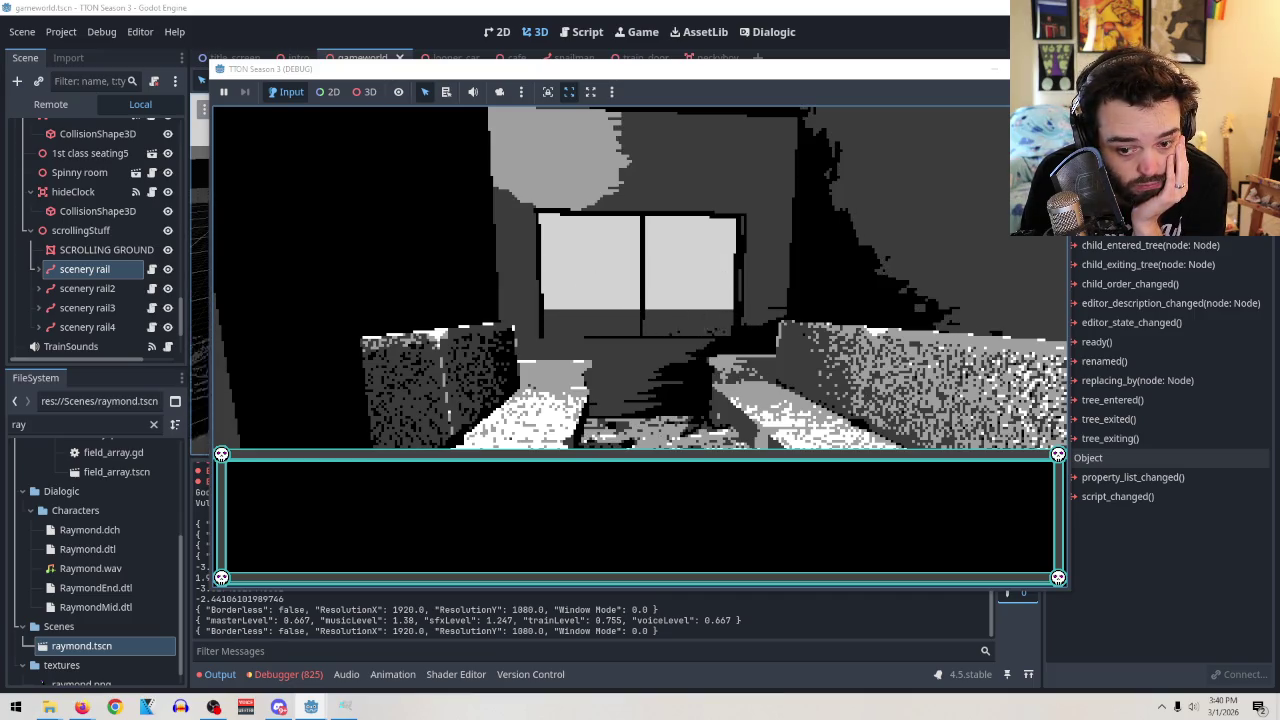
# Quit the game via the menu to the main menu and then out, then orbit the track horizontal.
pyautogui.press('Escape')
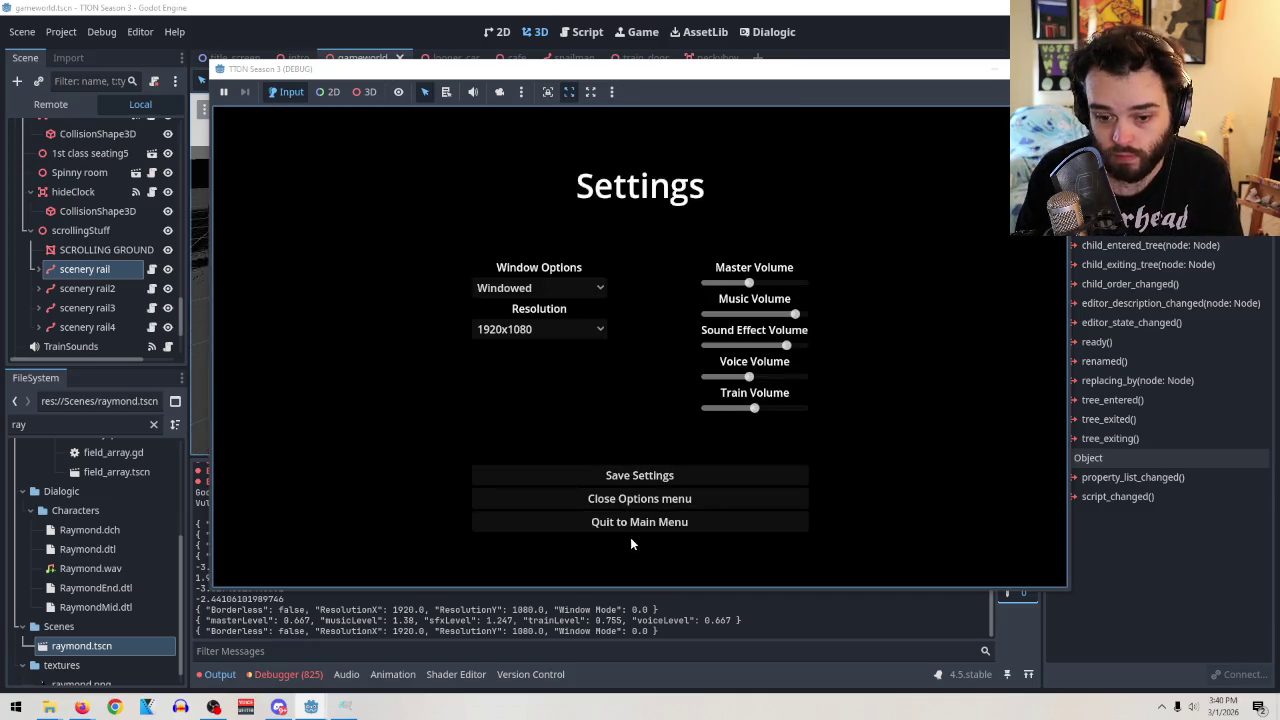
pyautogui.click(624, 520)
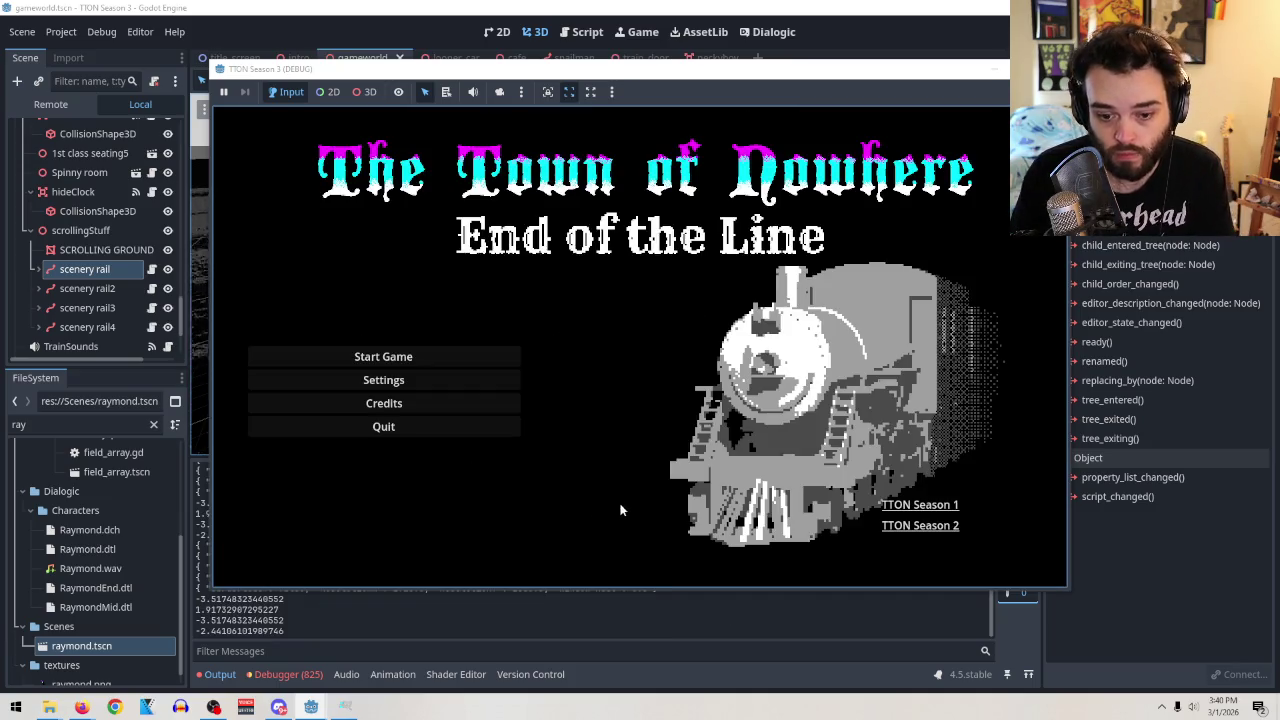
pyautogui.click(444, 428)
pyautogui.moveTo(440, 428); pyautogui.dragTo(830, 390)
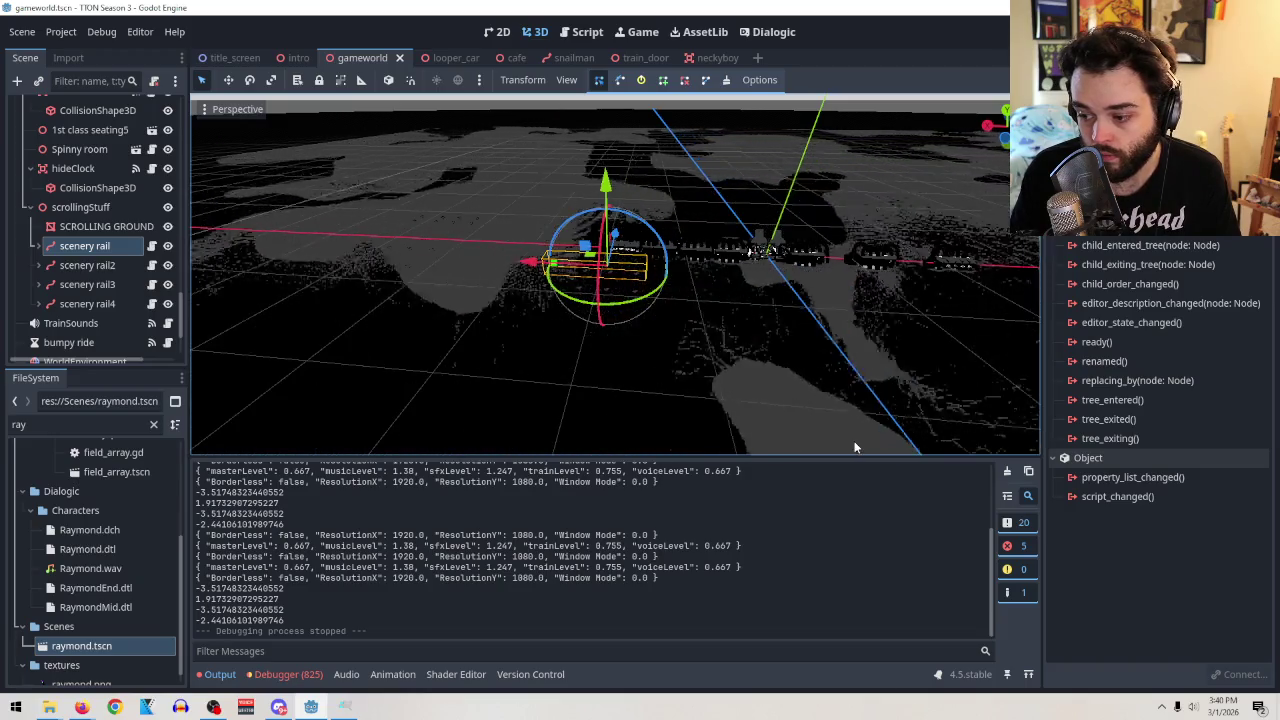
pyautogui.moveTo(853, 445)
pyautogui.mouseDown()
pyautogui.moveTo(866, 380)
pyautogui.moveTo(802, 314)
pyautogui.moveTo(815, 388)
pyautogui.moveTo(767, 434)
pyautogui.mouseUp()
pyautogui.scroll(3, 815, 388)
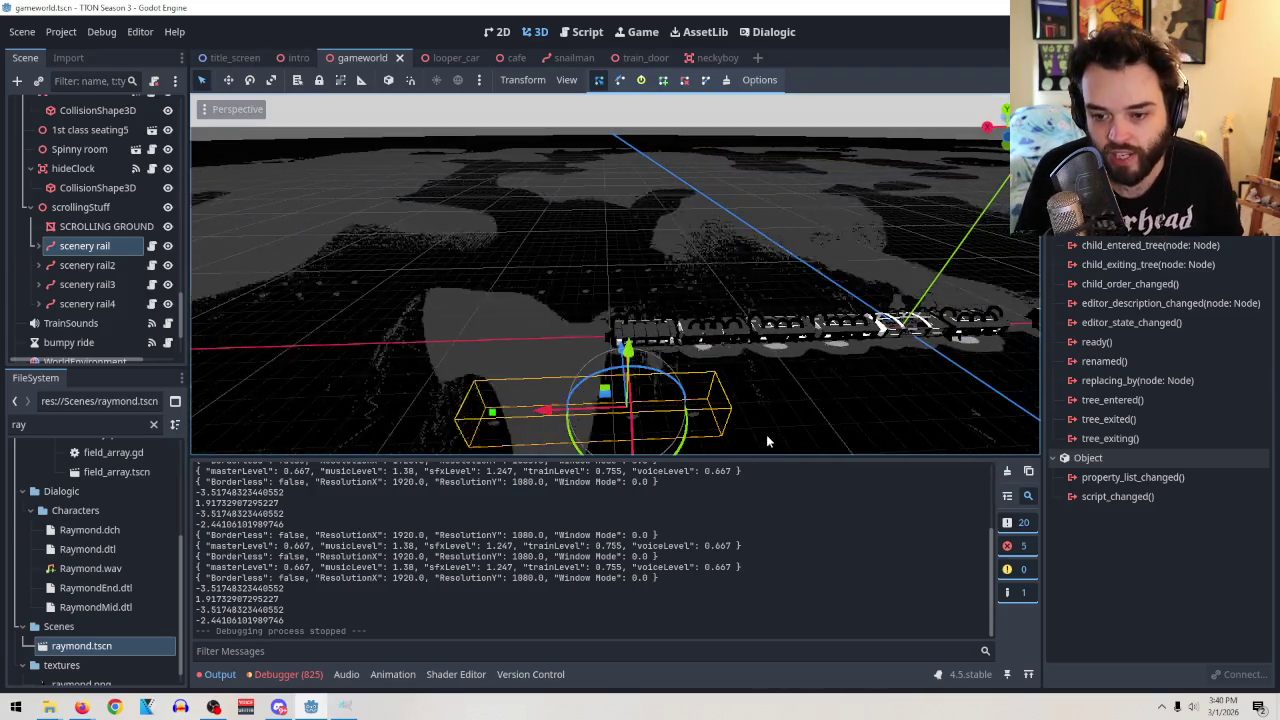
pyautogui.scroll(5, 612, 228)
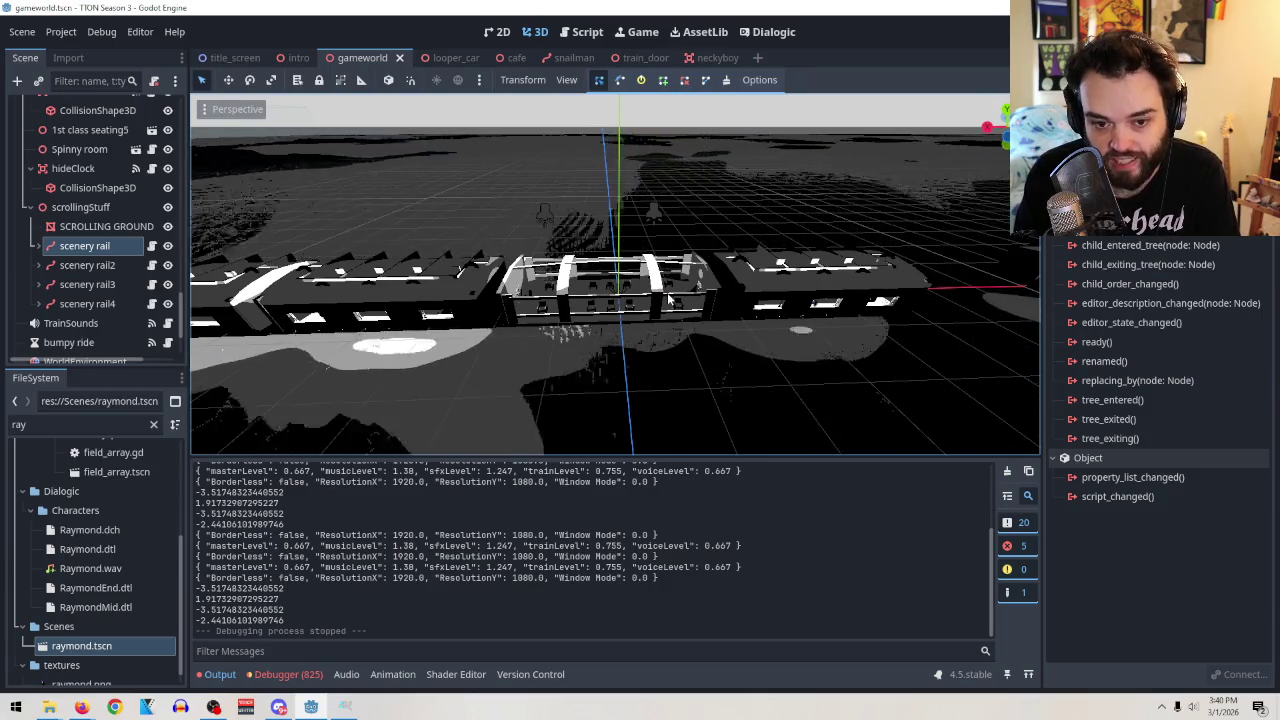
pyautogui.scroll(-5, 672, 310)
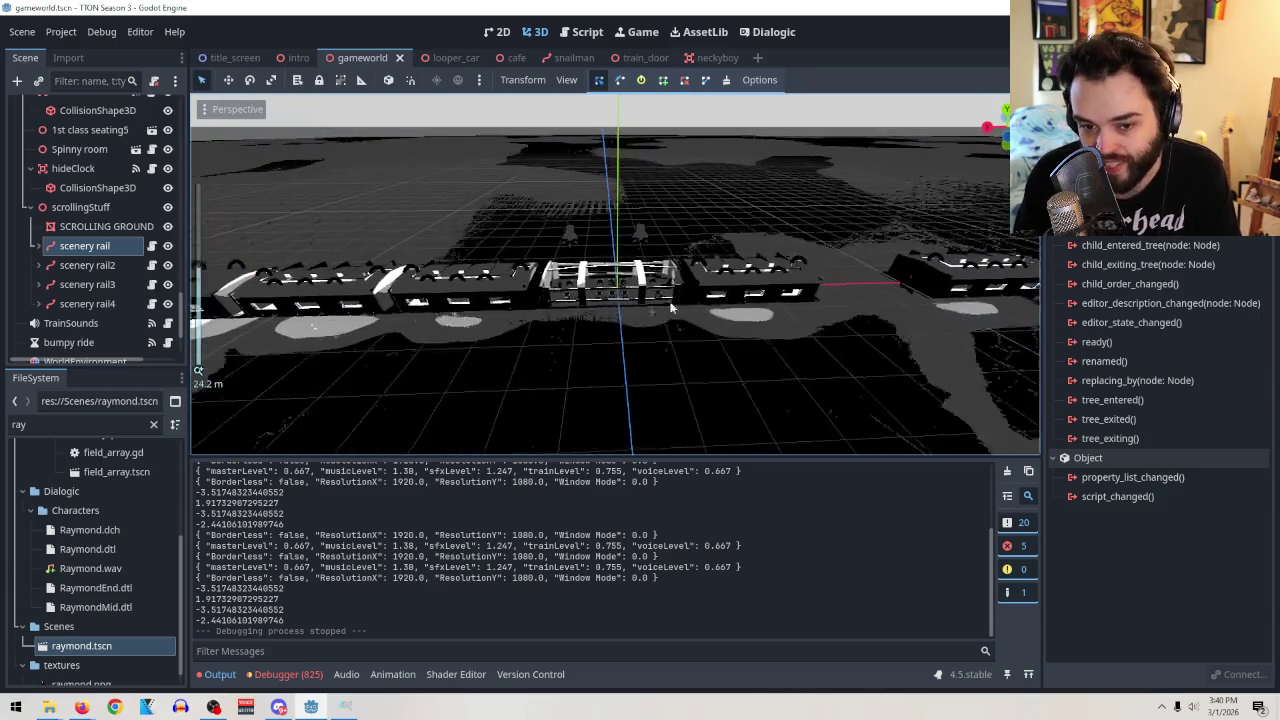
pyautogui.moveTo(672, 310); pyautogui.dragTo(656, 392)
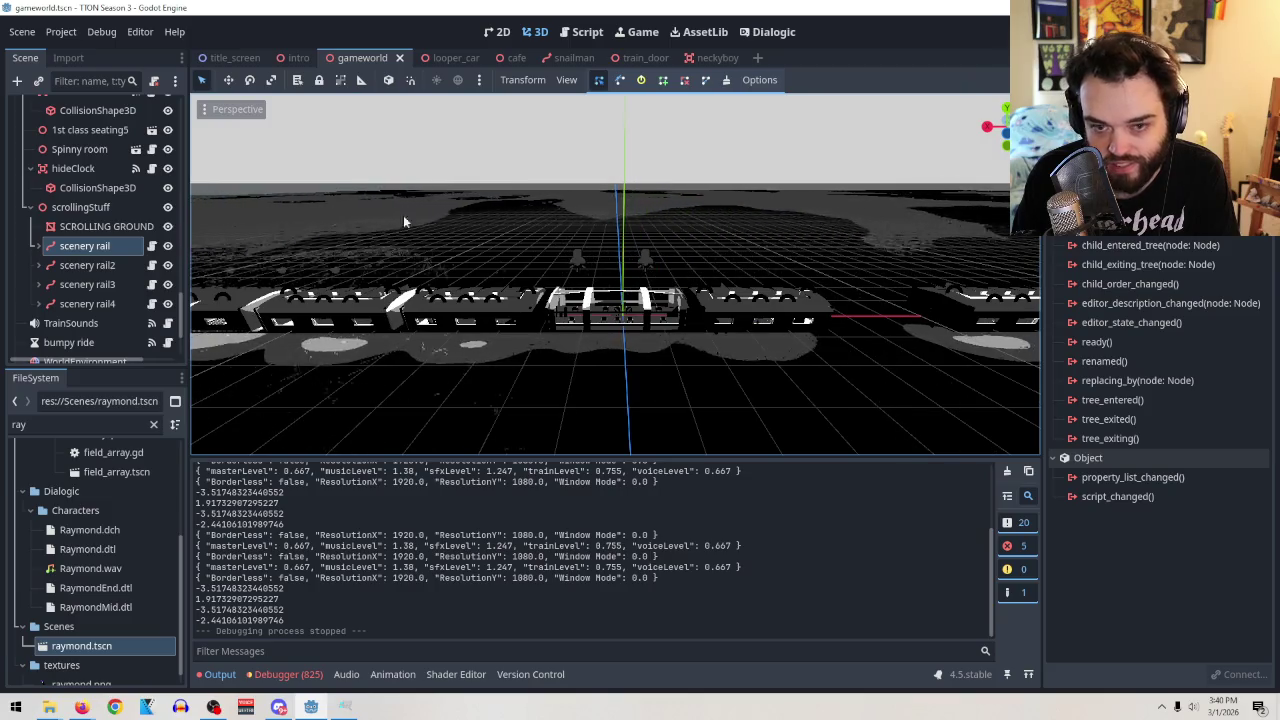
pyautogui.scroll(5, 105, 172)
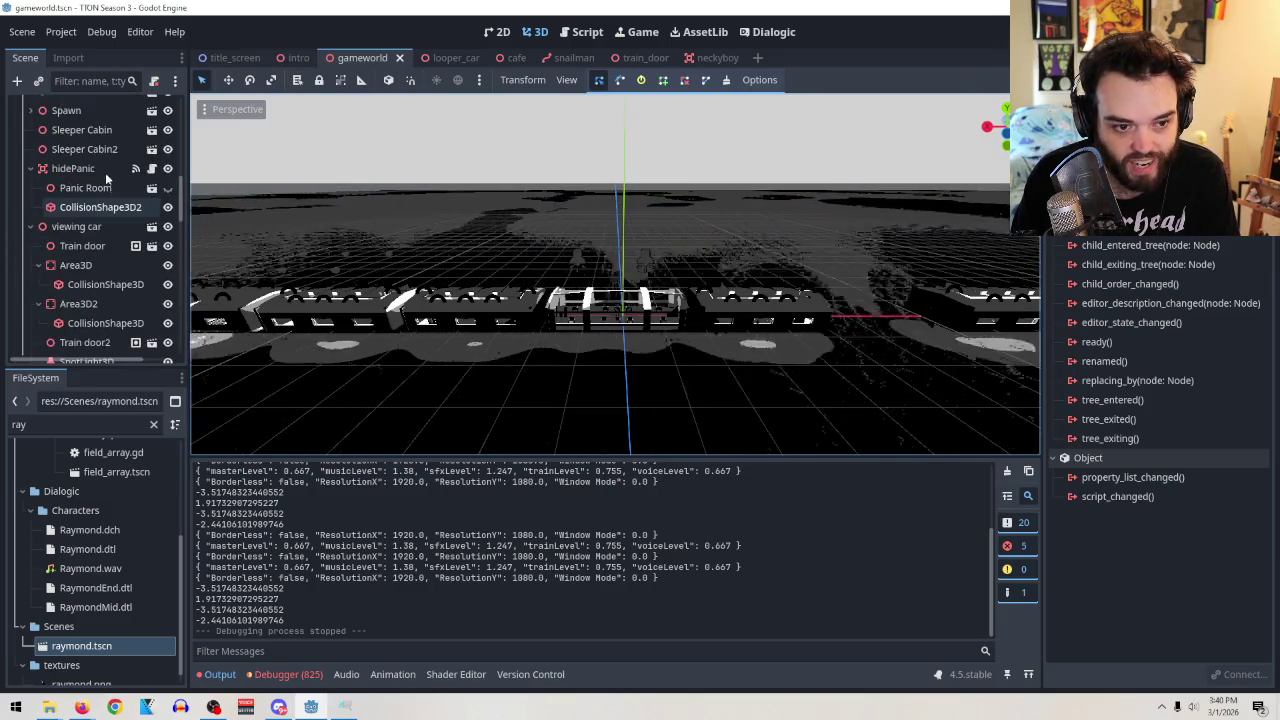
# Copy PlayerSpawn's position and paste it onto Player, giving -20.146, 1.001, 0.647.
pyautogui.scroll(5, 105, 180)
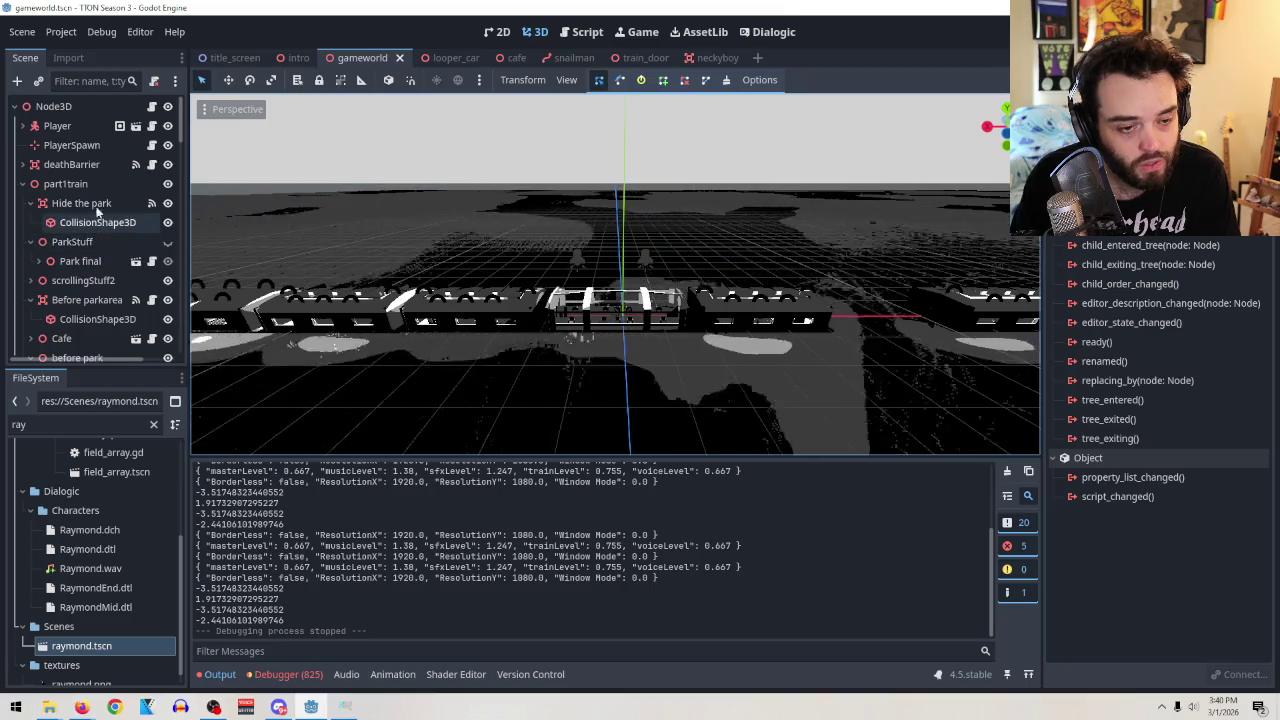
pyautogui.click(72, 145)
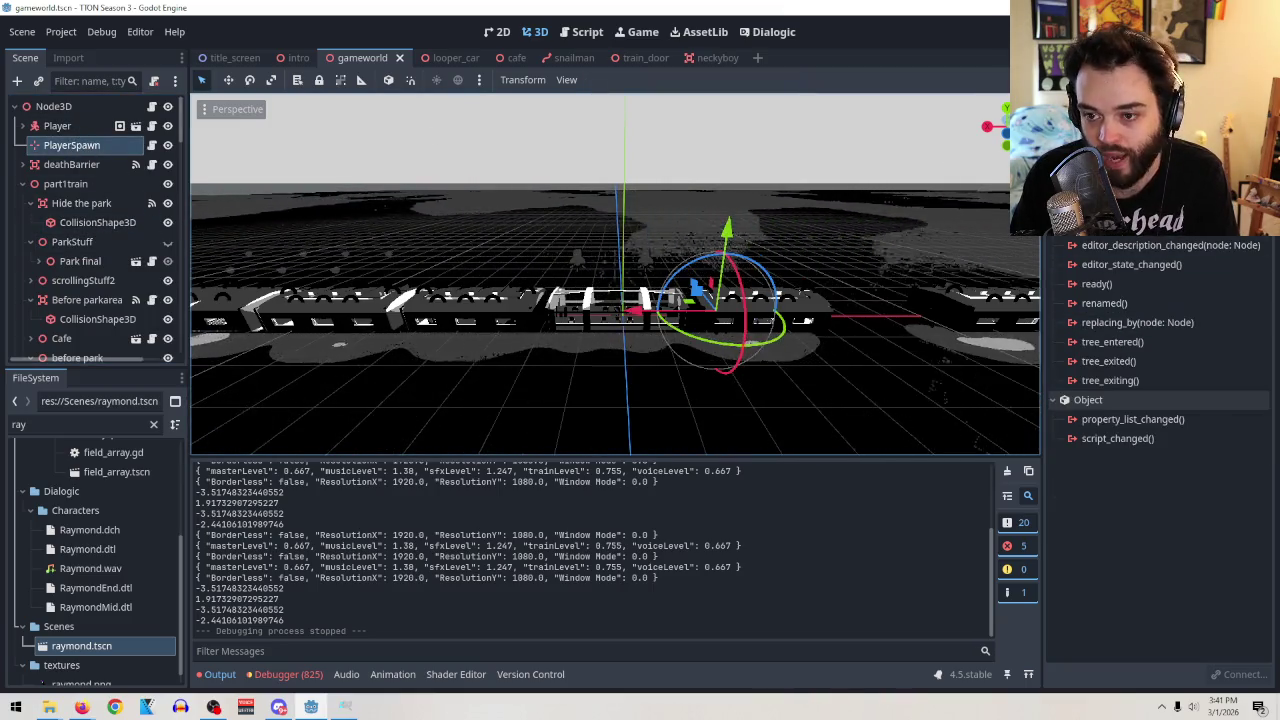
pyautogui.click(1075, 57)
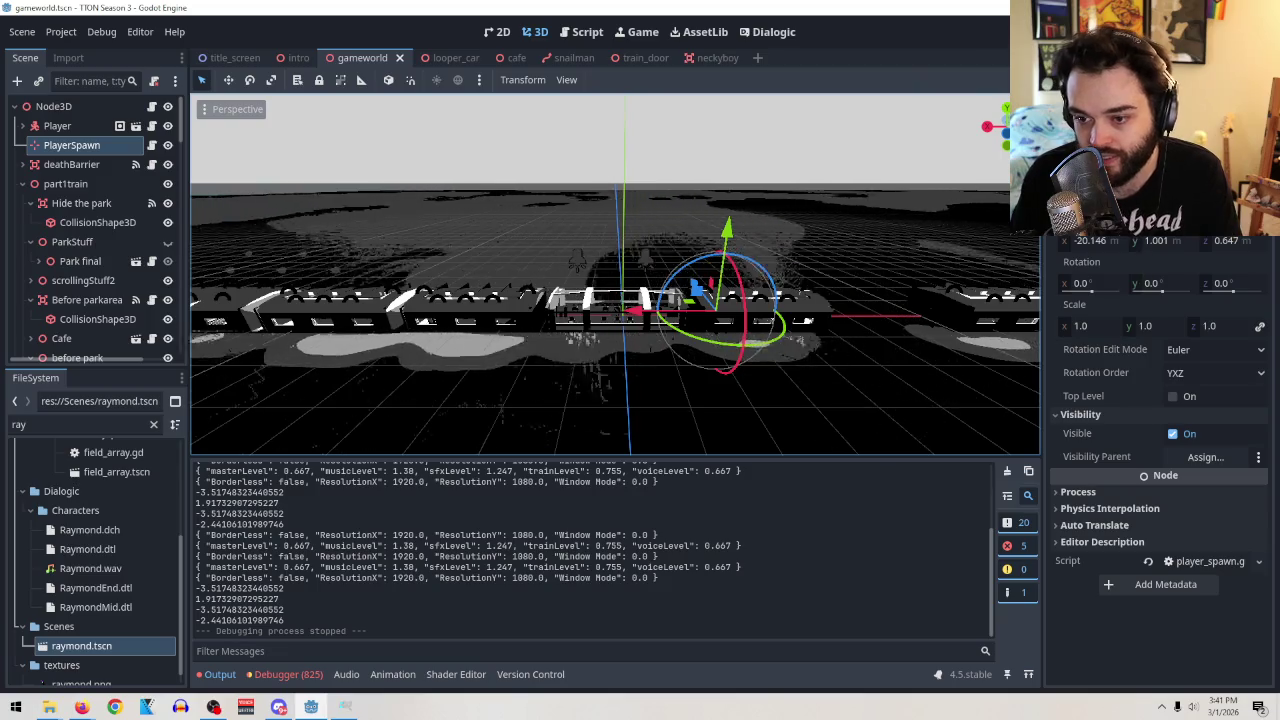
pyautogui.rightClick(1165, 328)
pyautogui.click(84, 189)
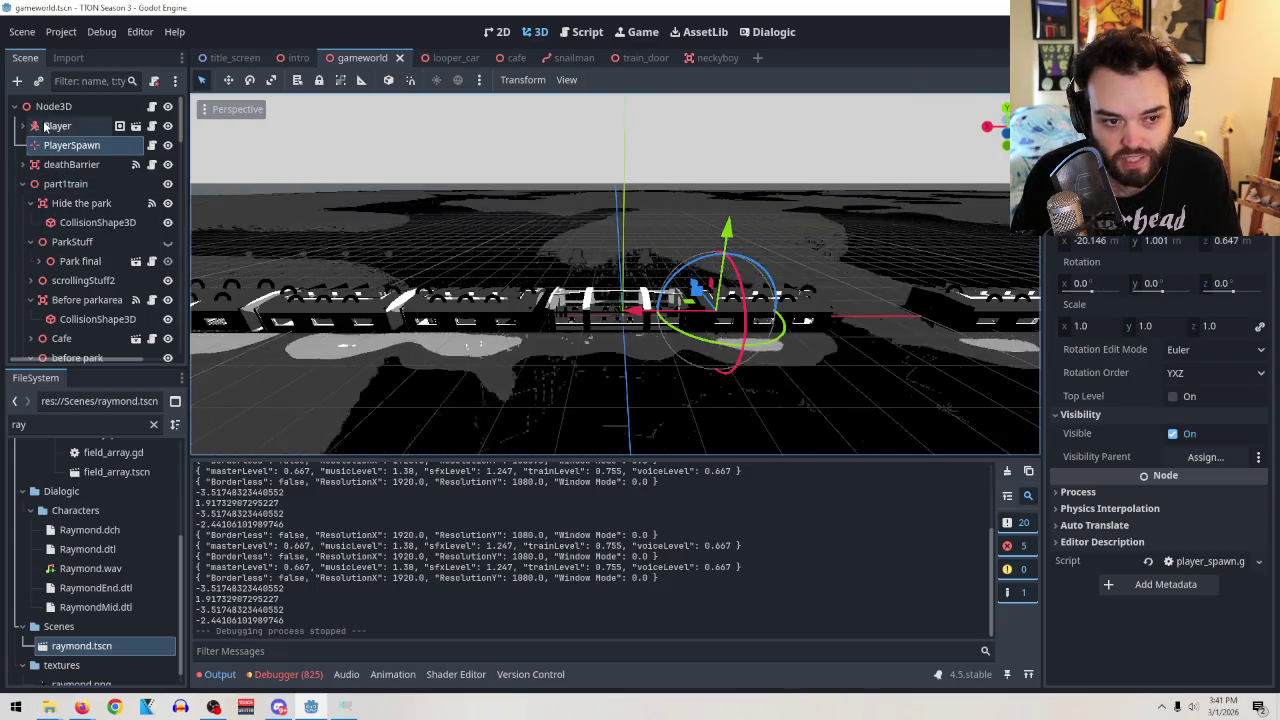
pyautogui.click(57, 126)
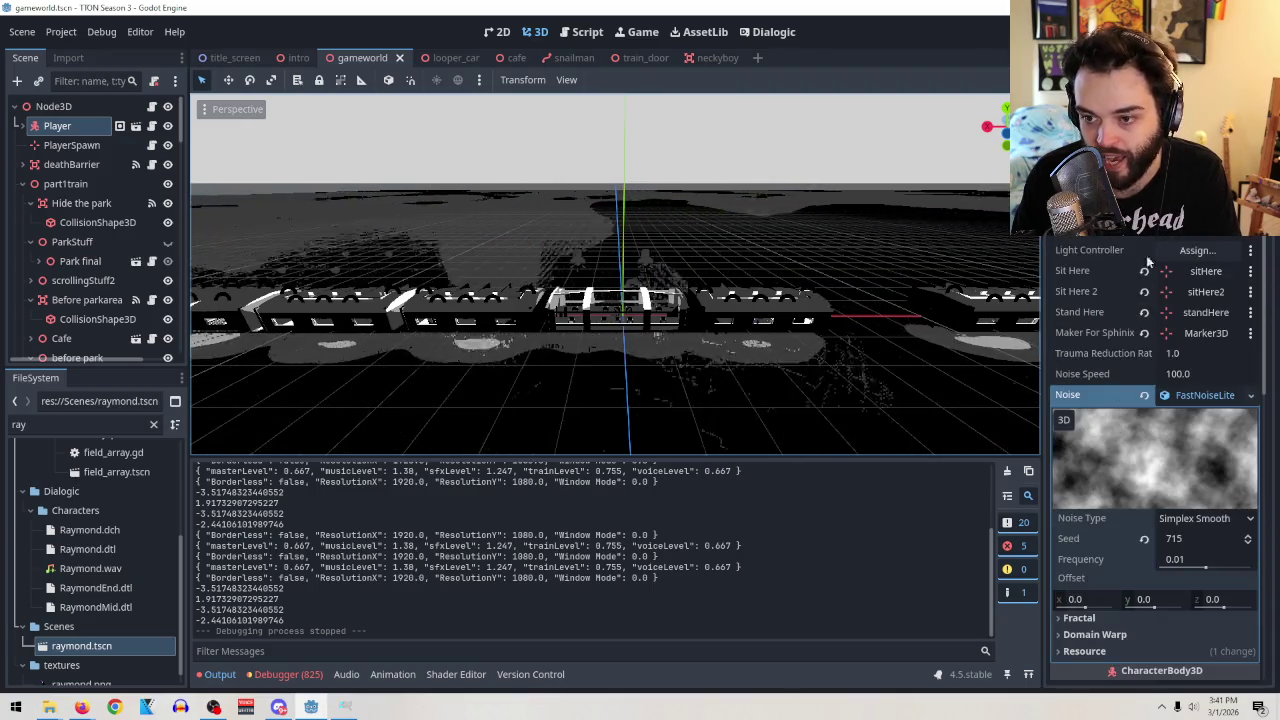
pyautogui.scroll(-10, 1123, 377)
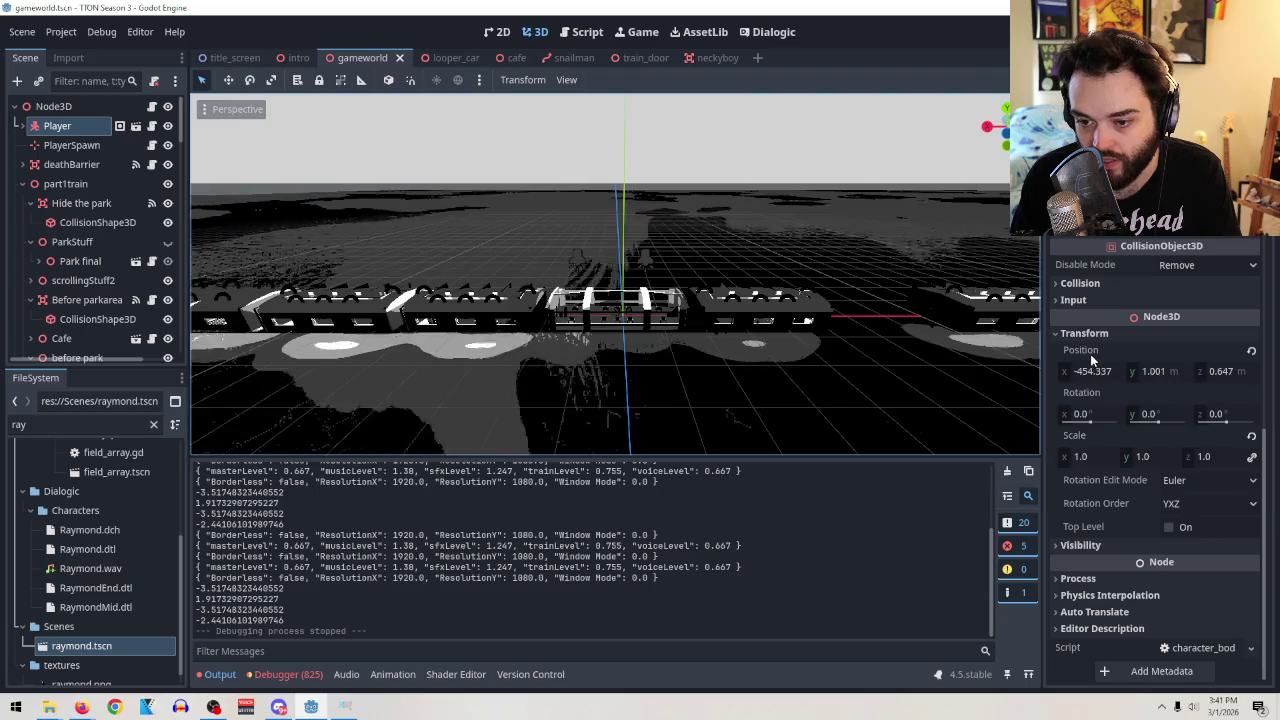
pyautogui.rightClick(1095, 353)
pyautogui.click(1017, 383)
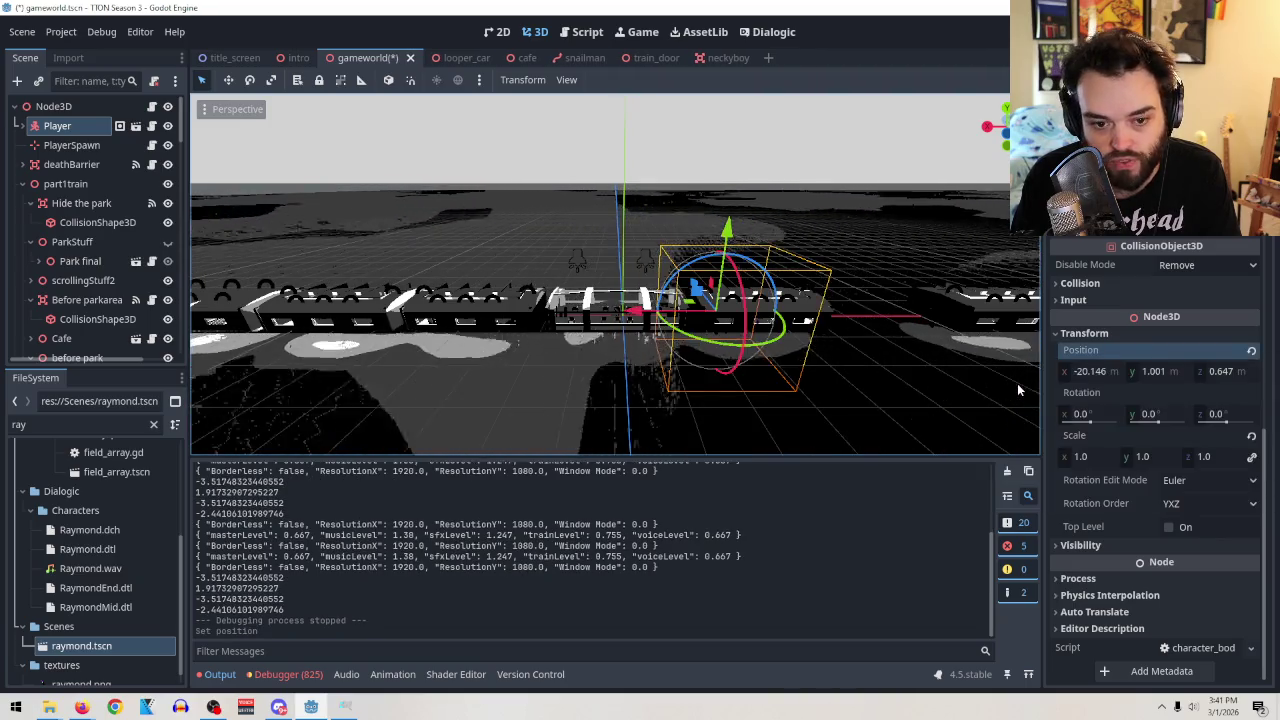
pyautogui.click(72, 145)
pyautogui.click(60, 128)
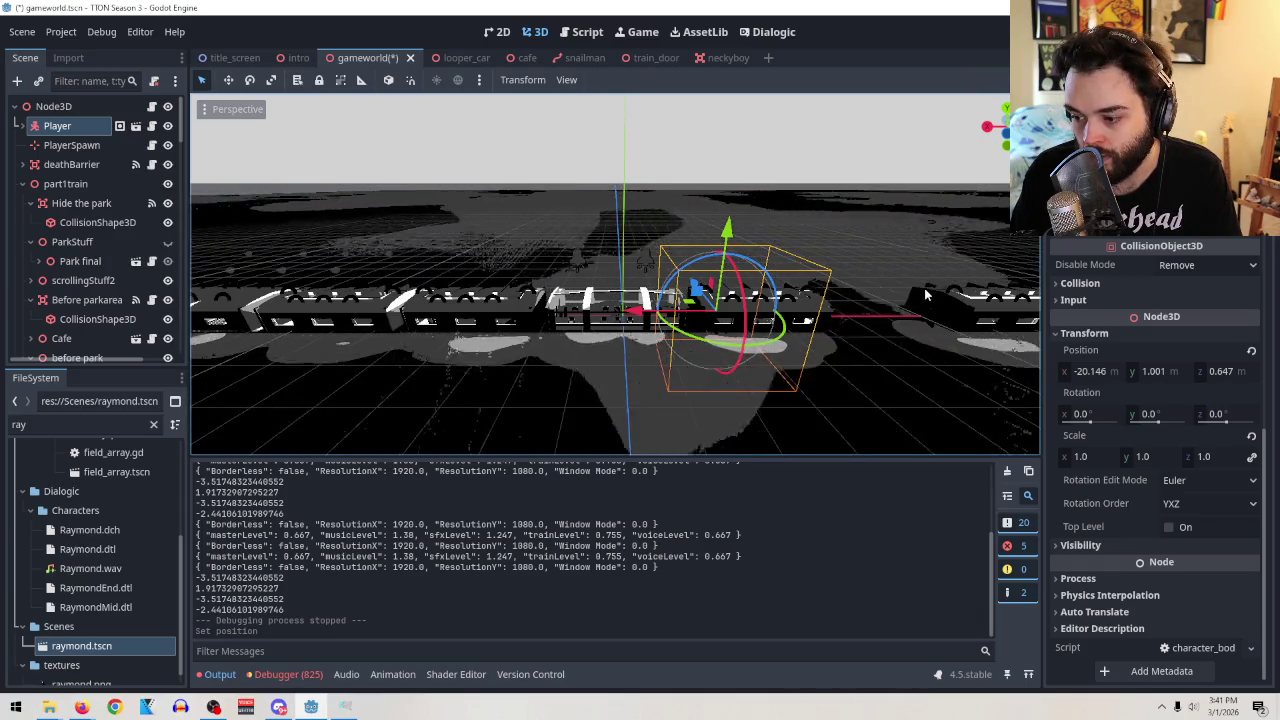
# Save and run the game, then walk around the café past the table and window booth.
pyautogui.press('F5')
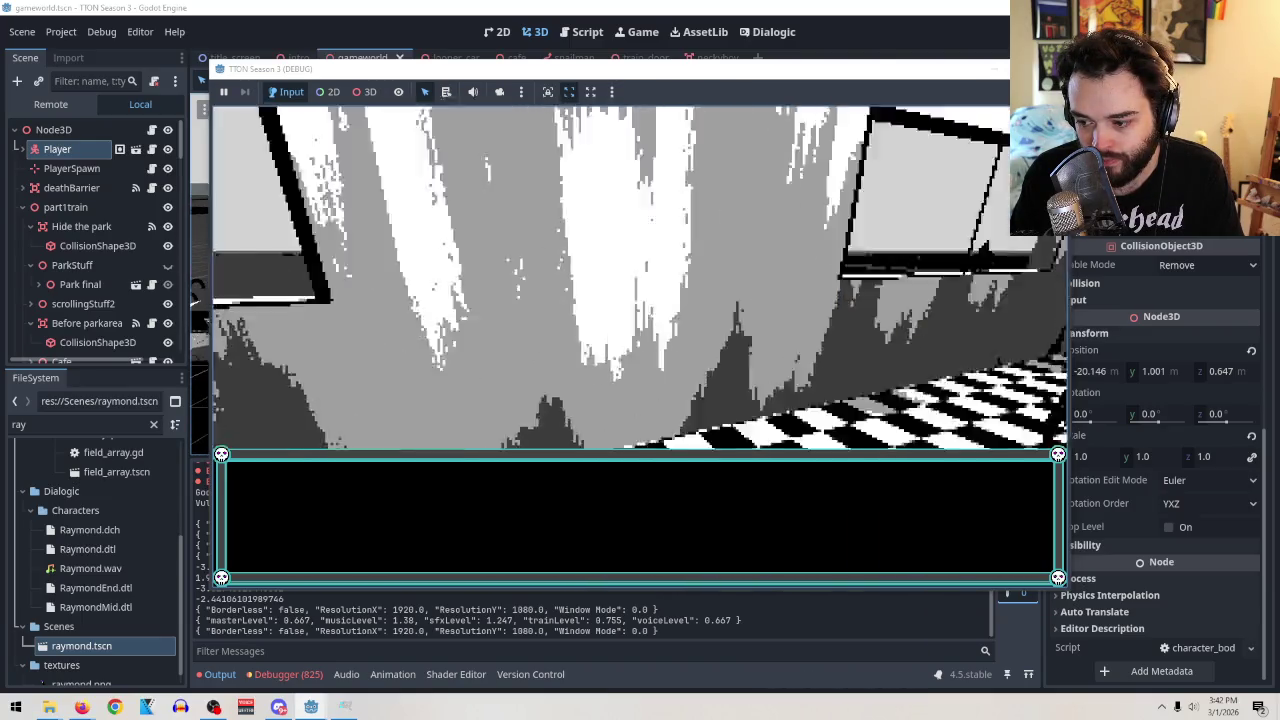
pyautogui.press('w')
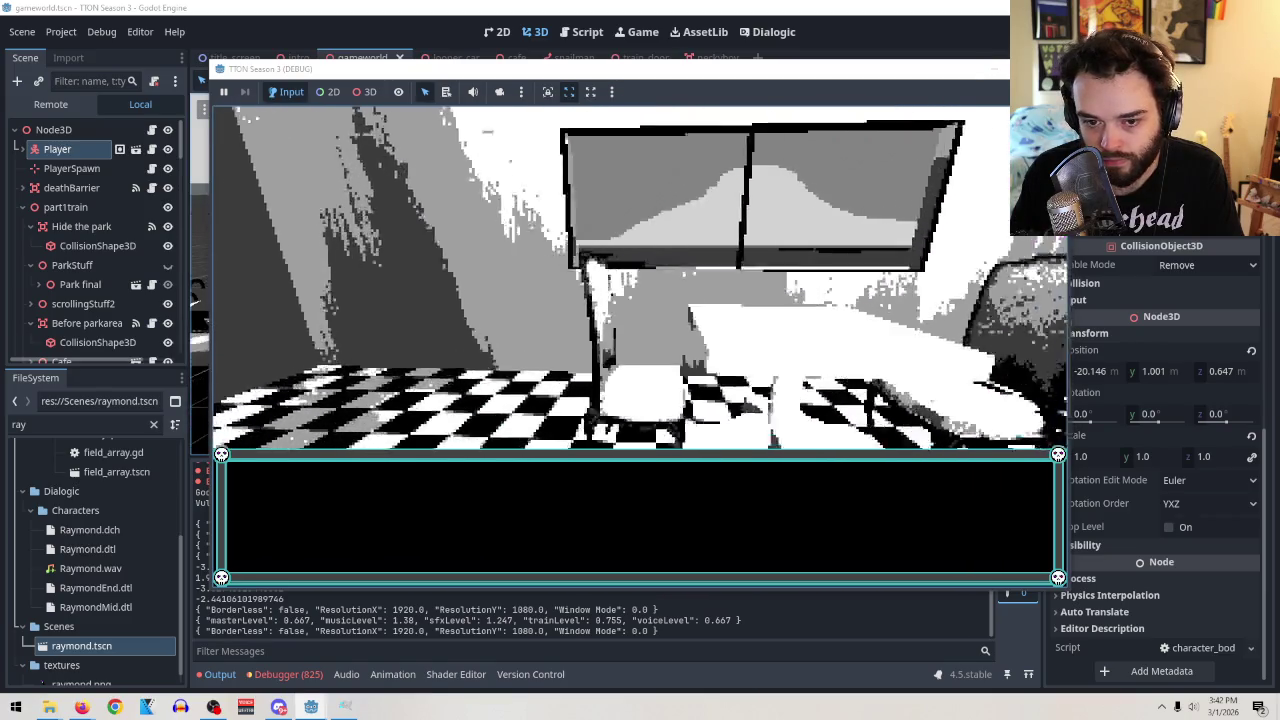
pyautogui.press('s')
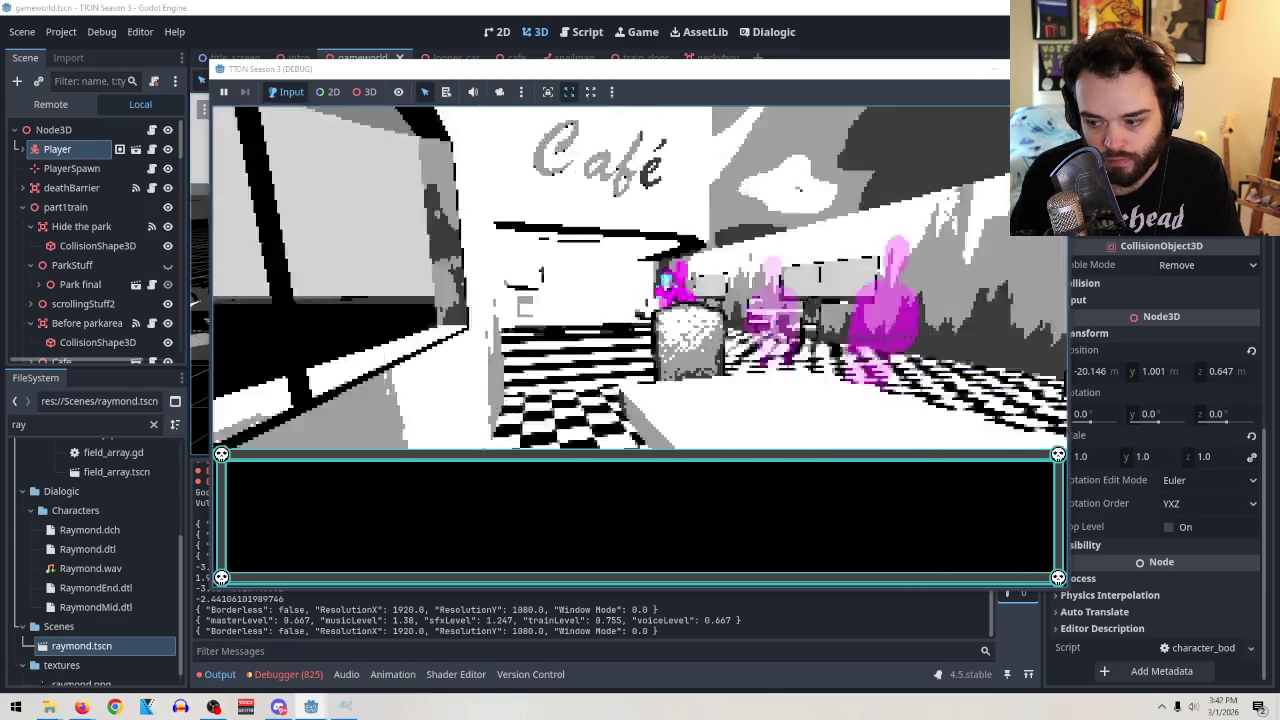
pyautogui.press('w')
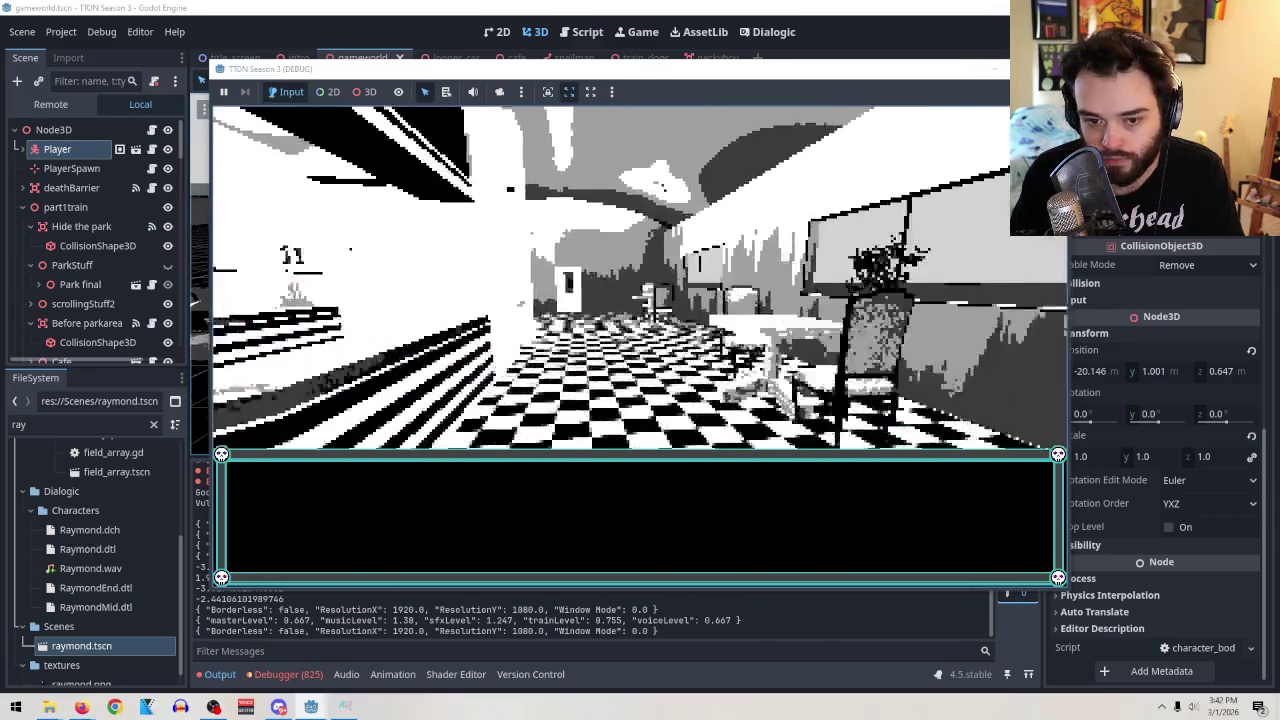
pyautogui.press('a')
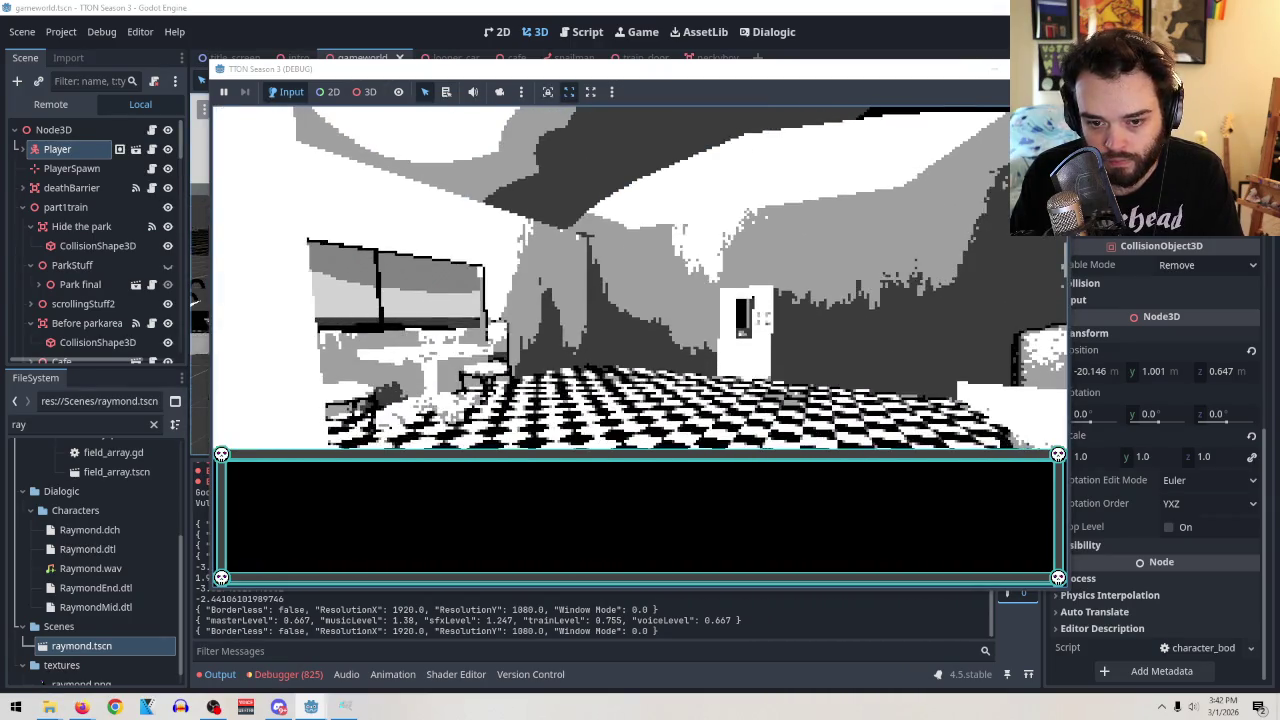
pyautogui.press('w')
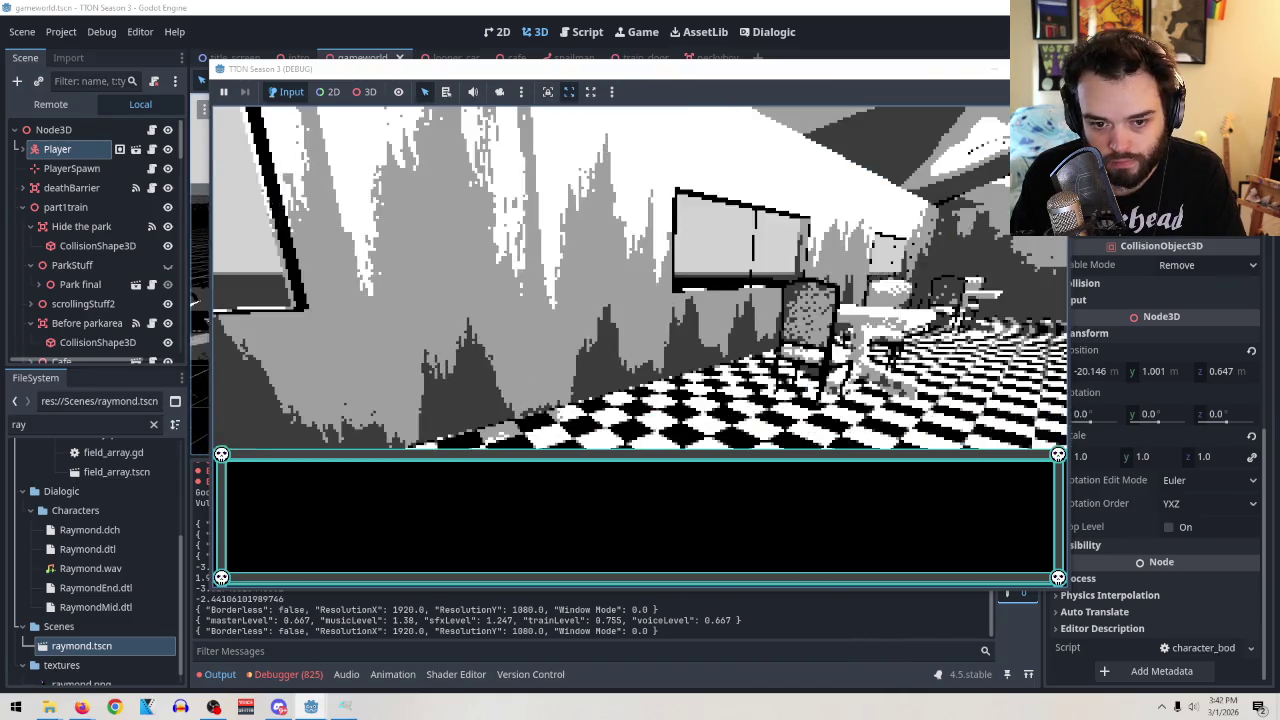
pyautogui.press('d')
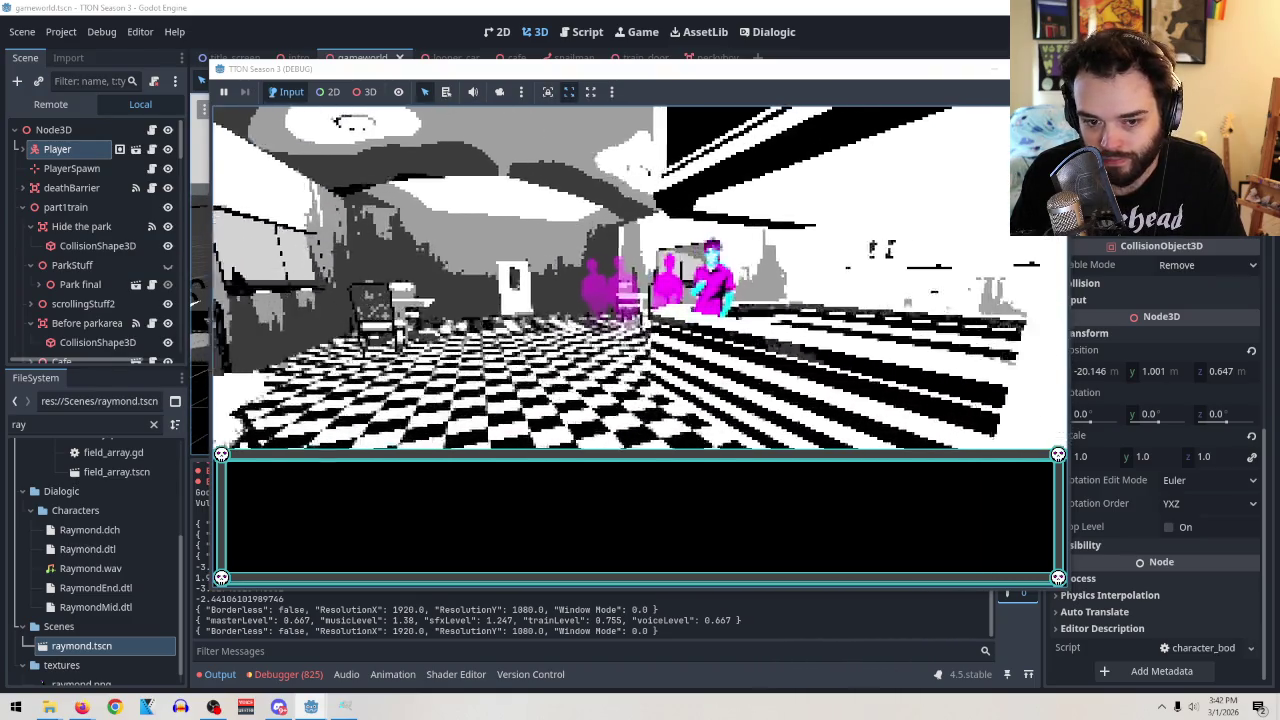
pyautogui.press('a')
pyautogui.press('d')
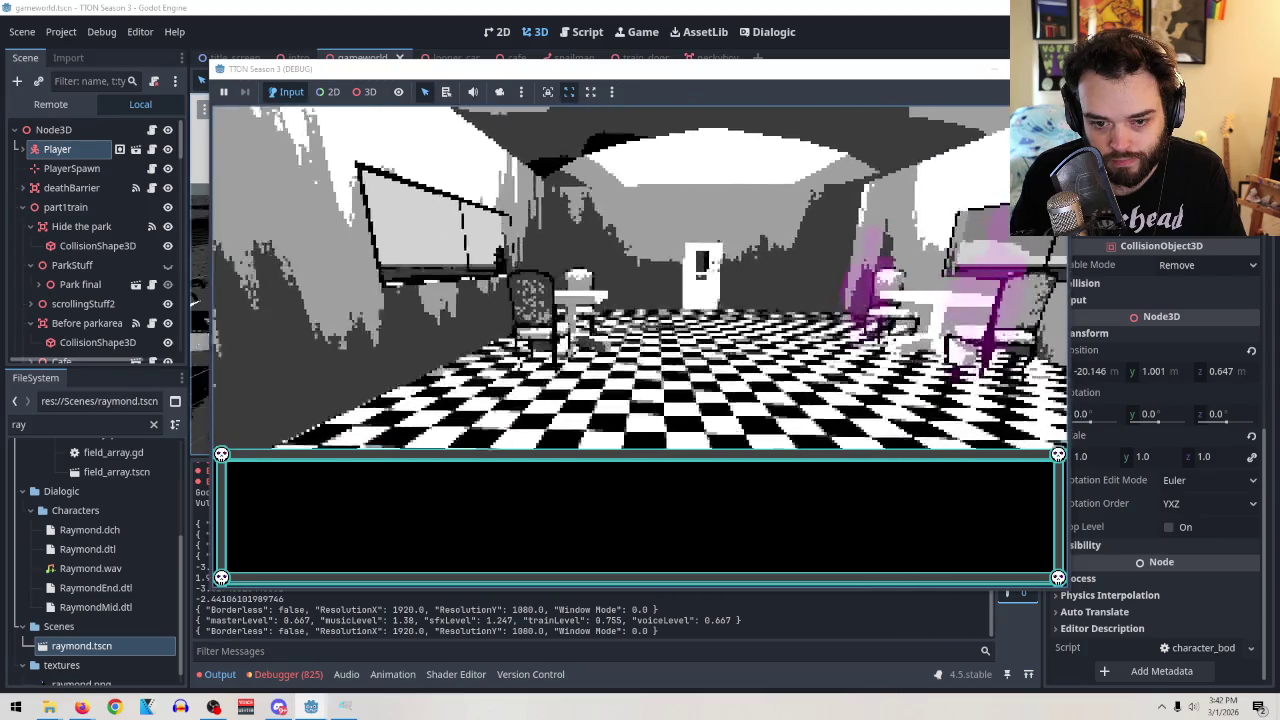
pyautogui.press('a')
# Quit the game back to the editor and frame the Player in the 3D view.
pyautogui.press('Escape')
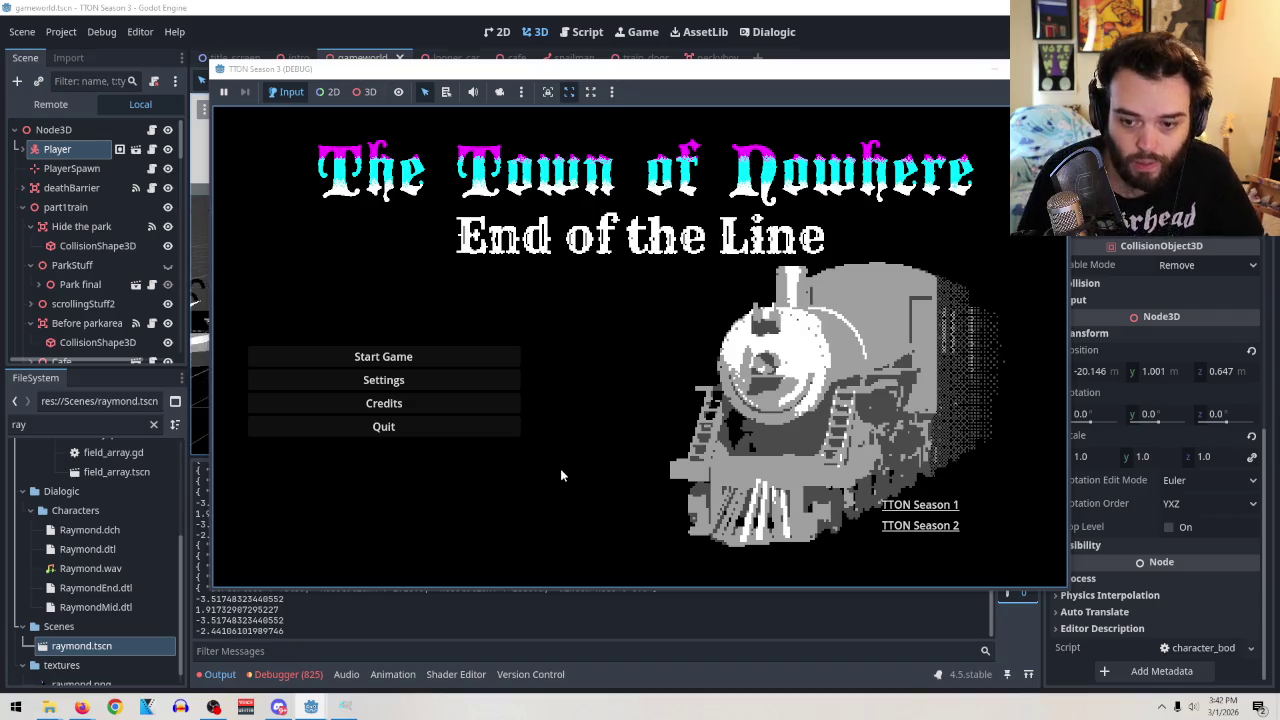
pyautogui.click(482, 428)
pyautogui.press('f')
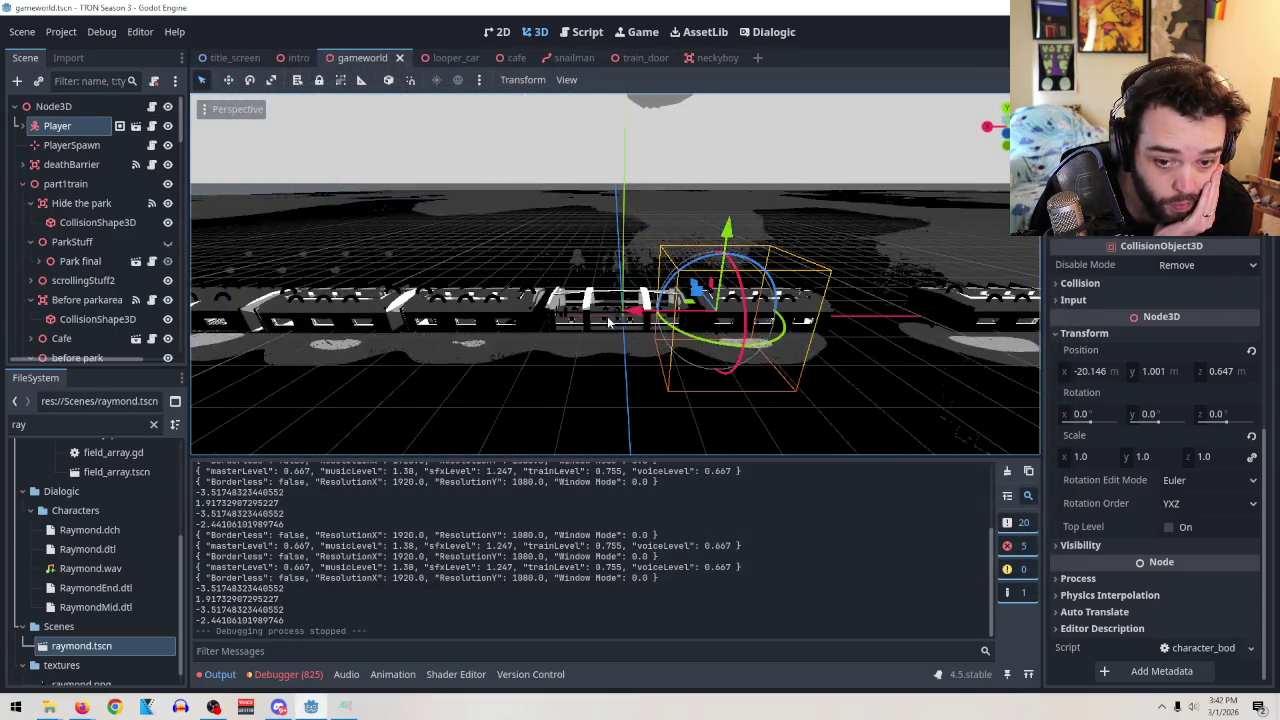
pyautogui.scroll(-3, 640, 370)
pyautogui.moveTo(675, 348)
pyautogui.mouseDown()
pyautogui.moveTo(694, 412)
pyautogui.moveTo(695, 132)
pyautogui.moveTo(696, 360)
pyautogui.mouseUp()
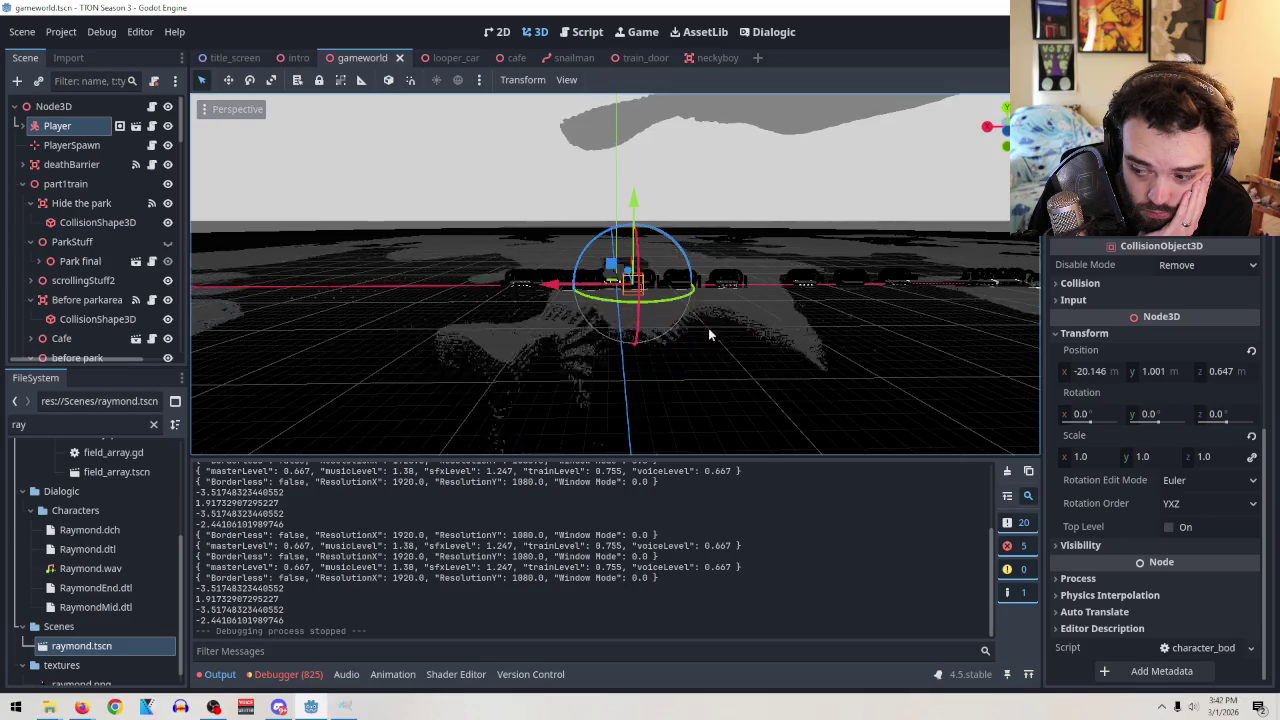
pyautogui.scroll(5, 706, 332)
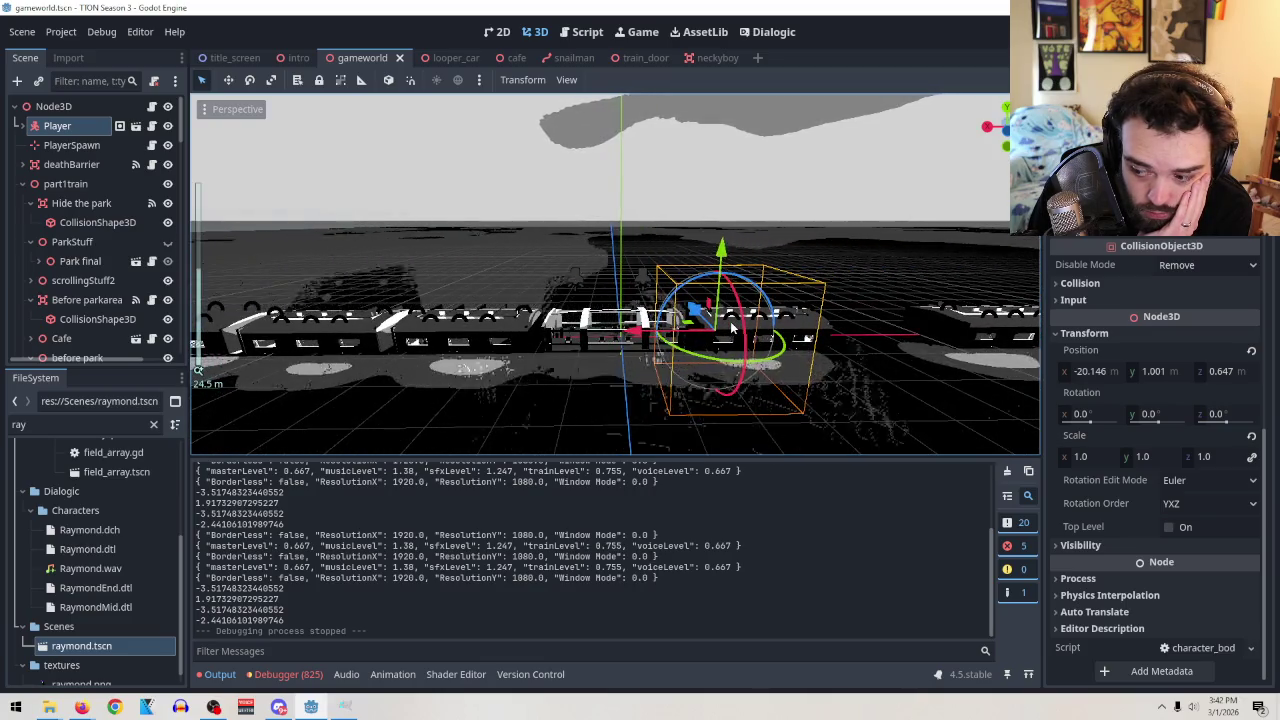
pyautogui.moveTo(770, 287); pyautogui.dragTo(771, 386)
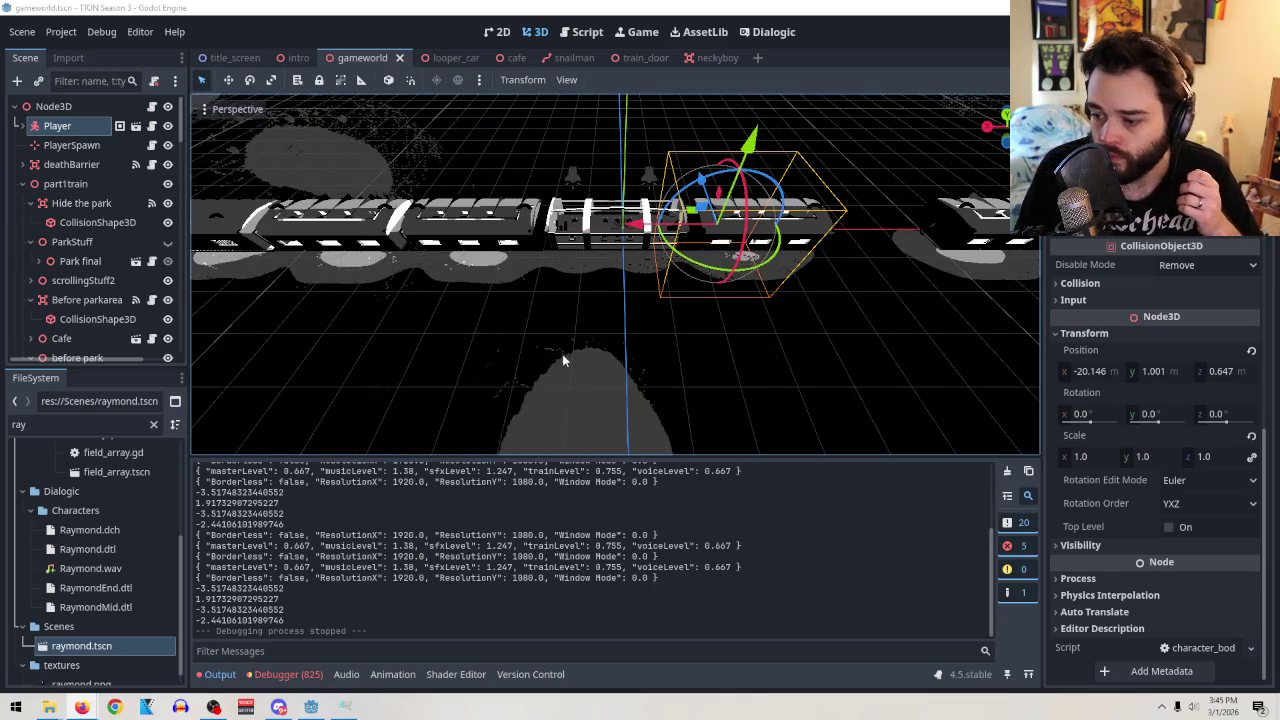
pyautogui.moveTo(667, 308)
pyautogui.mouseDown()
pyautogui.moveTo(534, 217)
pyautogui.moveTo(683, 260)
pyautogui.moveTo(651, 237)
pyautogui.moveTo(663, 232)
pyautogui.moveTo(601, 254)
pyautogui.moveTo(254, 224)
pyautogui.moveTo(436, 231)
pyautogui.moveTo(420, 260)
pyautogui.moveTo(440, 250)
pyautogui.moveTo(400, 240)
pyautogui.mouseUp()
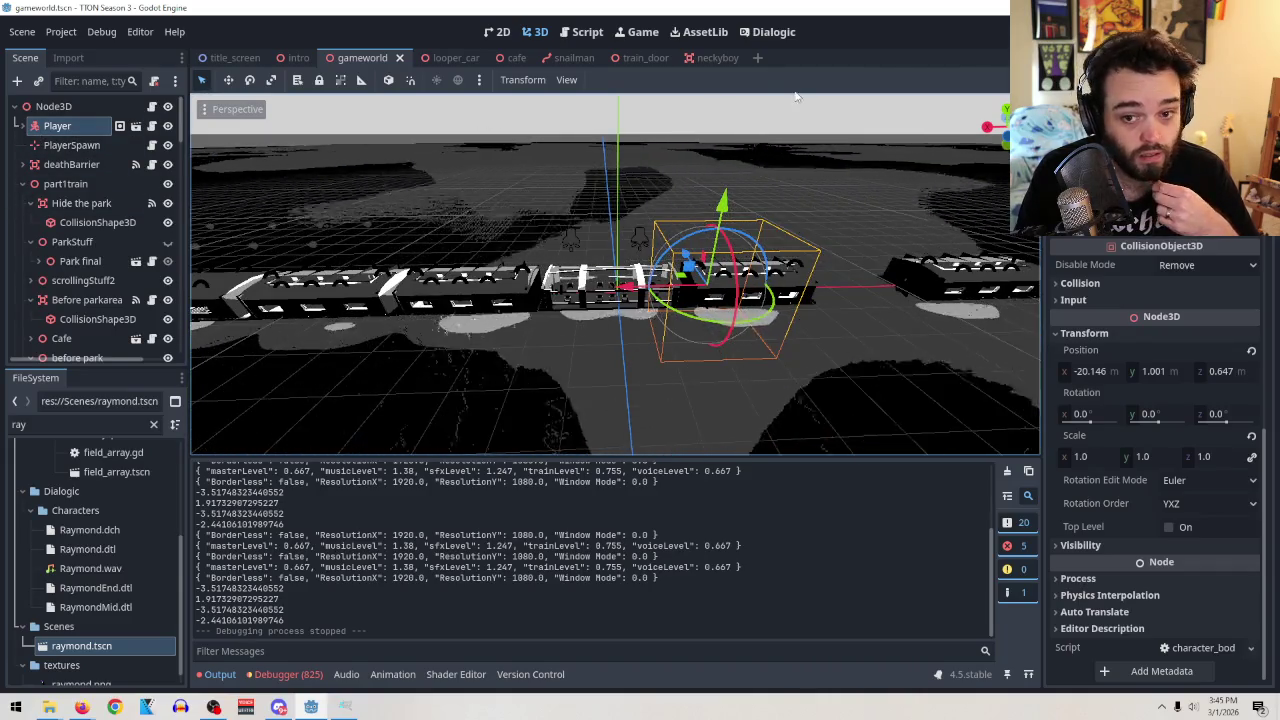